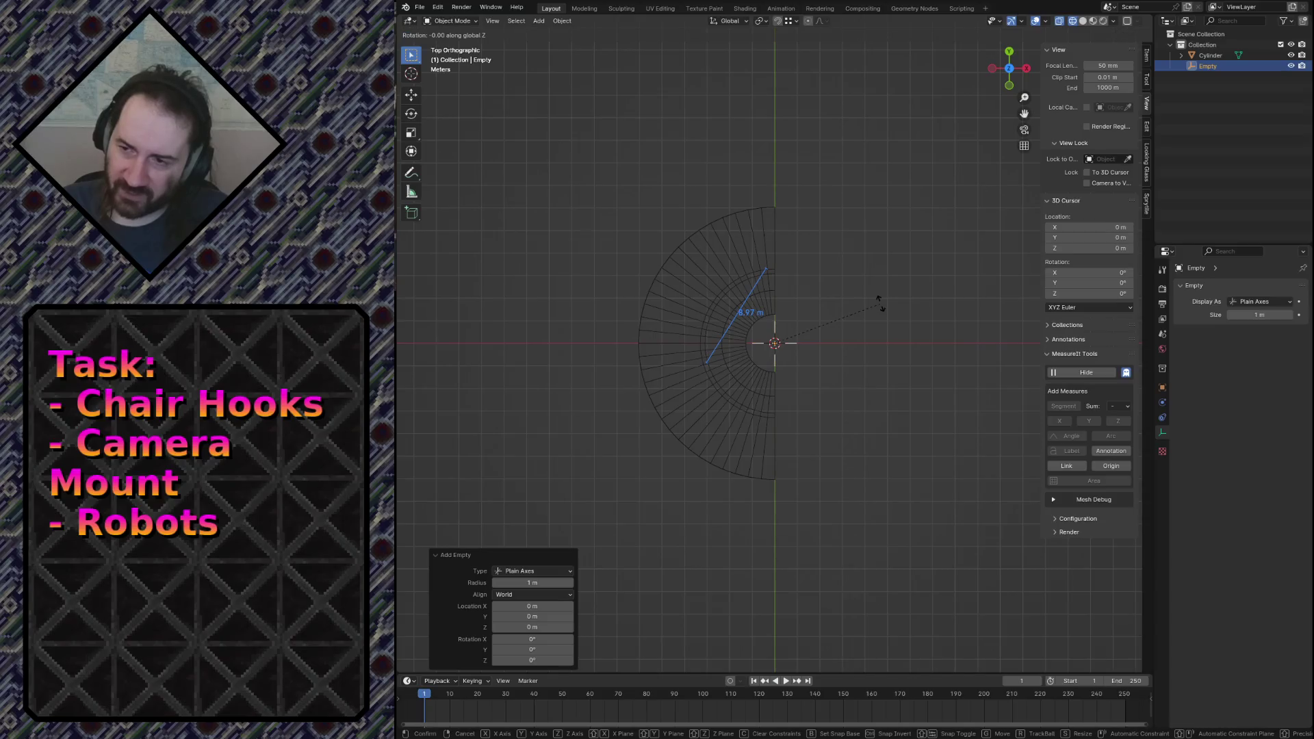
Rotate the Empty 22.5° (360/16) about Z, then select the half-cylinder mesh.
left_click(883, 332)
left_click(549, 611)
type("360/8")
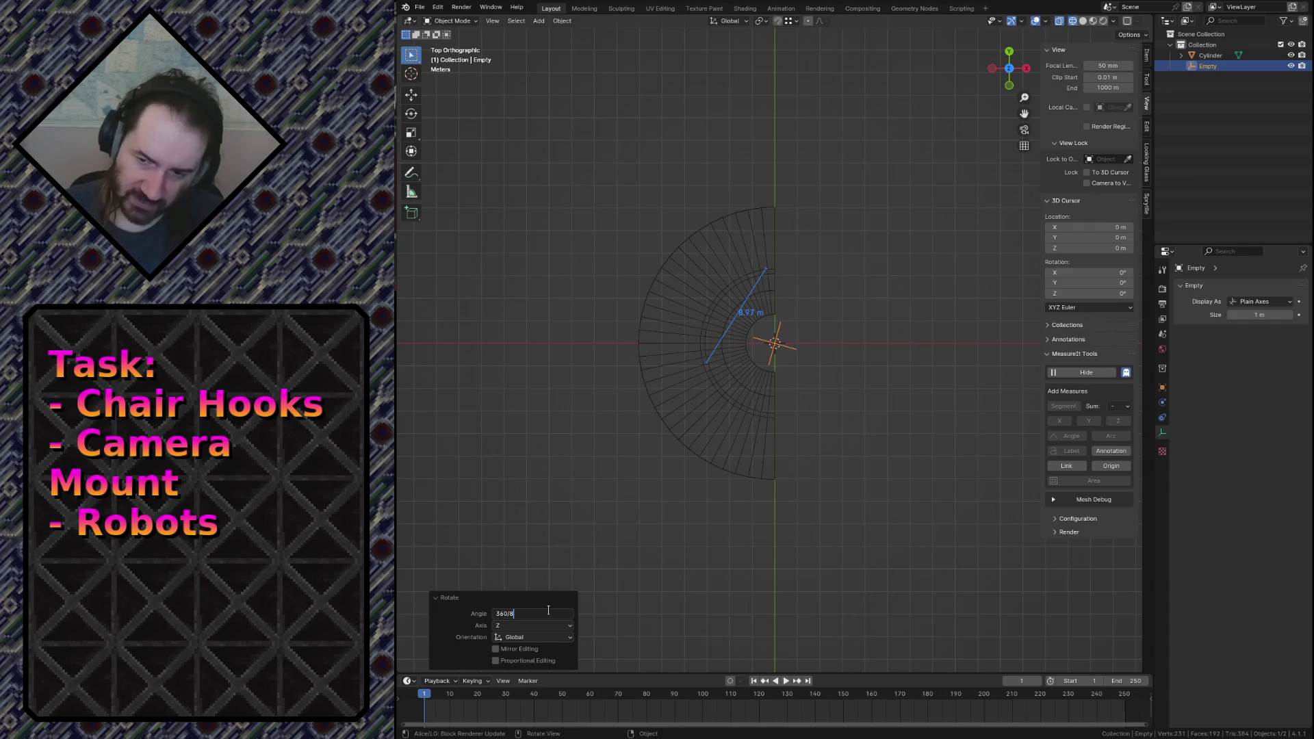
key("Return")
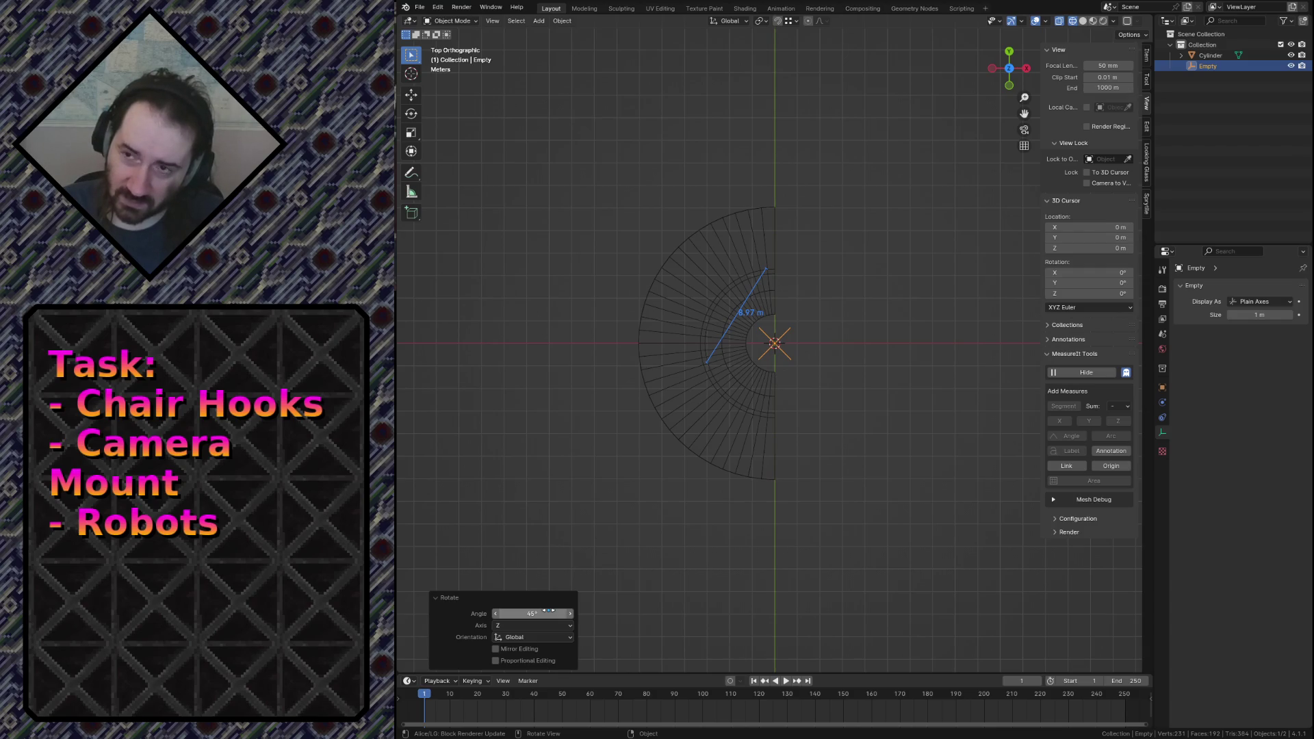
left_click(548, 610)
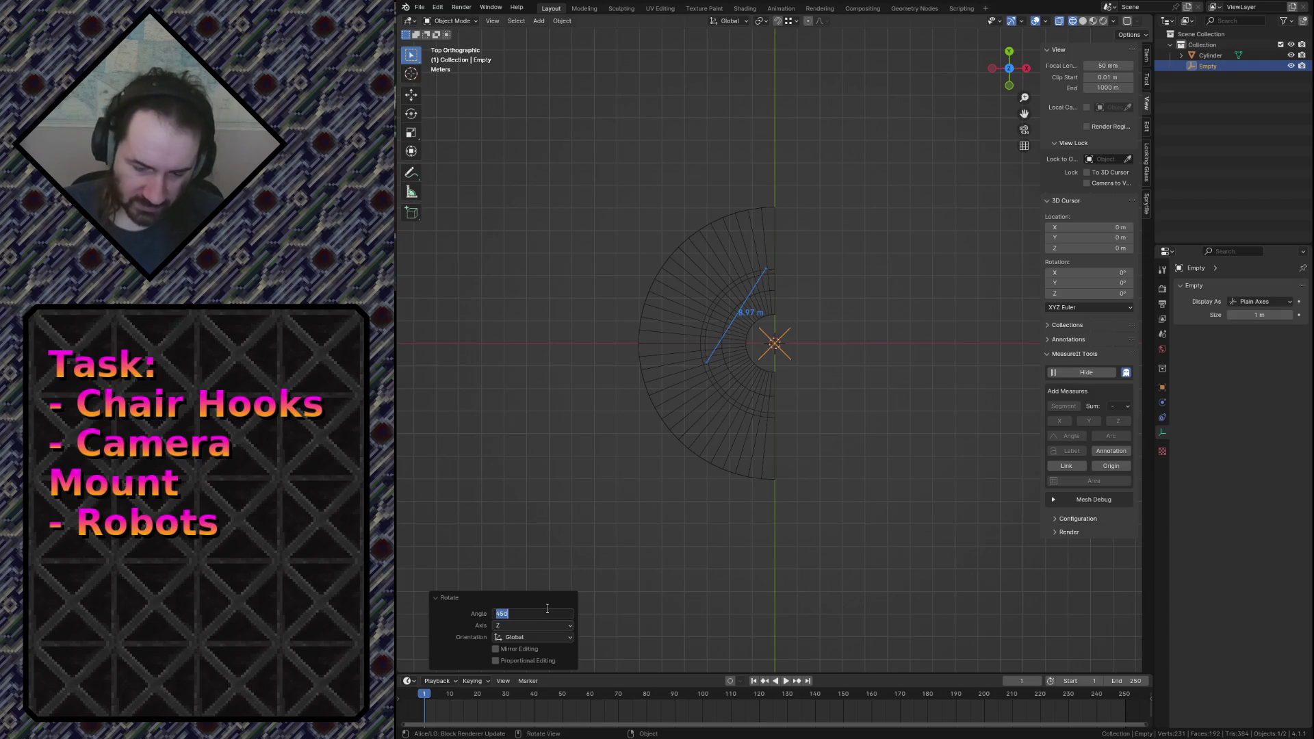
type("36016")
key("Return")
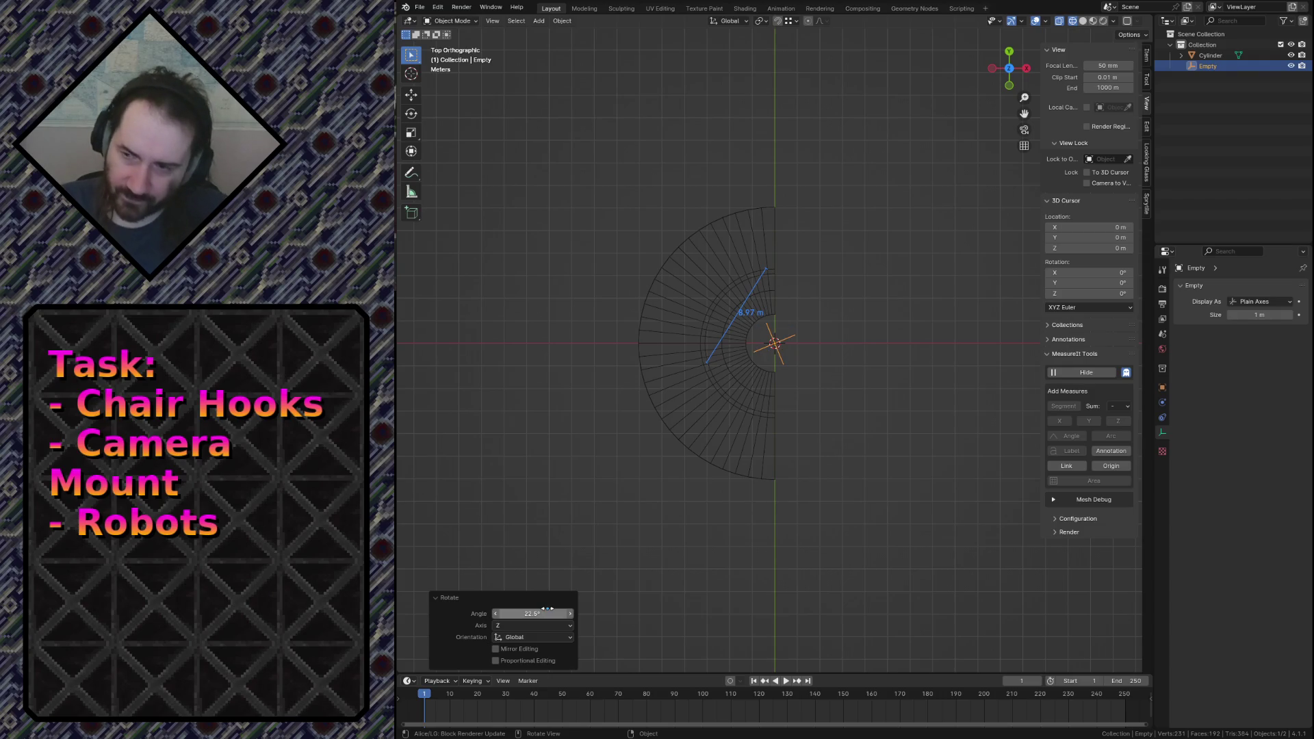
left_click(770, 245)
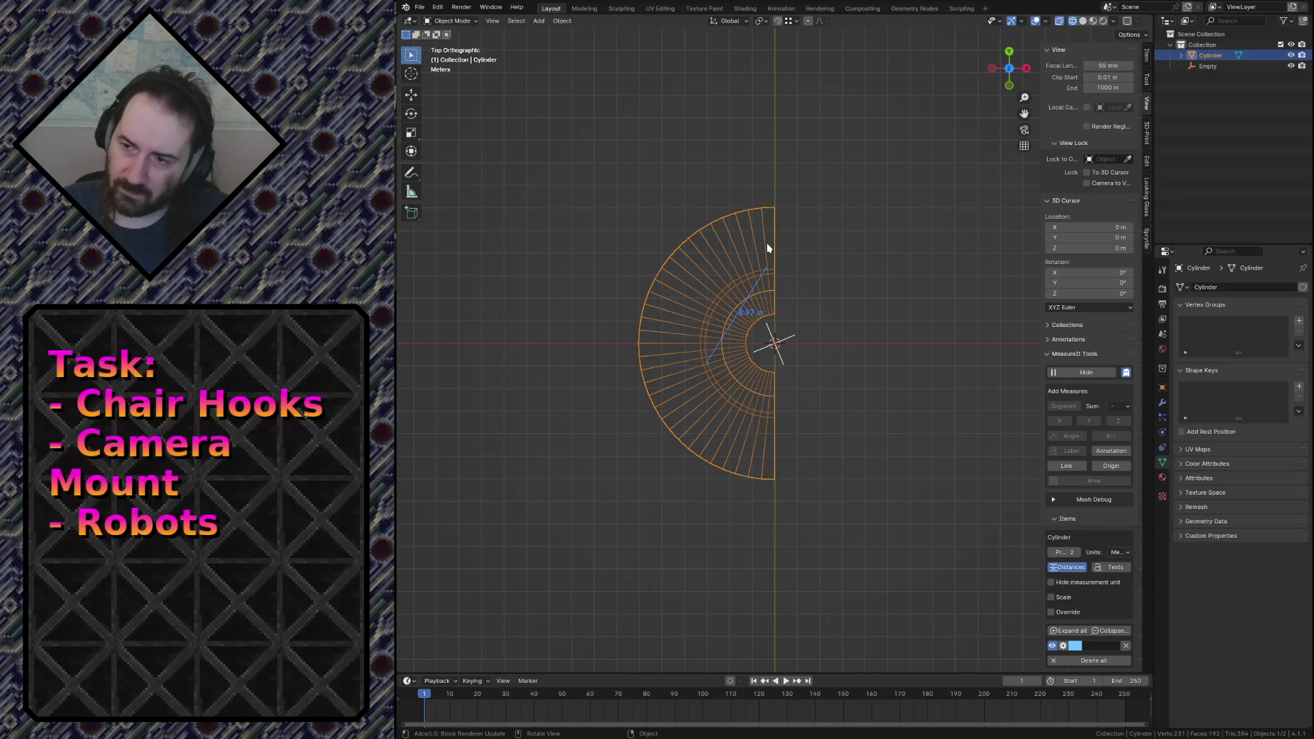
In Edit Mode, circle-select and delete the half-cylinder's faces, keeping one narrow wedge.
scroll(732, 217, "up", 1)
scroll(732, 218, "up", 1)
scroll(732, 218, "up", 2)
scroll(731, 218, "down", 2)
key("Tab")
scroll(670, 209, "down", 1)
scroll(670, 209, "down", 1)
key("c")
scroll(772, 488, "down", 3)
mouse_move(772, 489)
left_mouse_down()
mouse_move(691, 367)
mouse_move(677, 280)
mouse_move(701, 326)
left_mouse_up()
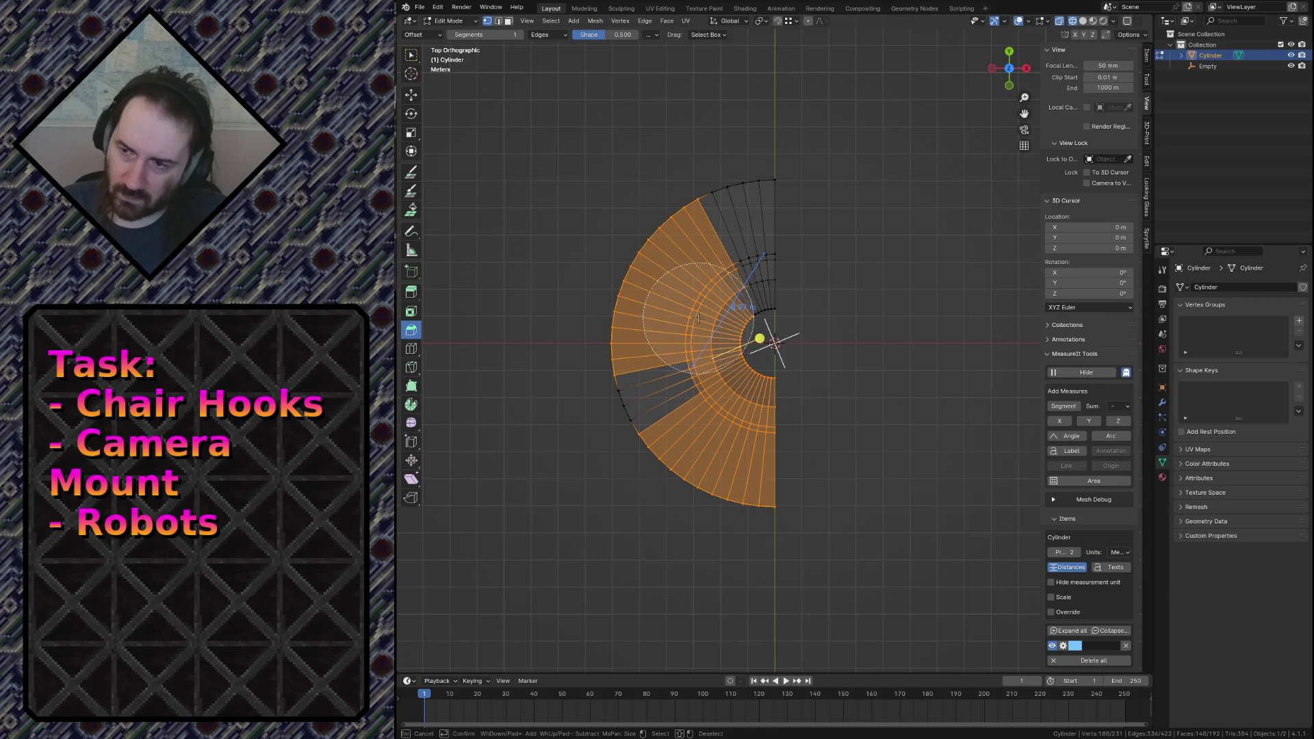
left_click_drag(708, 332, 566, 404)
key("Escape")
key("x")
left_click(644, 431)
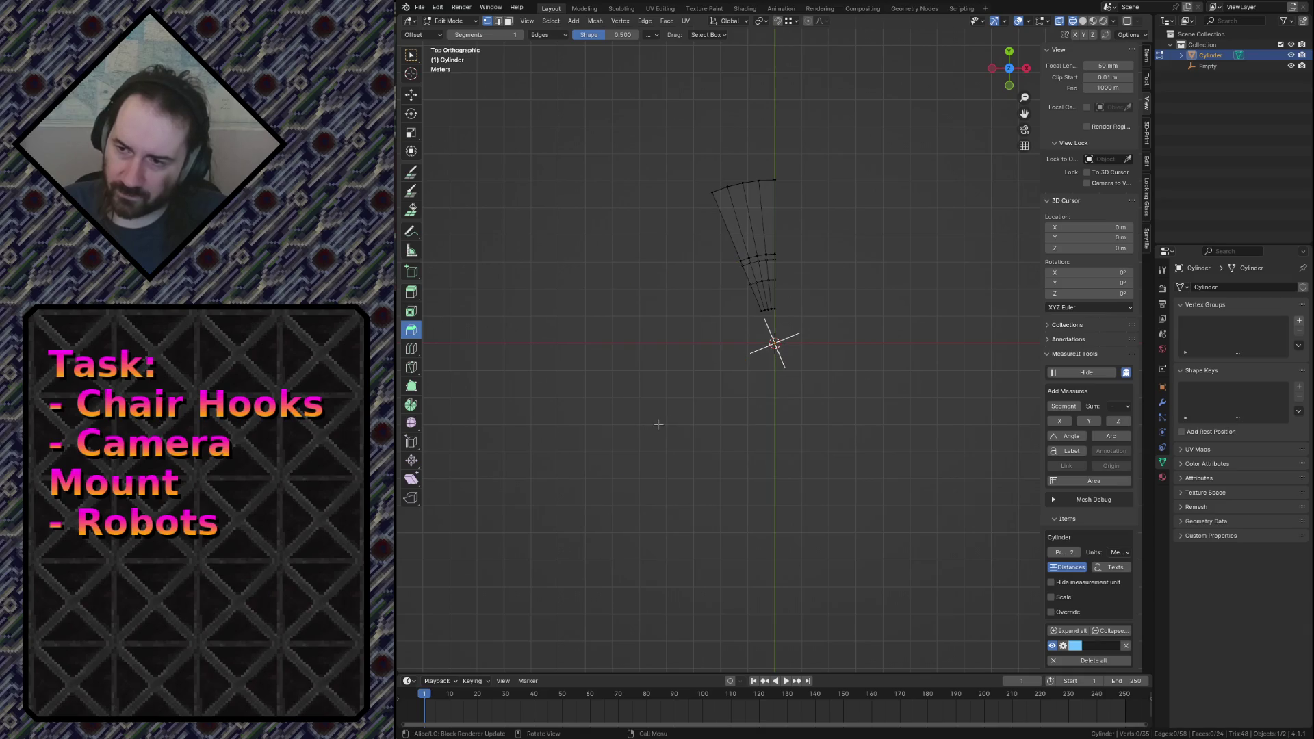
key("Tab")
Walk the view back and above the wedge, then select it and enter Edit Mode.
key("shift+grave")
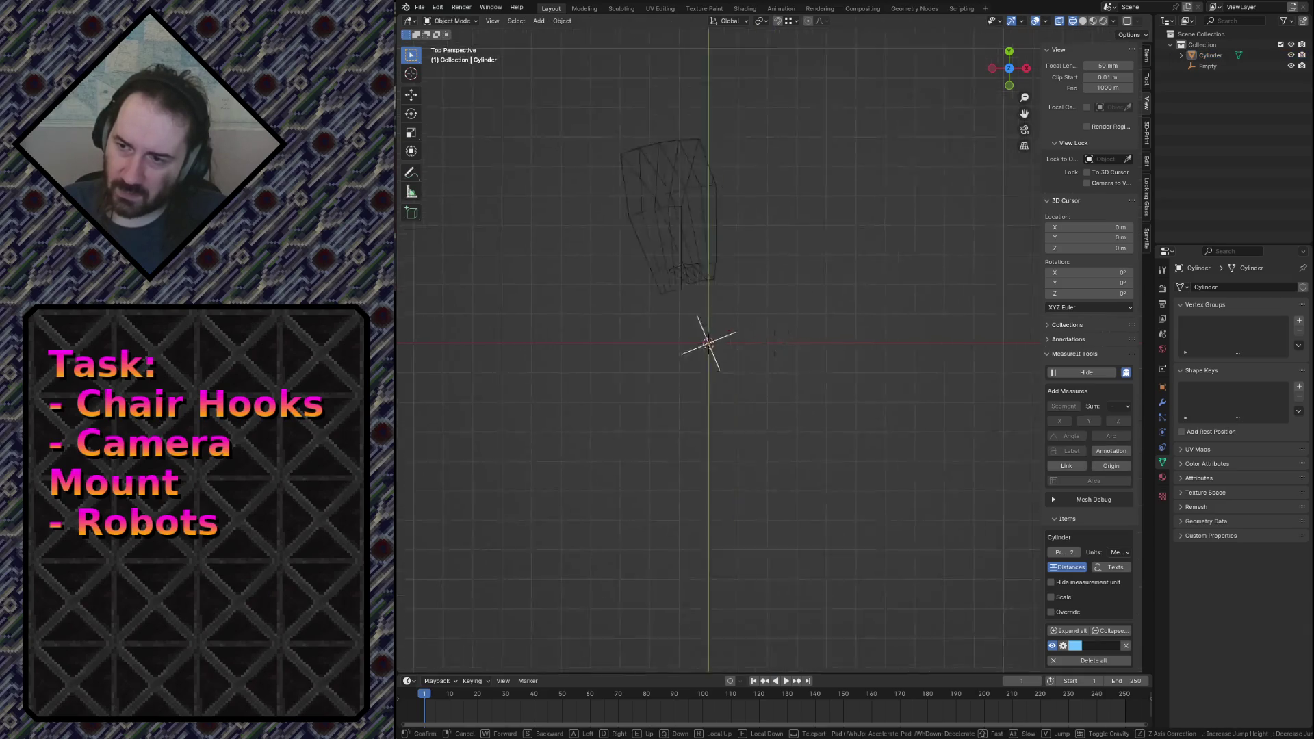
key("s")
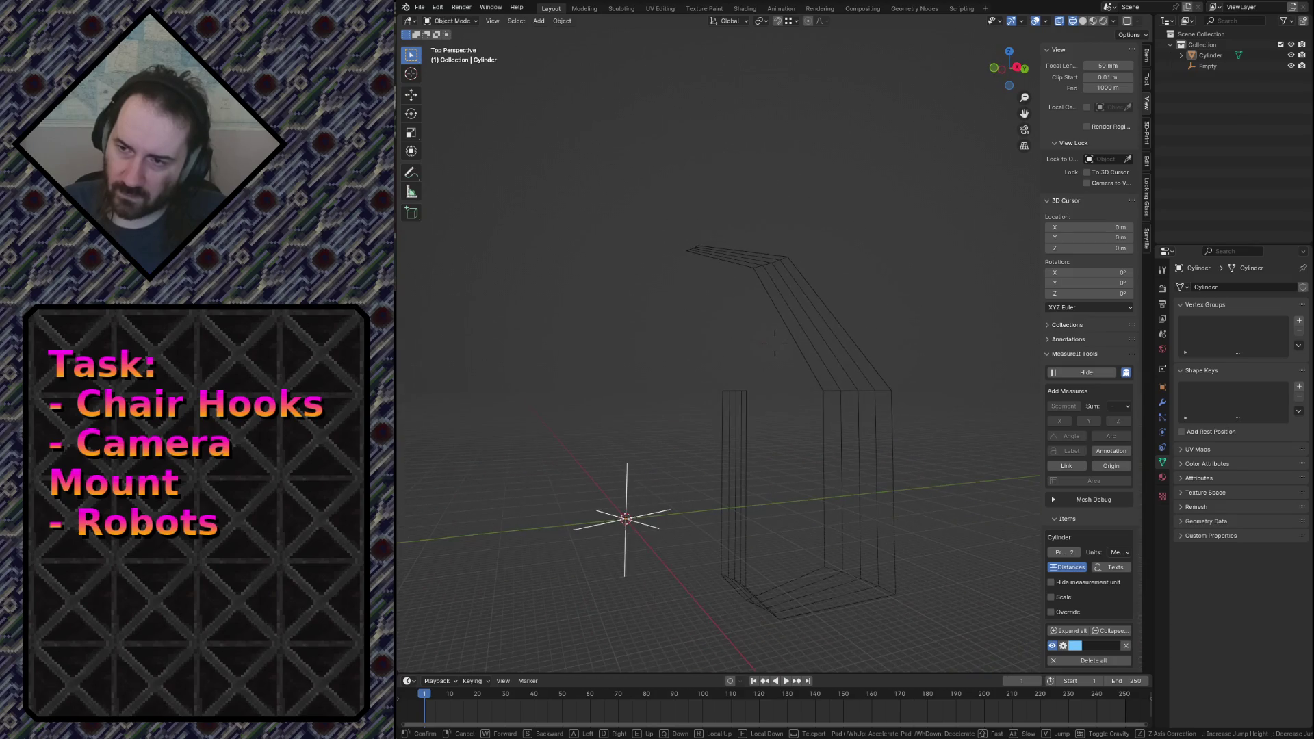
key("e")
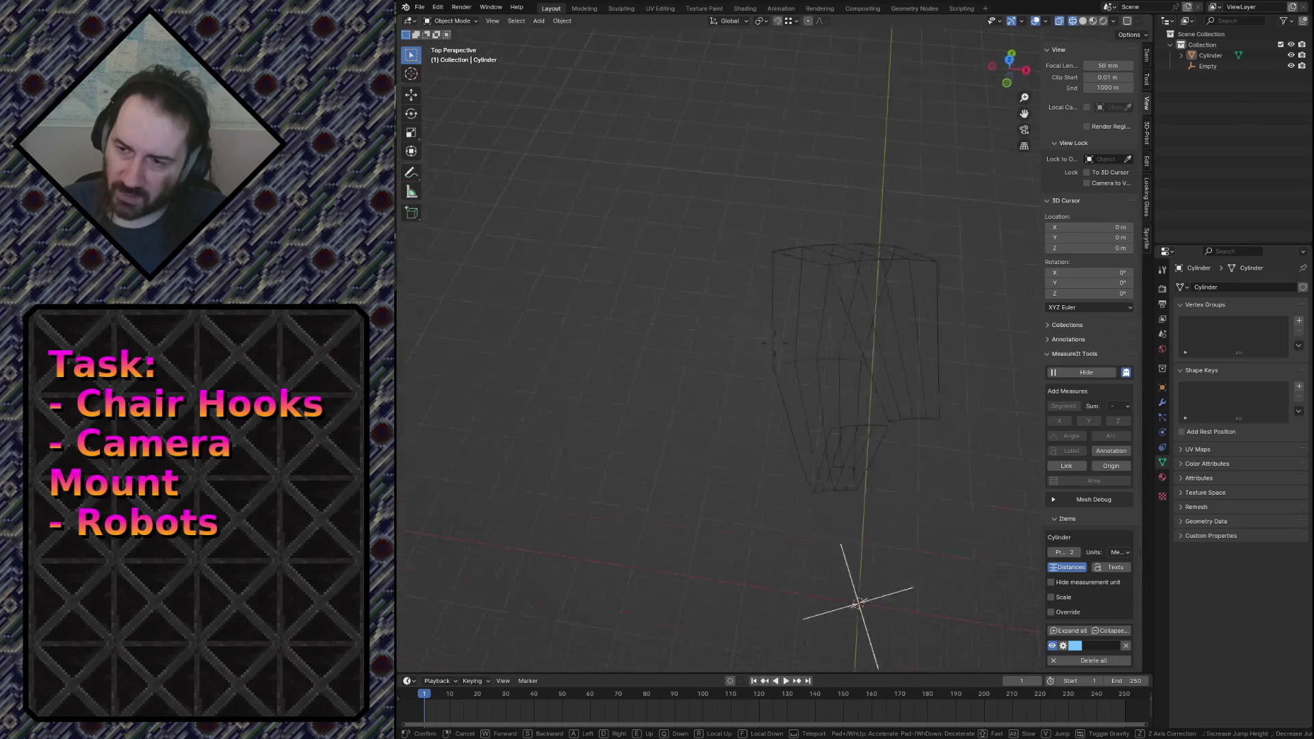
key("w")
left_click(739, 264)
left_click(713, 235)
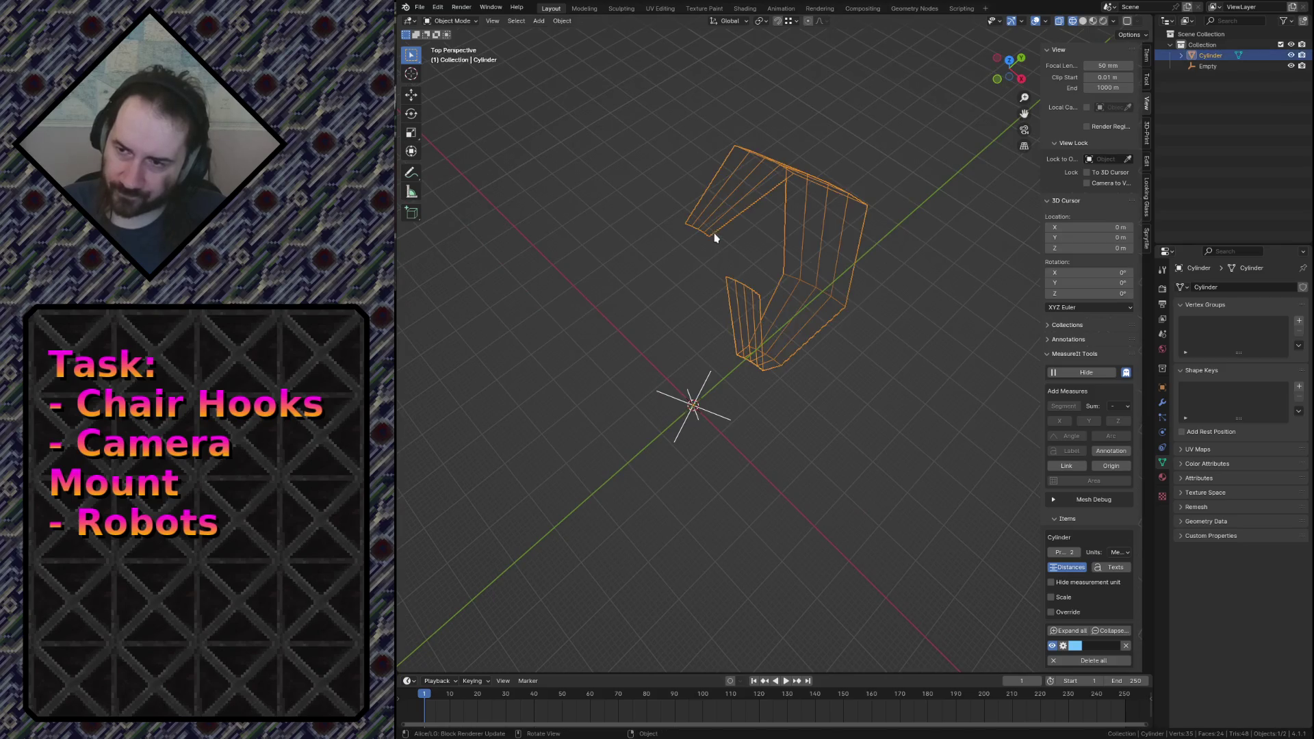
key("Tab")
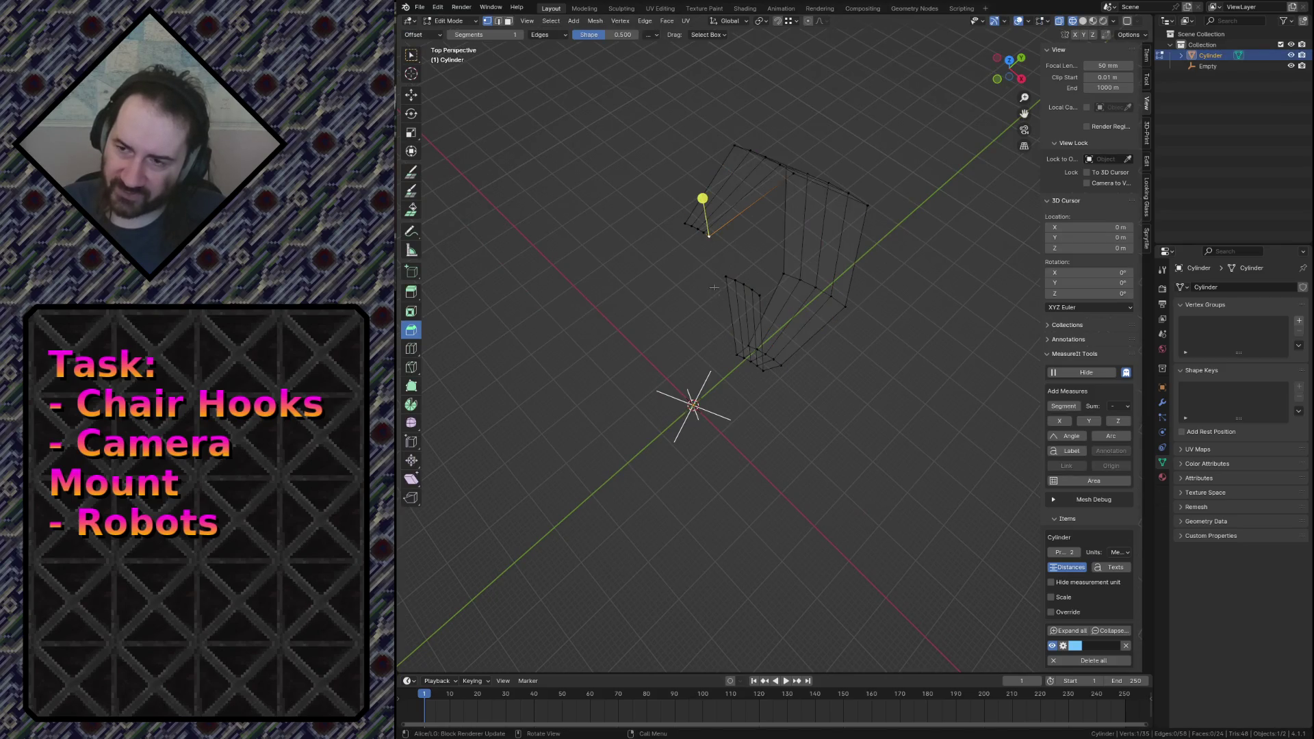
Move a vertex and zero its X, Y and Z coordinates, then undo the change.
key("g")
left_click(623, 324)
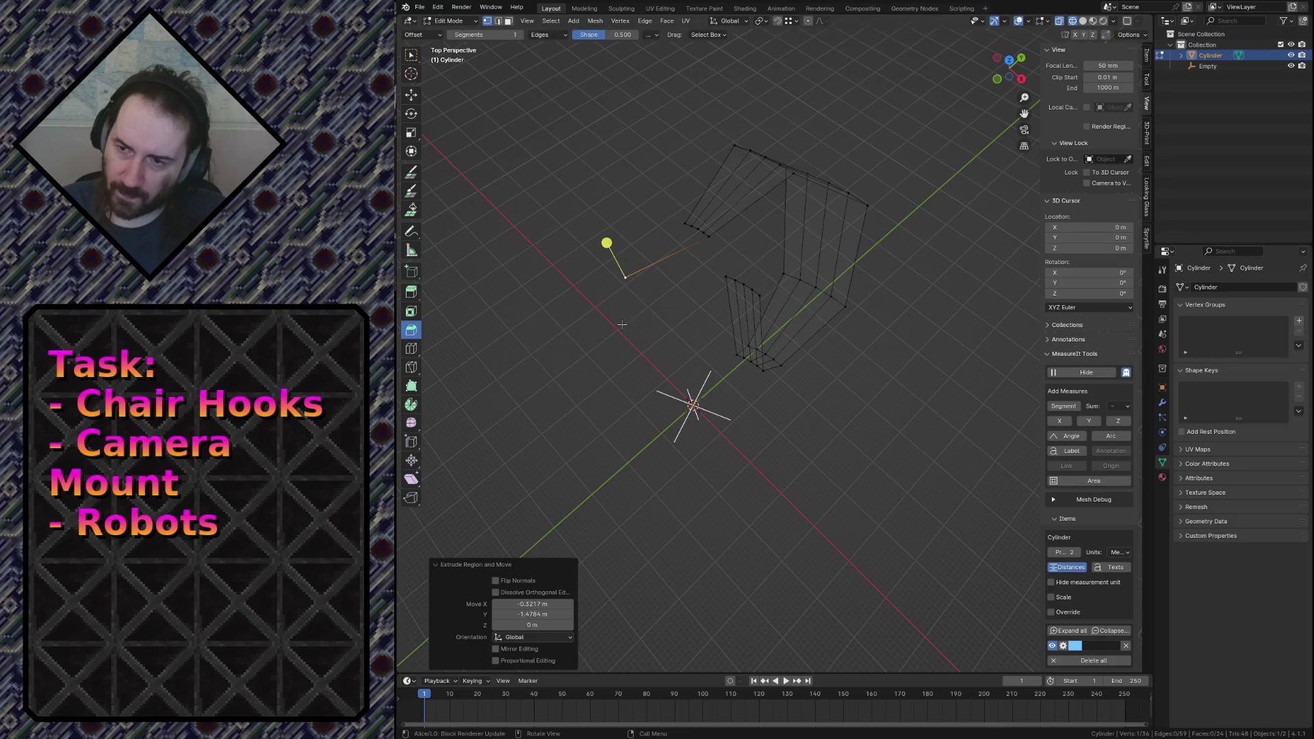
left_click(1147, 55)
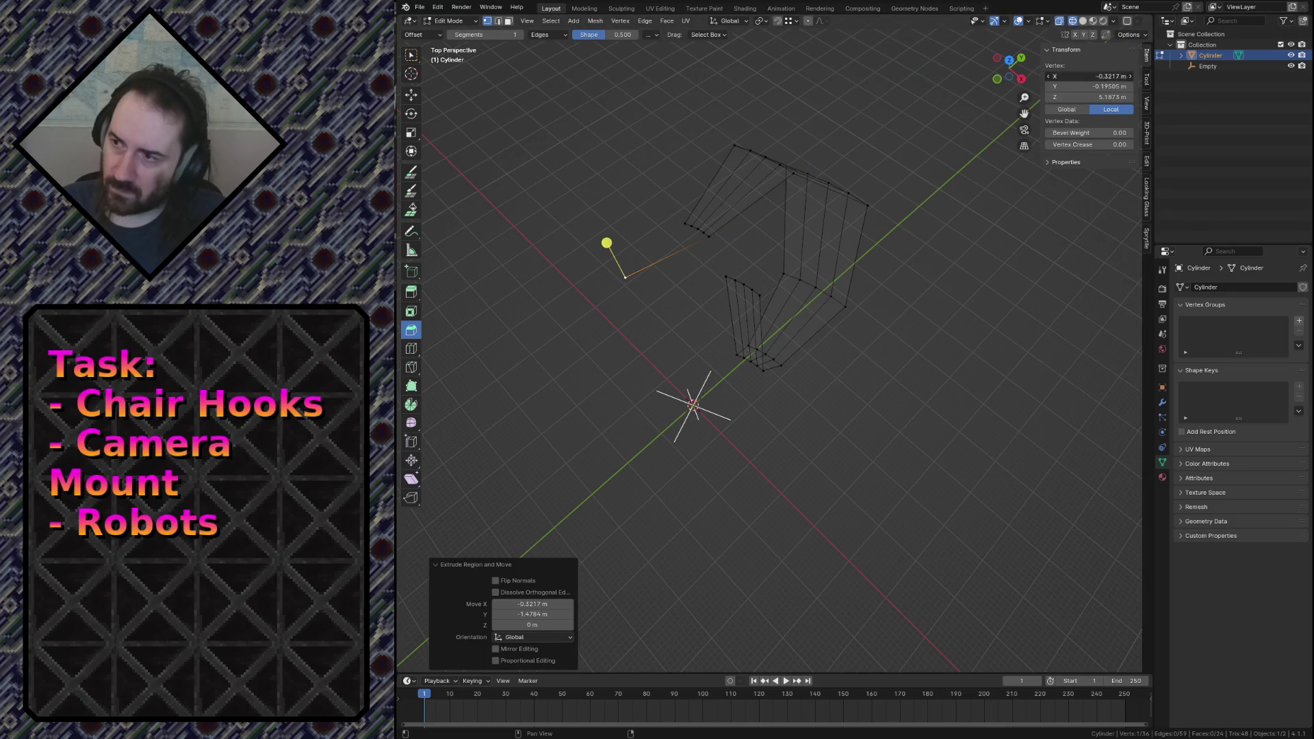
left_click(1096, 76)
type("0")
key("Return")
left_click(1096, 86)
type("0")
key("Return")
left_click(1104, 97)
type("0")
key("Return")
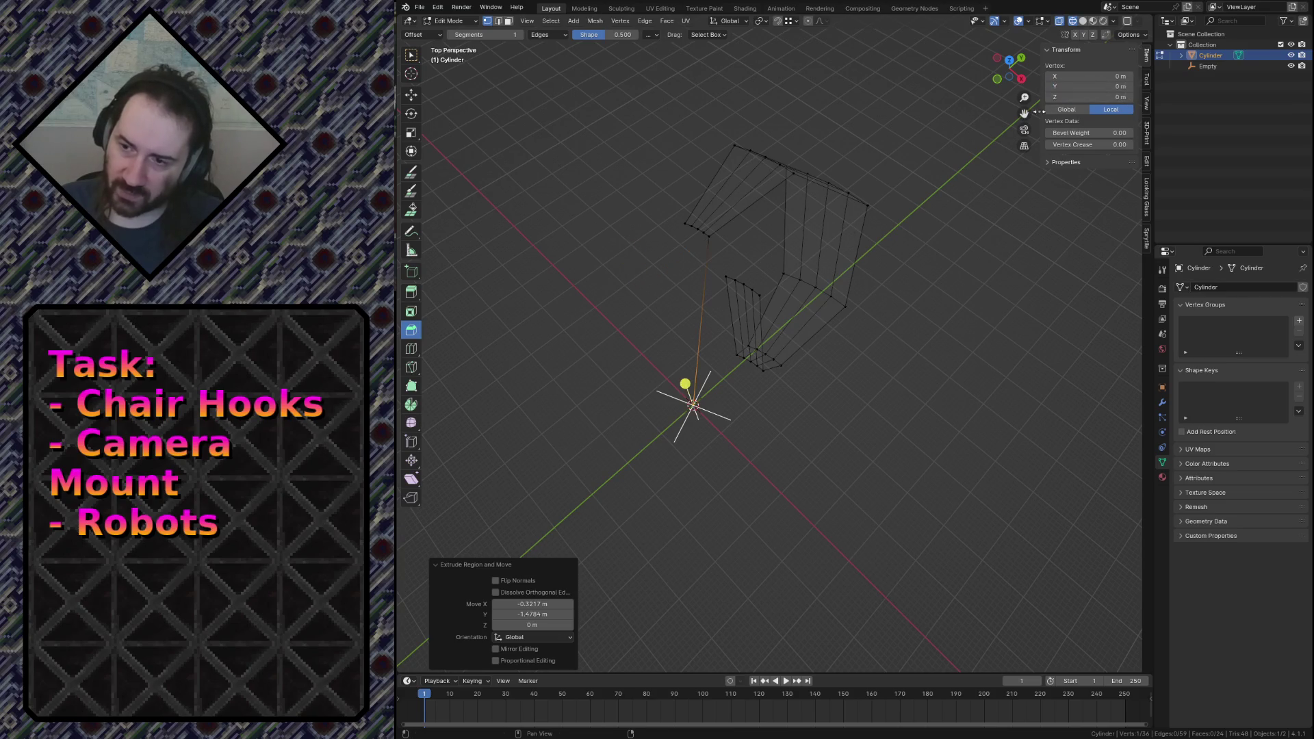
key("ctrl+z")
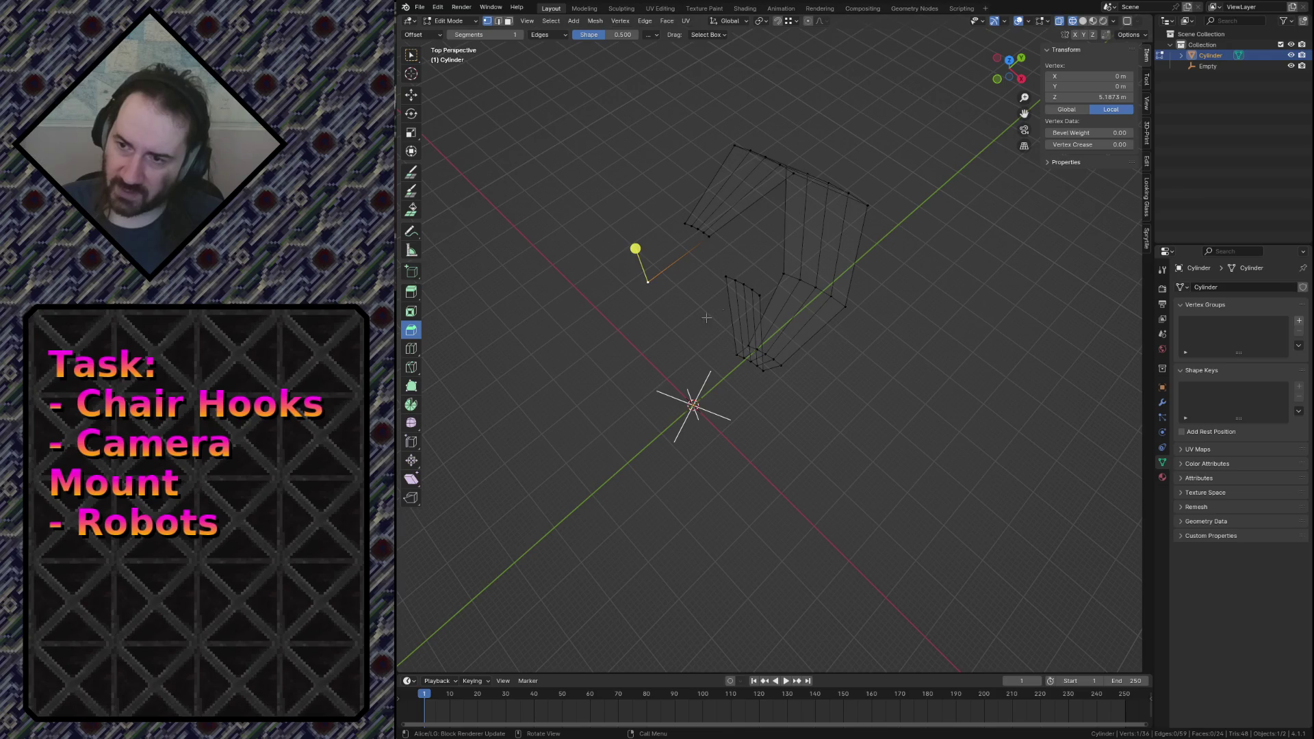
Extrude a new vertex upward and centre it on the axis at X 0, Y 0.
key("e")
key("shift+z")
left_click(654, 363)
left_click(1103, 77)
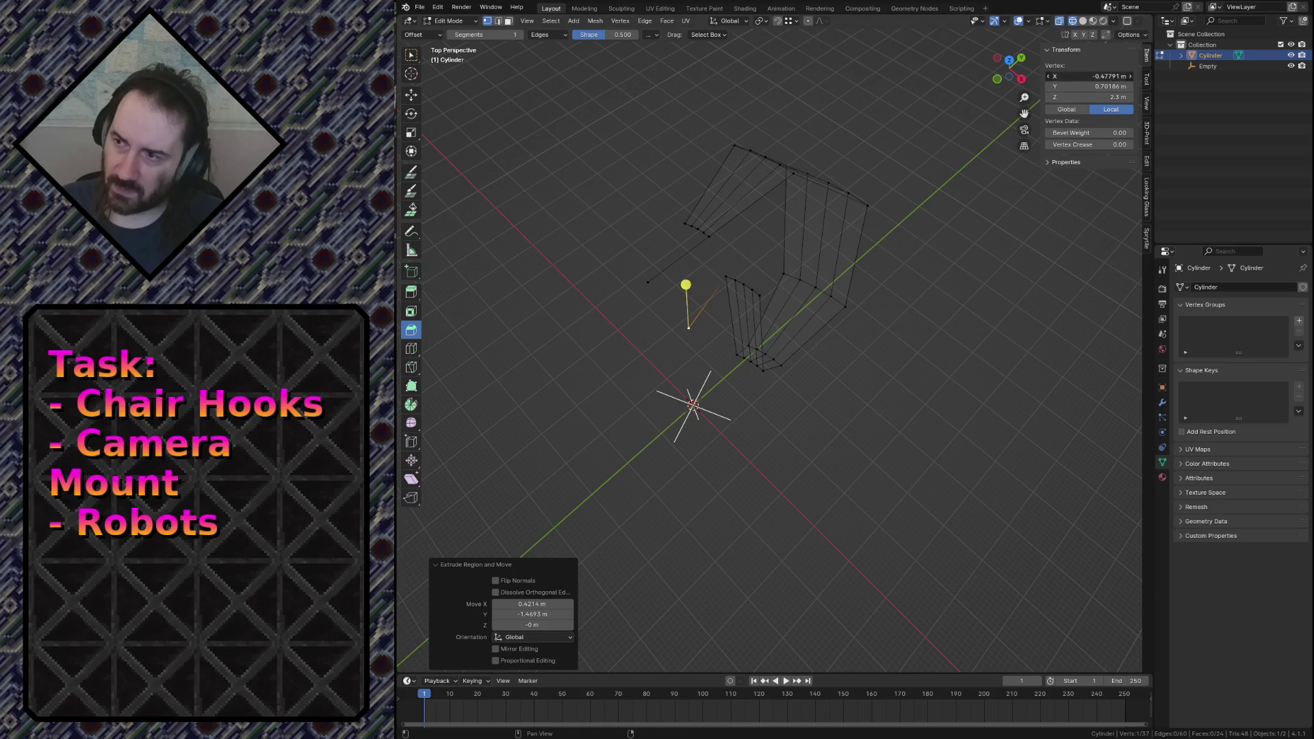
type("0")
key("Tab")
type("0")
key("Return")
Rotate the view and try joining a rim vertex to the centre vertex, undoing the attempts.
key("shift+grave")
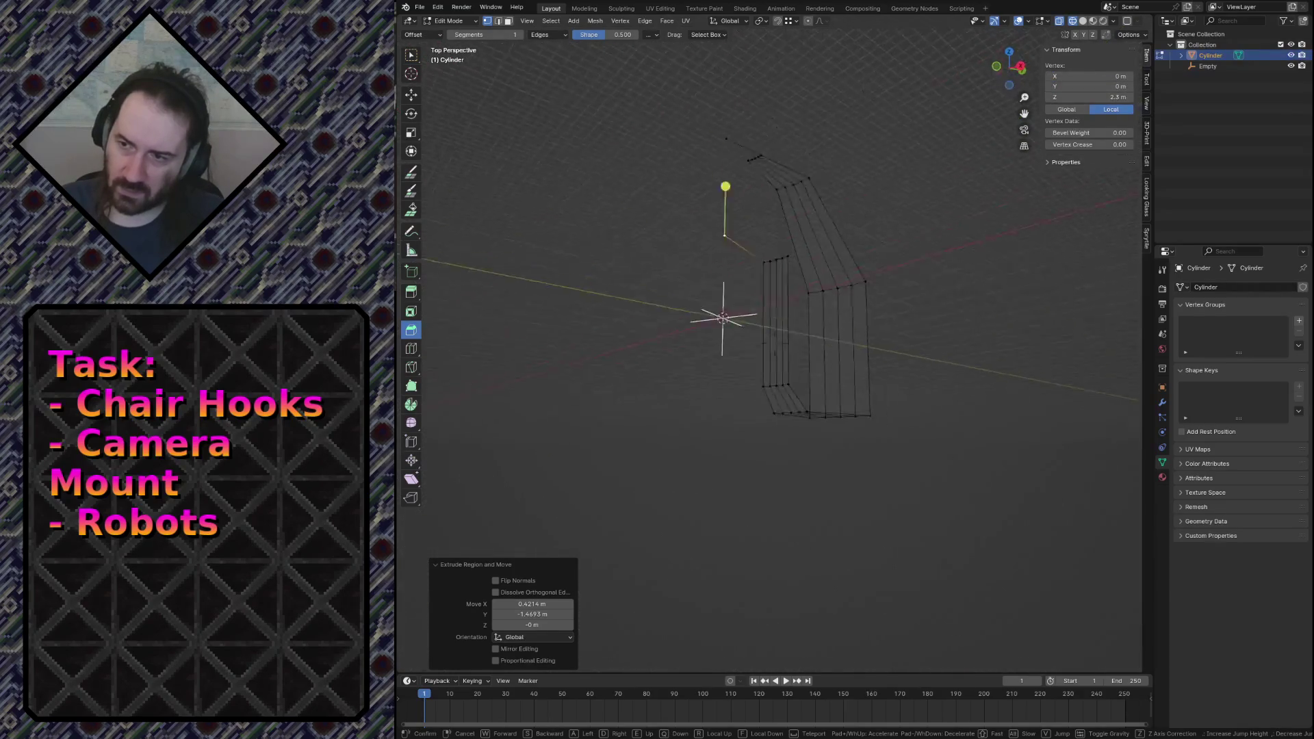
key("Return")
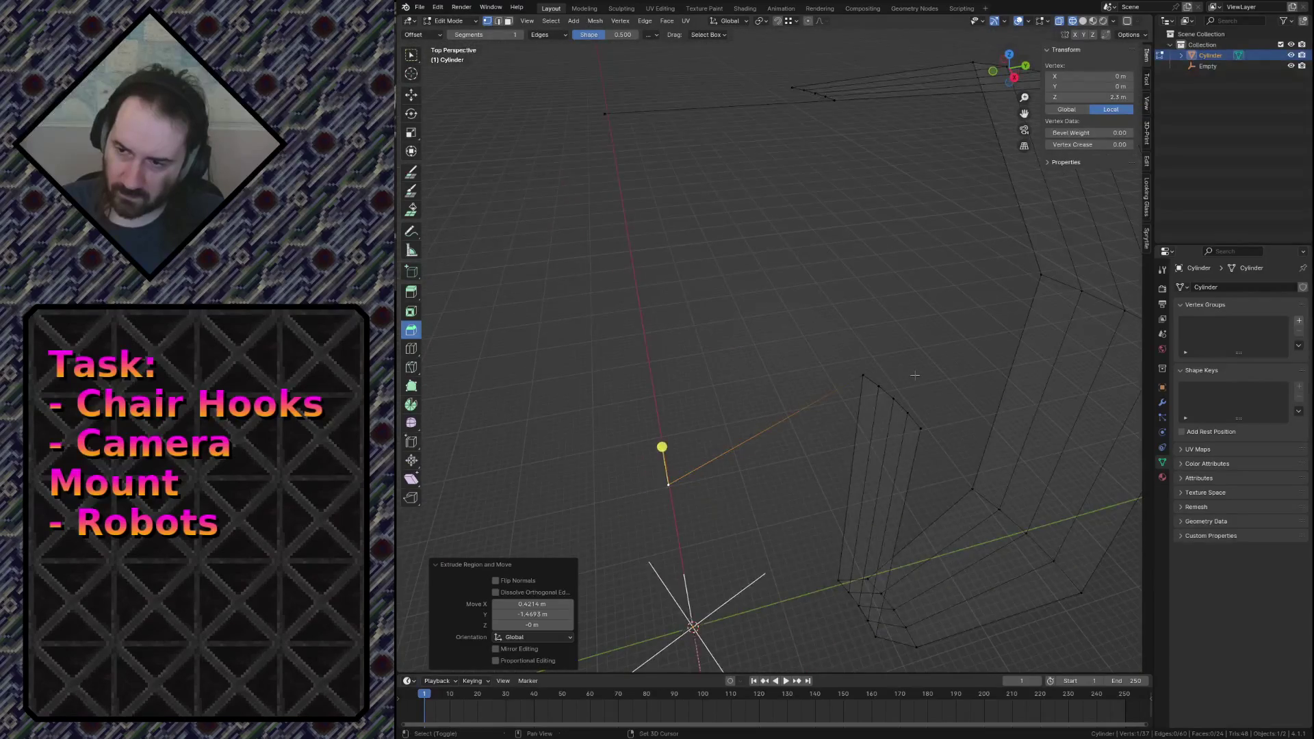
left_click(890, 395)
key("ctrl+z")
key("ctrl+shift+z")
key("ctrl+z")
key("alt+a")
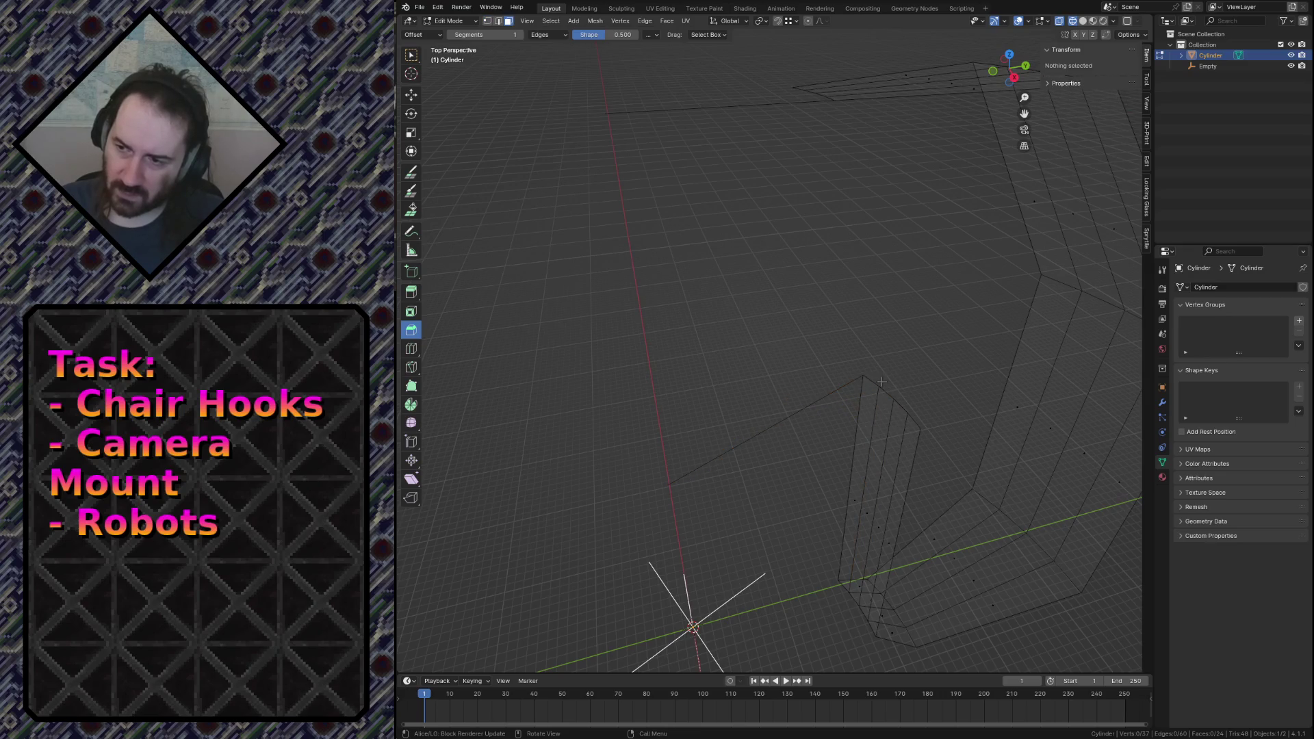
left_click(878, 388)
left_click(668, 484, "shift")
key("f")
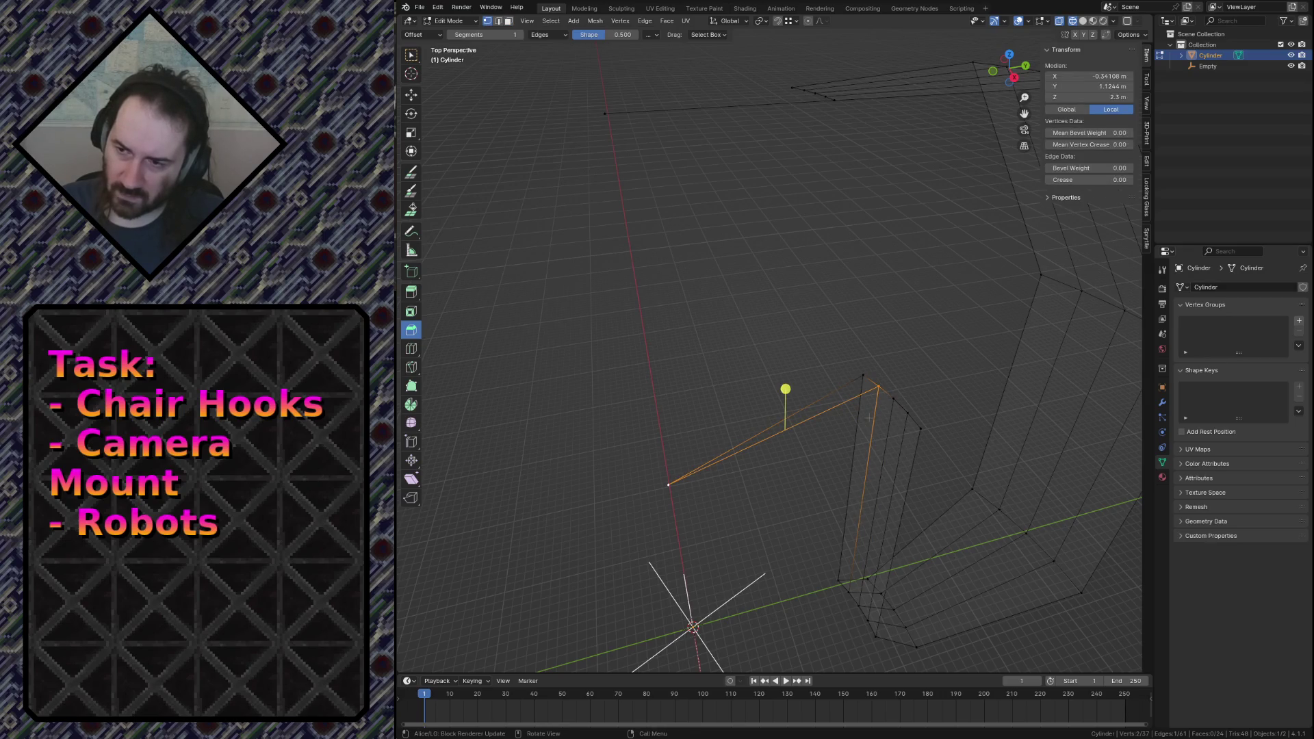
key("ctrl+z")
key("ctrl+shift+z")
key("ctrl+z")
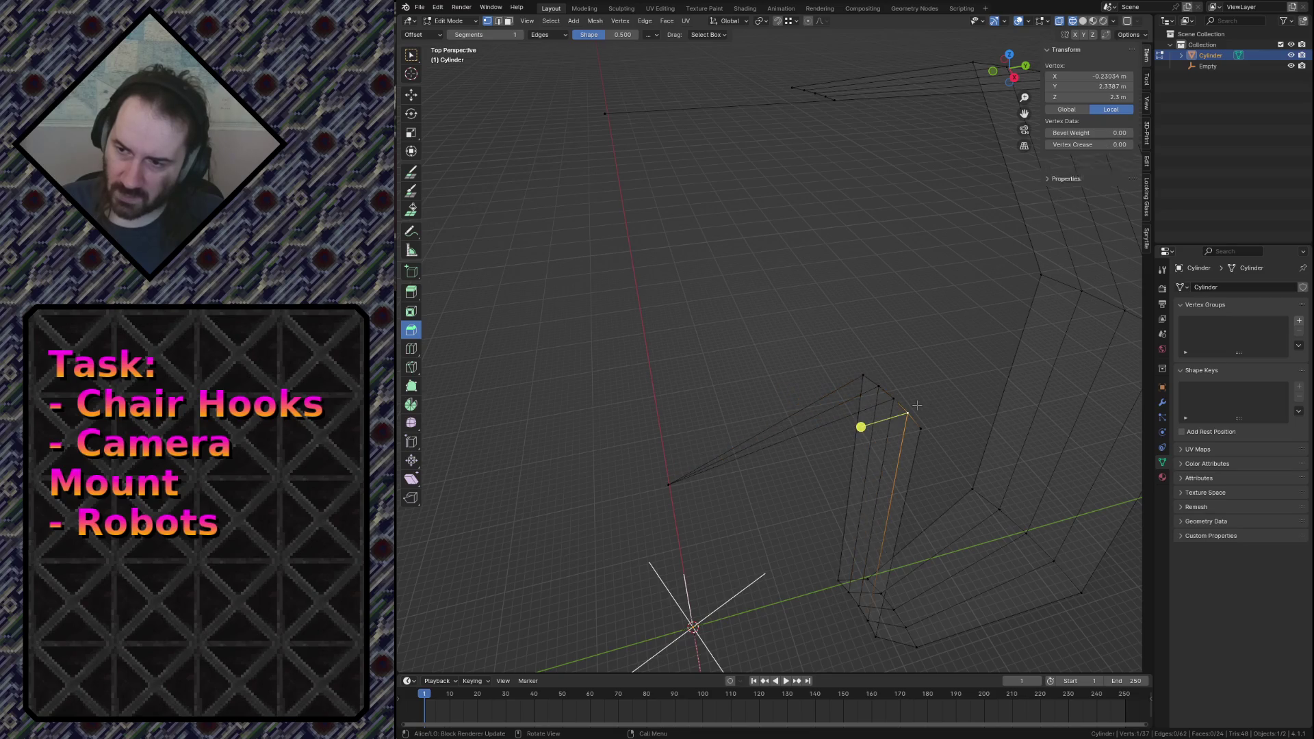
Join the centre vertex to a rim vertex with an edge.
left_click(669, 484, "shift")
key("ctrl+z")
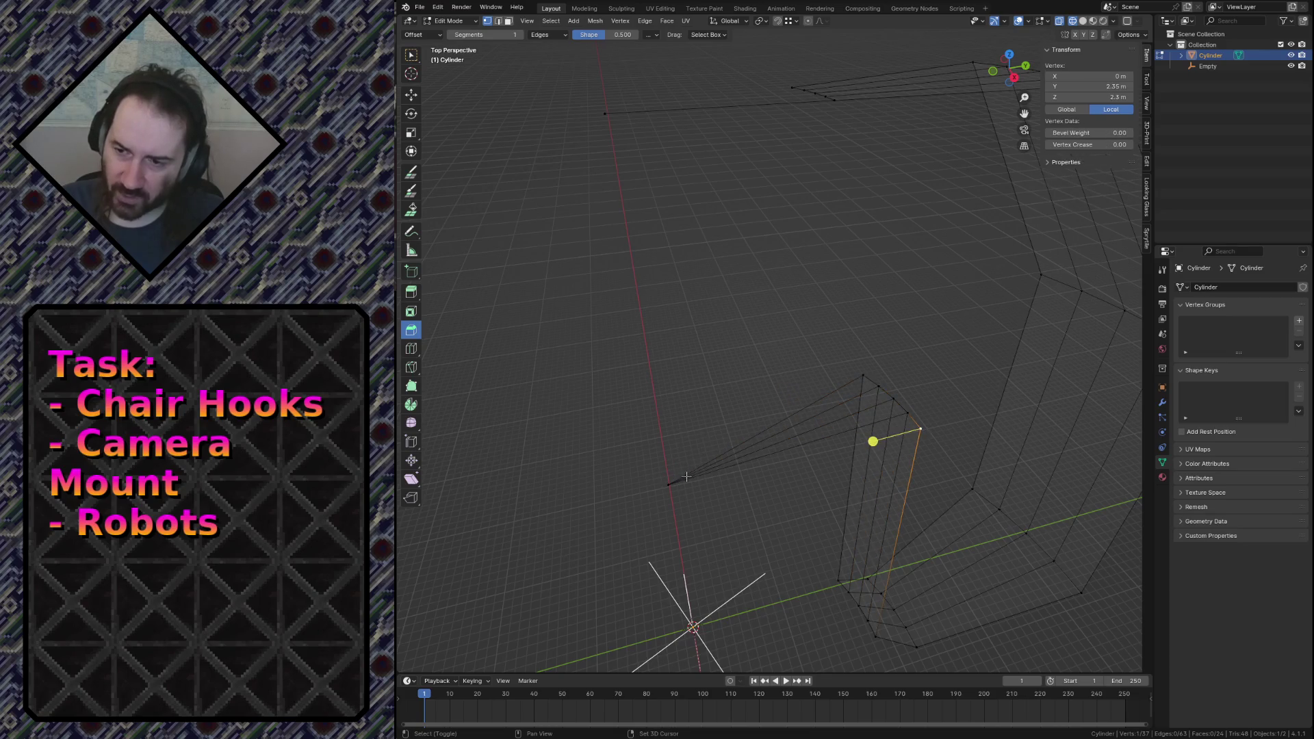
left_click(668, 486, "shift")
key("f")
left_click(849, 392)
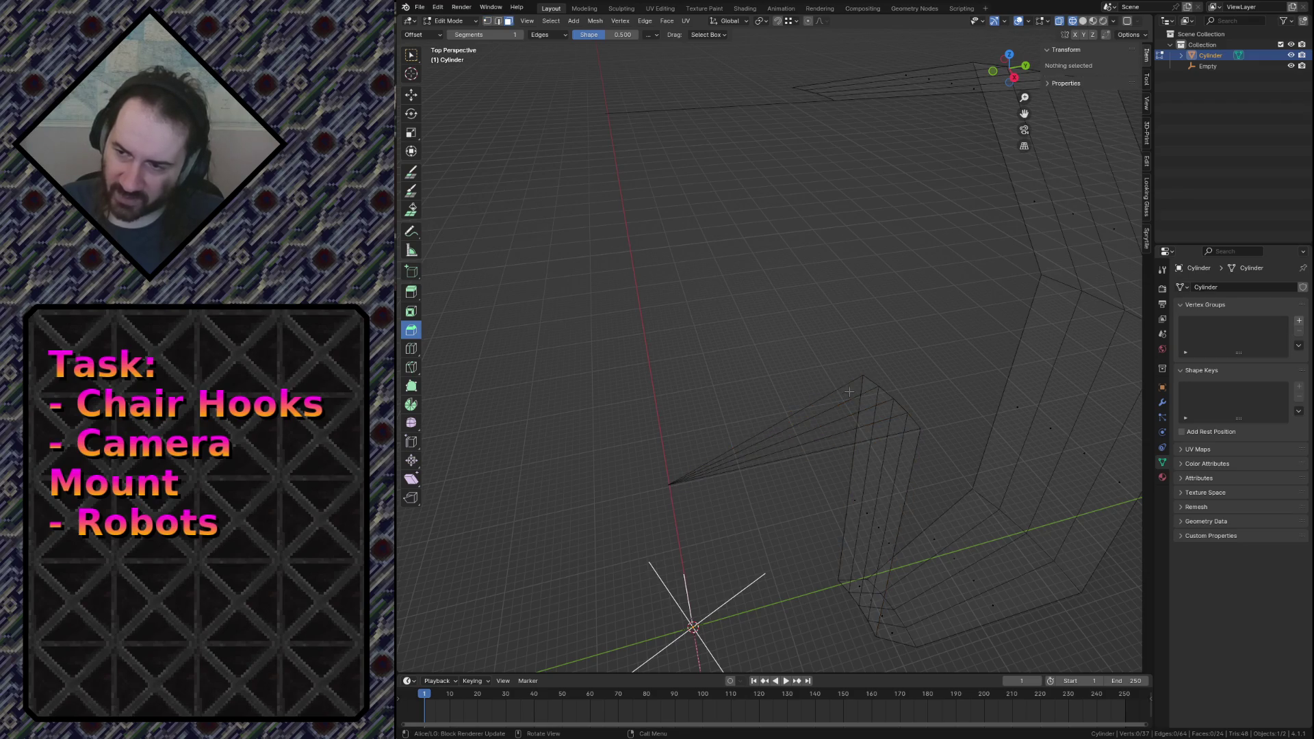
Fill four triangle faces fanning from the centre vertex to consecutive top-rim vertices.
left_click(864, 376)
left_click(878, 388, "shift")
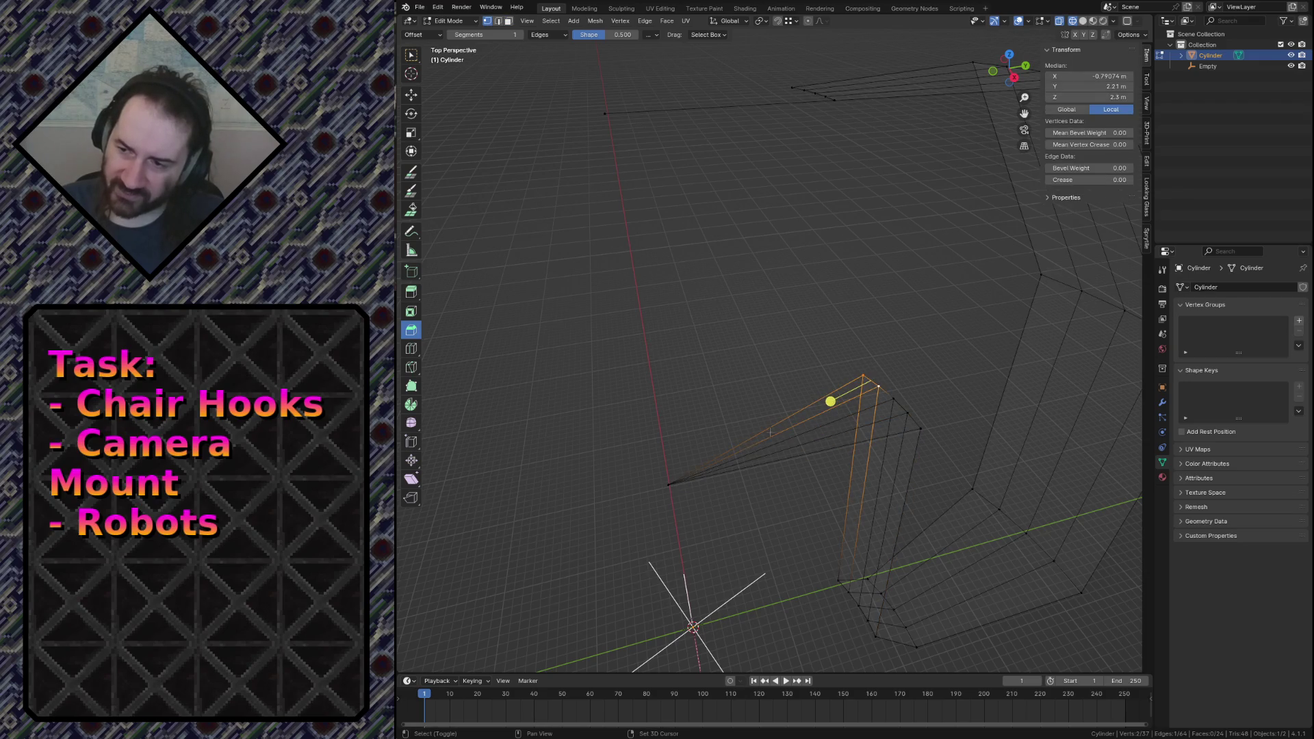
left_click(669, 484, "shift")
key("f")
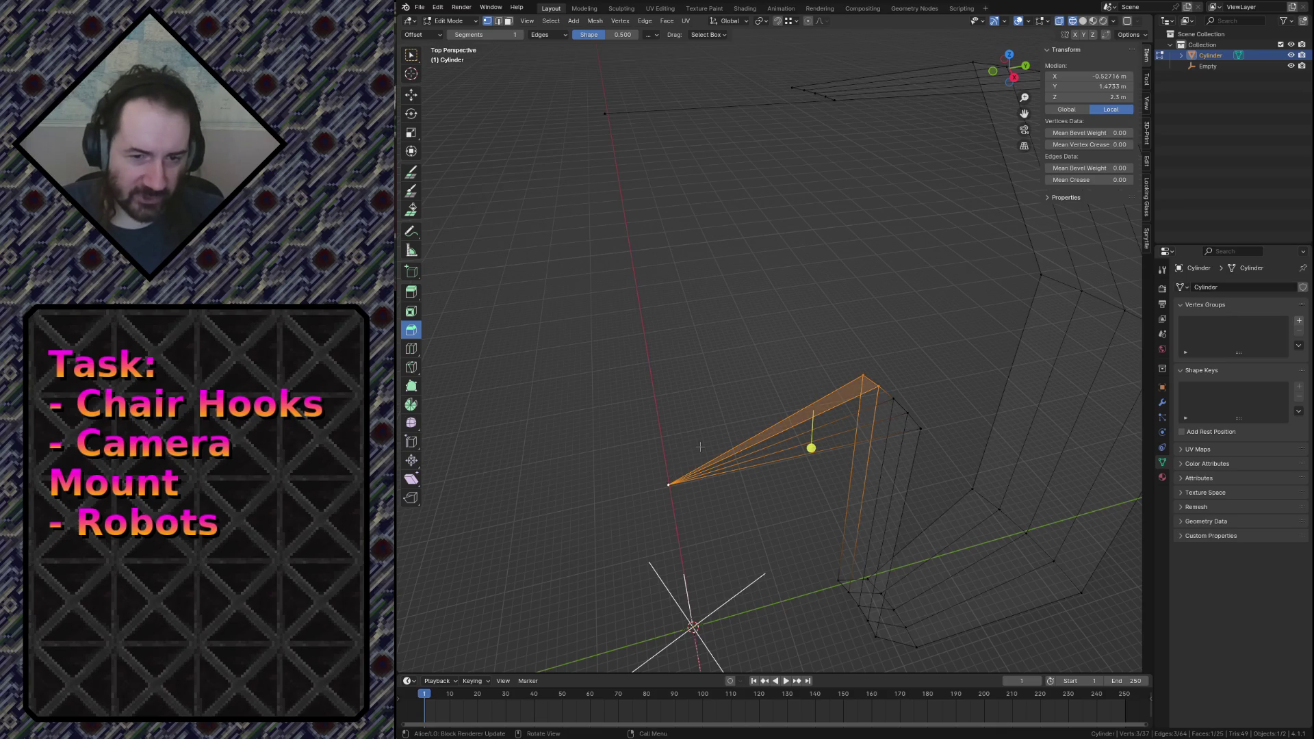
left_click(886, 387)
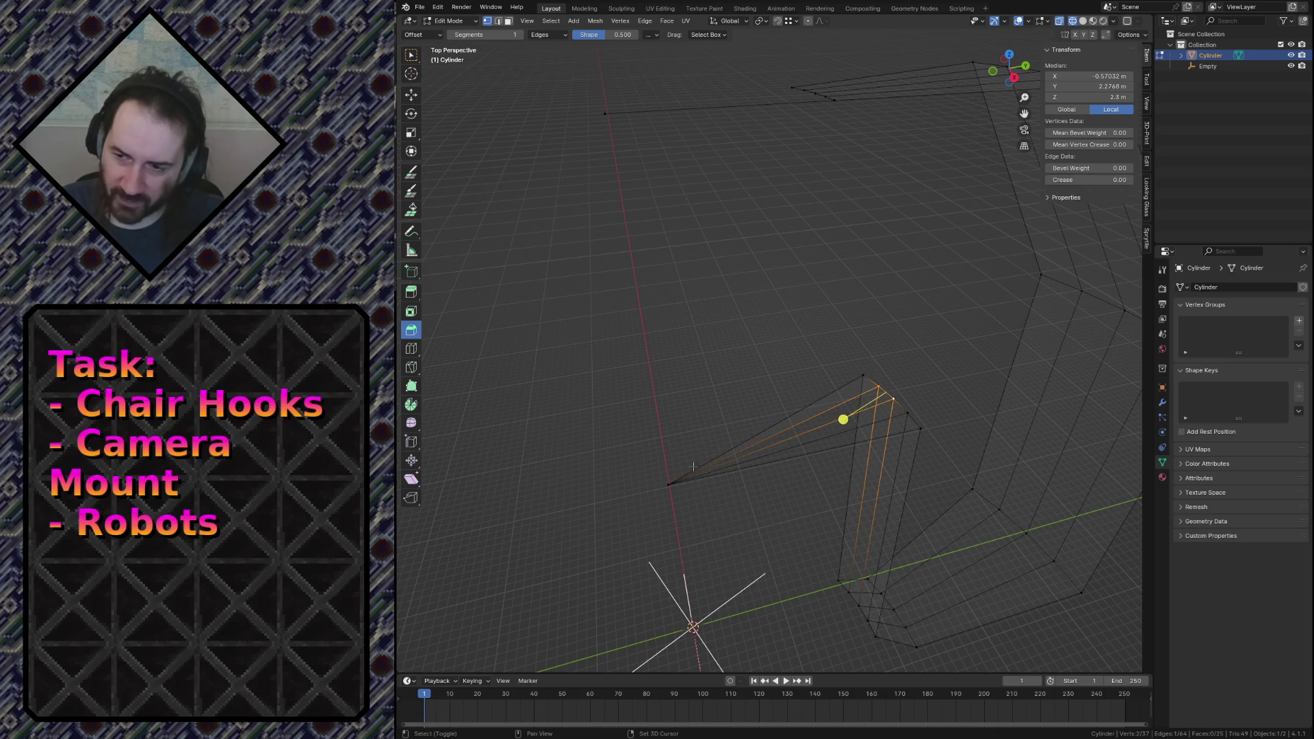
key("f")
left_click(909, 414)
key("f")
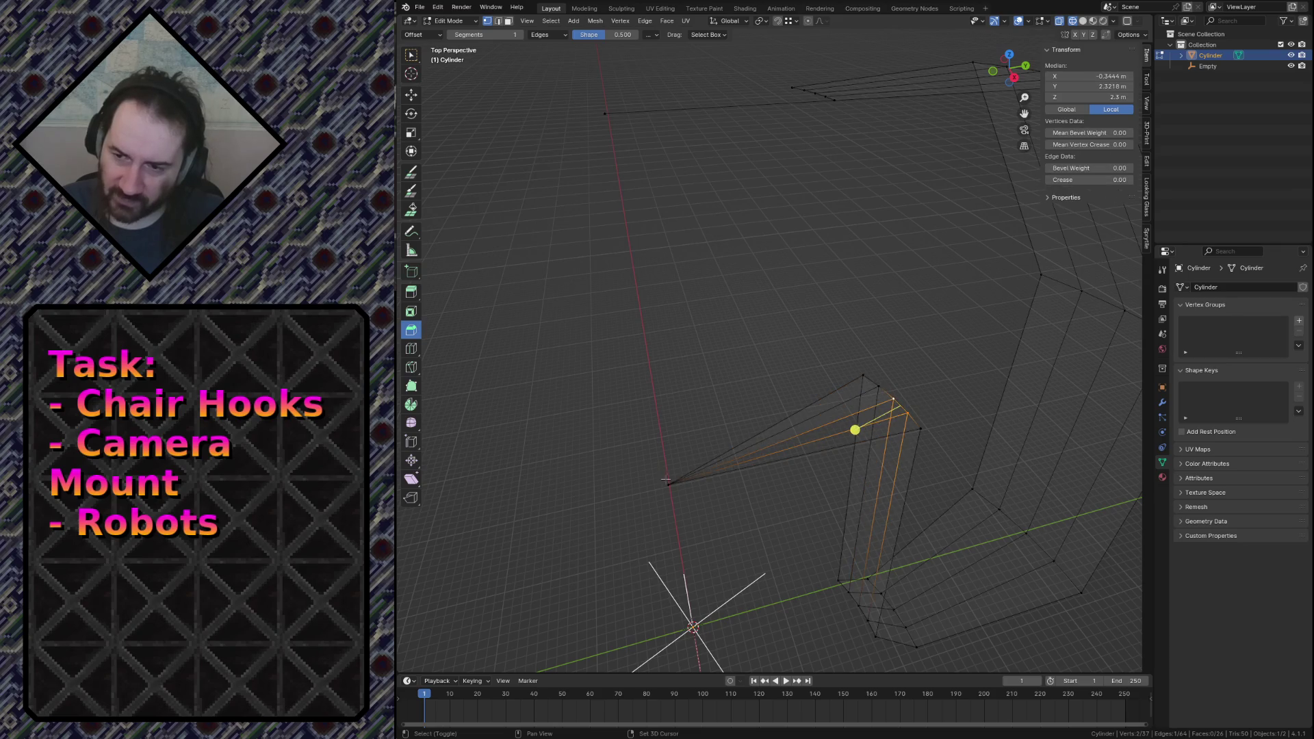
left_click(921, 429)
key("f")
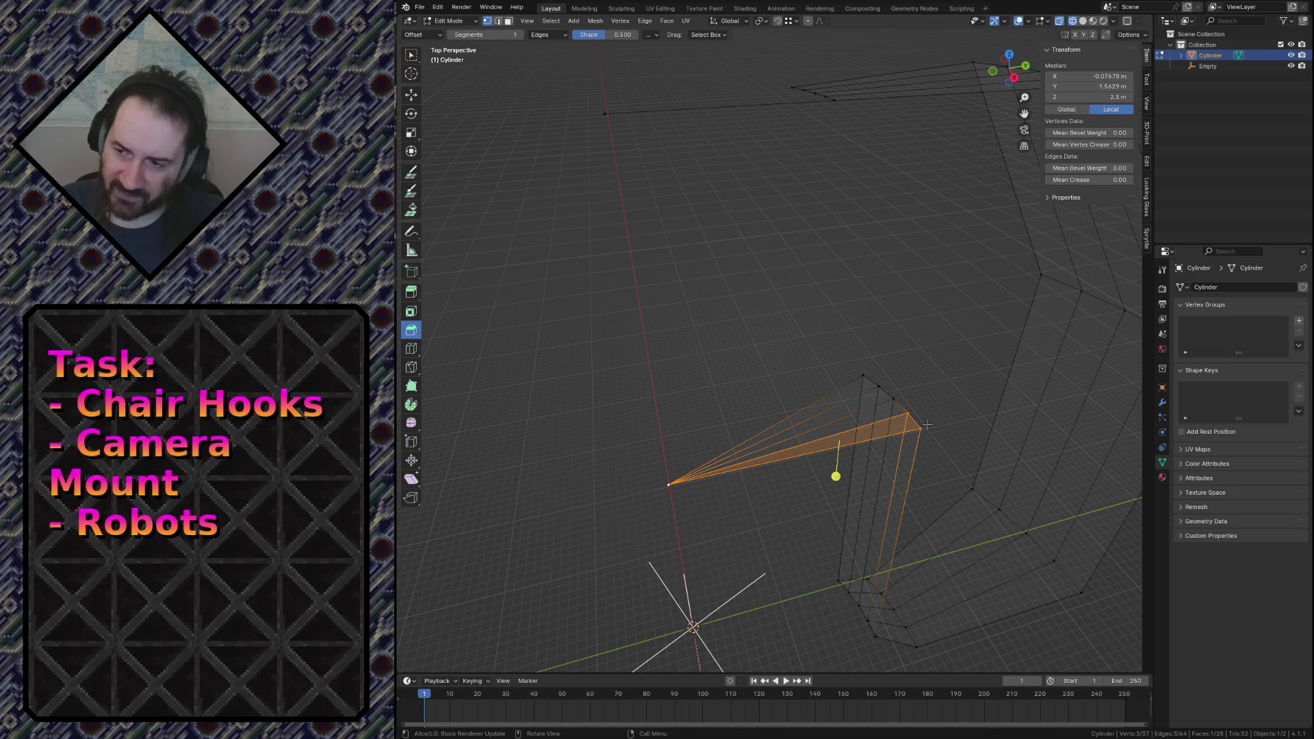
key("alt+a")
key("shift+grave")
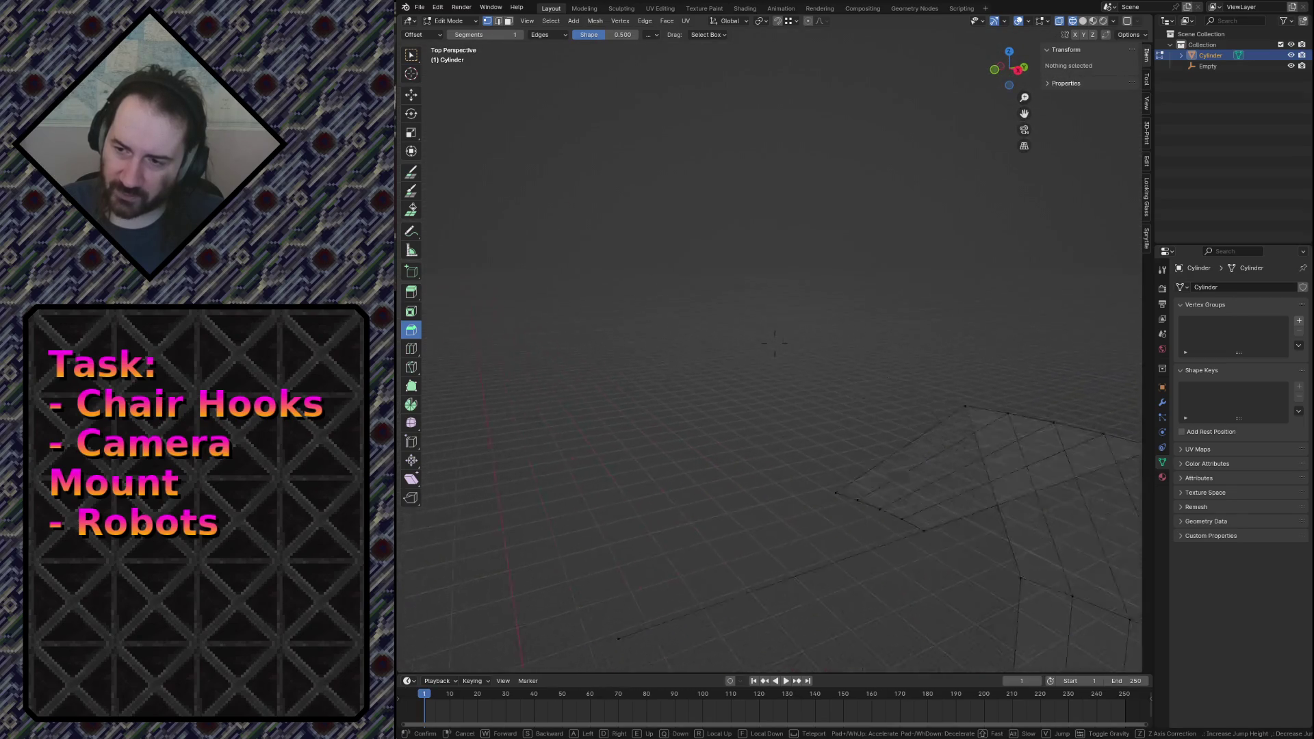
Fill the faces along the cap wedge's open edge and save the file.
left_click(774, 342)
left_click(759, 257)
key("ctrl+s")
key("f")
key("f")
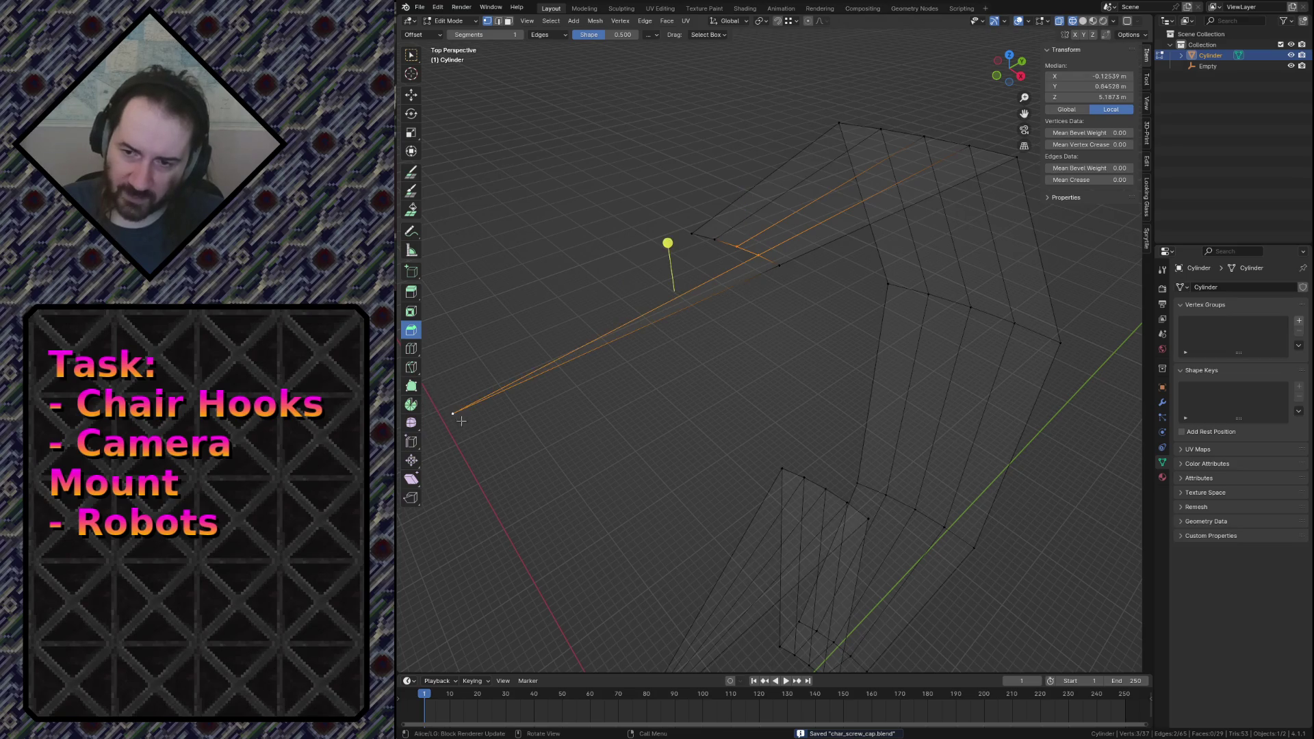
key("f")
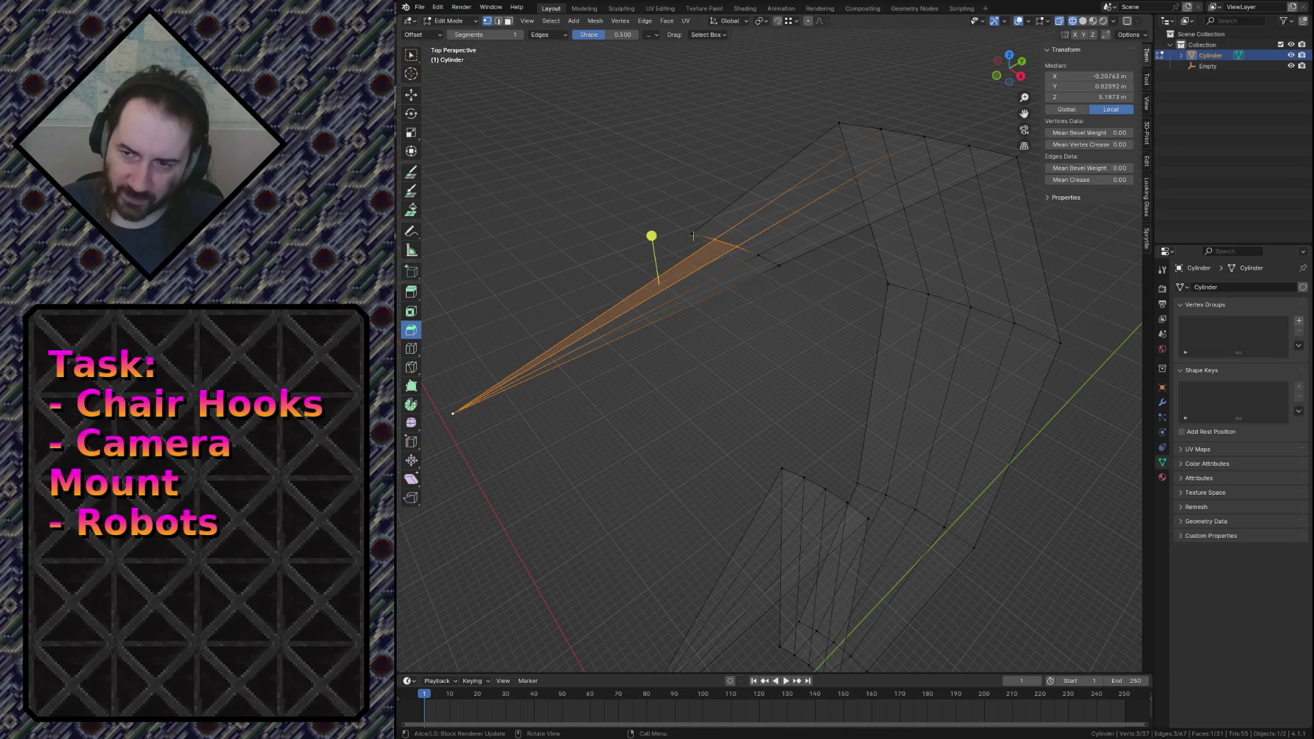
key("f")
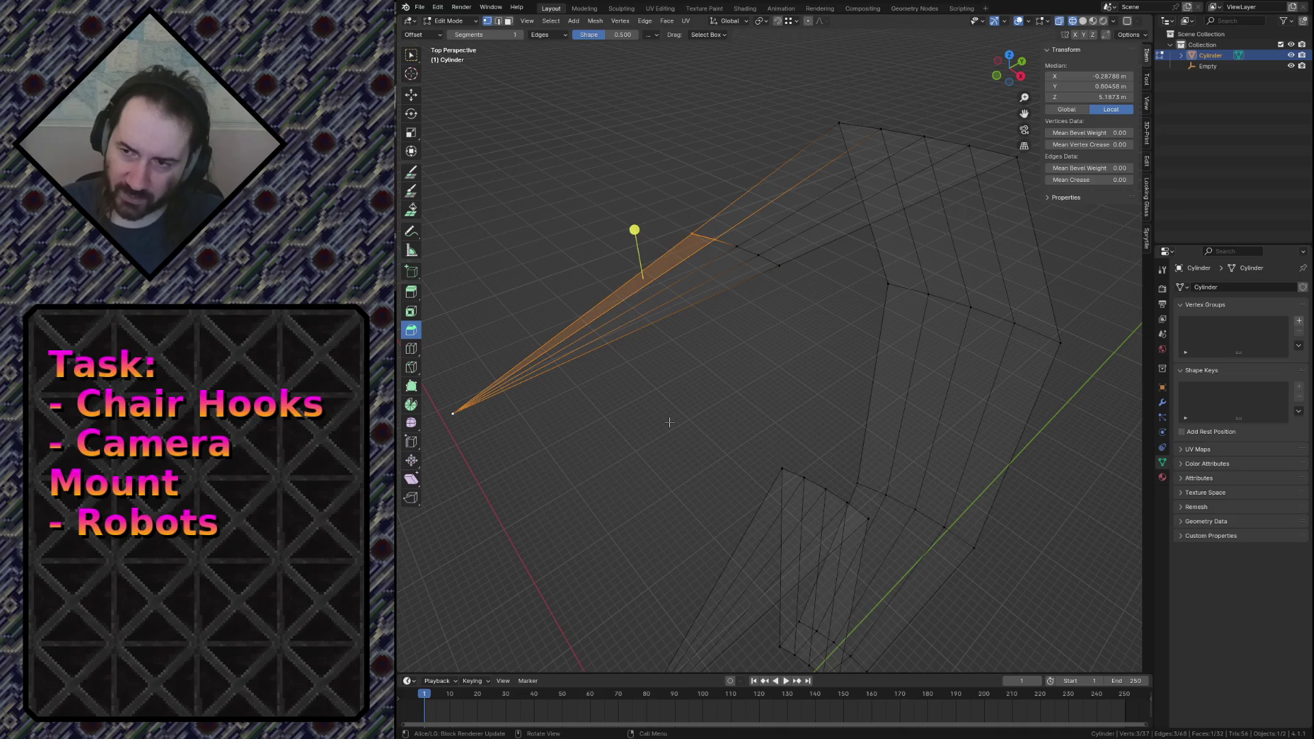
left_click(669, 422)
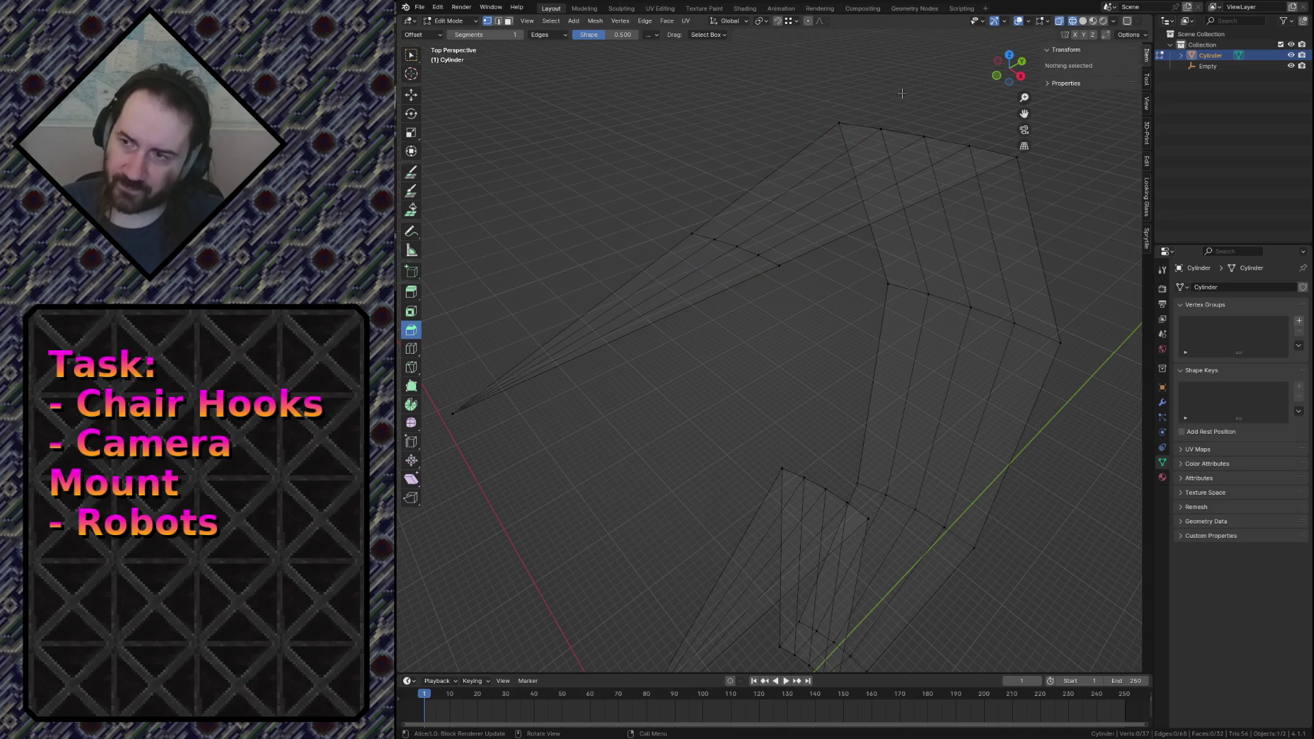
key("ctrl+s")
Show face normals in Overlays, inspect the mesh, save, and return to Object Mode.
left_click(1048, 22)
left_click(1001, 194)
key("shift+grave")
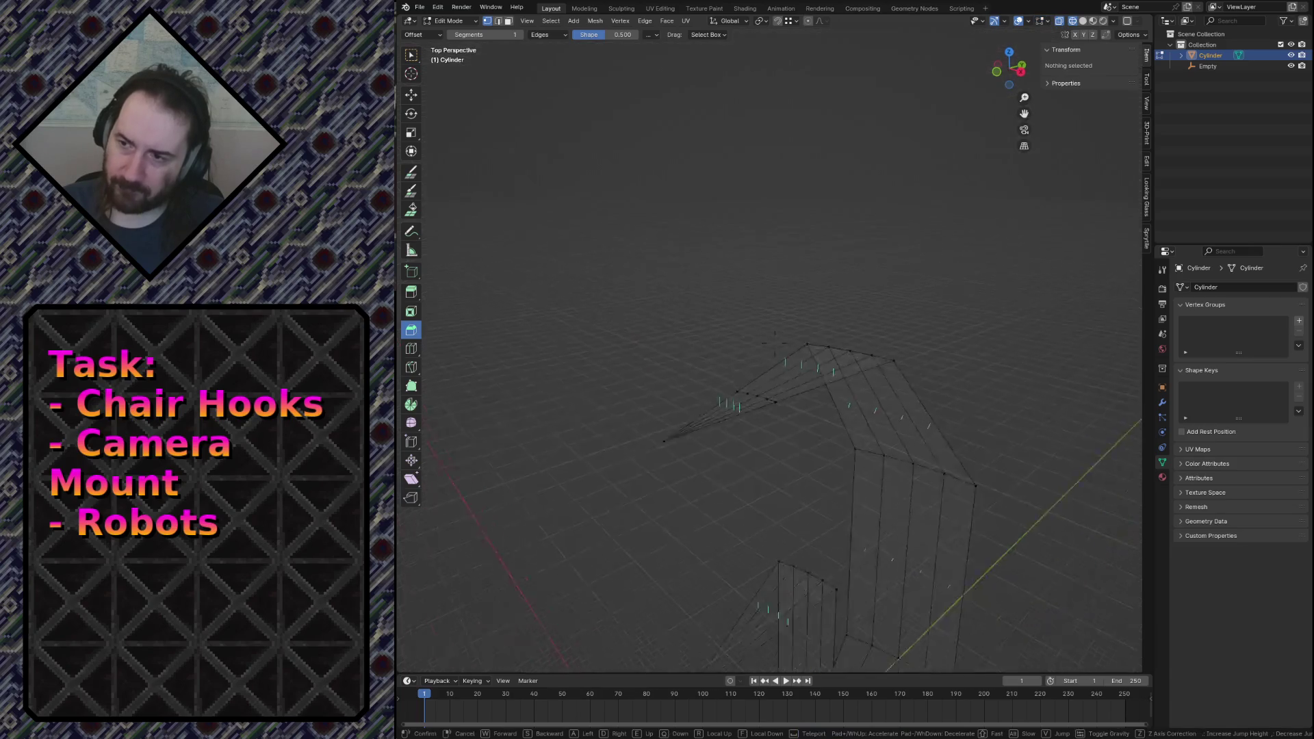
key("s")
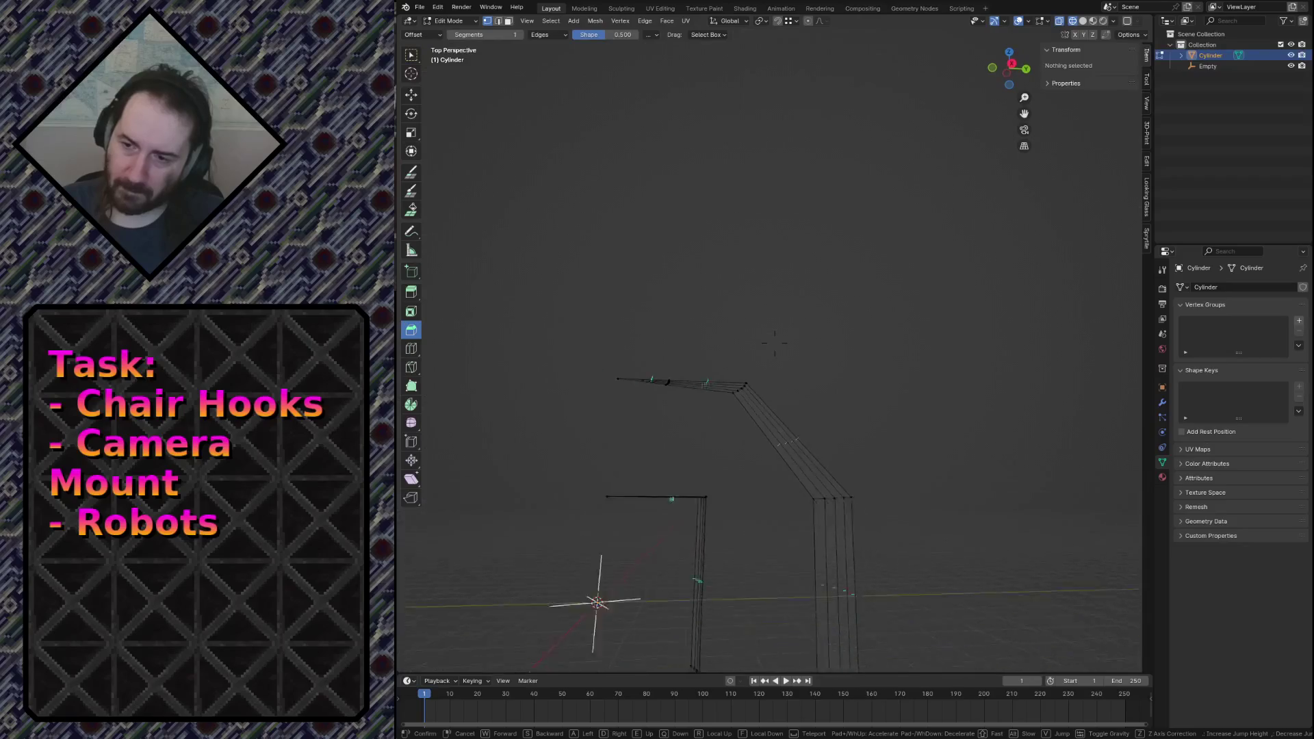
key("w")
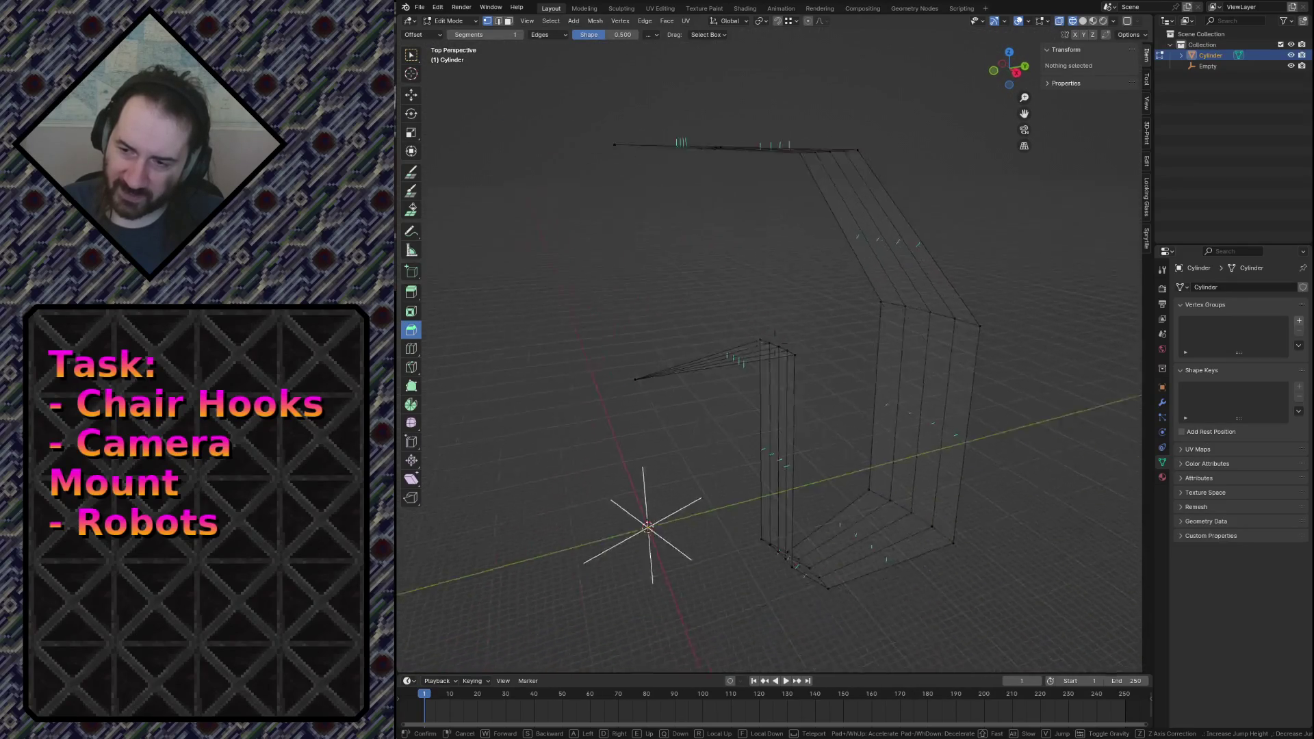
left_click(726, 205)
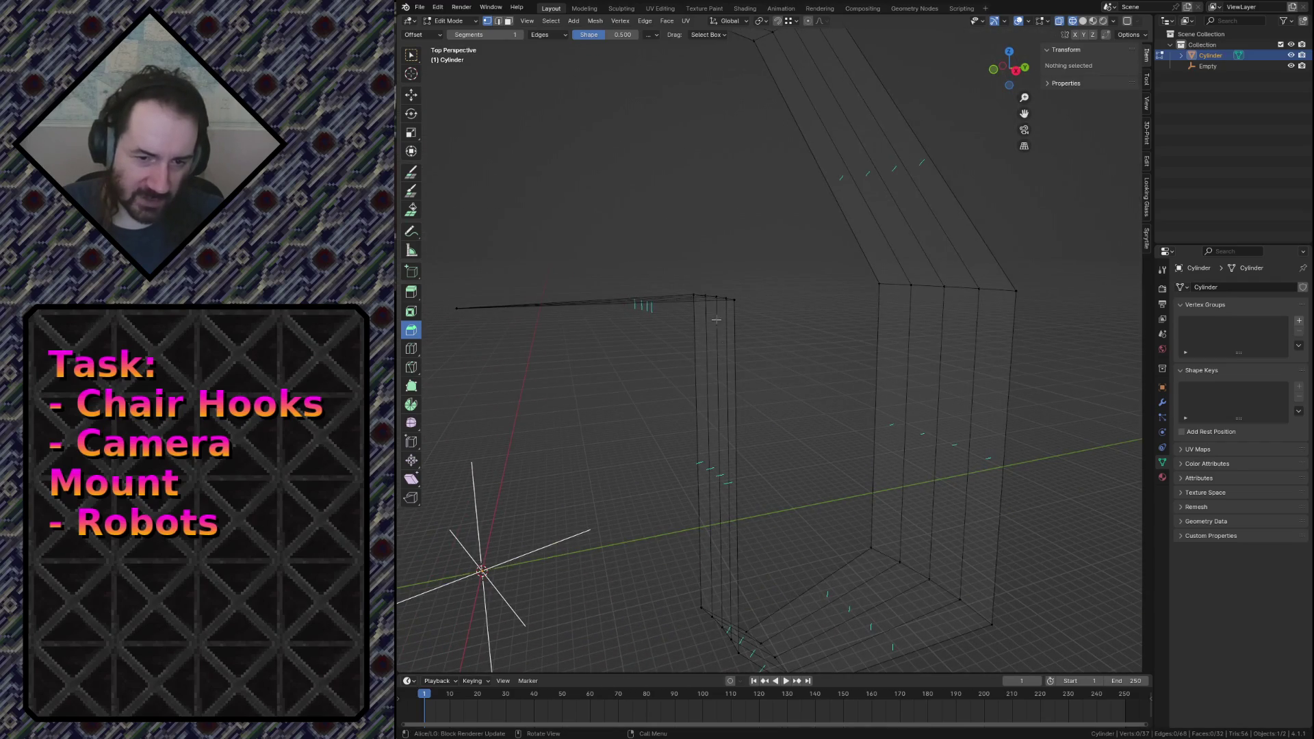
key("shift+grave")
key("Escape")
key("ctrl+s")
key("Tab")
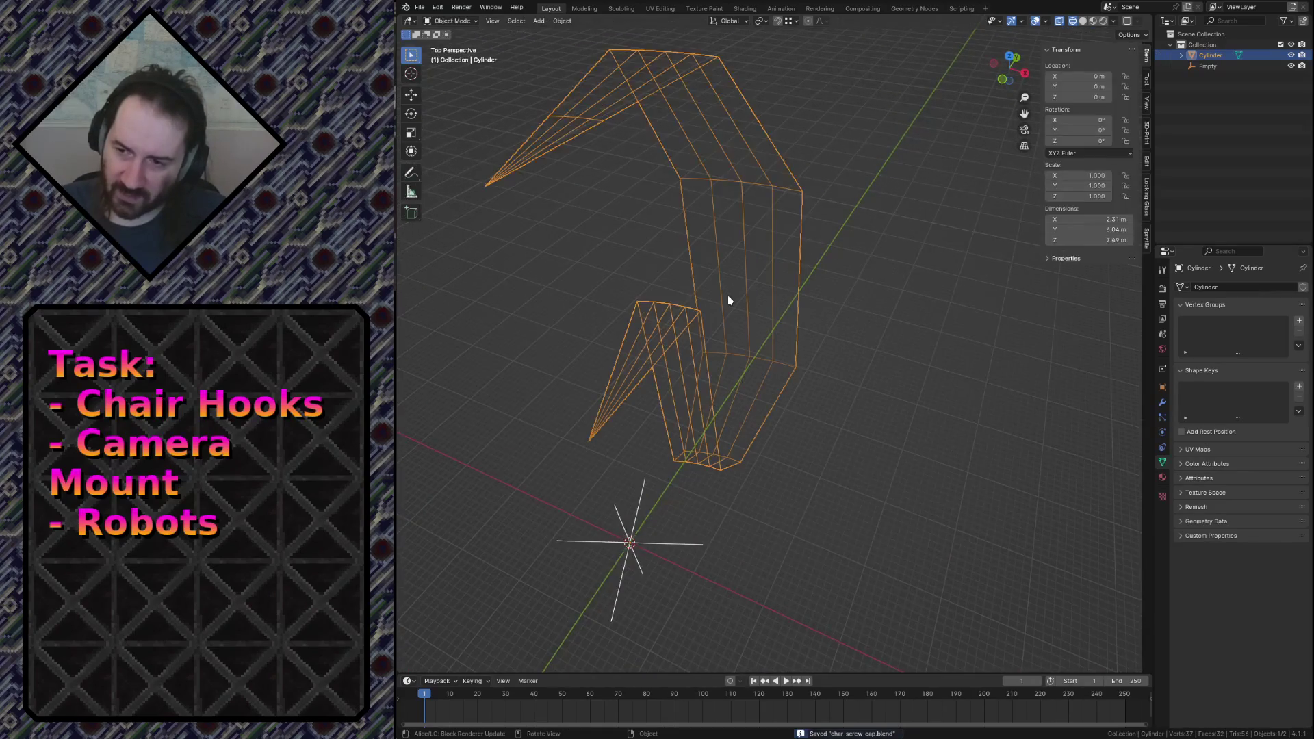
Add an Array modifier with Count 16, Merge enabled and Relative Offset unchecked.
left_click(1162, 403)
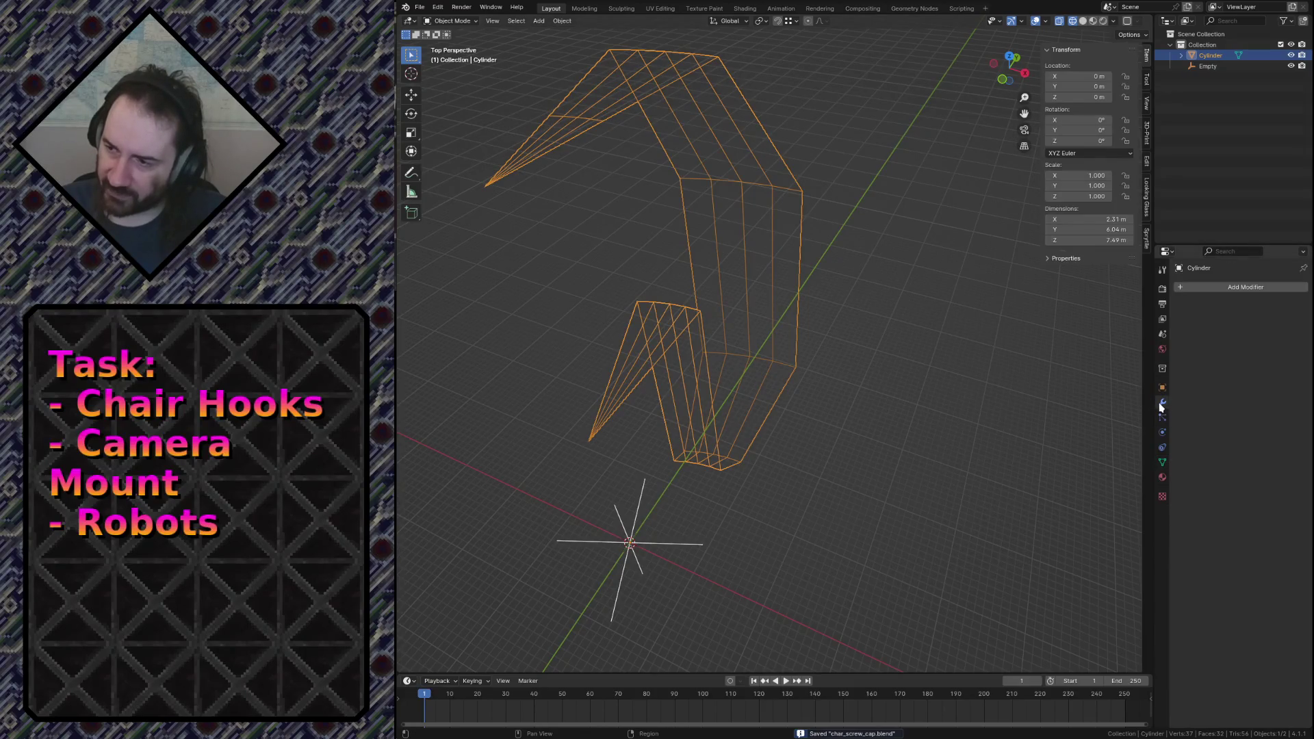
left_click(1219, 289)
mouse_move(1167, 331)
left_click(1081, 335)
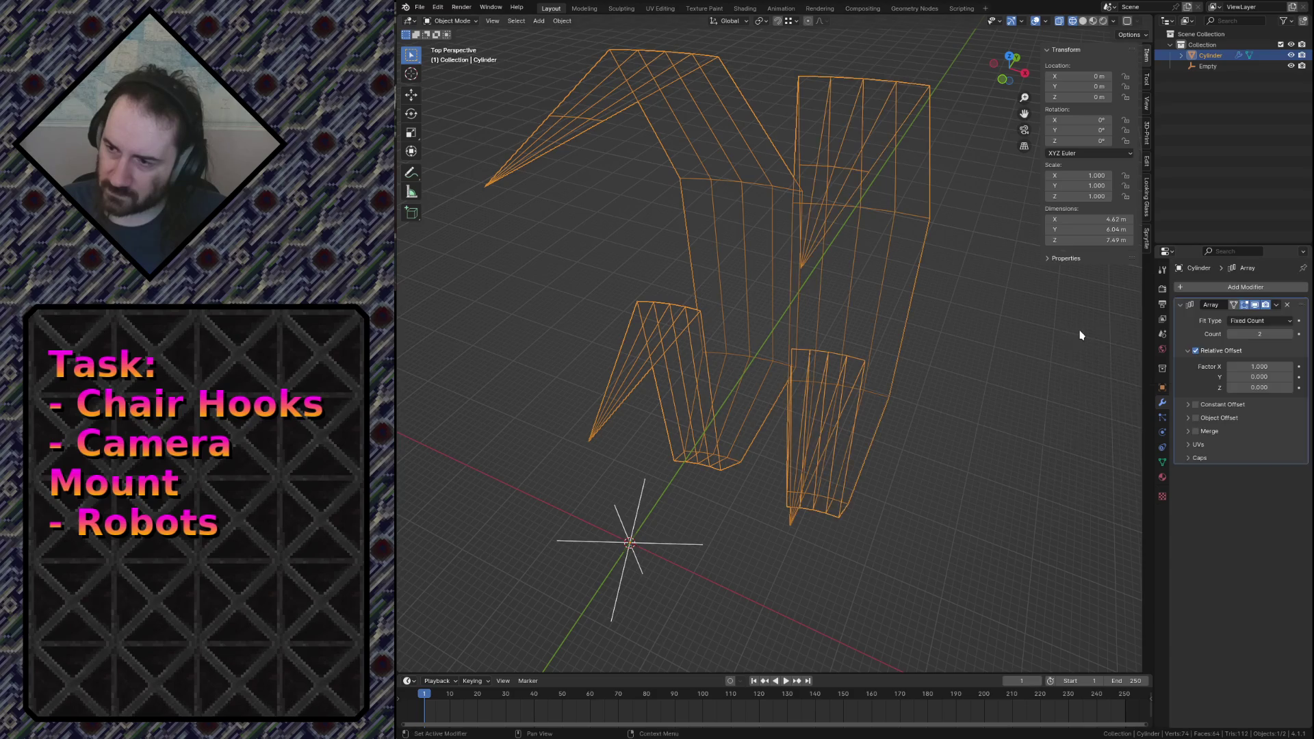
left_click(1268, 334)
type("14")
key("Return")
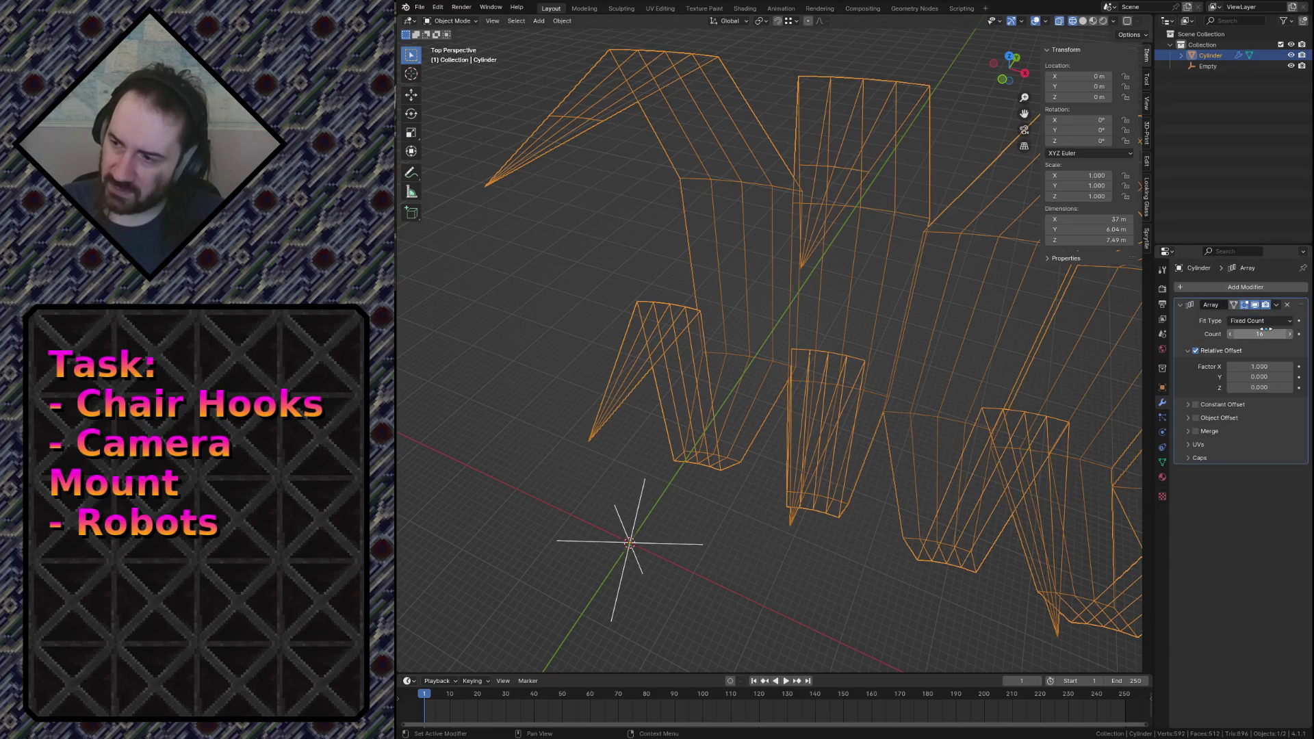
left_click(1187, 432)
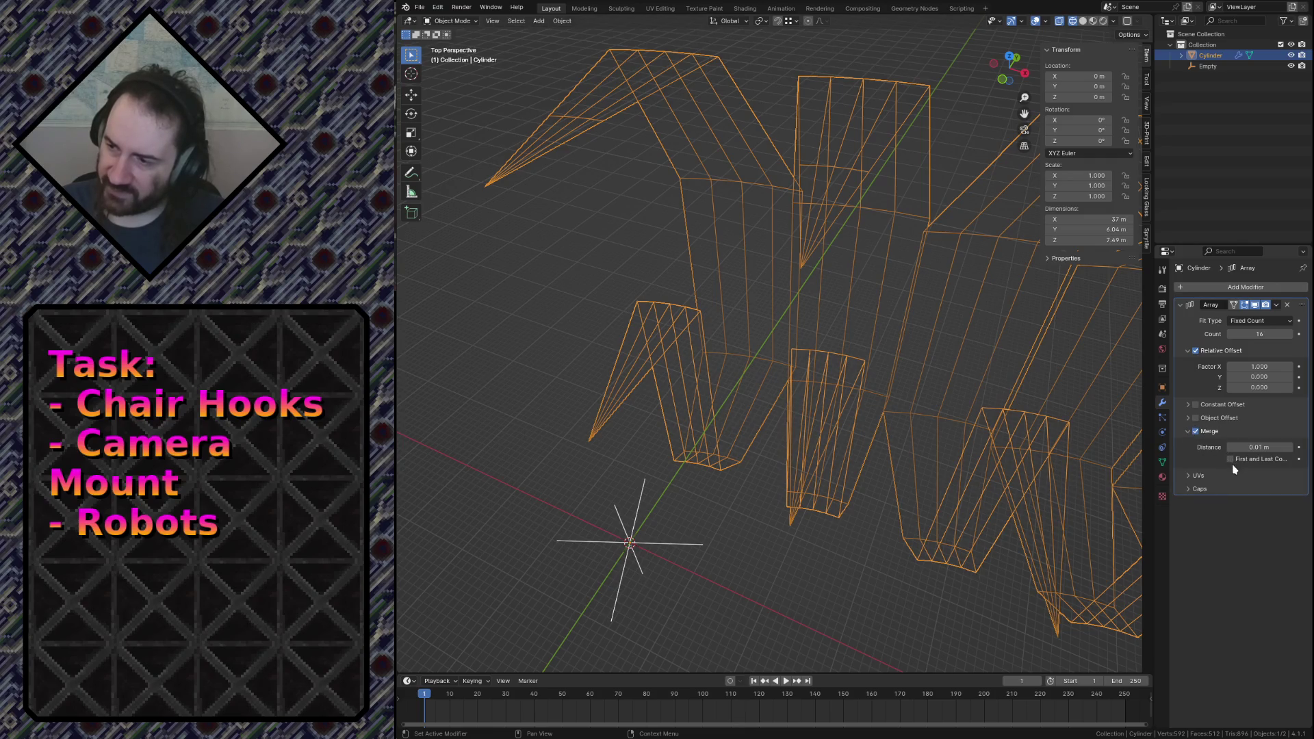
left_click(1201, 351)
left_click(1183, 417)
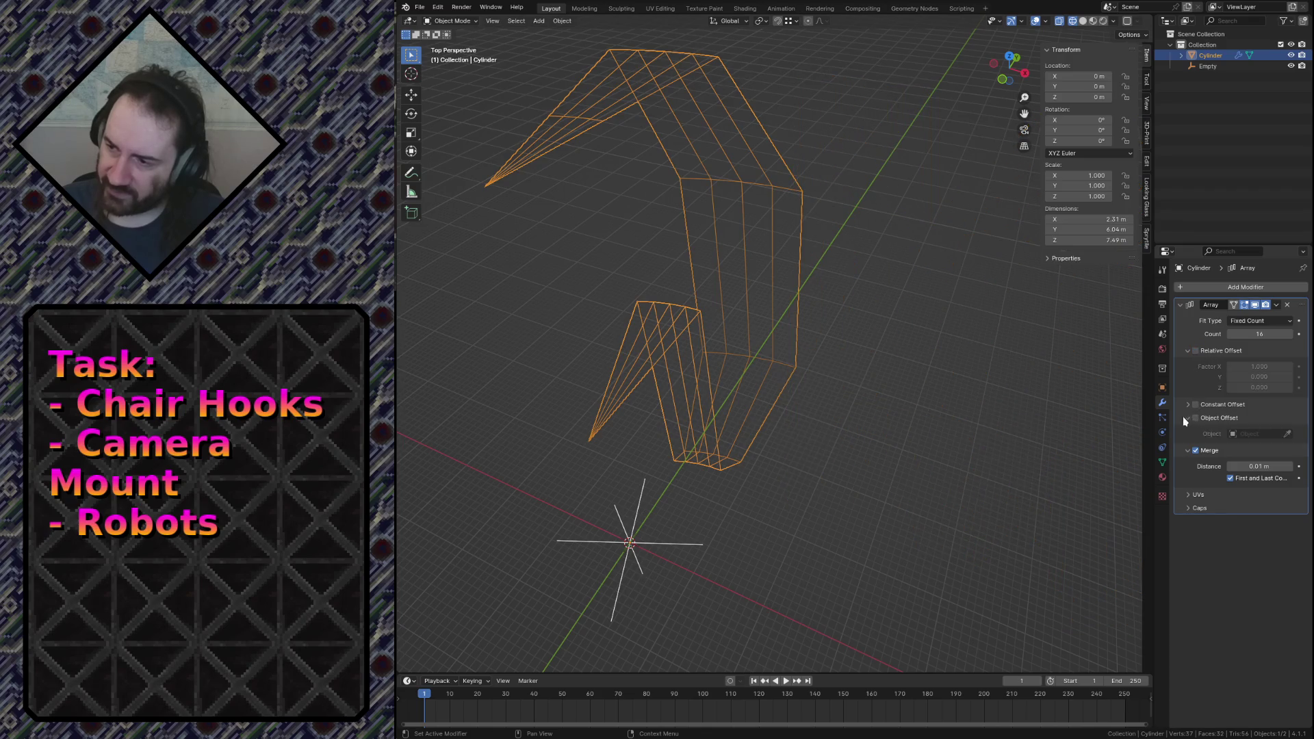
Set the Array's Object Offset to the Empty and switch the viewport to Solid shading.
left_click(1288, 434)
left_click(657, 551)
key("z")
left_click(788, 483)
key("shift+grave")
key("Escape")
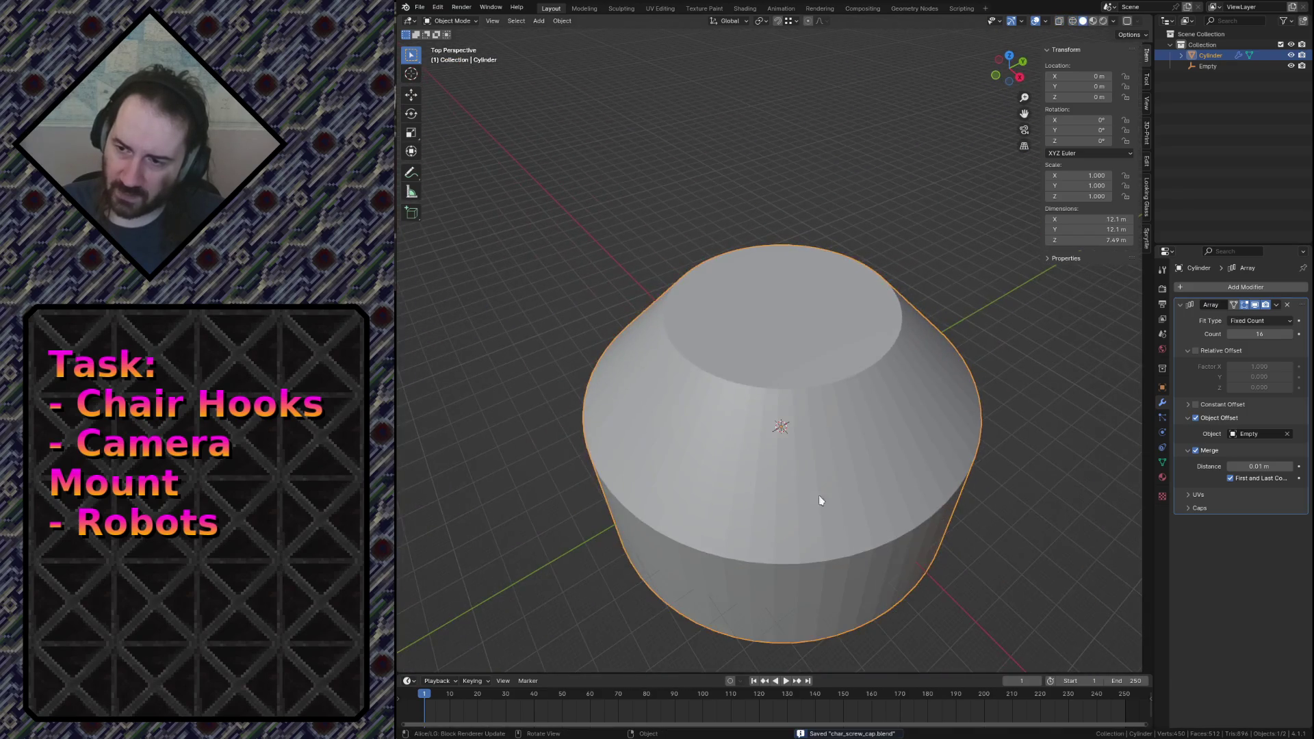
key("Tab")
key("shift+grave")
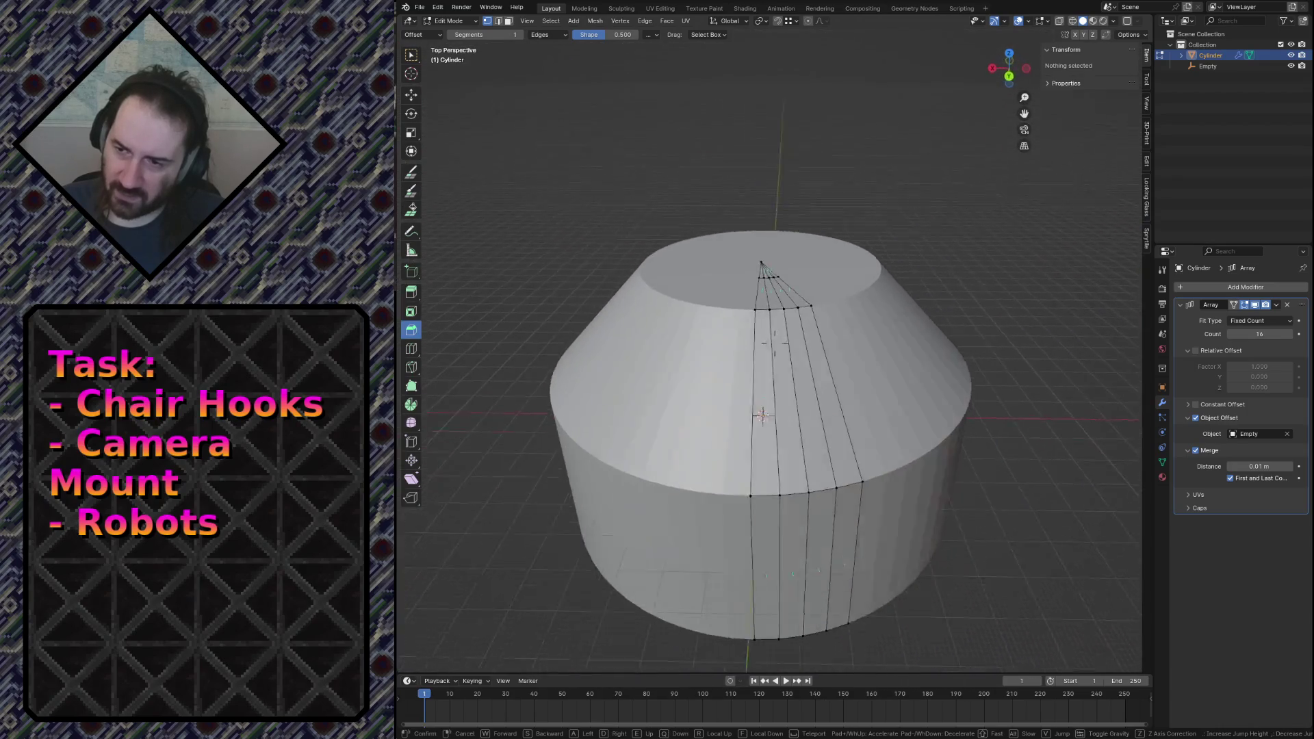
Select the whole wedge in face mode and view it from the top, undoing a first rotation.
left_click(762, 415)
key("3")
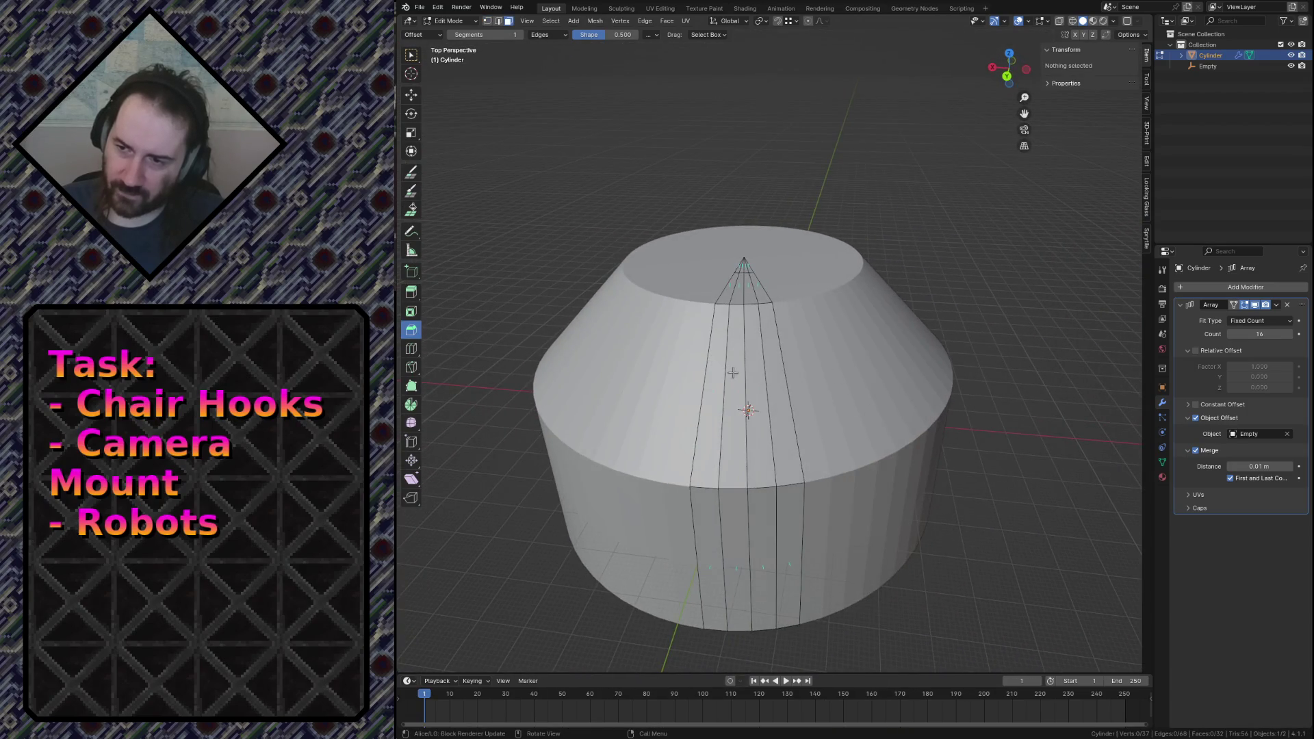
left_click(730, 381)
left_click(753, 383, "shift")
left_click(758, 508, "shift")
left_click(748, 517, "shift")
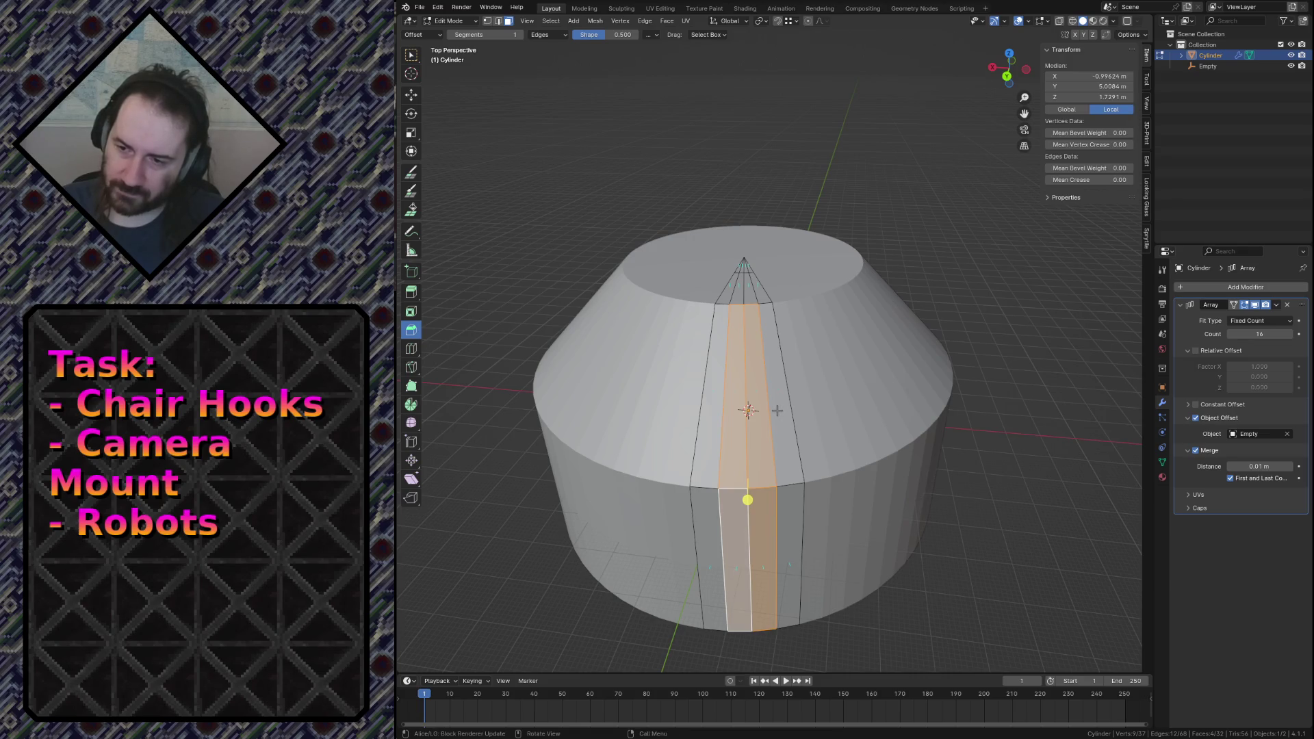
key("a")
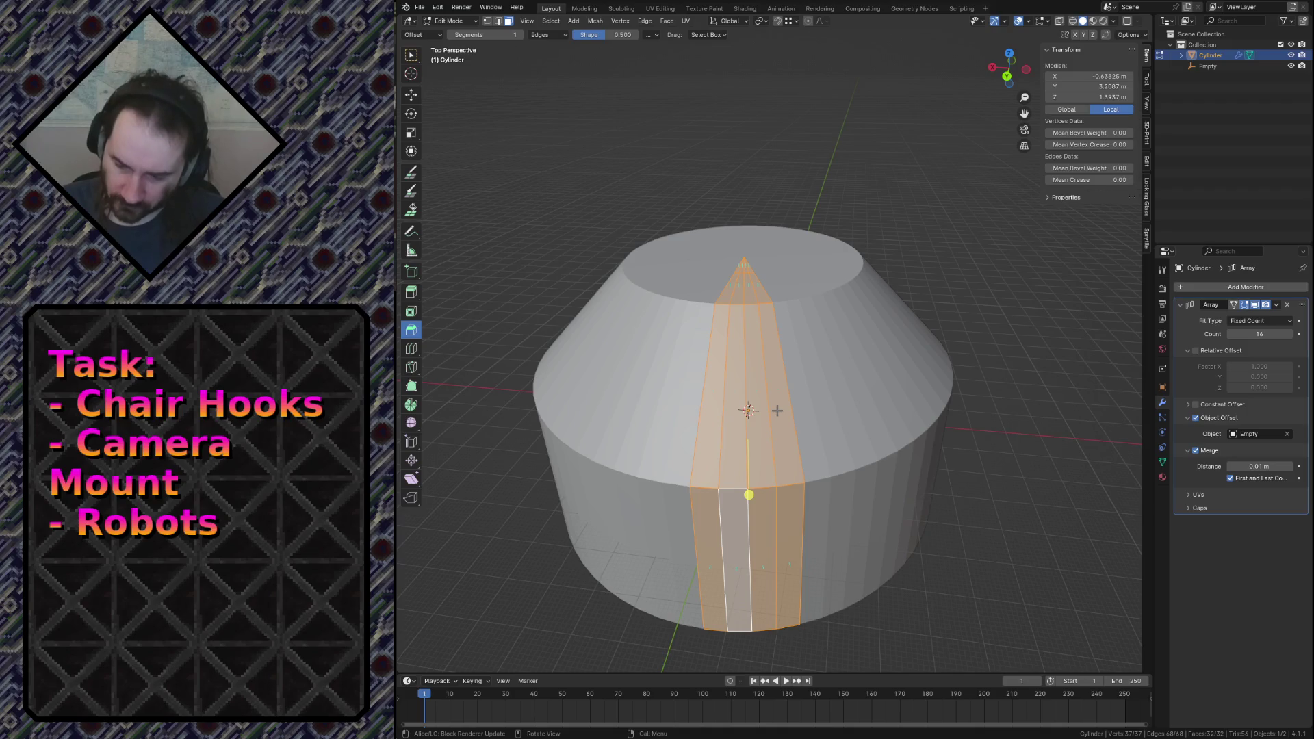
key("KP_7")
scroll(959, 205, "up", 5, "shift")
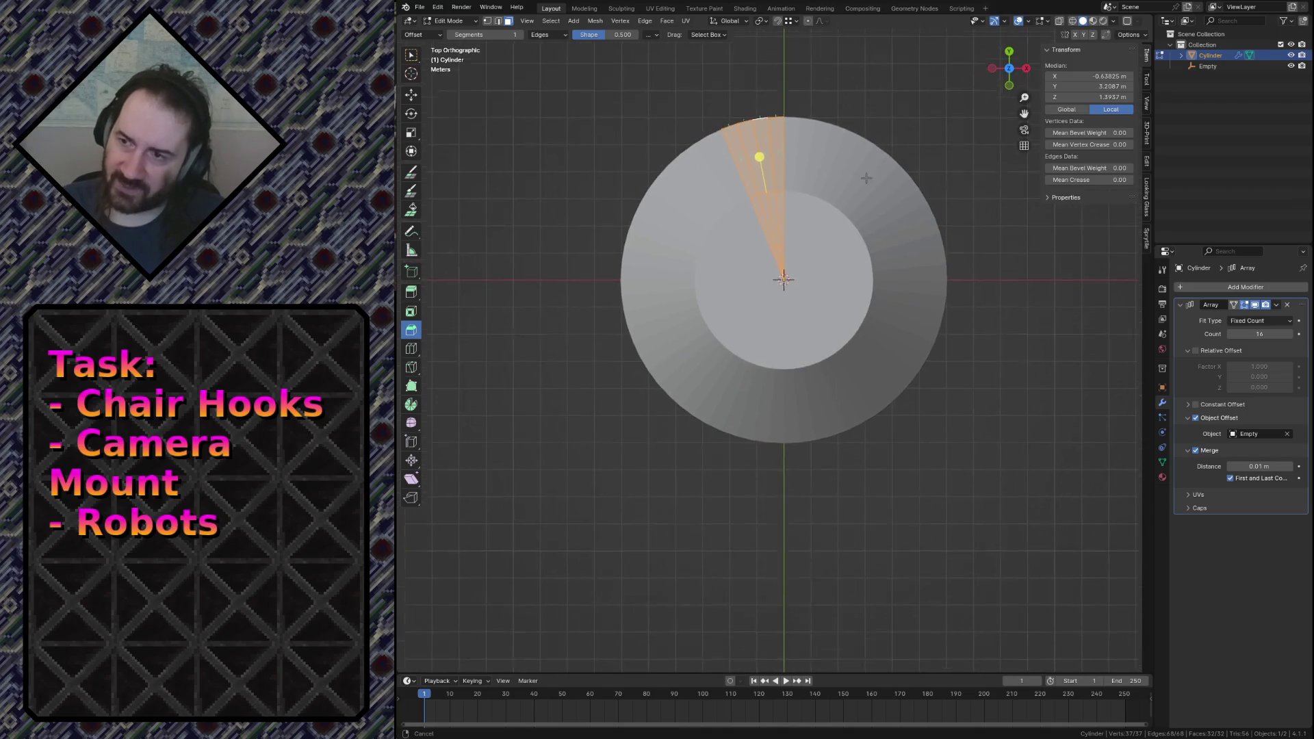
scroll(901, 159, "up", 3)
key("r")
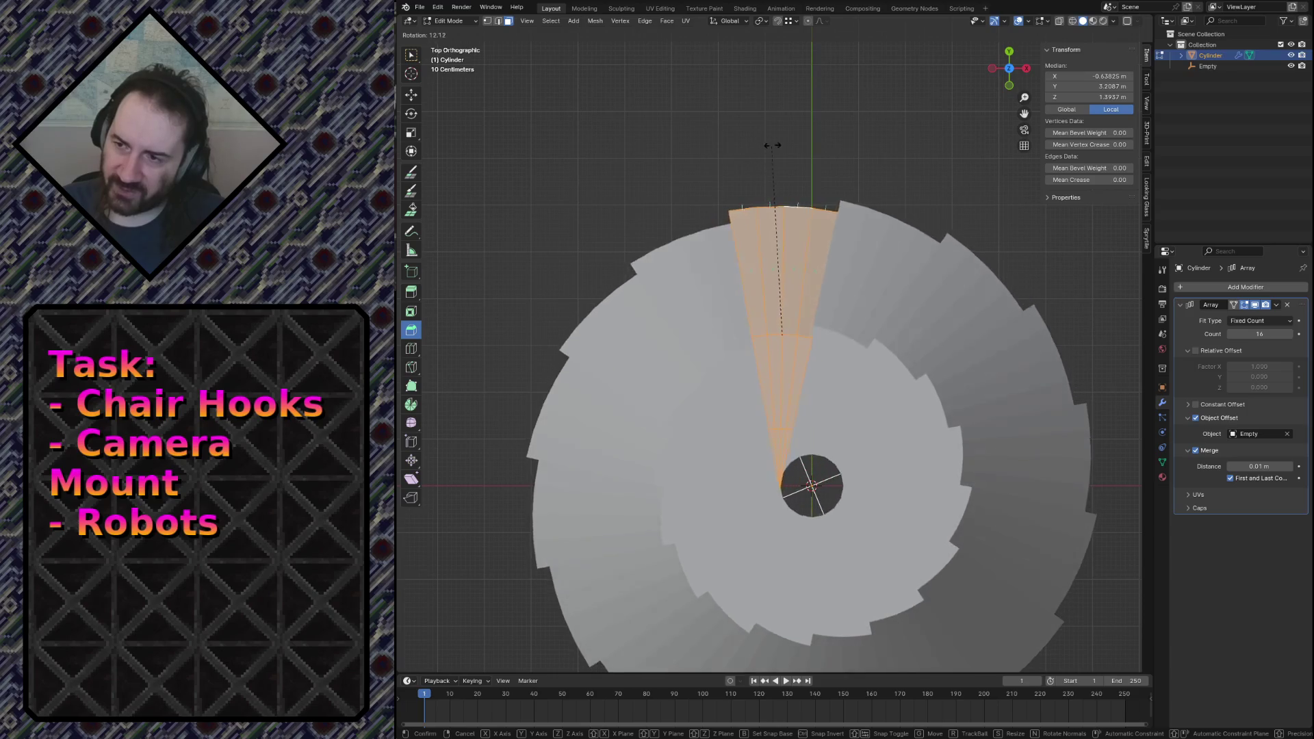
left_click(836, 147)
key("ctrl+z")
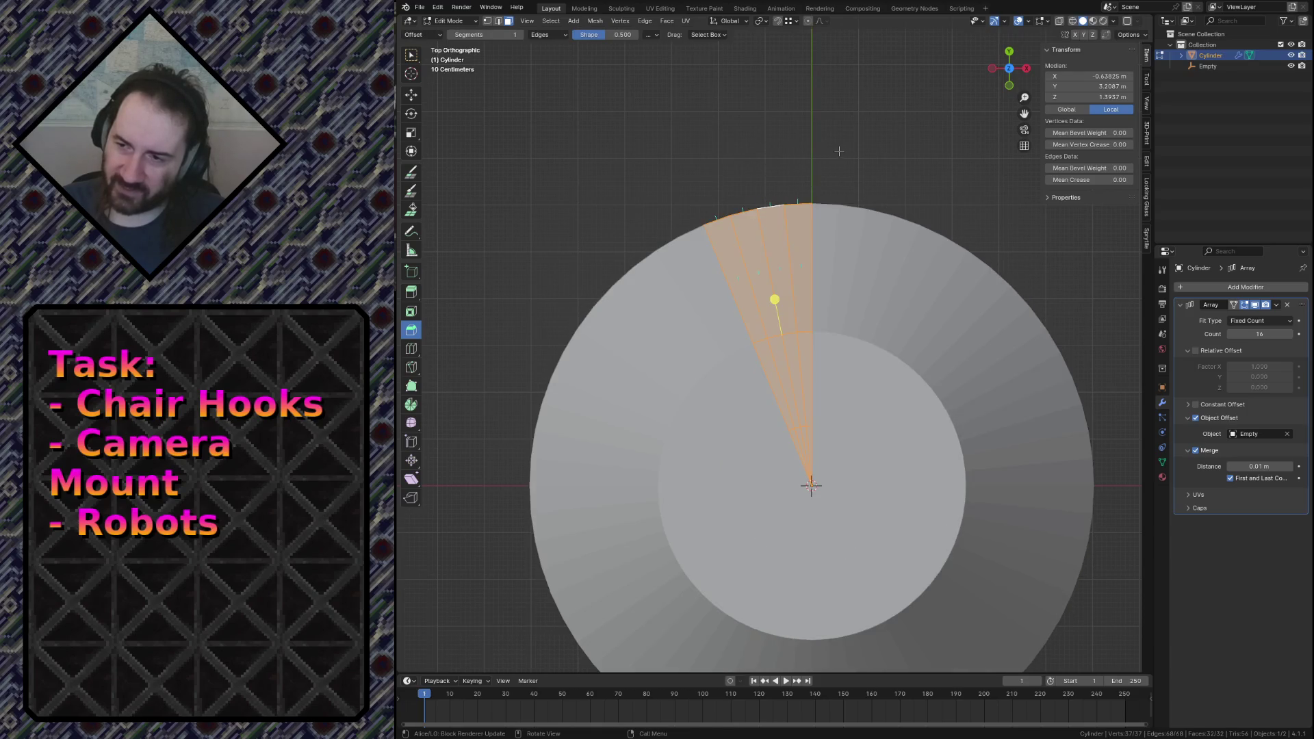
Set the pivot to the 3D Cursor and rotate the wedge exactly 11.25°.
left_click(765, 21)
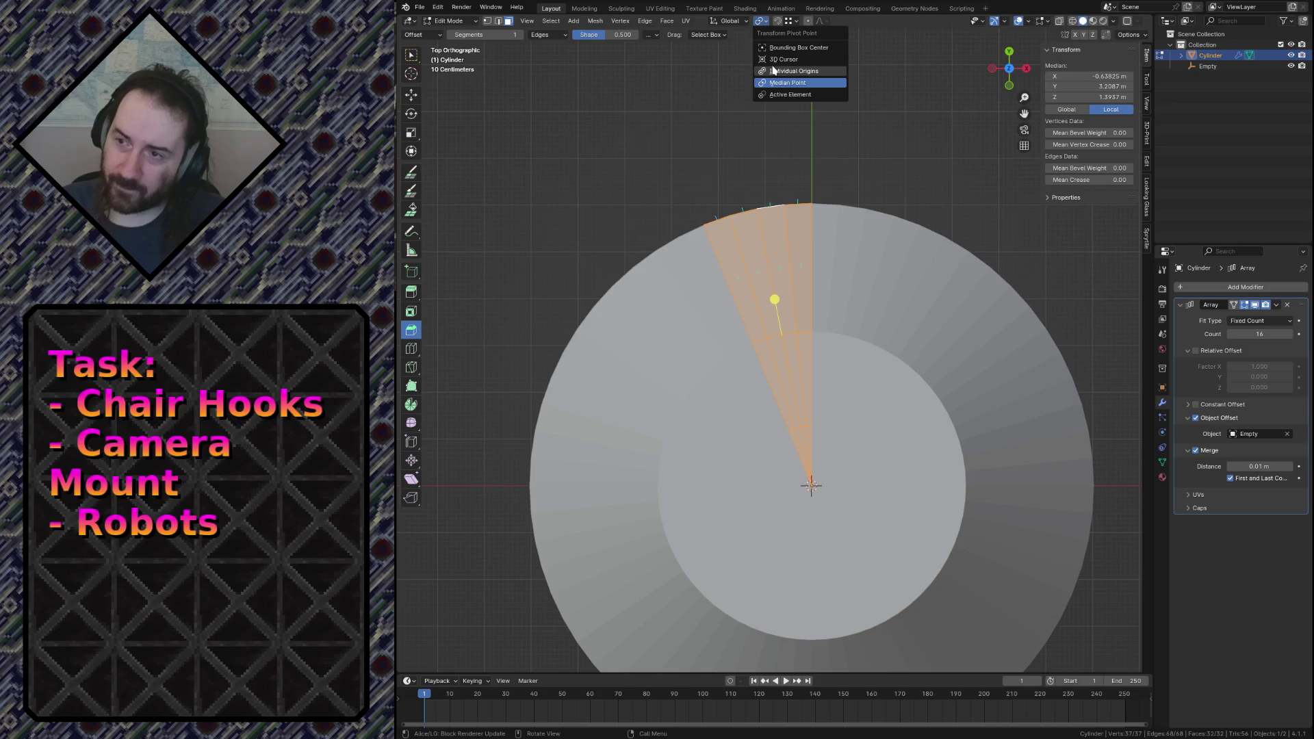
left_click(780, 58)
key("ctrl+s")
key("r")
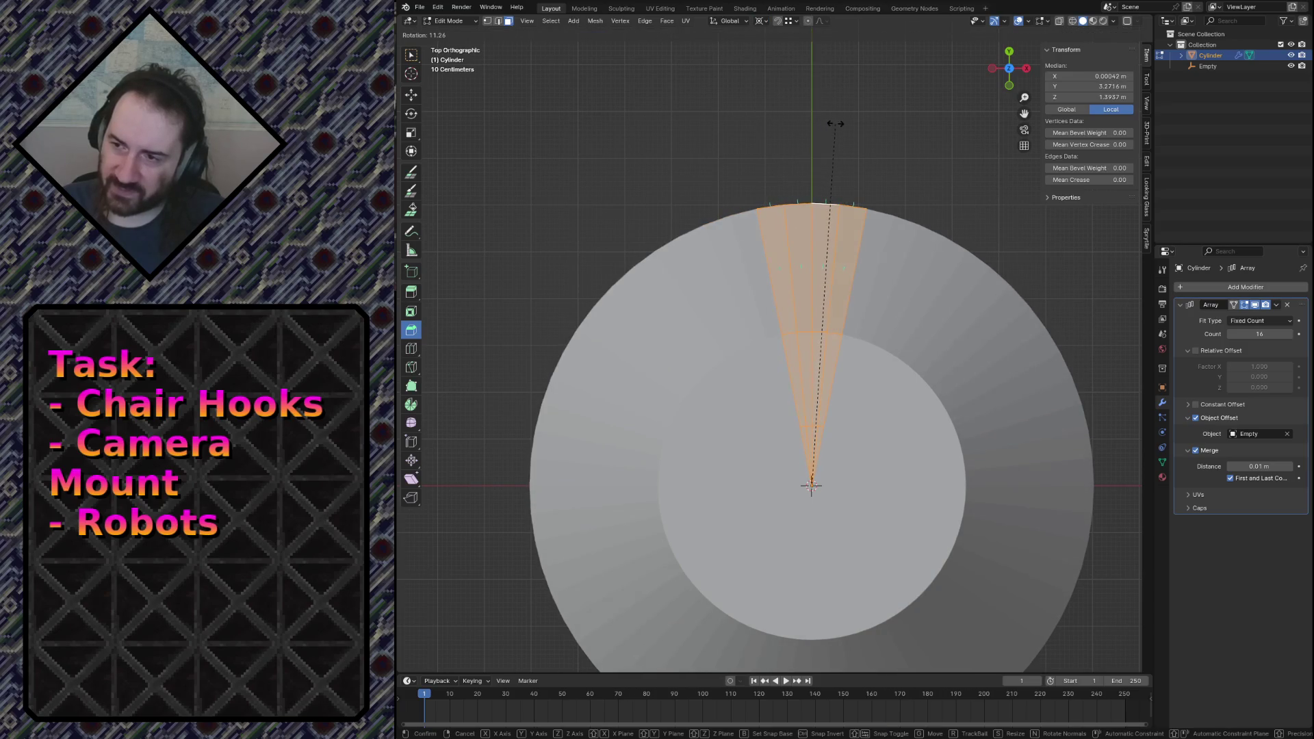
left_click(834, 124)
left_click(550, 614)
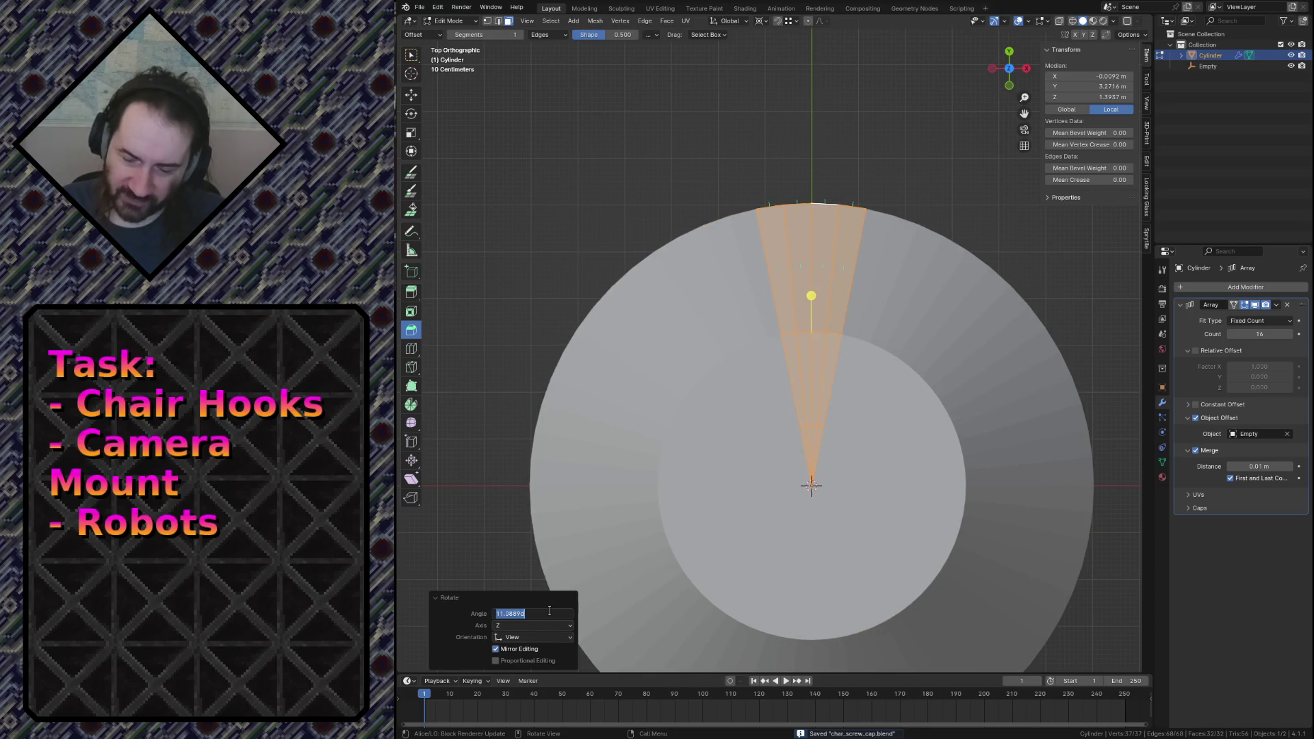
type("11.25")
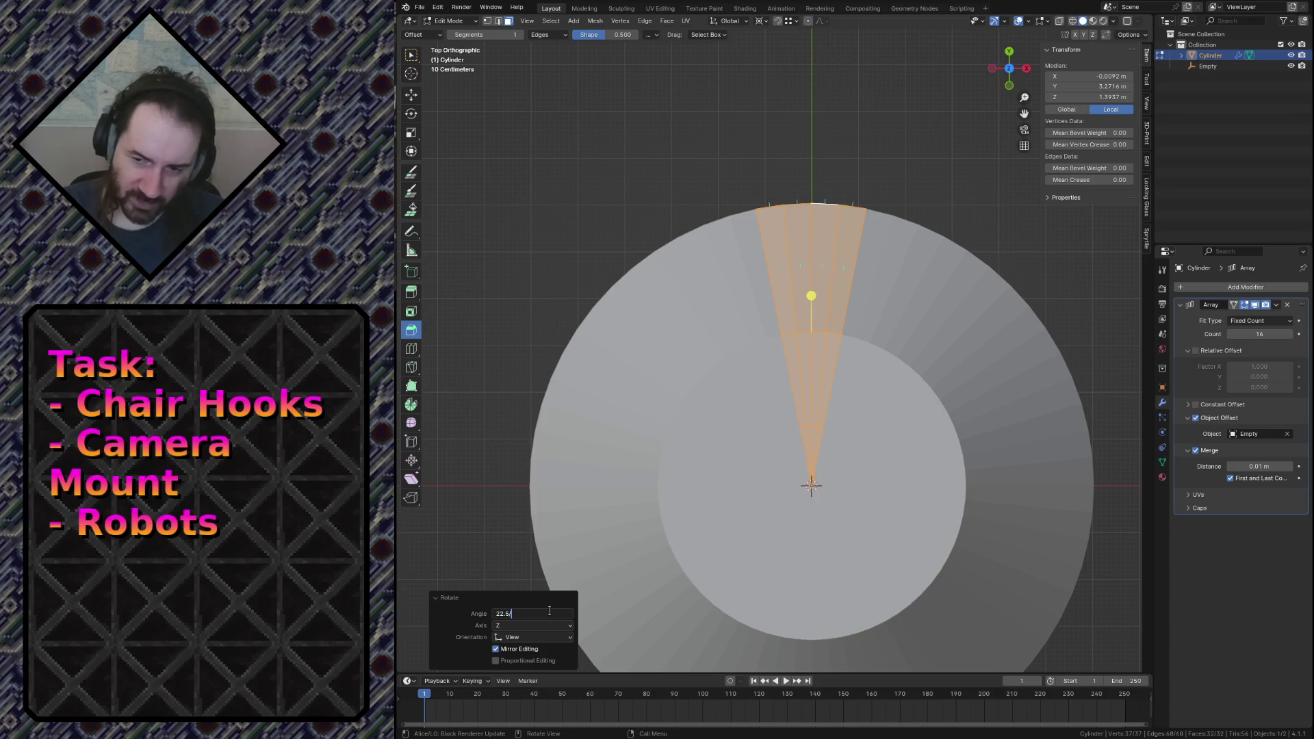
key("Return")
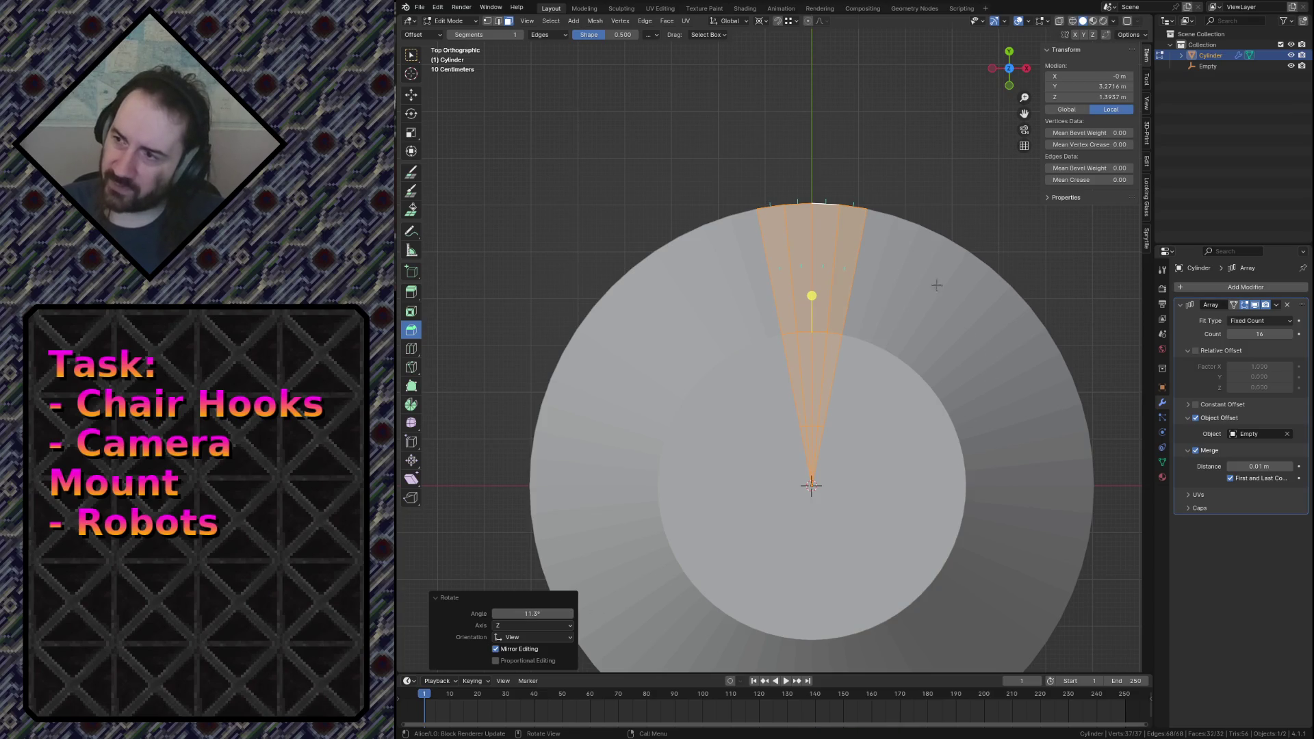
key("alt+a")
key("KP_5")
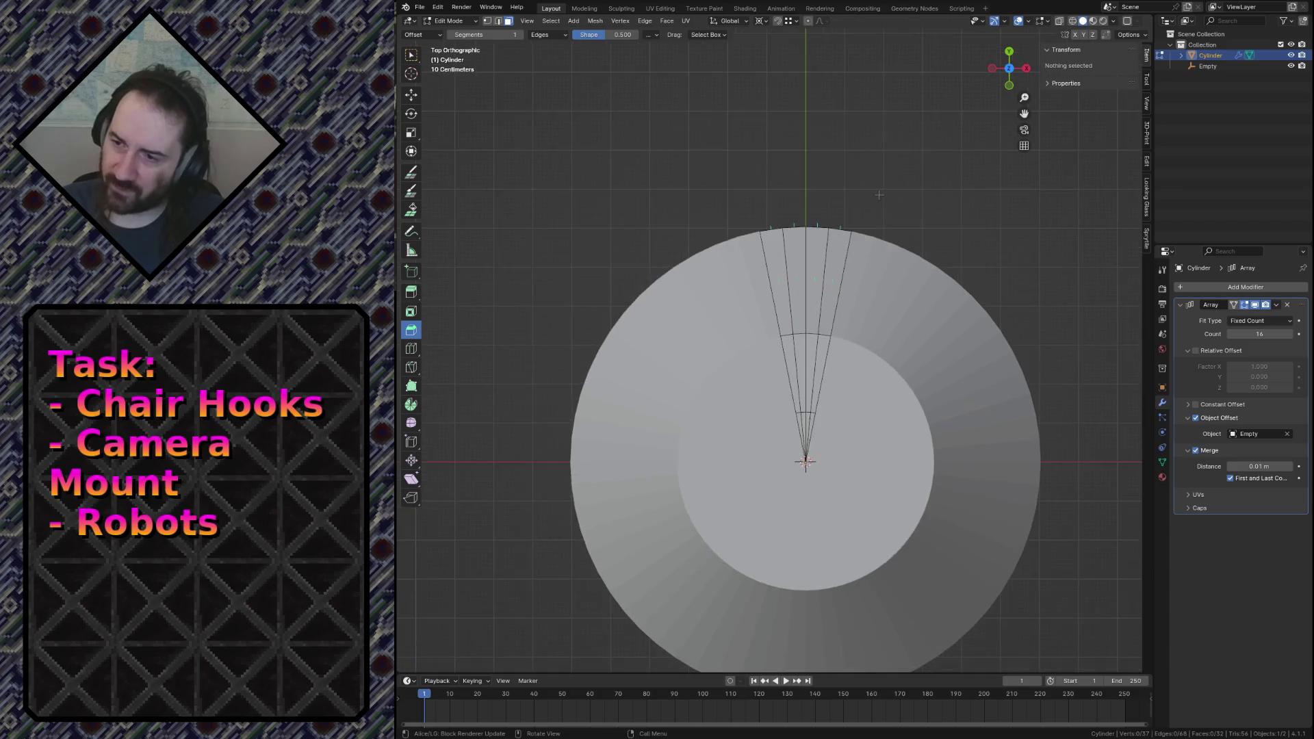
Save the file and select a strip of three wedge side faces.
key("shift+grave")
left_click(888, 240)
key("ctrl+s")
left_click(825, 308)
left_click(843, 273)
left_click(826, 394, "shift")
Try extruding and moving the strip vertically, cancel both, and save again.
key("e")
right_click(874, 279)
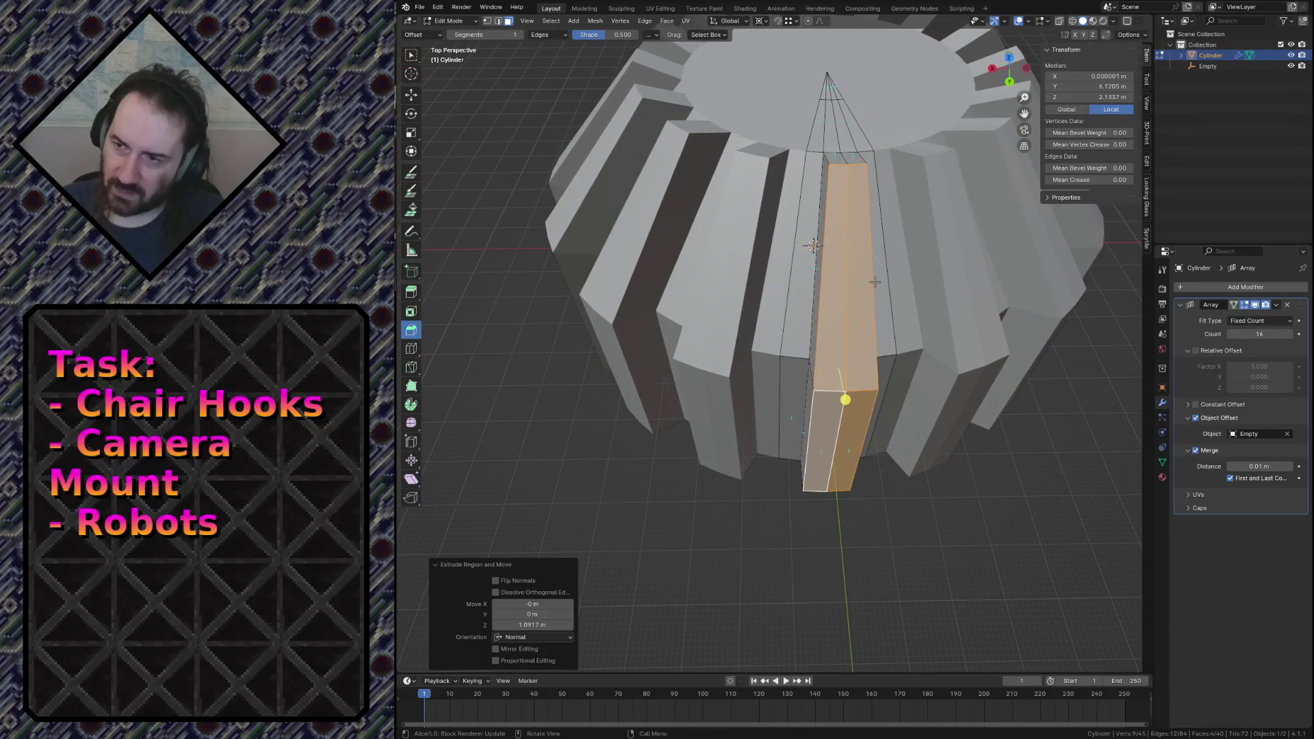
key("g")
key("shift+z")
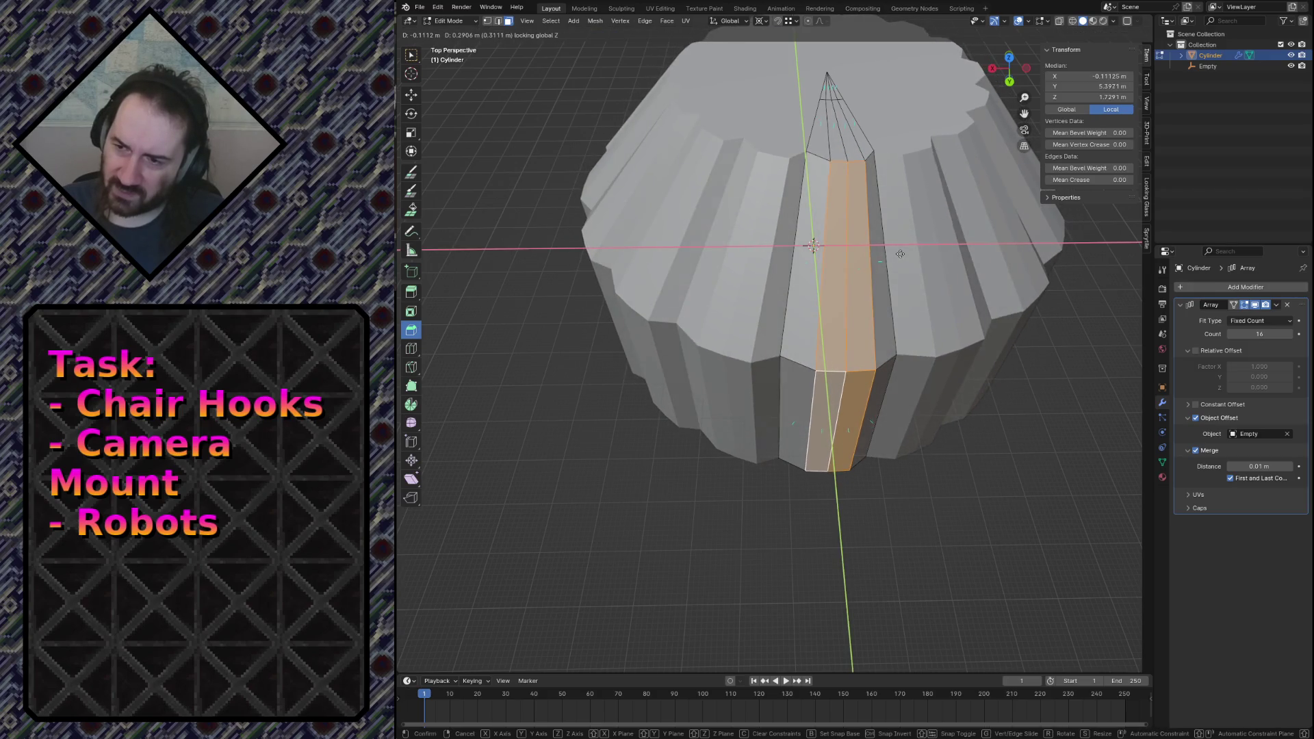
right_click(899, 238)
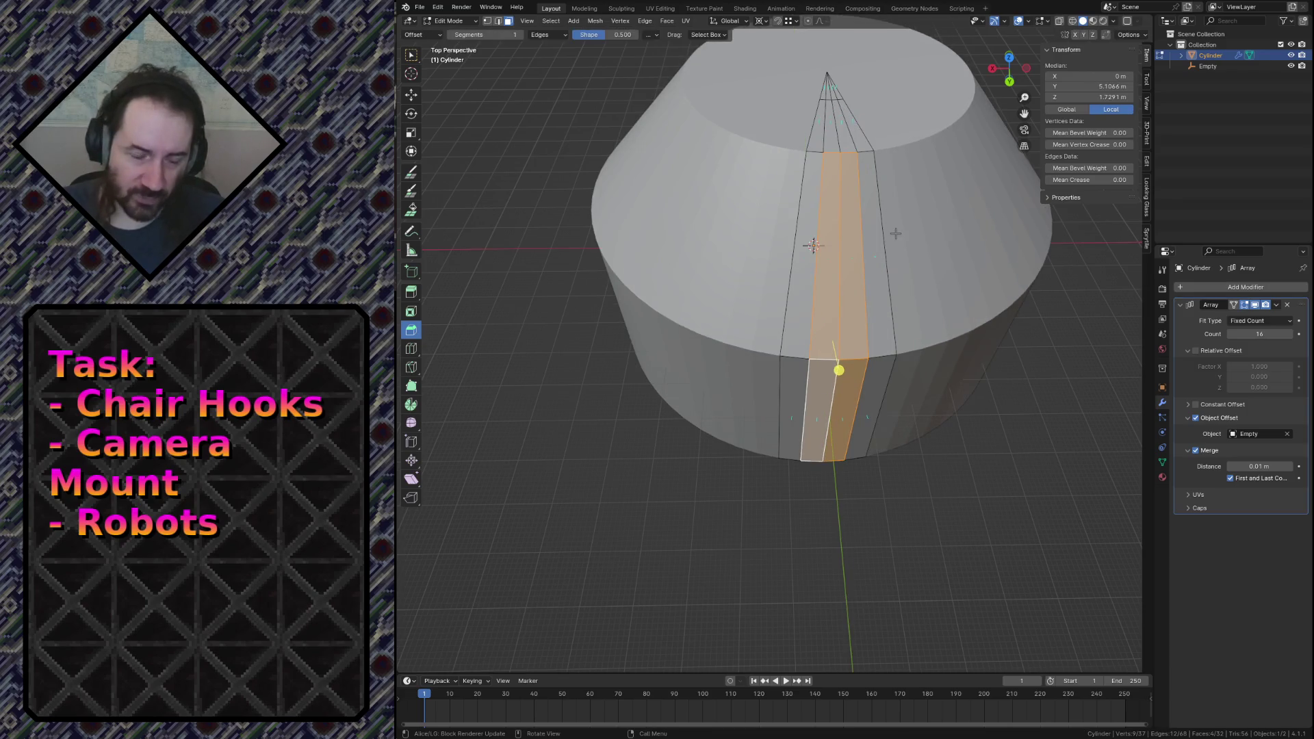
key("ctrl+s")
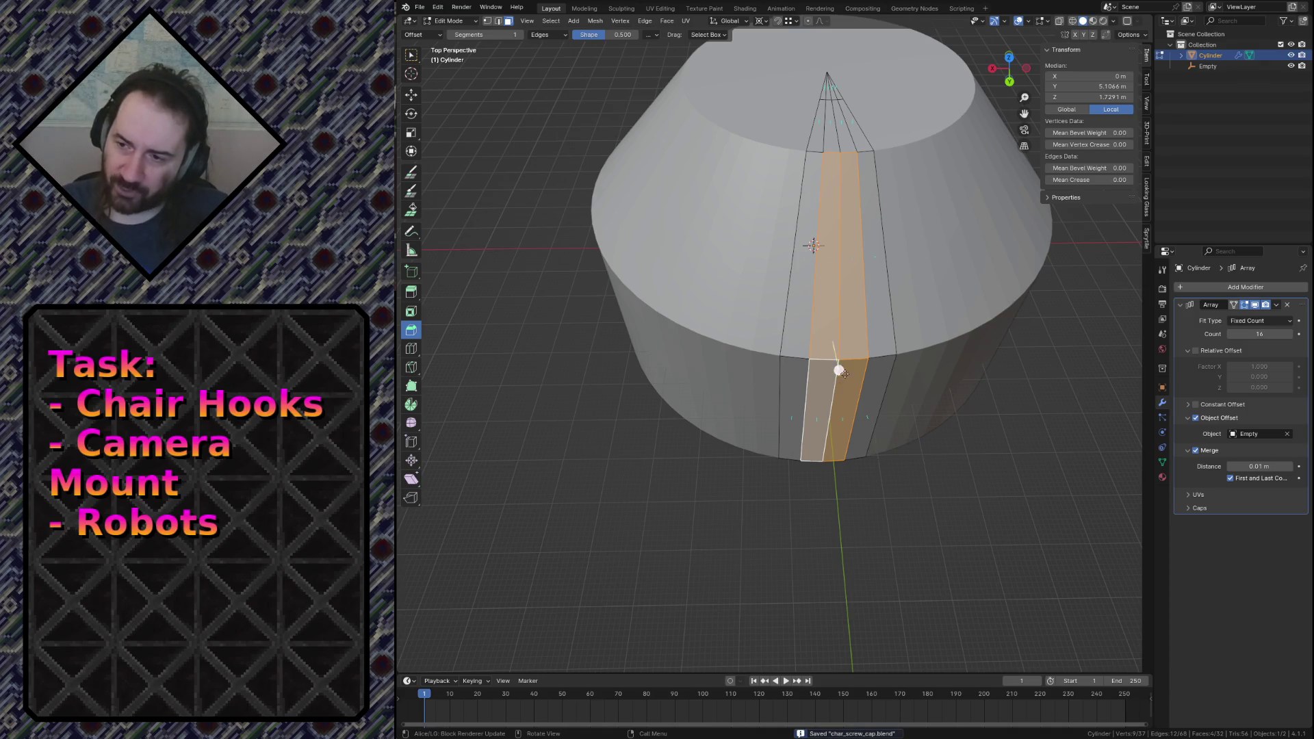
Keep only the left column of faces and move it about 0.3 m inward.
key("ctrl+z")
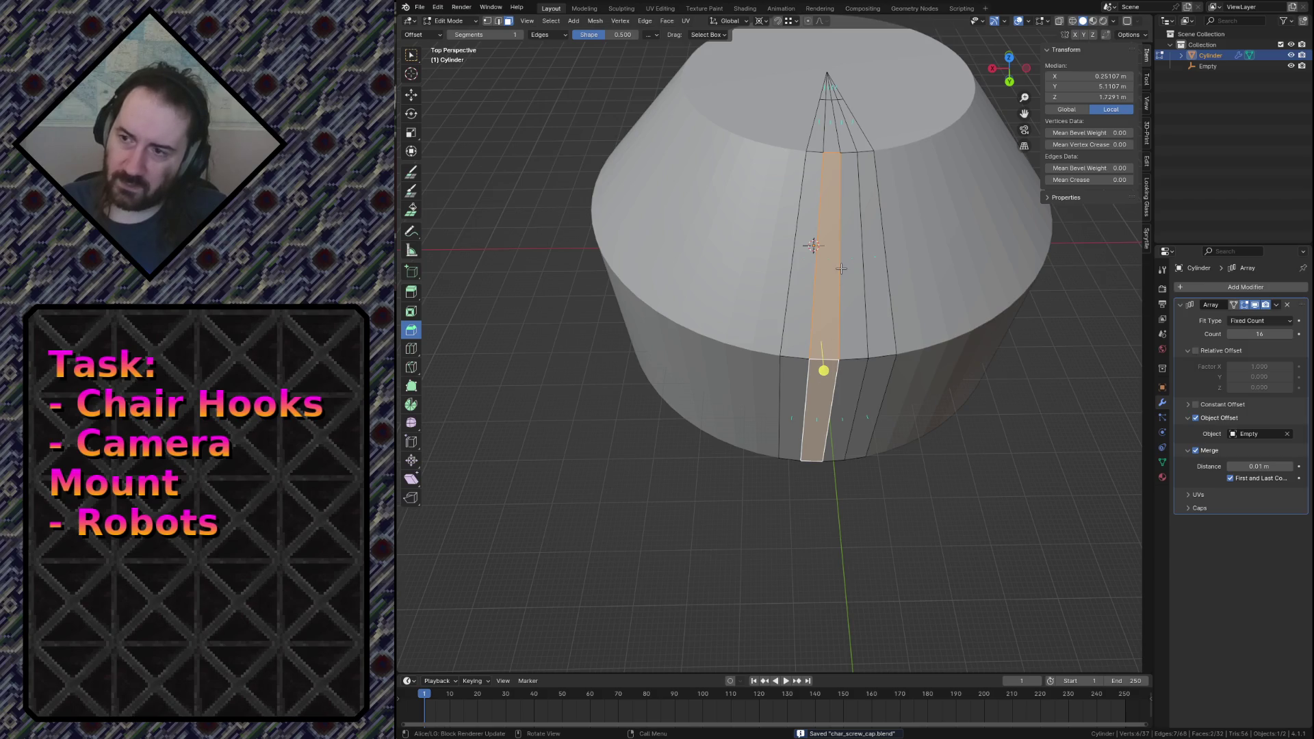
key("g")
key("shift+z")
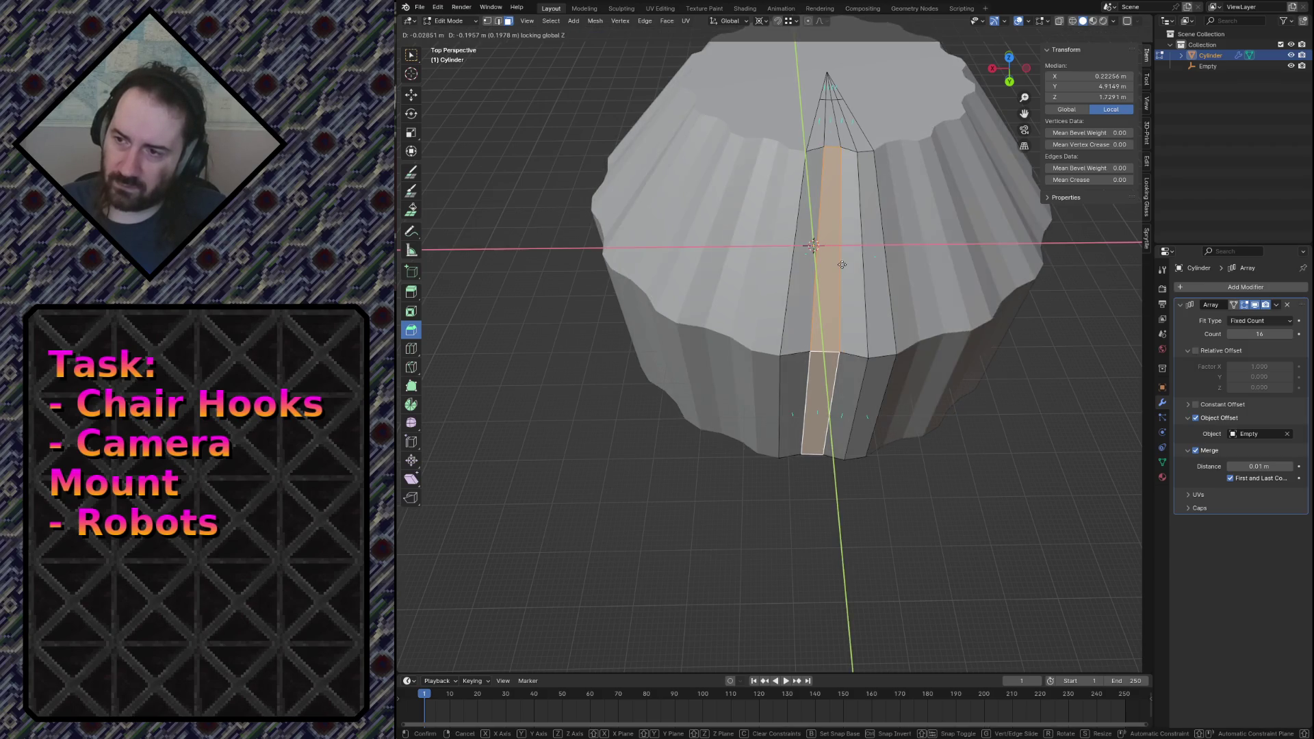
left_click(842, 262)
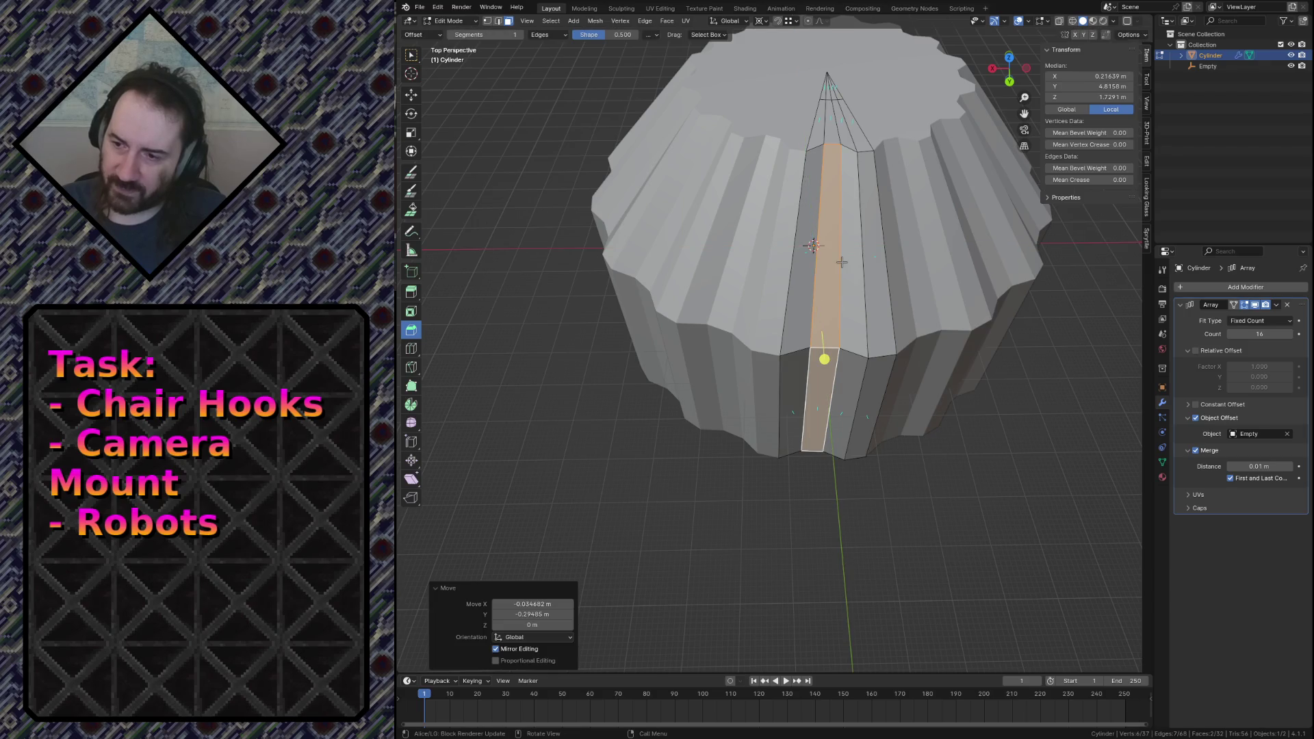
key("KP_7")
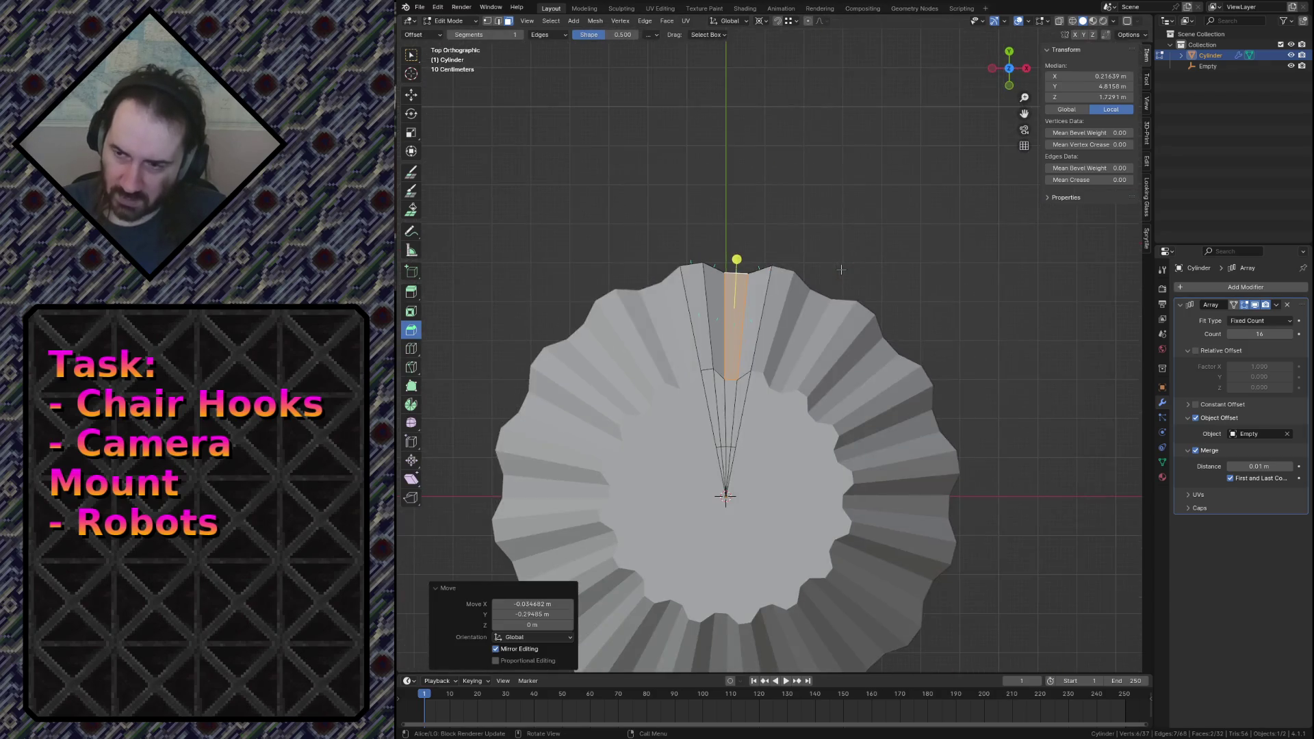
Select the whole wedge and rotate it exactly 2.81 degrees about the cylinder centre.
scroll(842, 269, "up", 2)
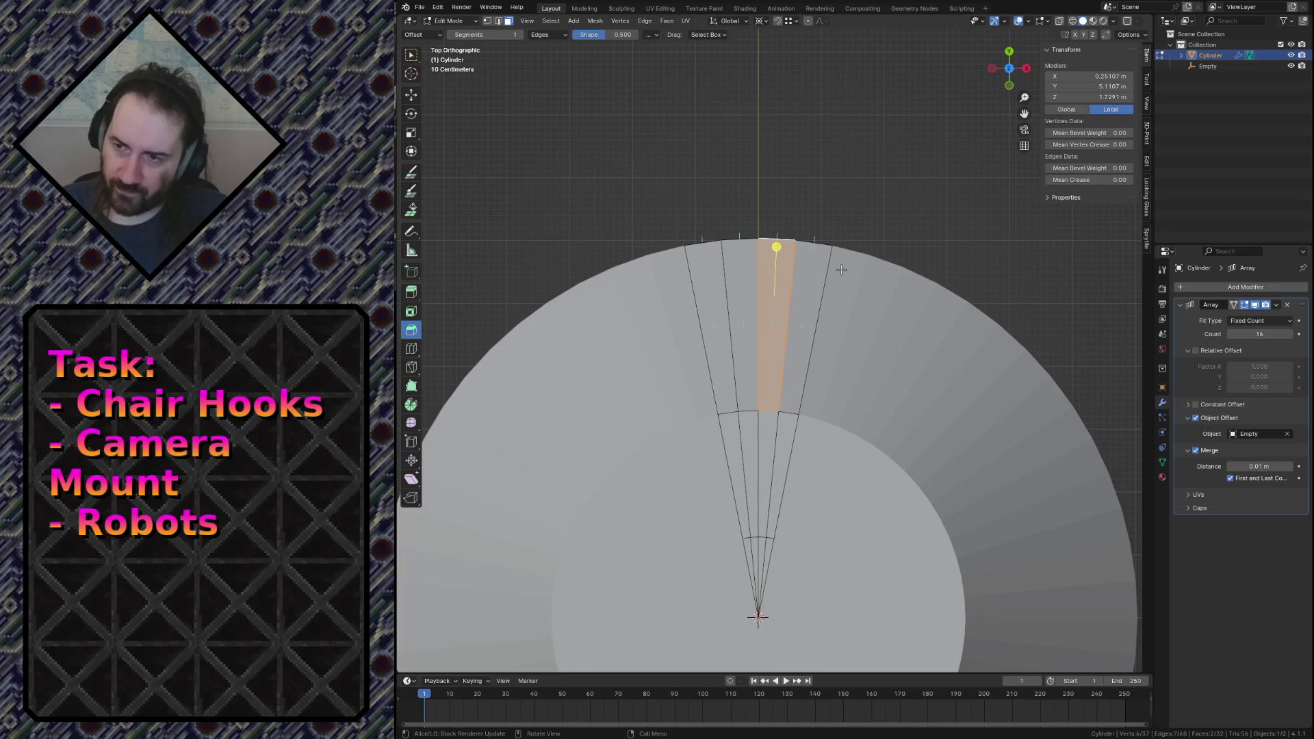
key("ctrl+l")
key("r")
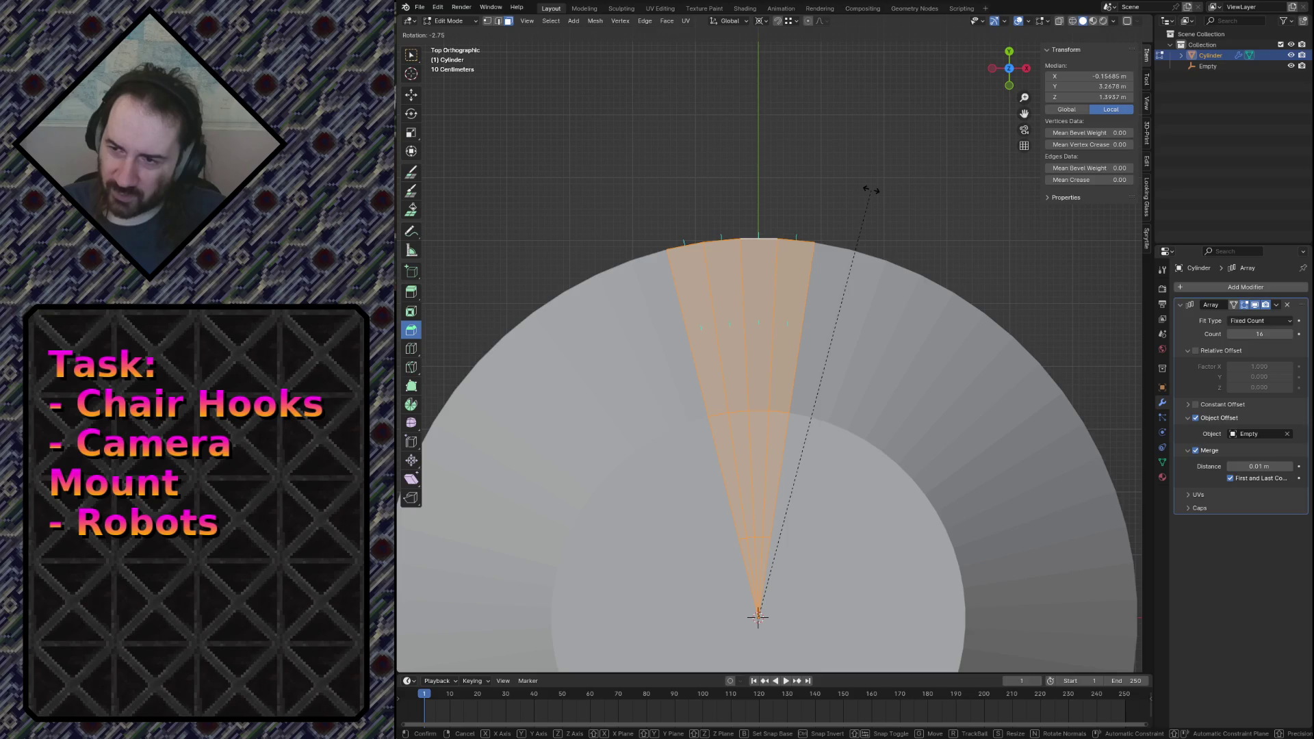
left_click(871, 191)
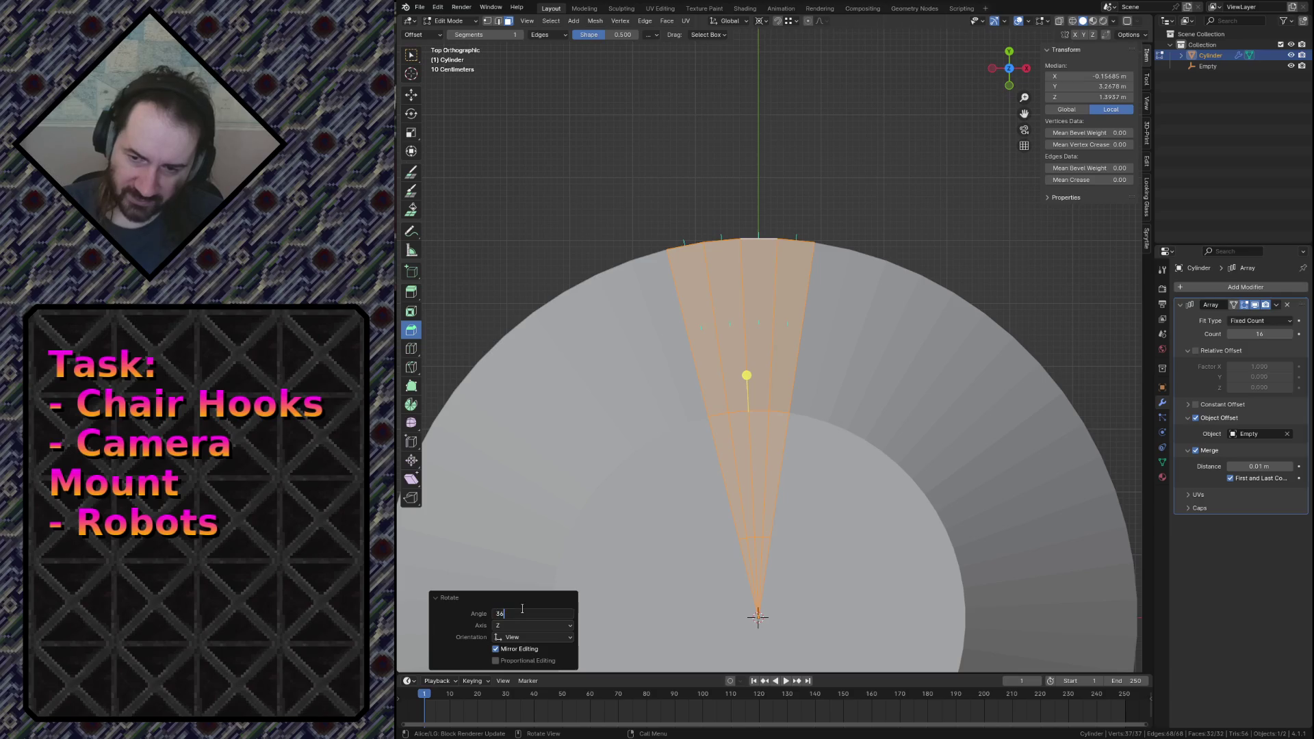
type("360/64/2")
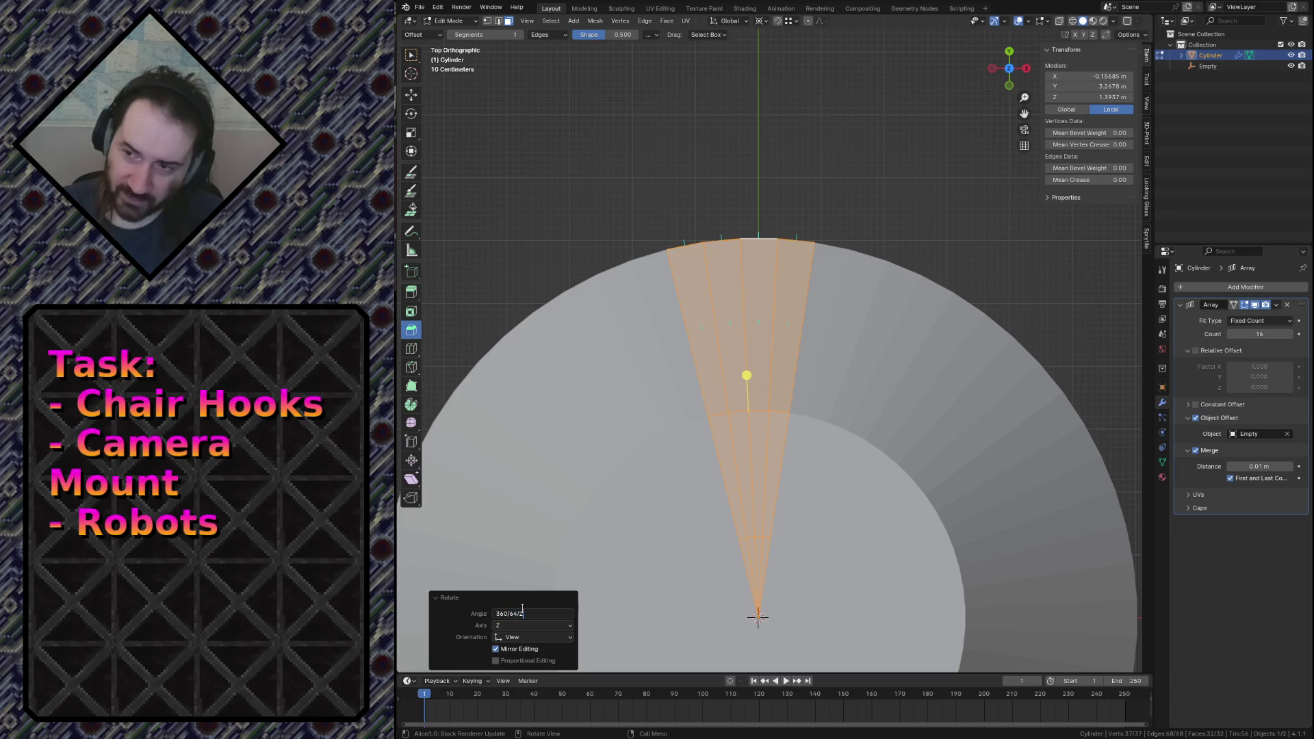
key("Return")
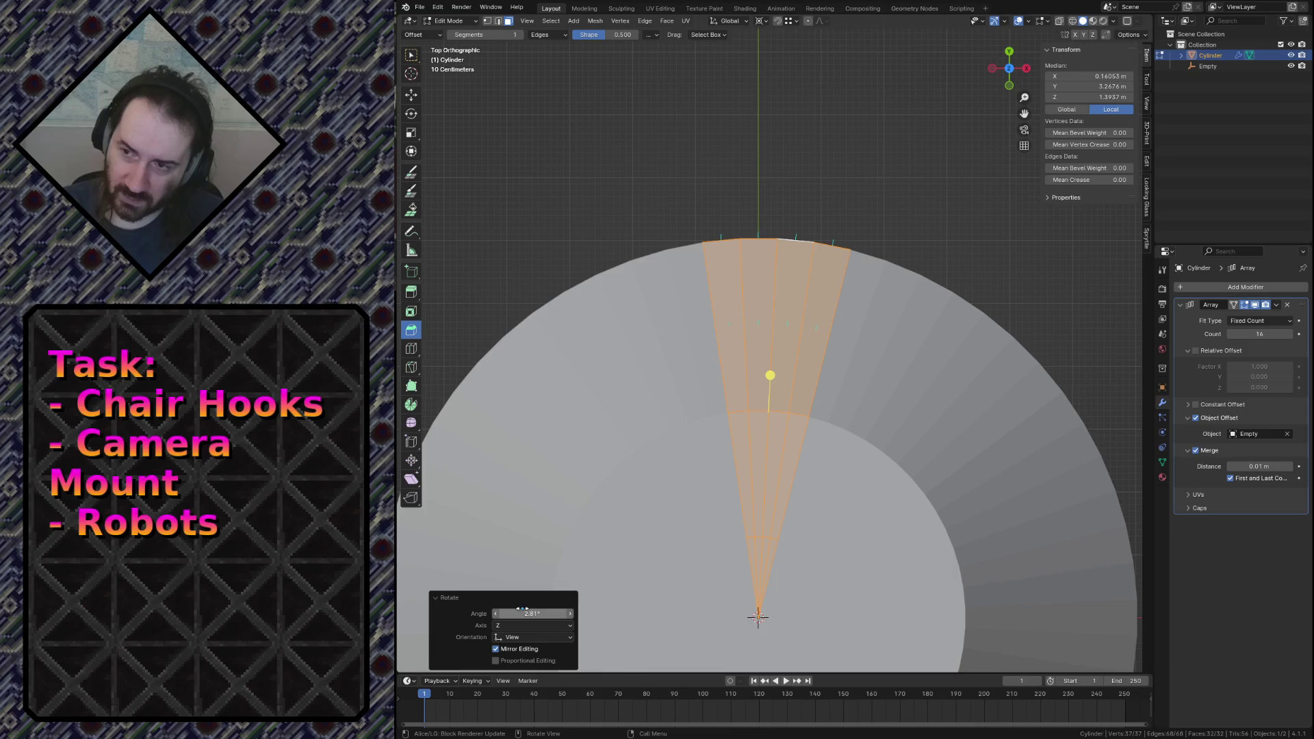
Clear the selection, save the file, and select the lower front side face and the one above.
key("alt+a")
key("shift+grave")
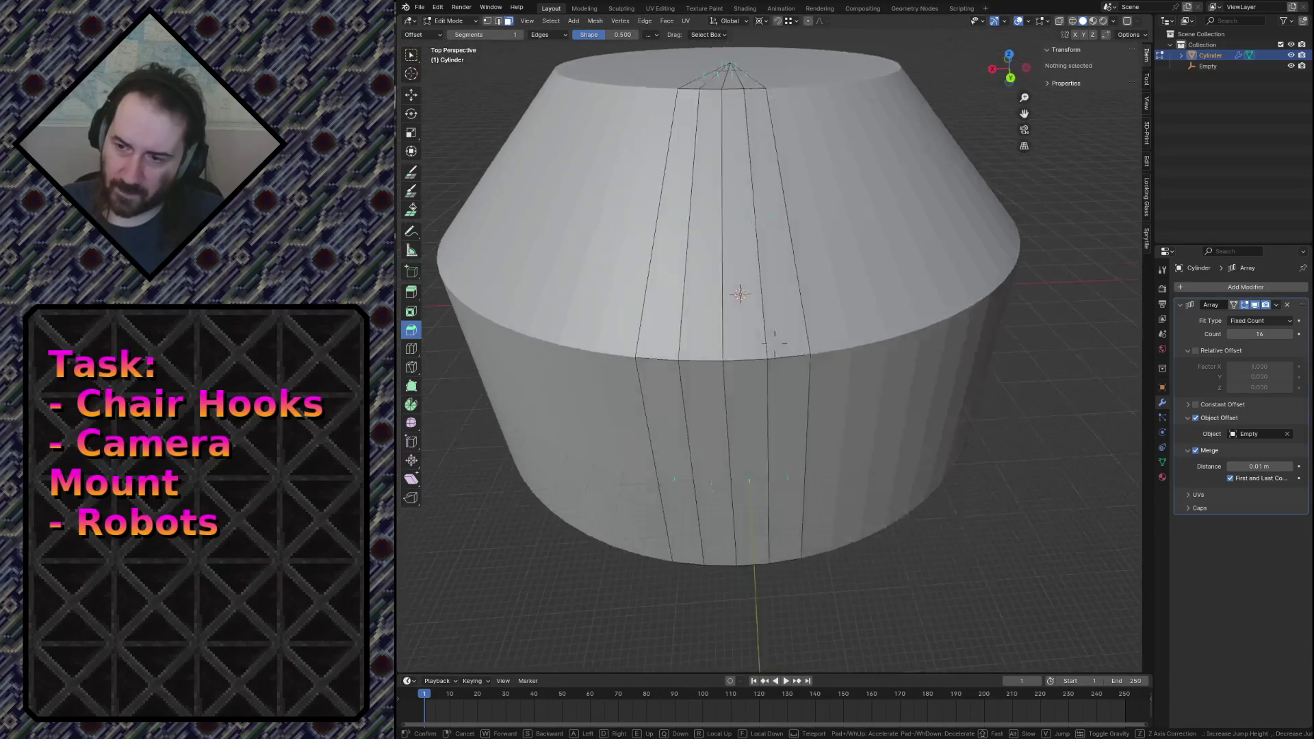
left_click(884, 323)
key("ctrl+s")
left_click(798, 421)
left_click(789, 345, "shift")
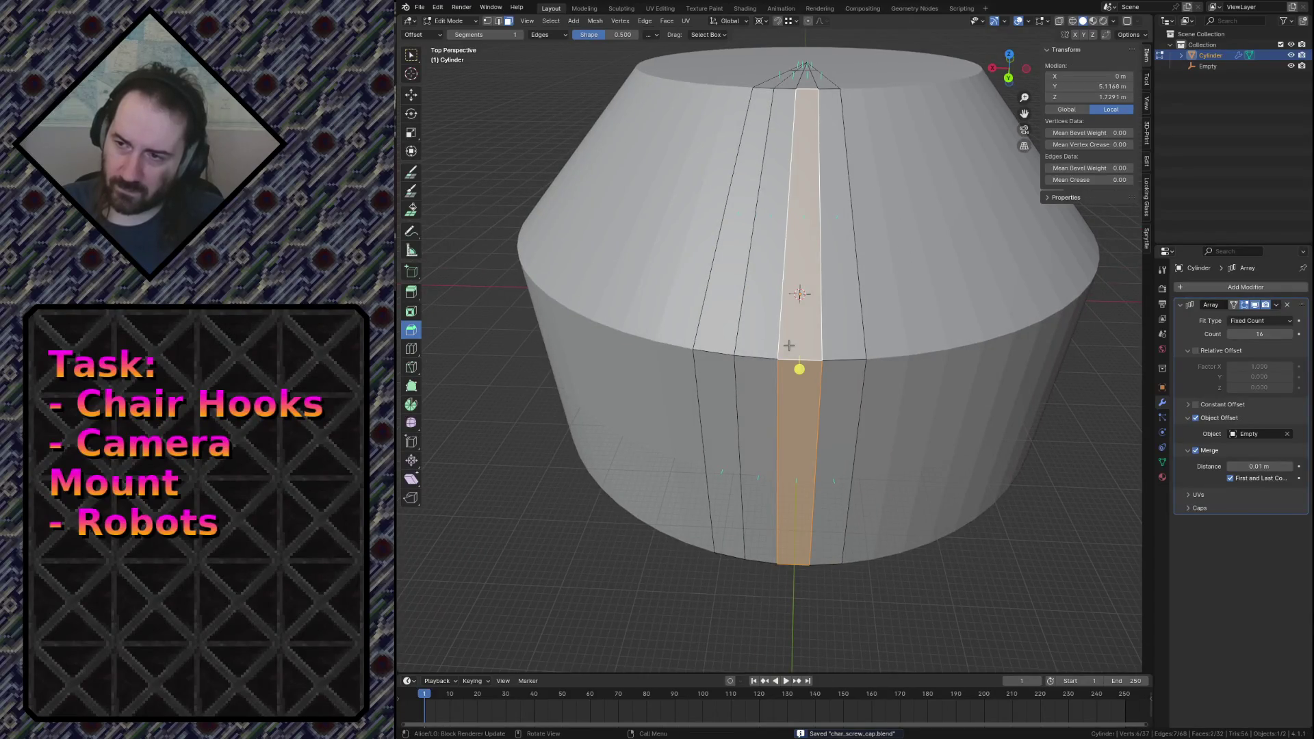
Move the two selected front faces exactly 0.5 m inward along Y, then clear the selection.
key("g")
key("y")
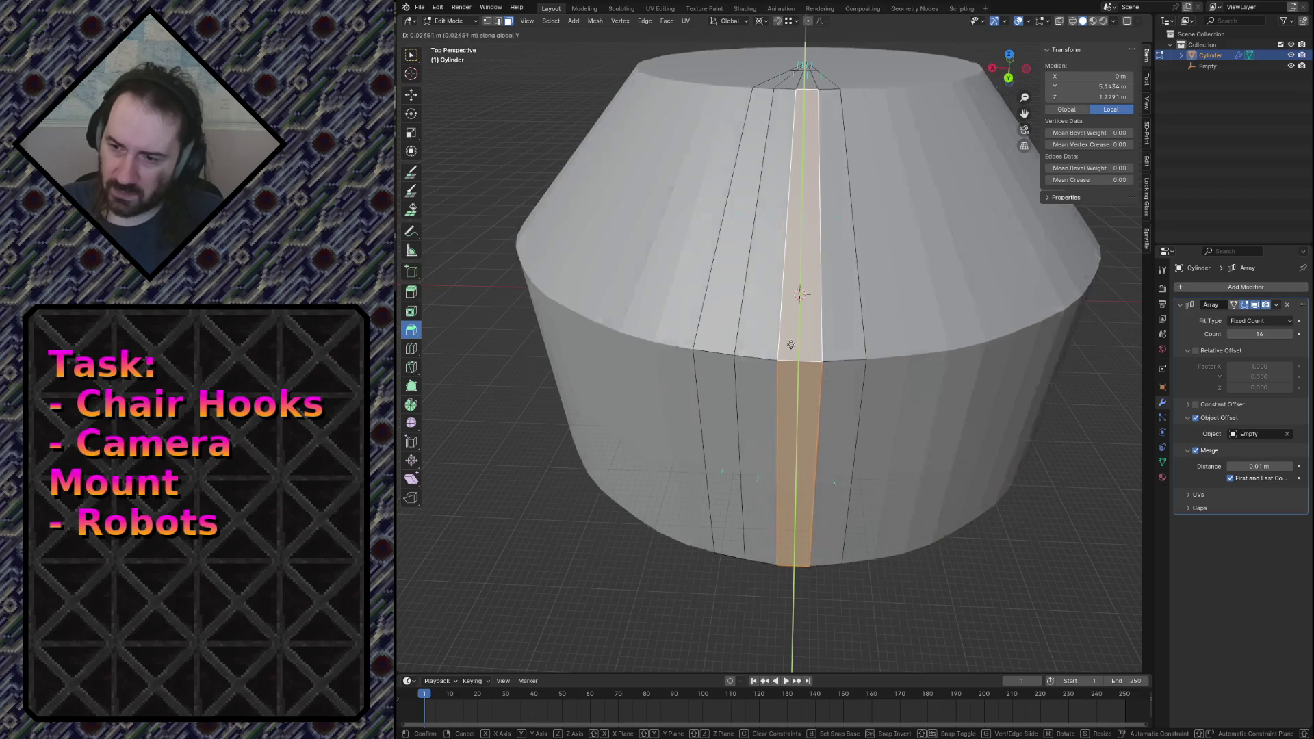
left_click(798, 336)
type("-0.5 m")
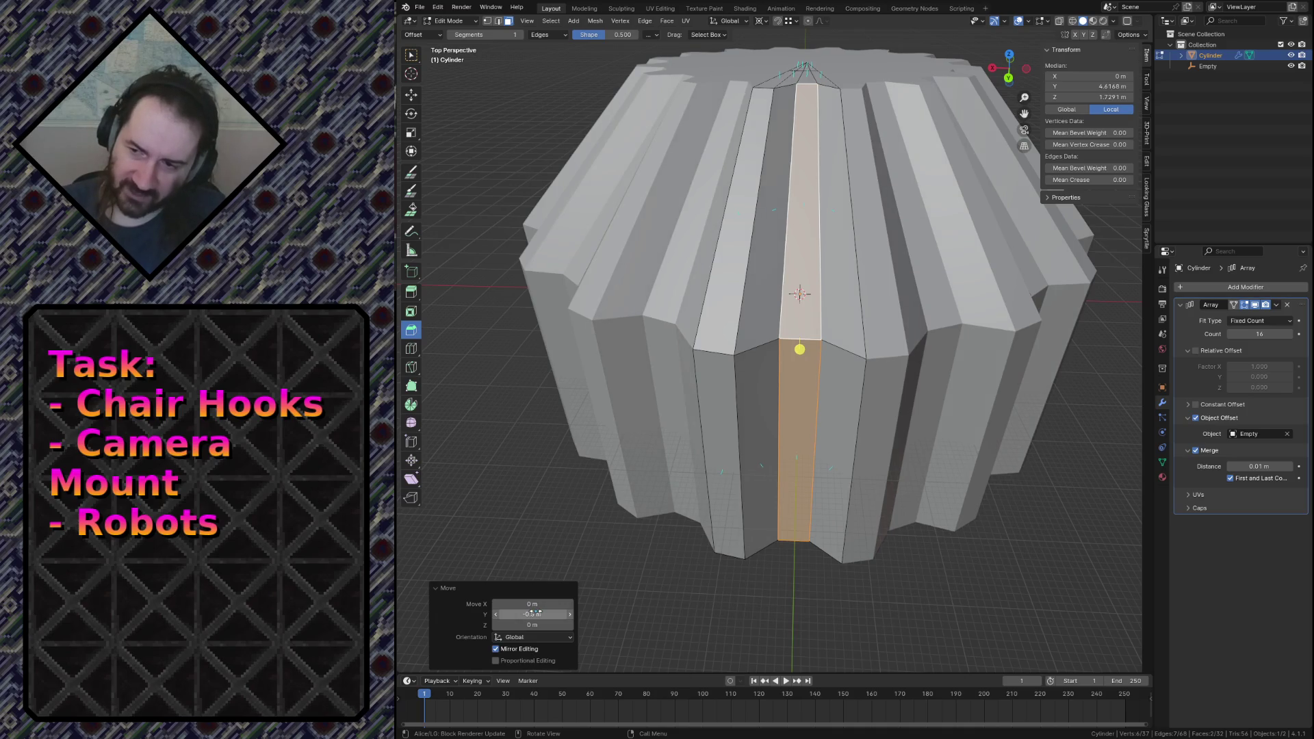
key("Return")
left_click(724, 560)
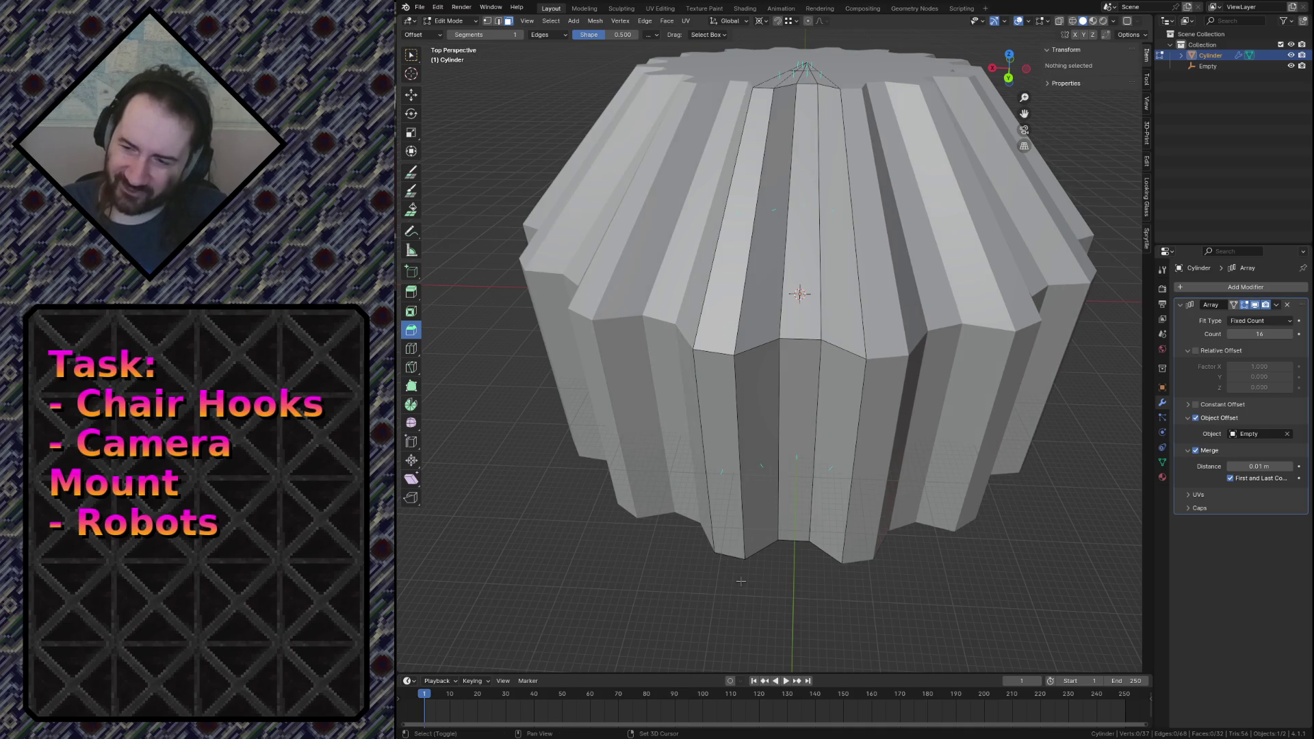
key("shift+grave")
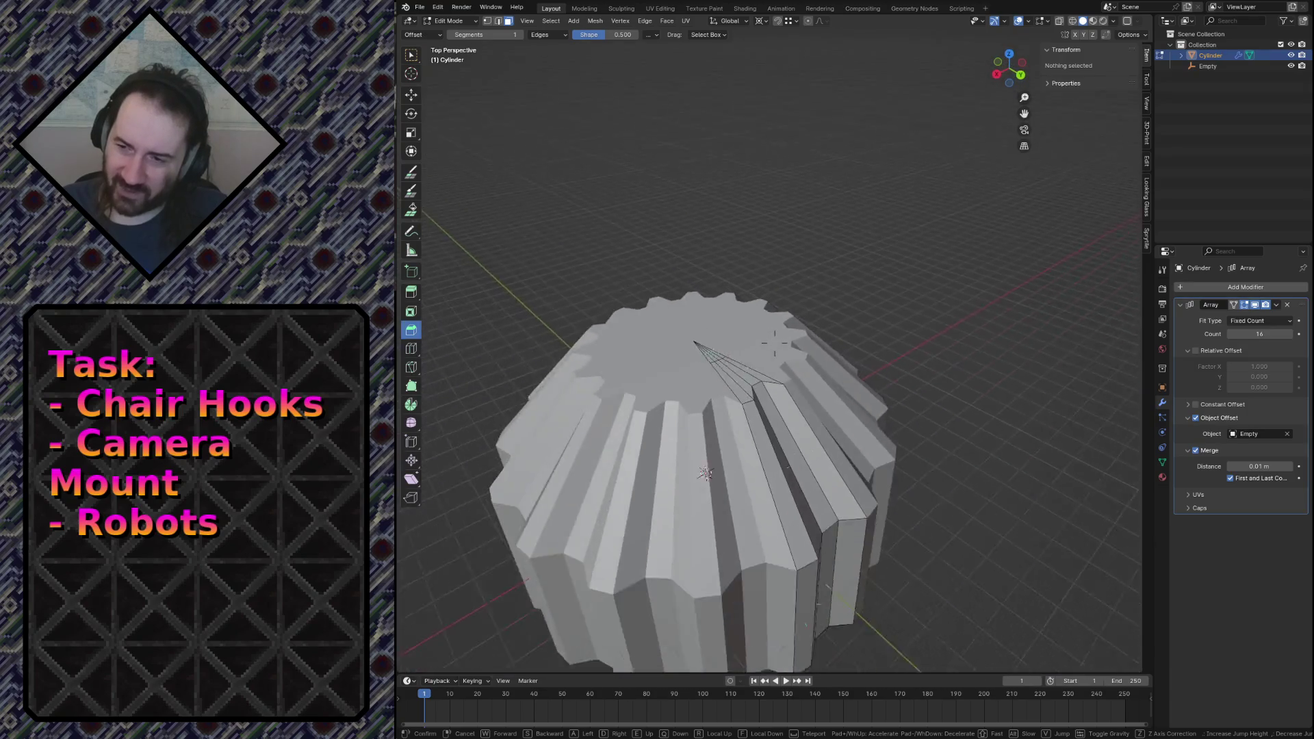
key("s")
key("w")
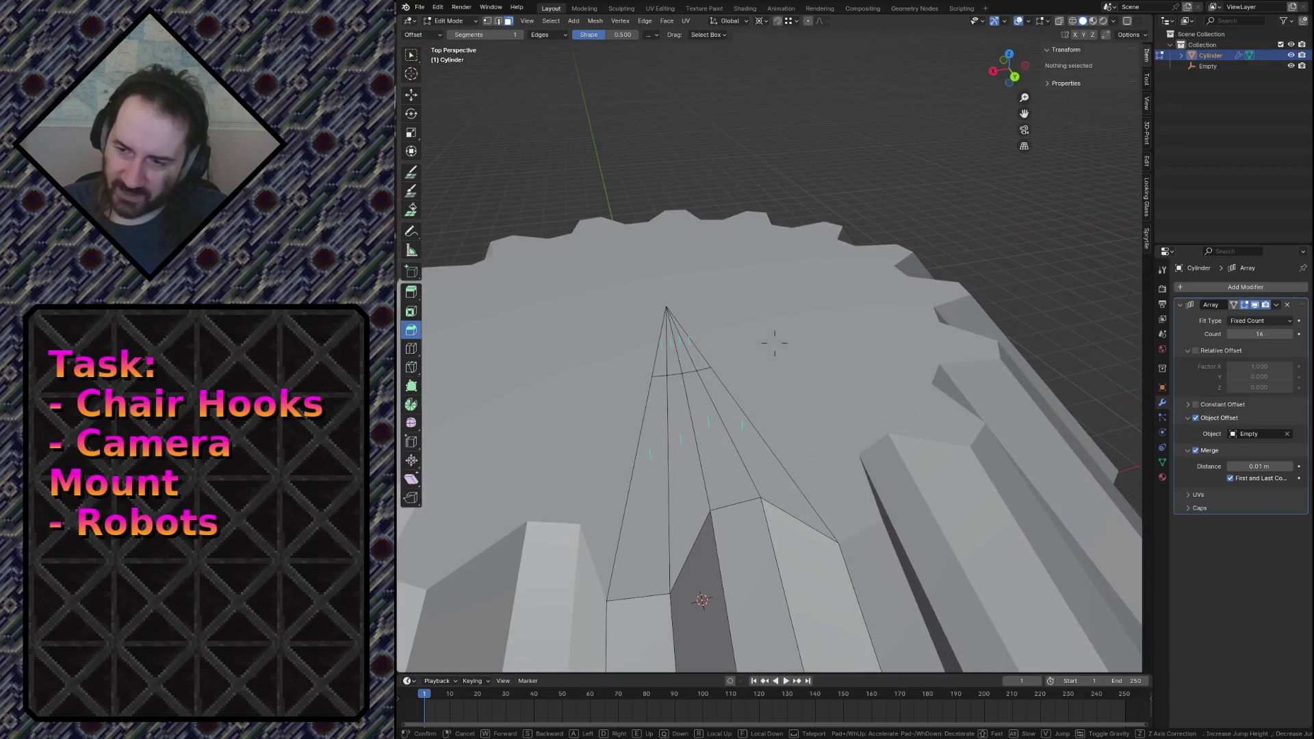
key("s")
key("Escape")
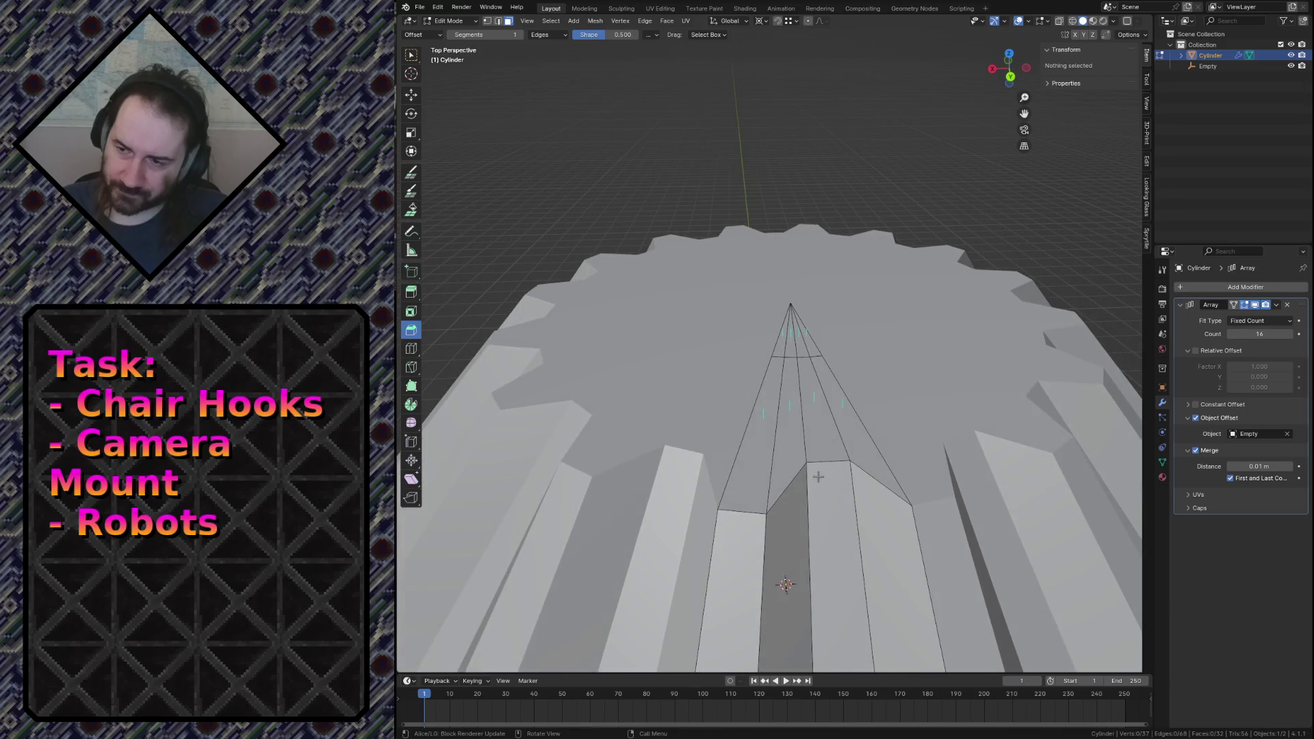
left_click(819, 367)
left_click(802, 346, "shift")
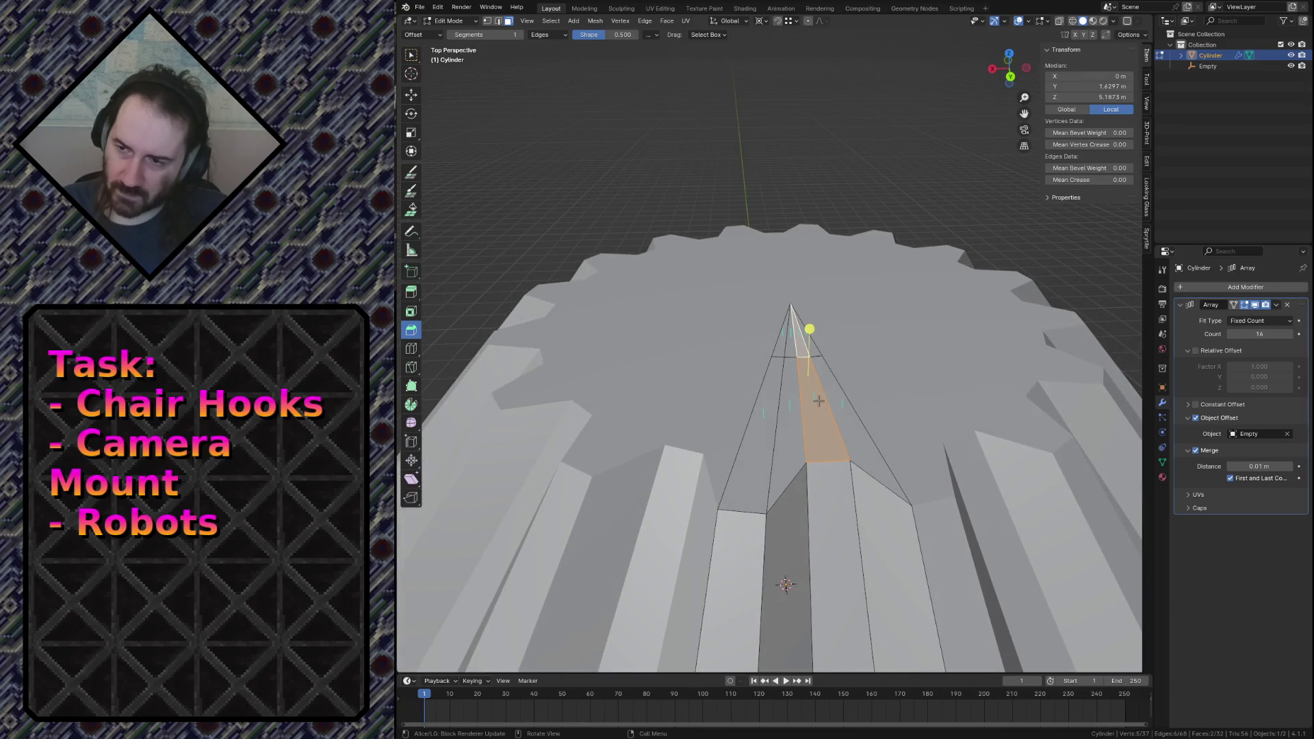
key("g")
key("z")
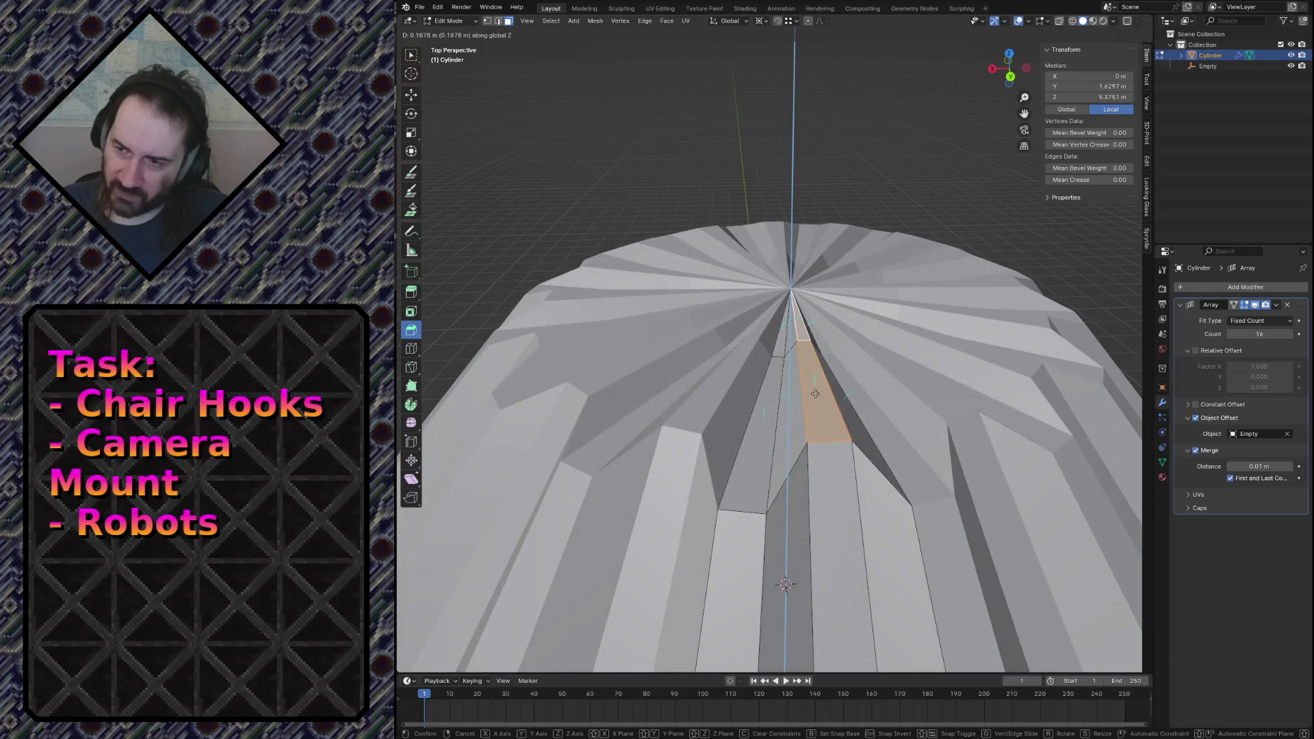
left_click(815, 394)
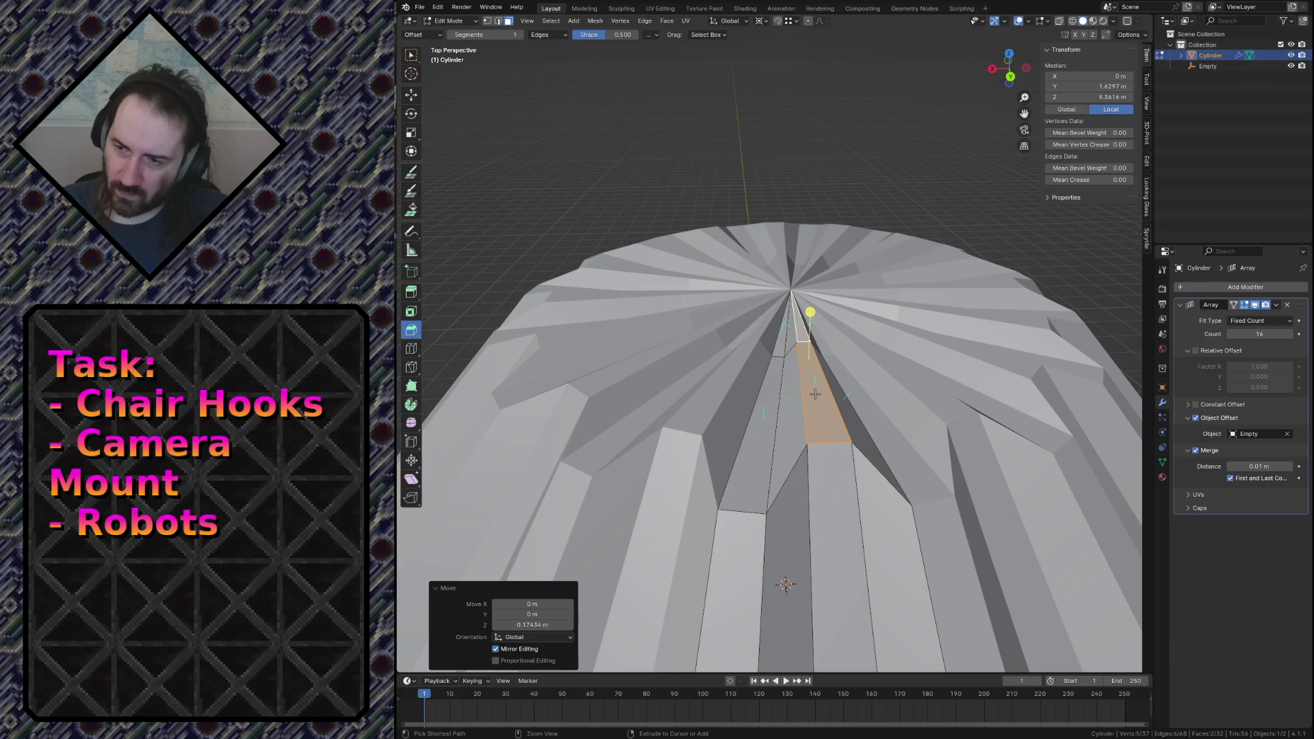
key("ctrl+z")
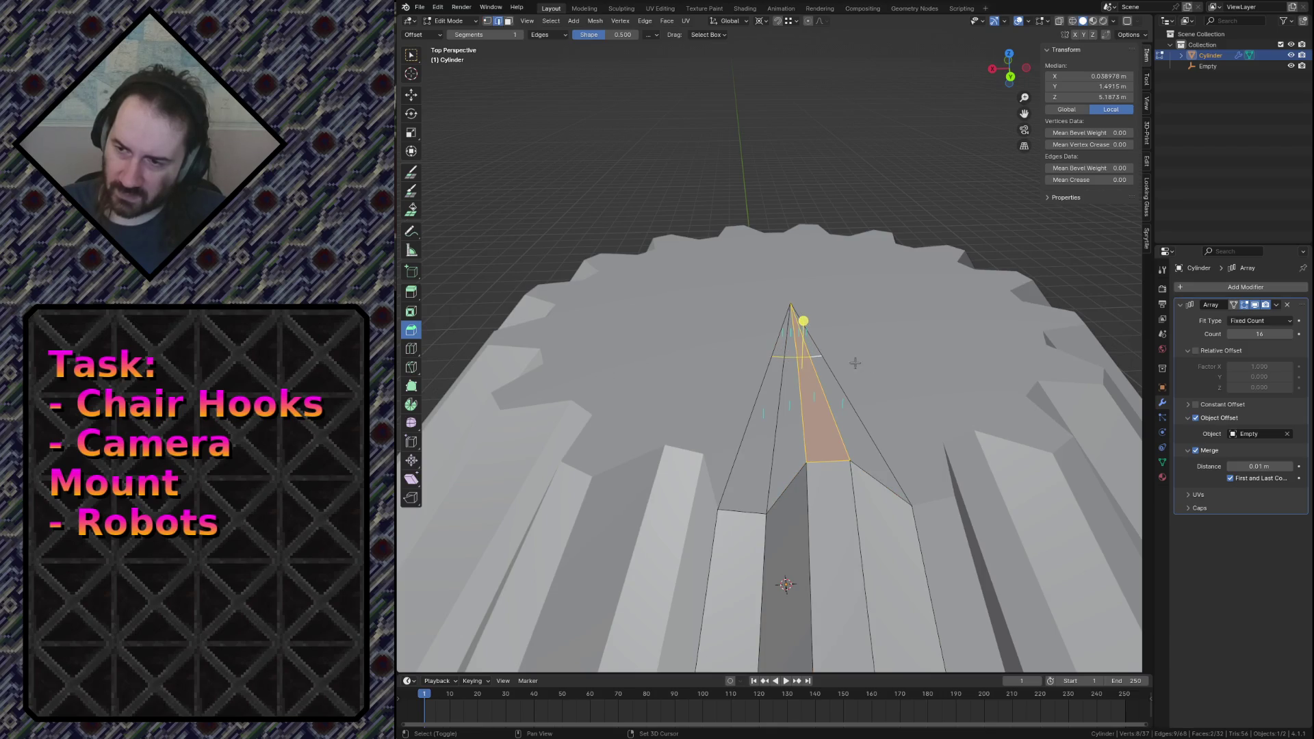
key("g")
key("z")
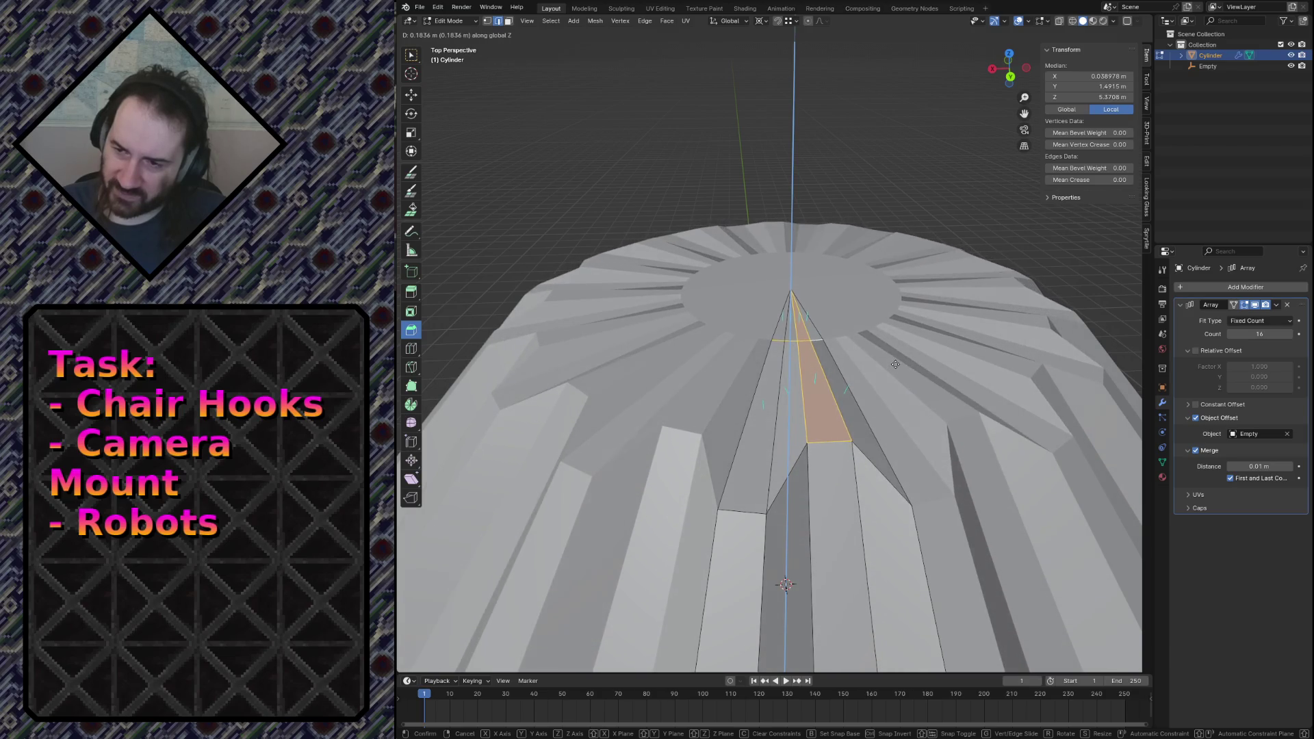
Confirm raising the tip faces and walk the view around the cylinder top.
left_click(895, 364)
key("shift+grave")
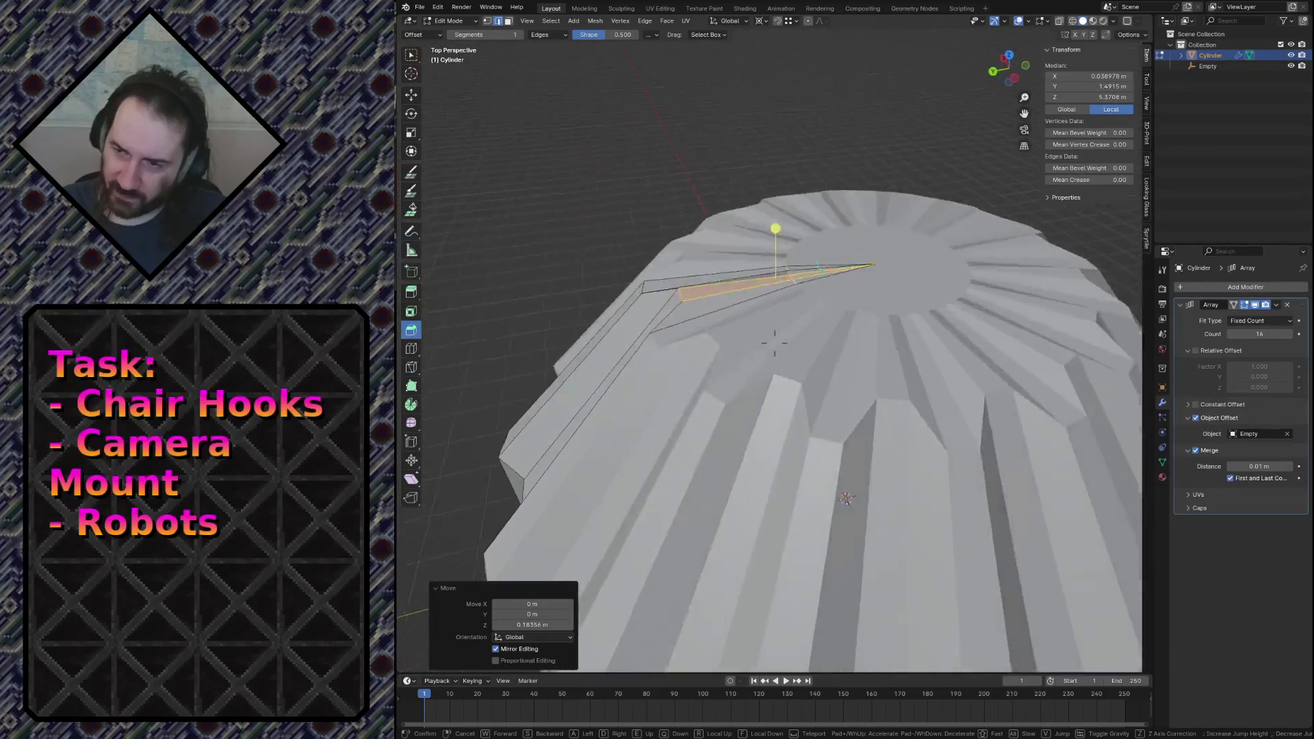
key("s")
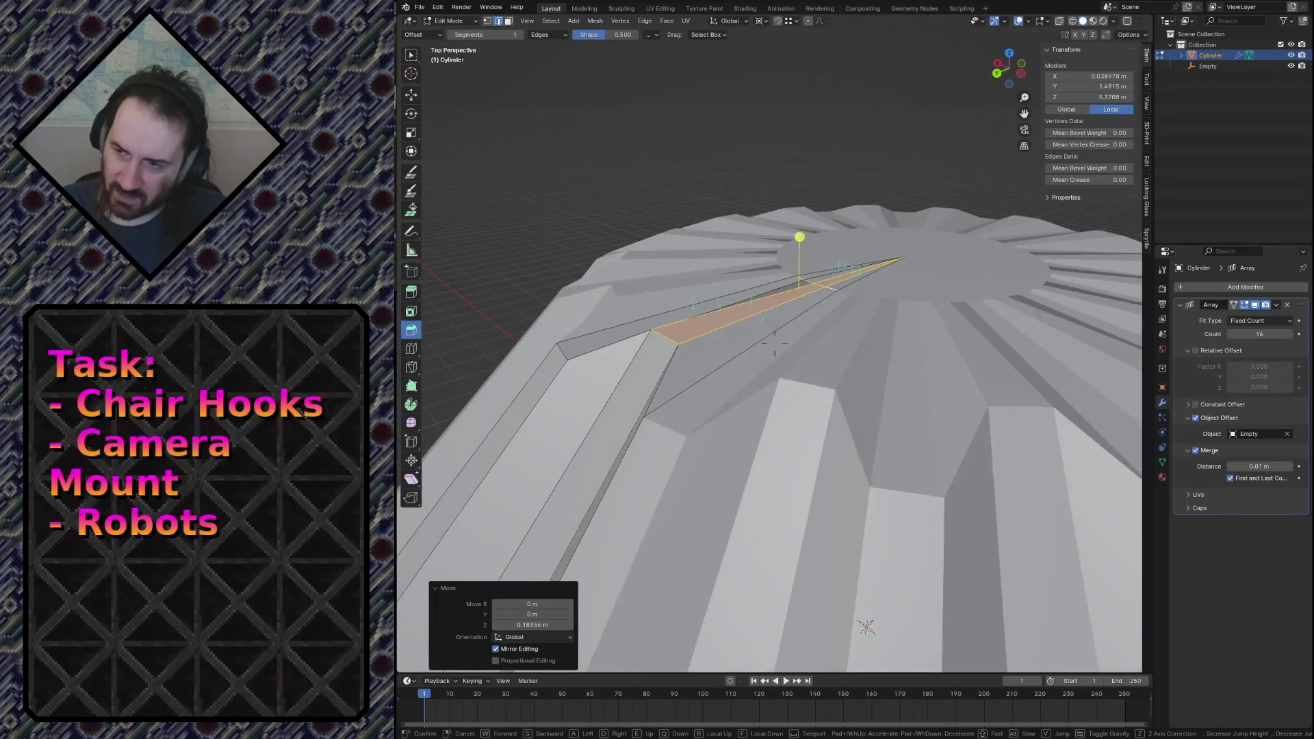
key("q")
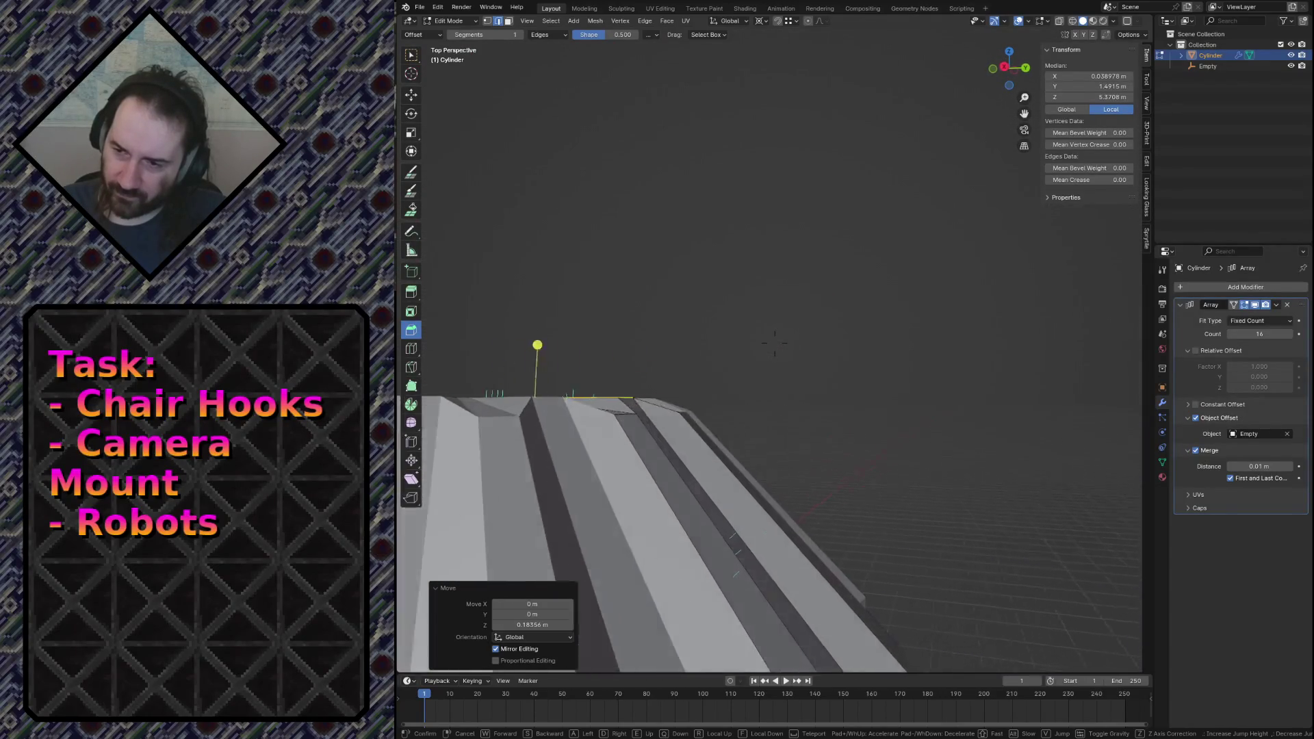
key("e")
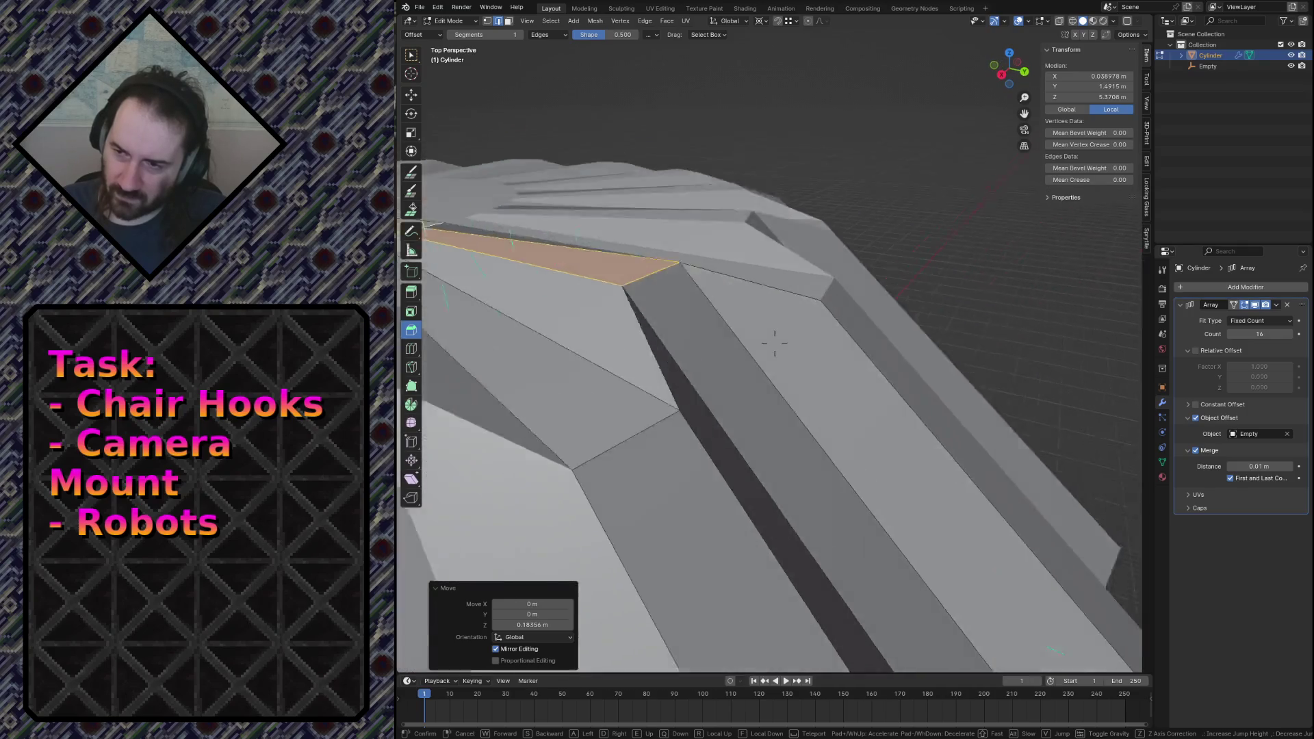
left_click(896, 364)
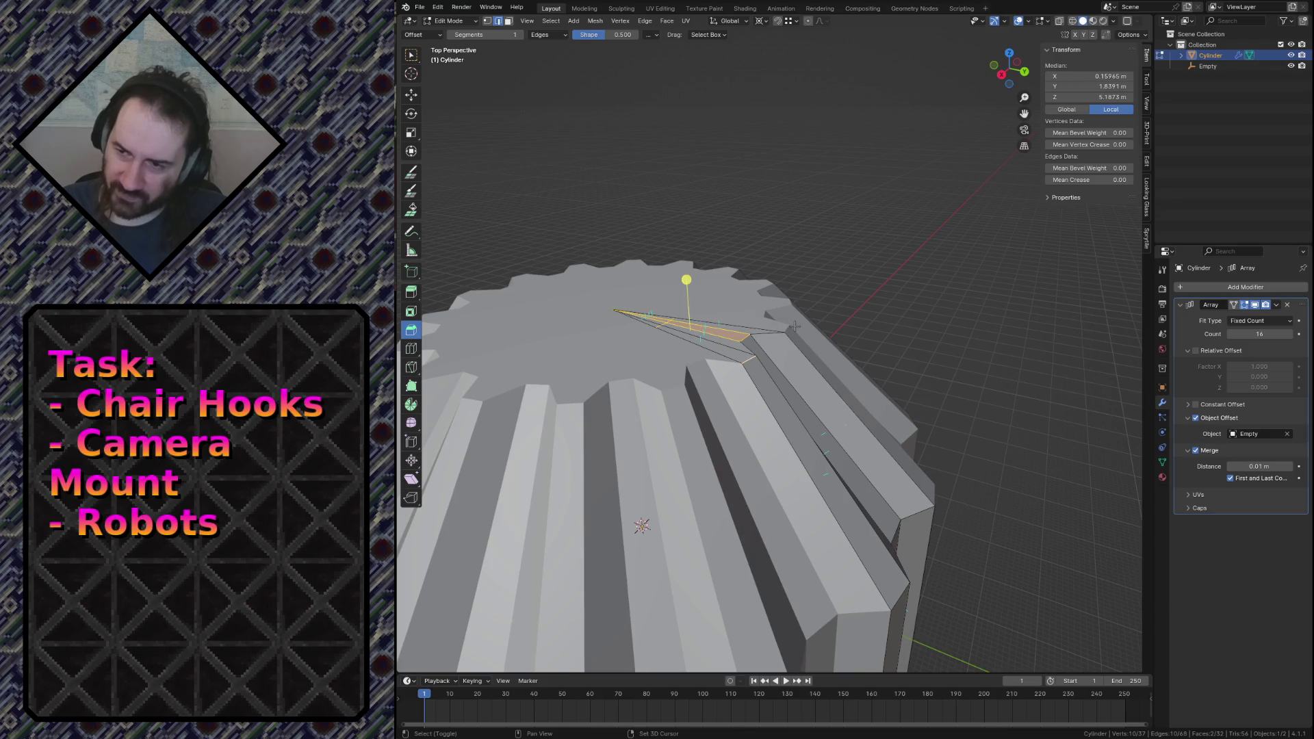
key("ctrl+z")
key("ctrl+z")
key("ctrl+z")
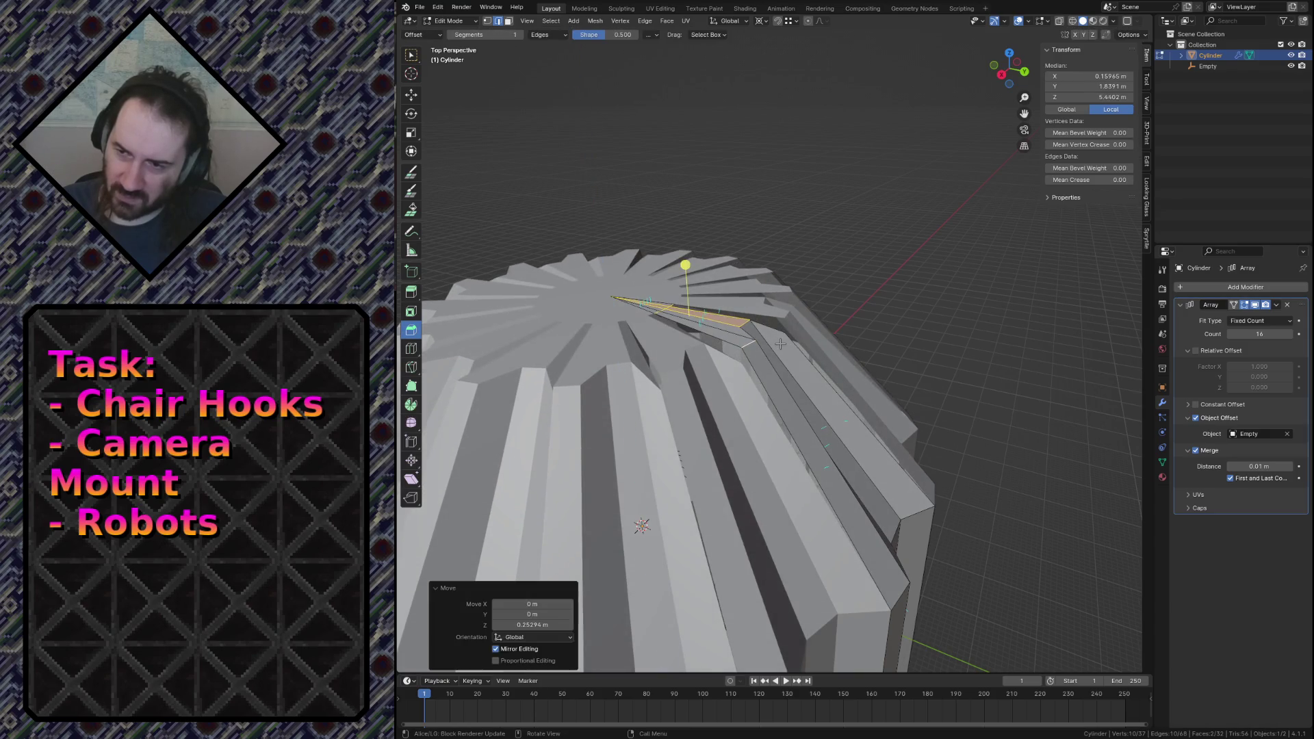
key("ctrl+shift+z")
key("ctrl+shift+z")
key("ctrl+shift+z")
Try extruding a tip vertex, undo it, and select one top strip face.
key("1")
left_click(785, 333, "shift")
key("e")
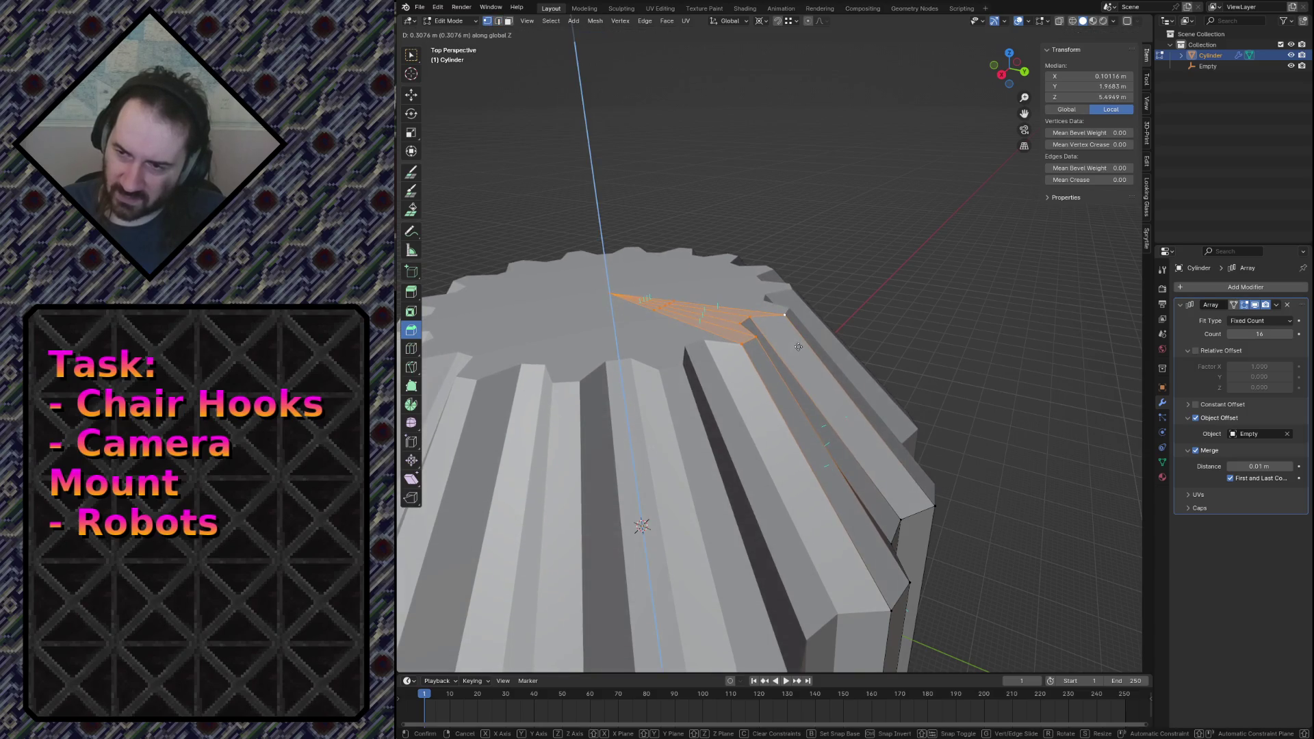
left_click(796, 352)
key("ctrl+z")
key("KP_Decimal")
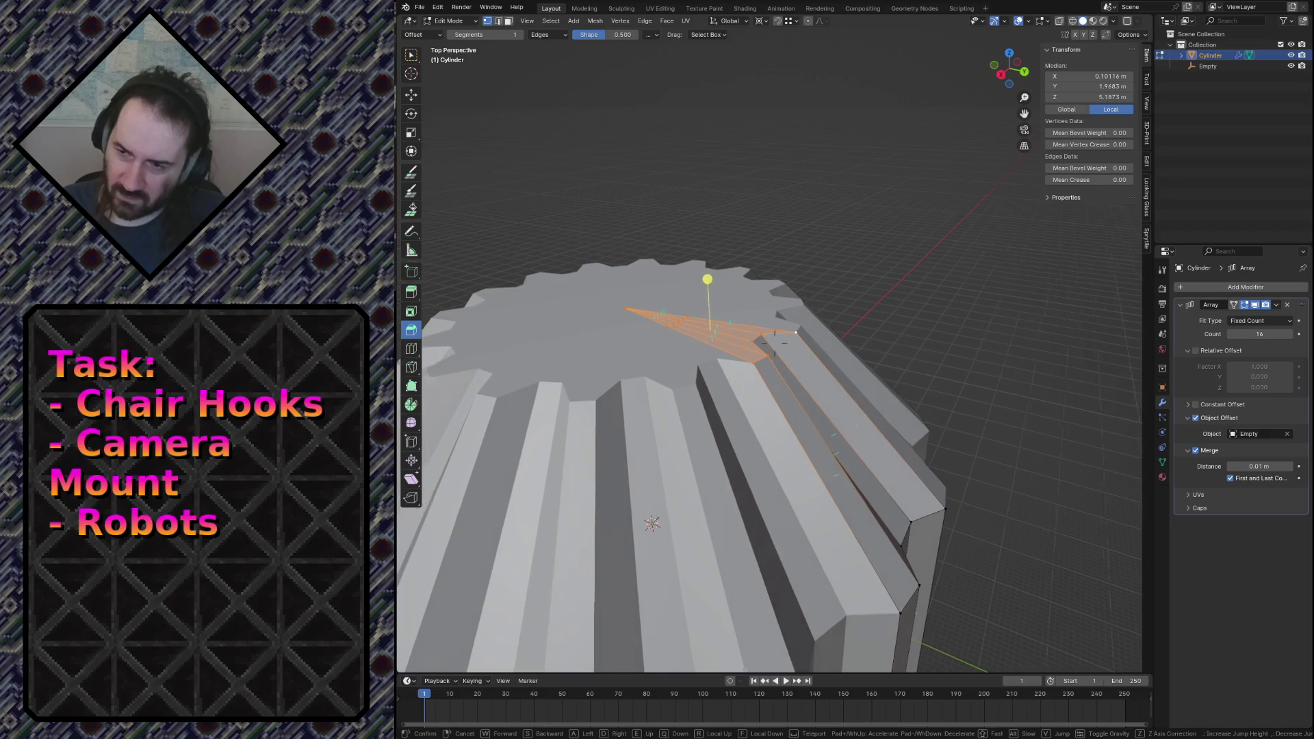
key("3")
left_click(779, 379)
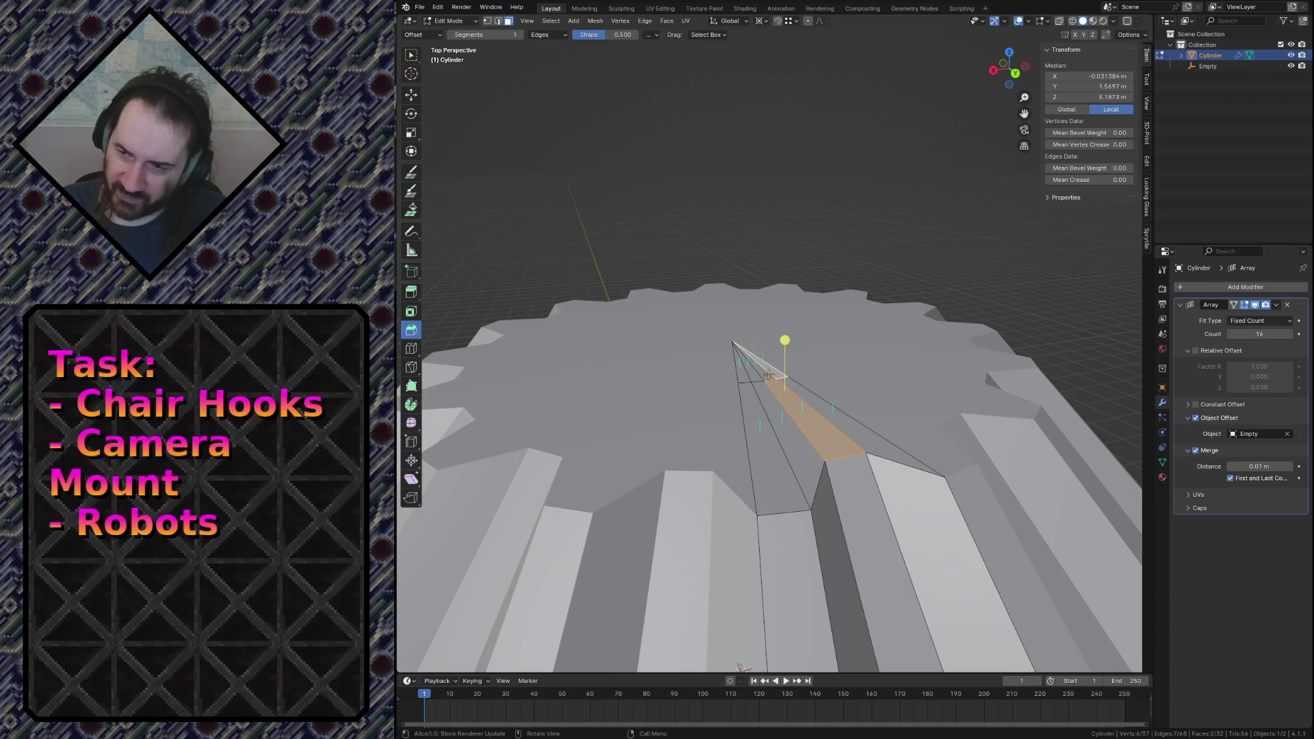
Lower the top strip face 0.2532 m along Z, after two undone attempts.
key("g")
key("z")
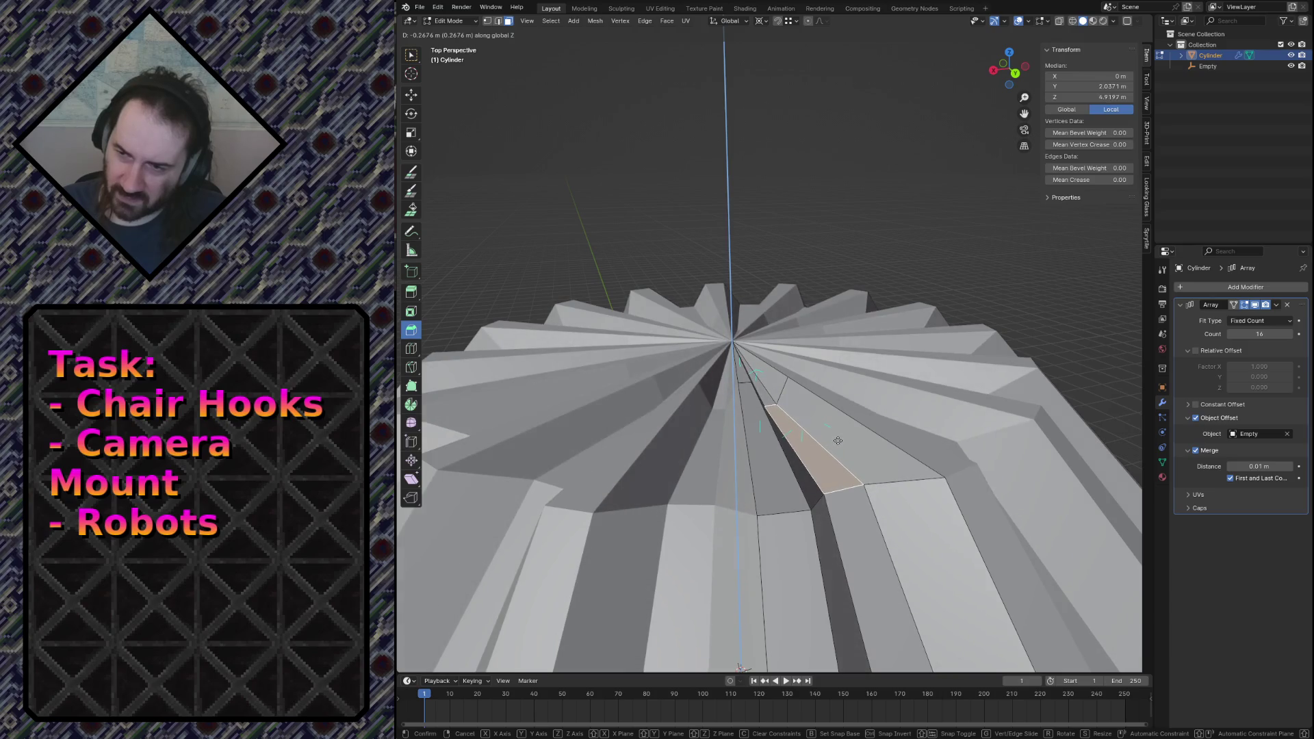
left_click(838, 441)
key("ctrl+z")
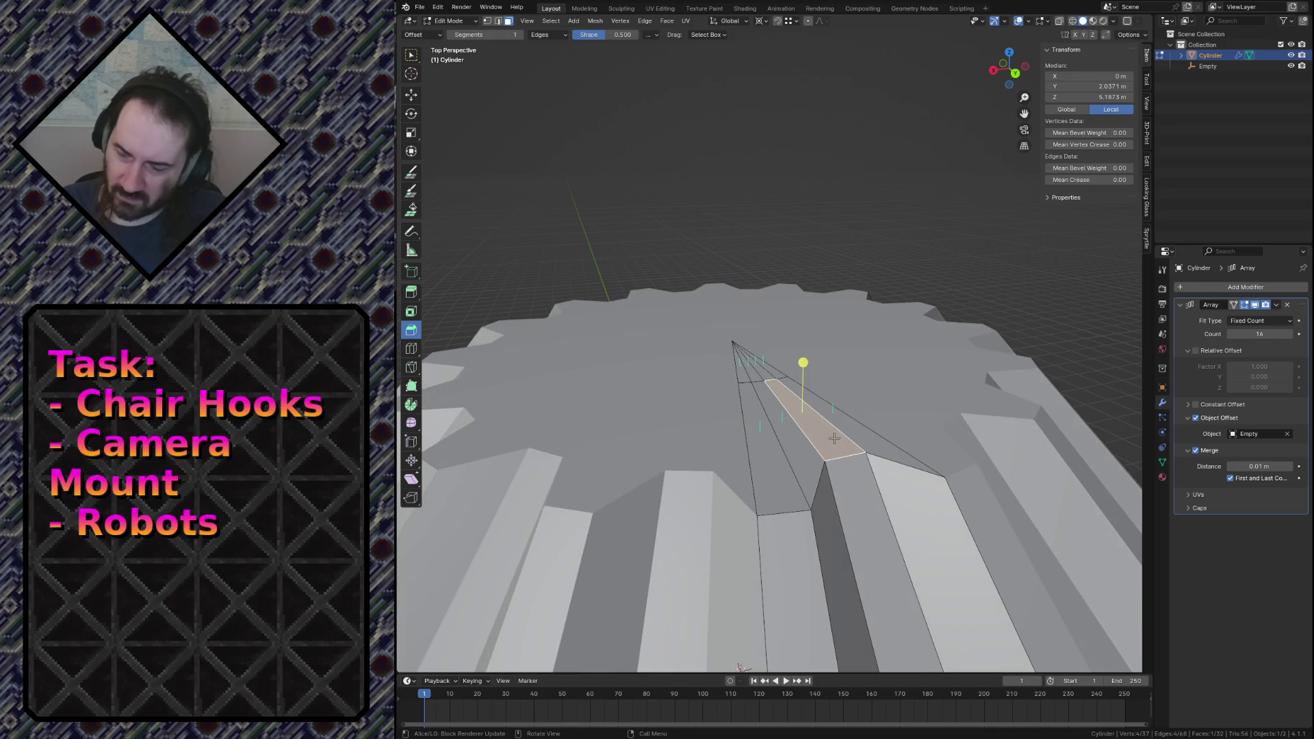
key("g")
key("z")
left_click(843, 447)
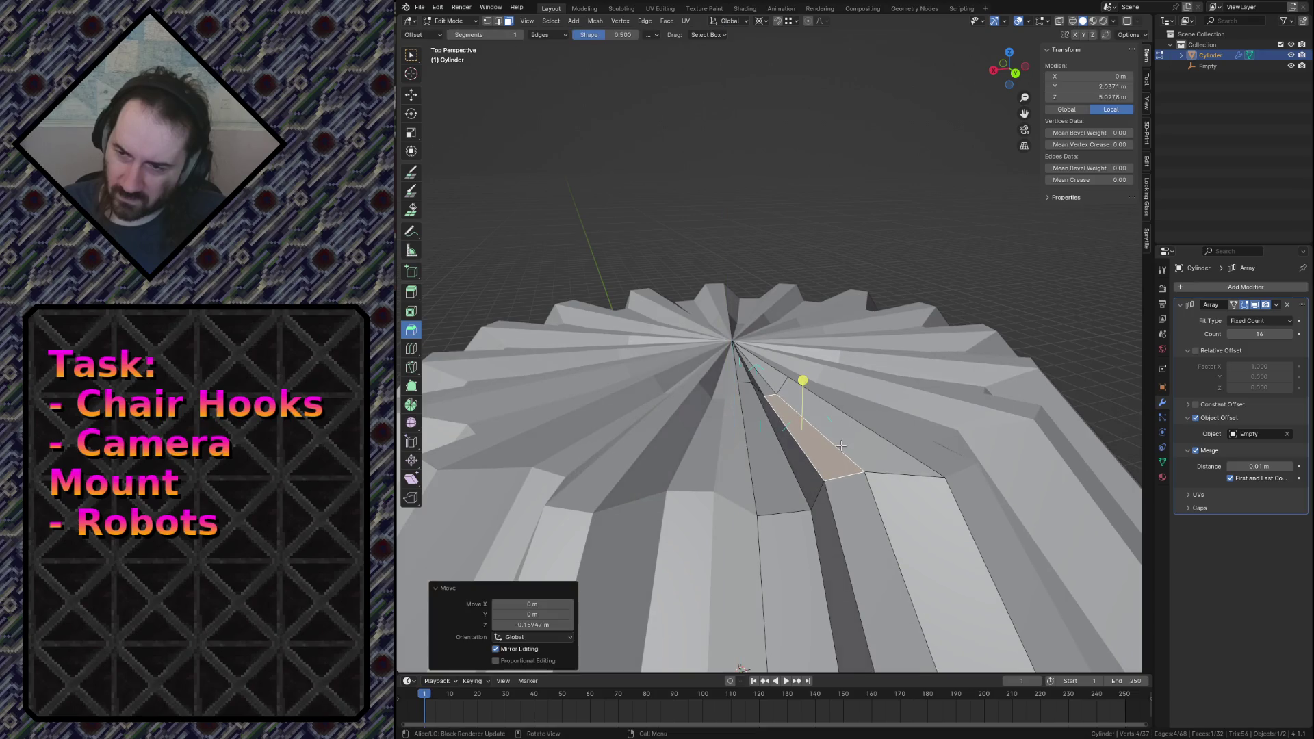
key("ctrl+z")
key("g")
key("z")
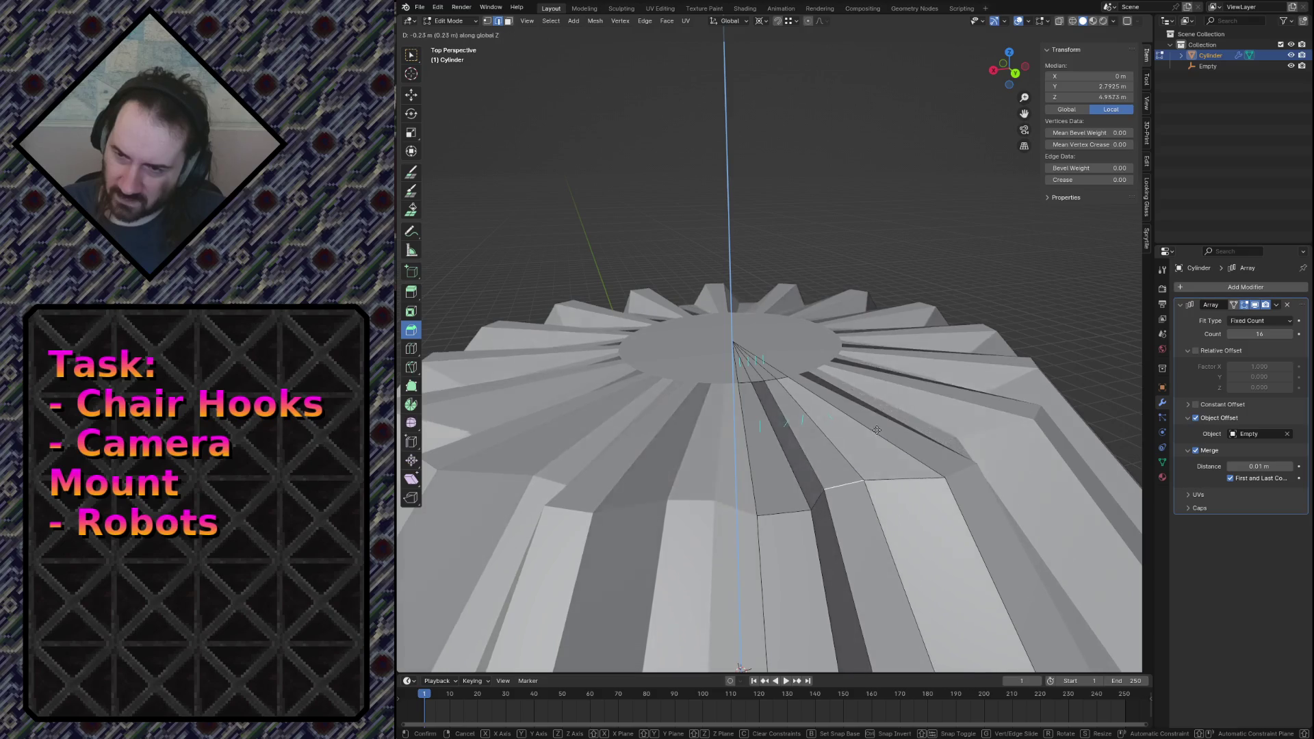
left_click(879, 432)
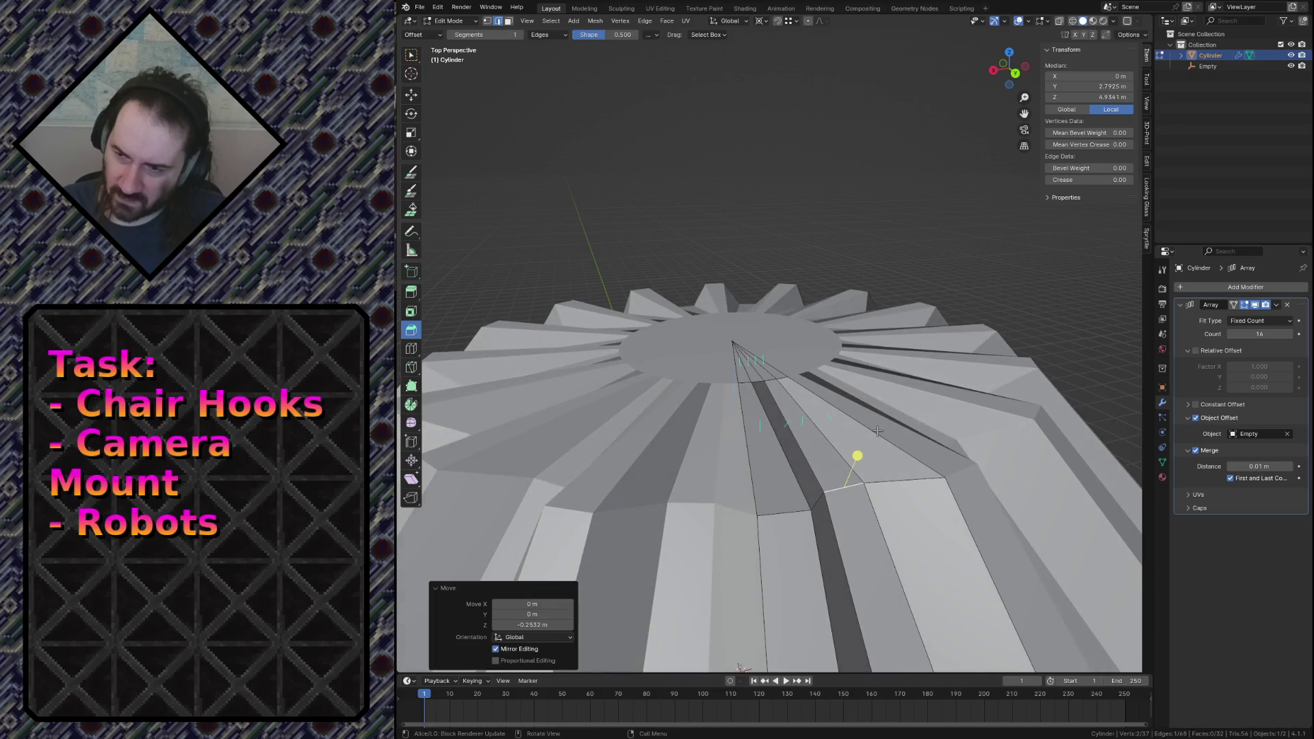
Fly the view over the top to see the ridged side, then save the file.
key("shift+grave")
key("w")
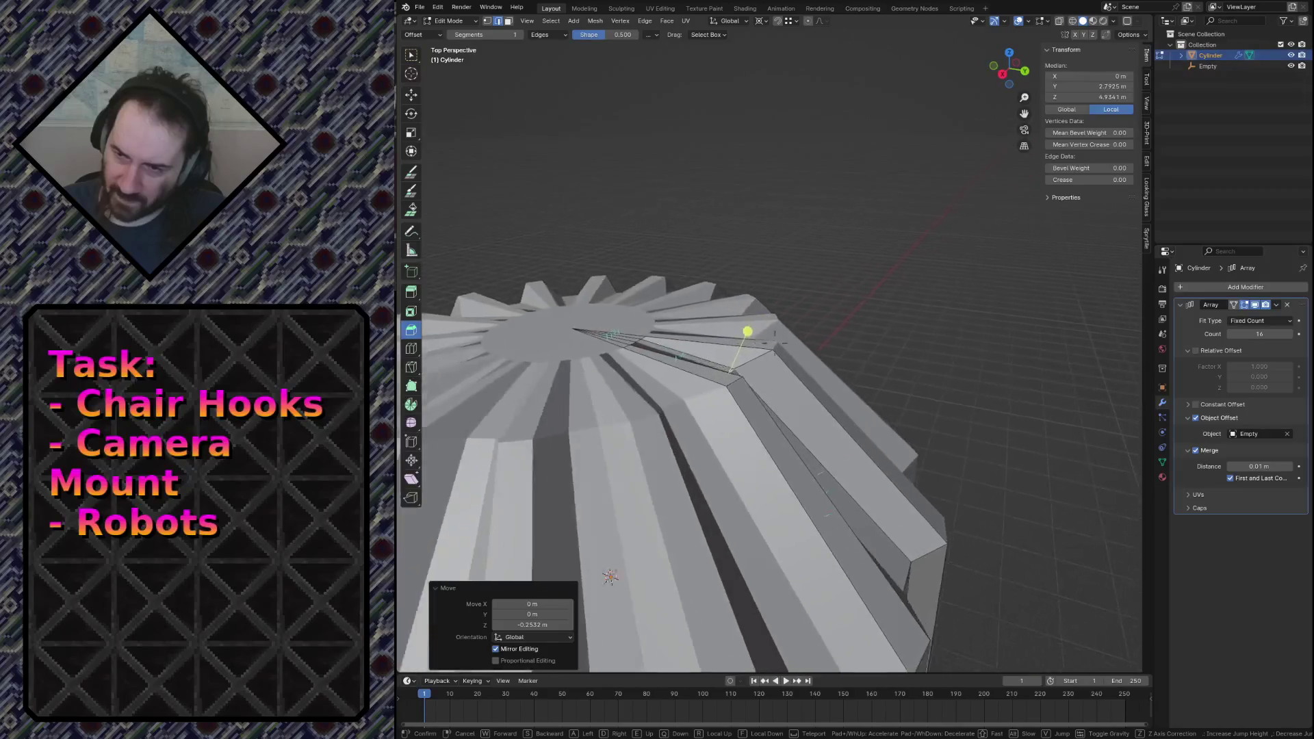
key("e")
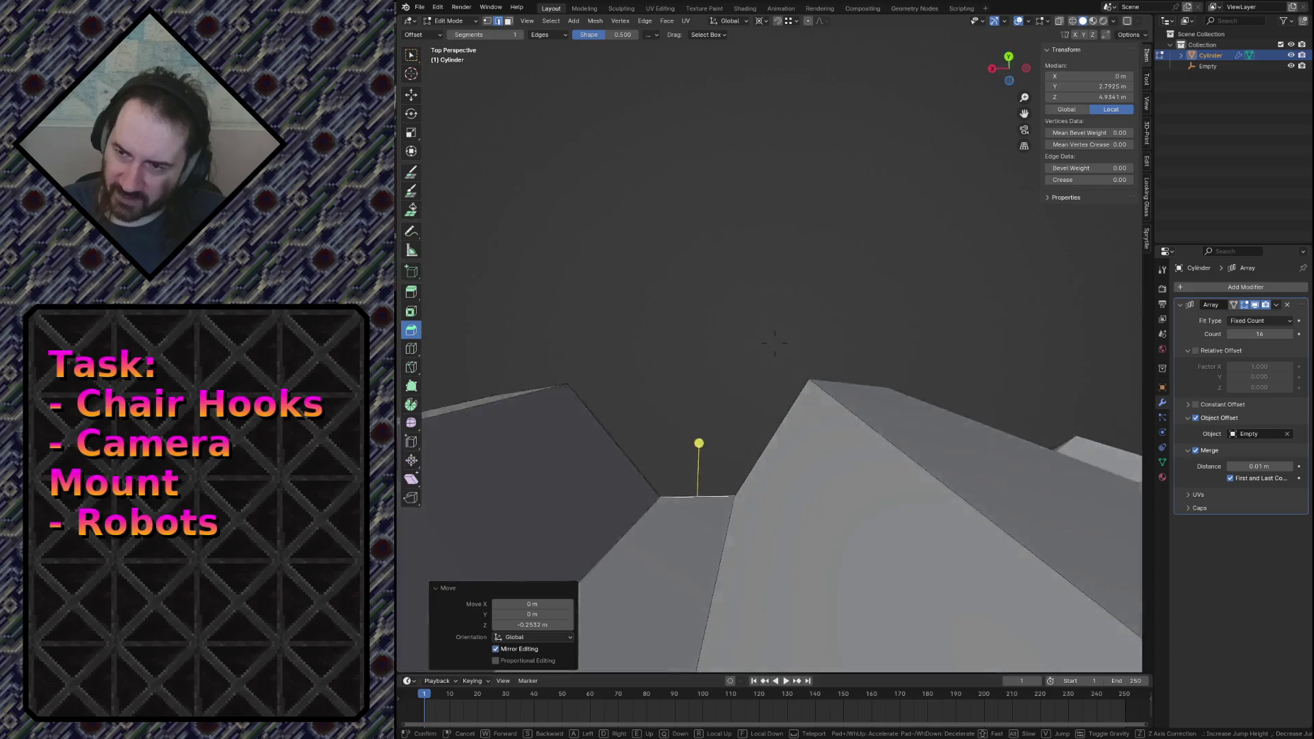
mouse_move(775, 342)
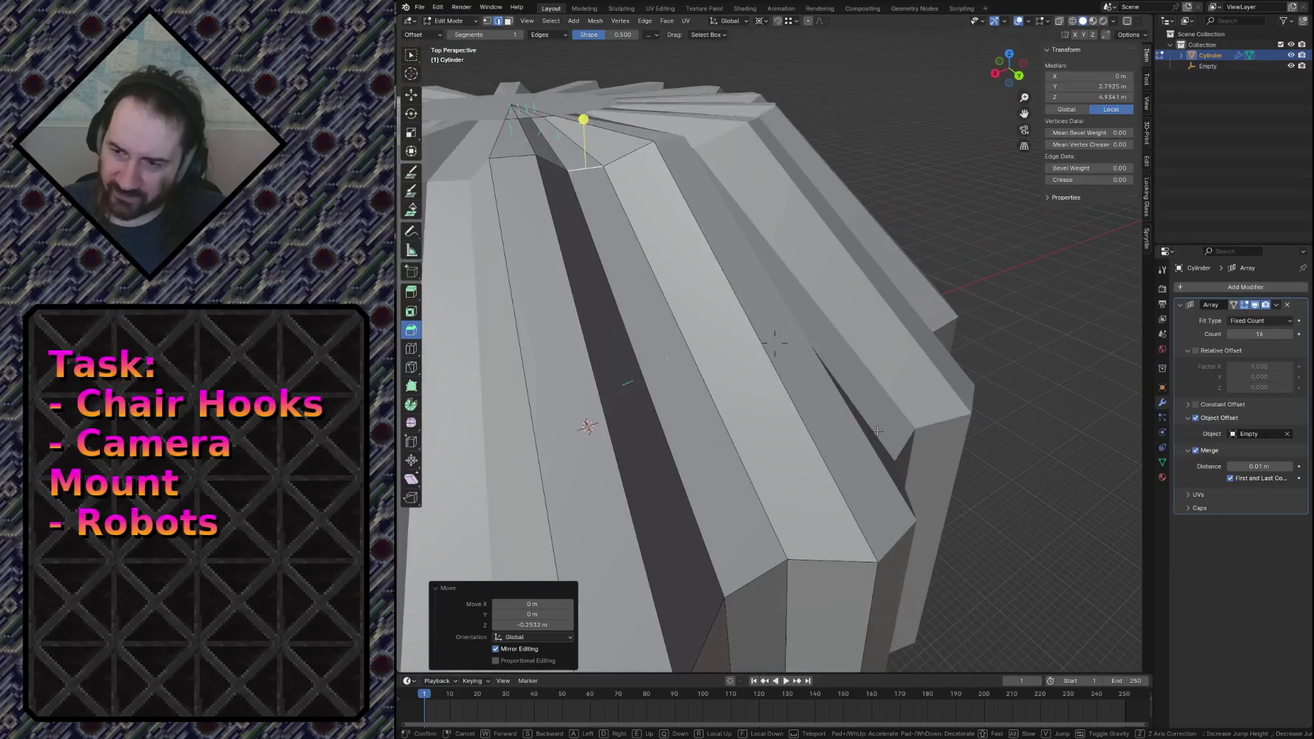
left_click(775, 342)
key("ctrl+s")
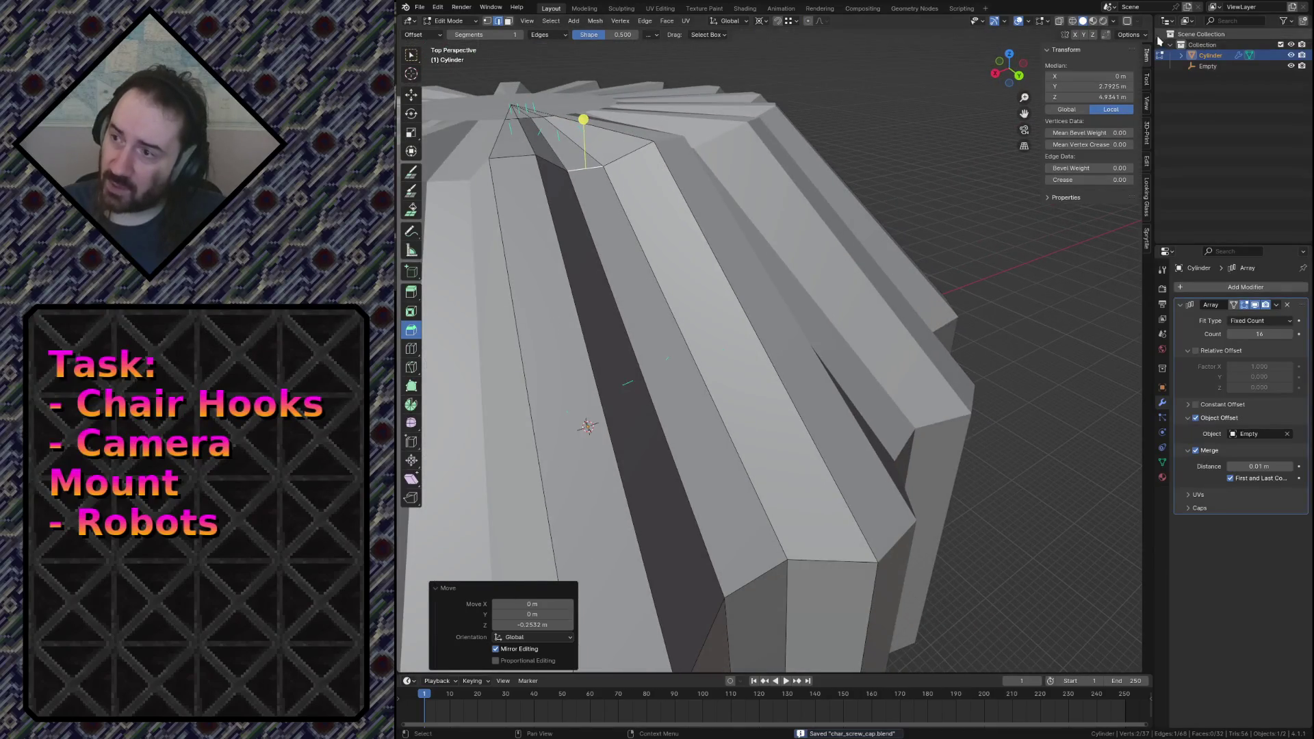
Switch viewport shading lighting to MatCap and pick a red matcap.
left_click(1135, 35)
left_click(1129, 36)
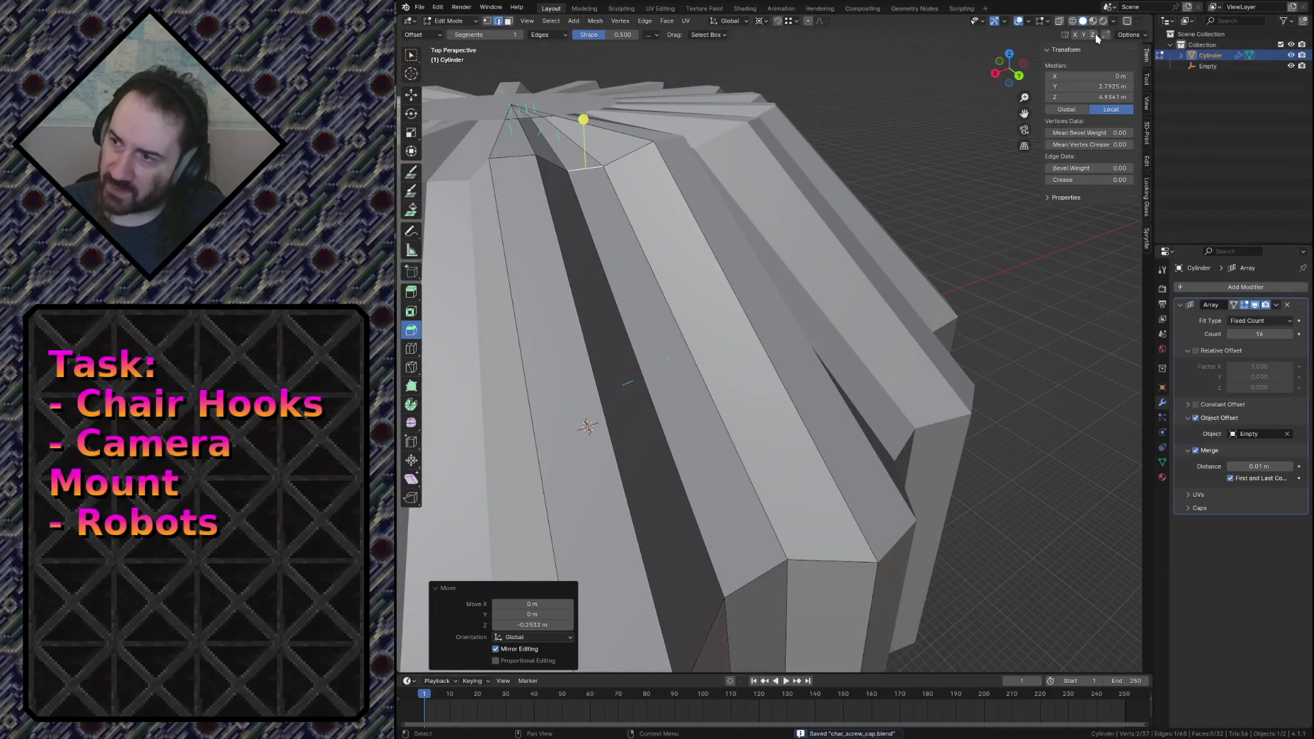
left_click(1114, 21)
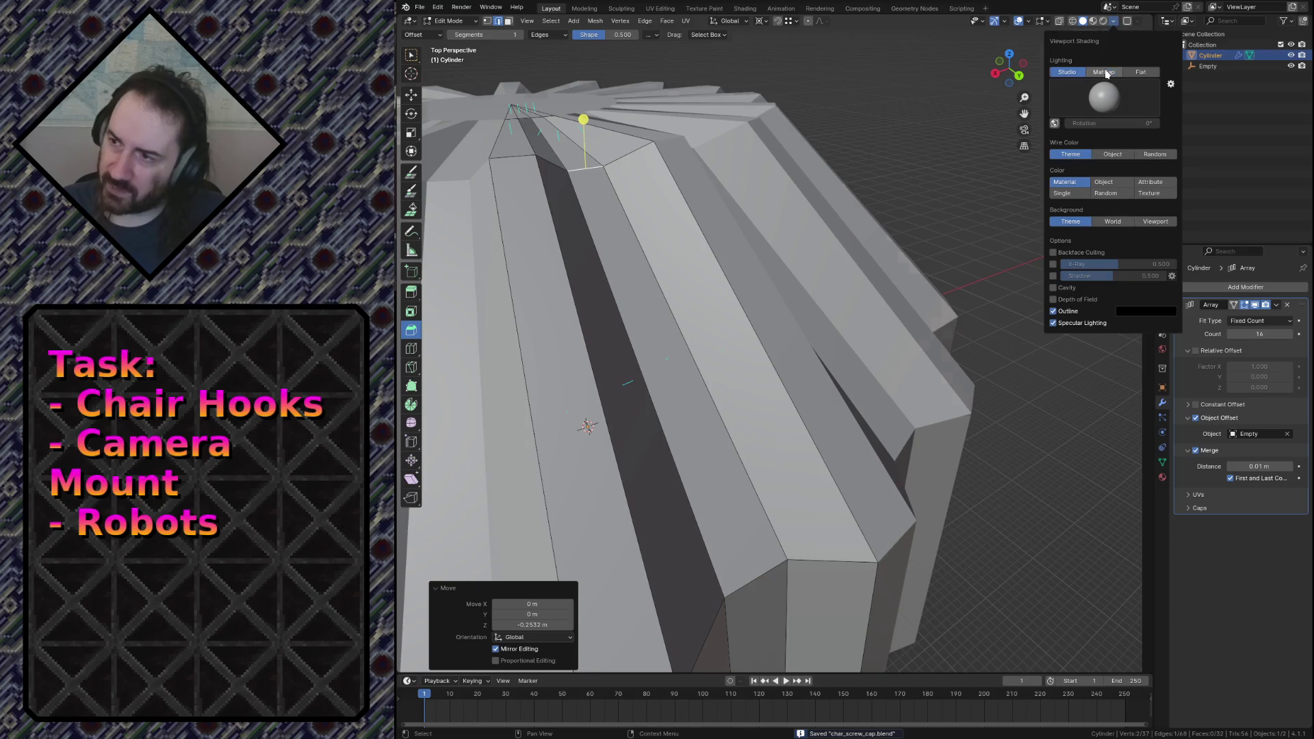
left_click(1107, 74)
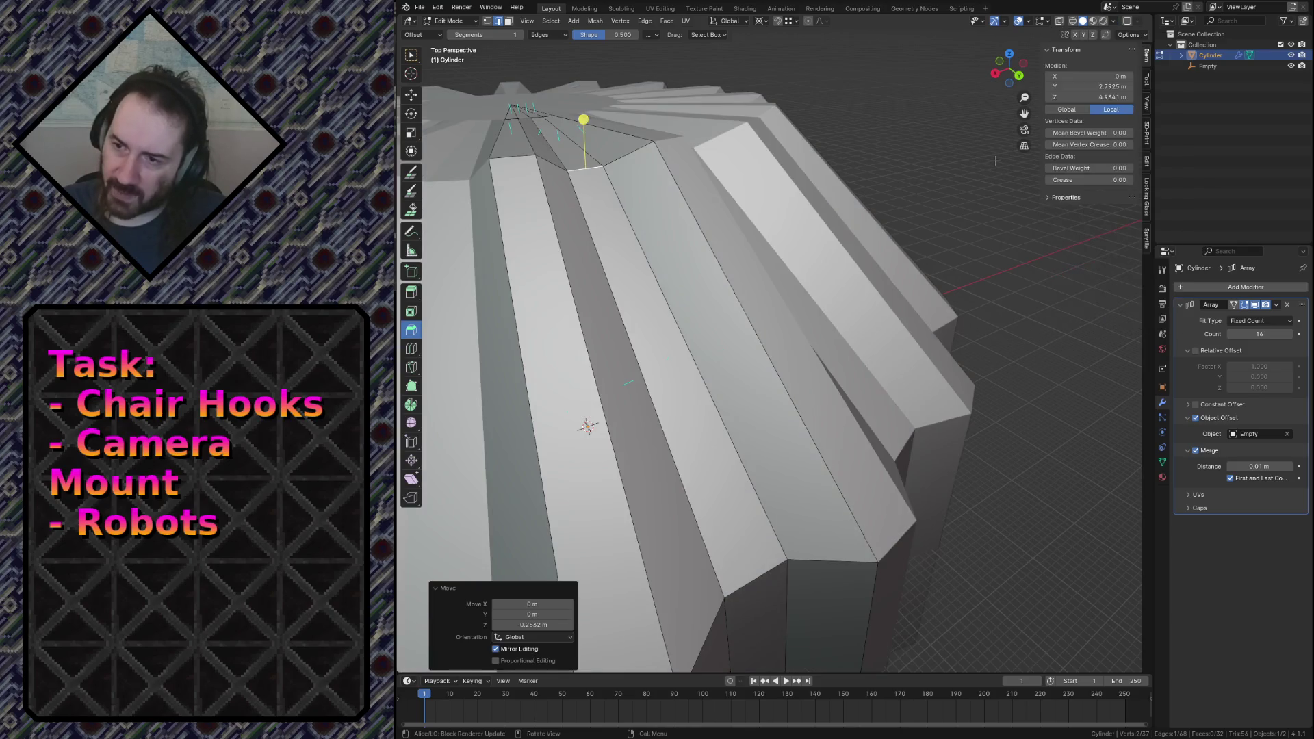
left_click(1114, 22)
left_click(1100, 95)
left_click(945, 157)
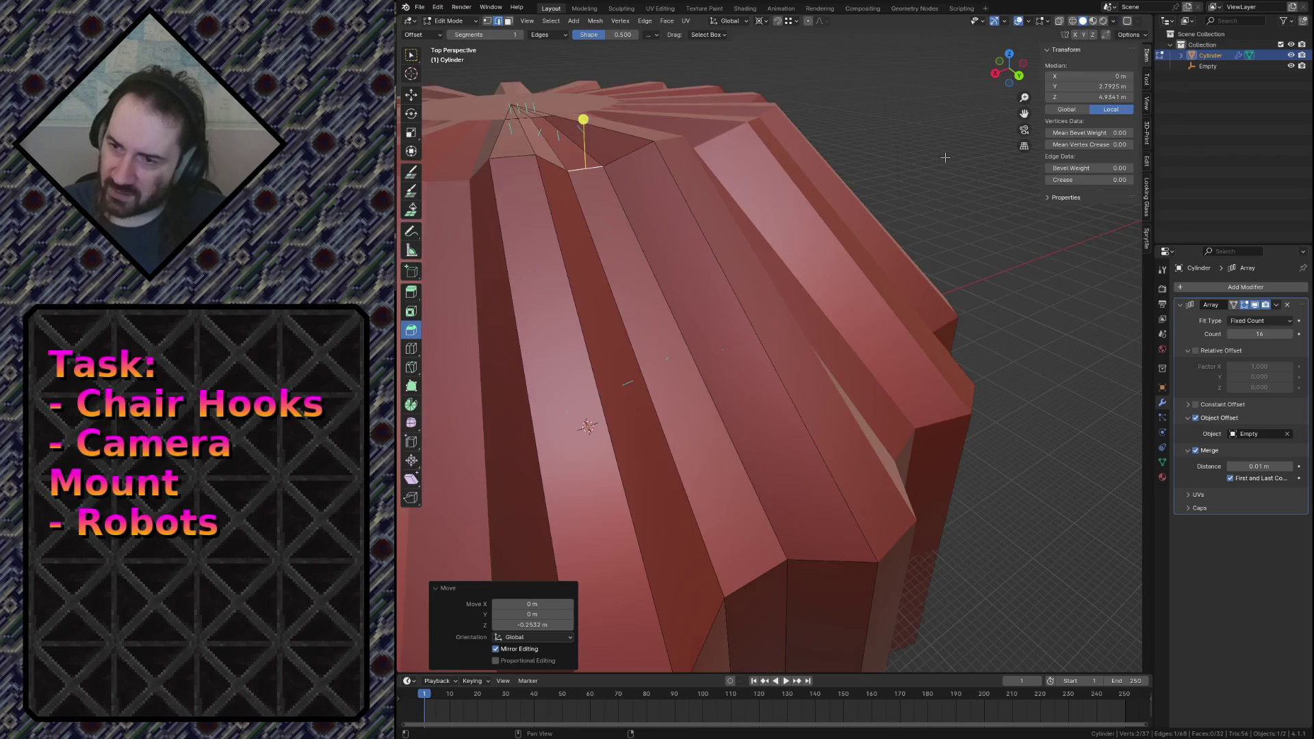
Shift the view so the cylinder sits up-left and apply the glossy red matcap.
key("shift+grave")
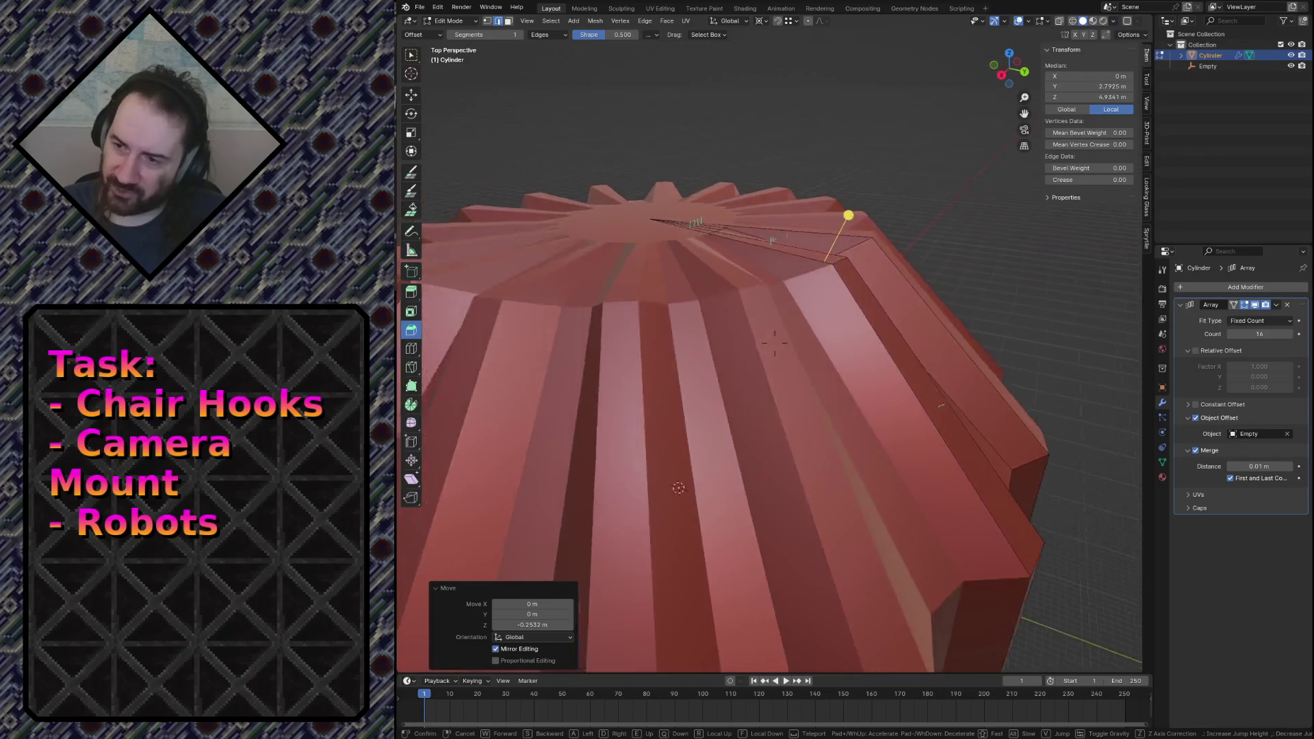
left_click(979, 75)
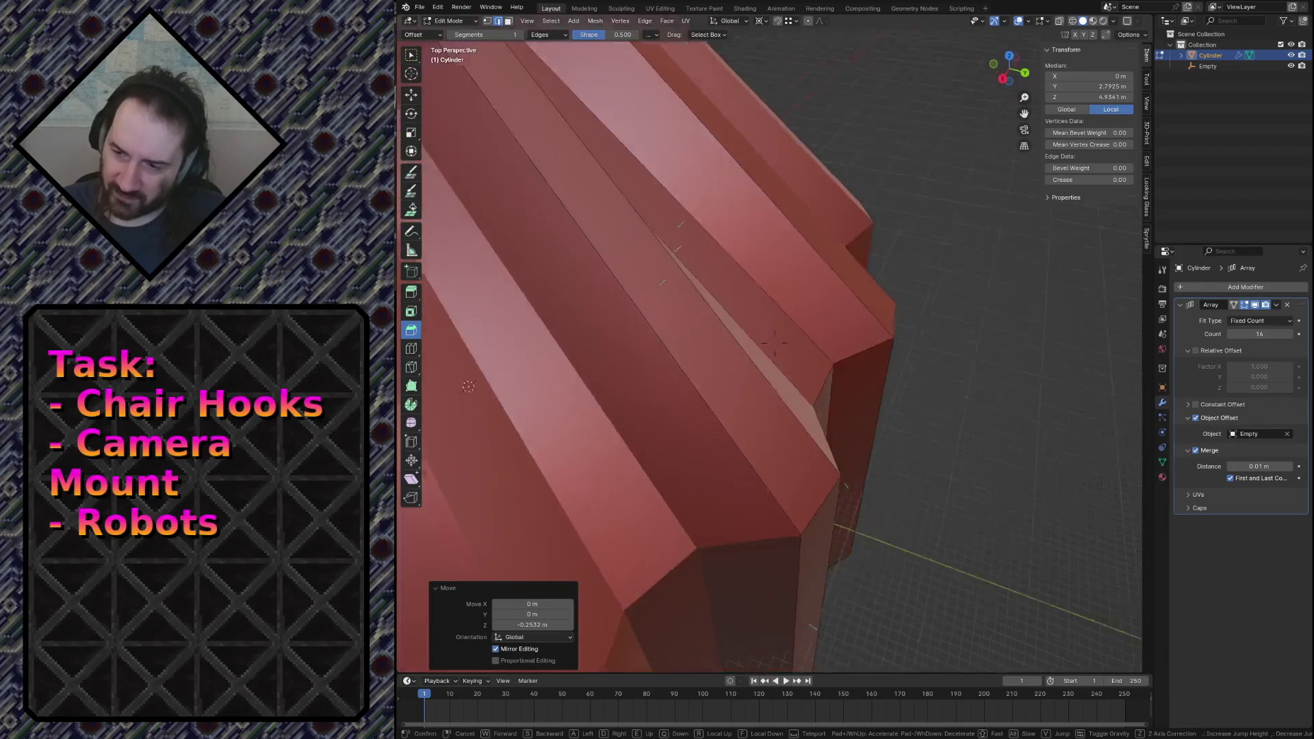
middle_click_drag(890, 308, 1113, 38, "shift")
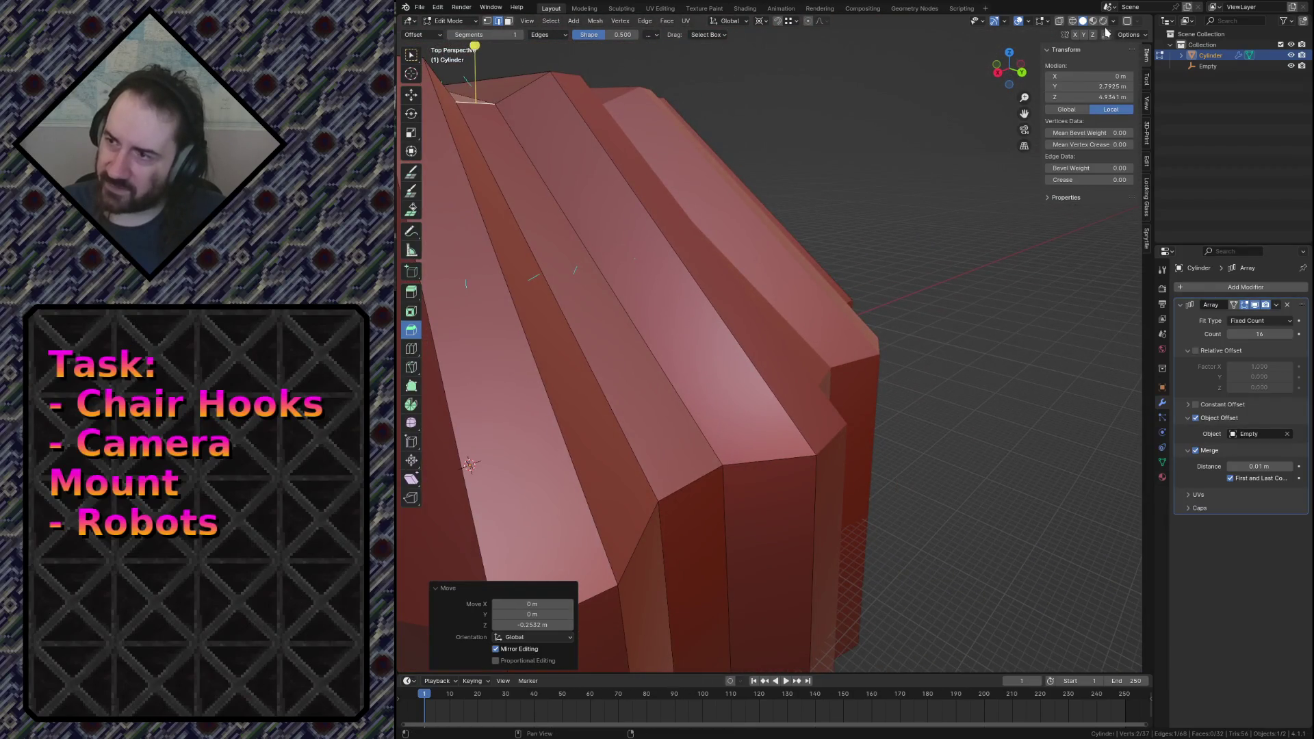
left_click(1114, 21)
left_click(1107, 103)
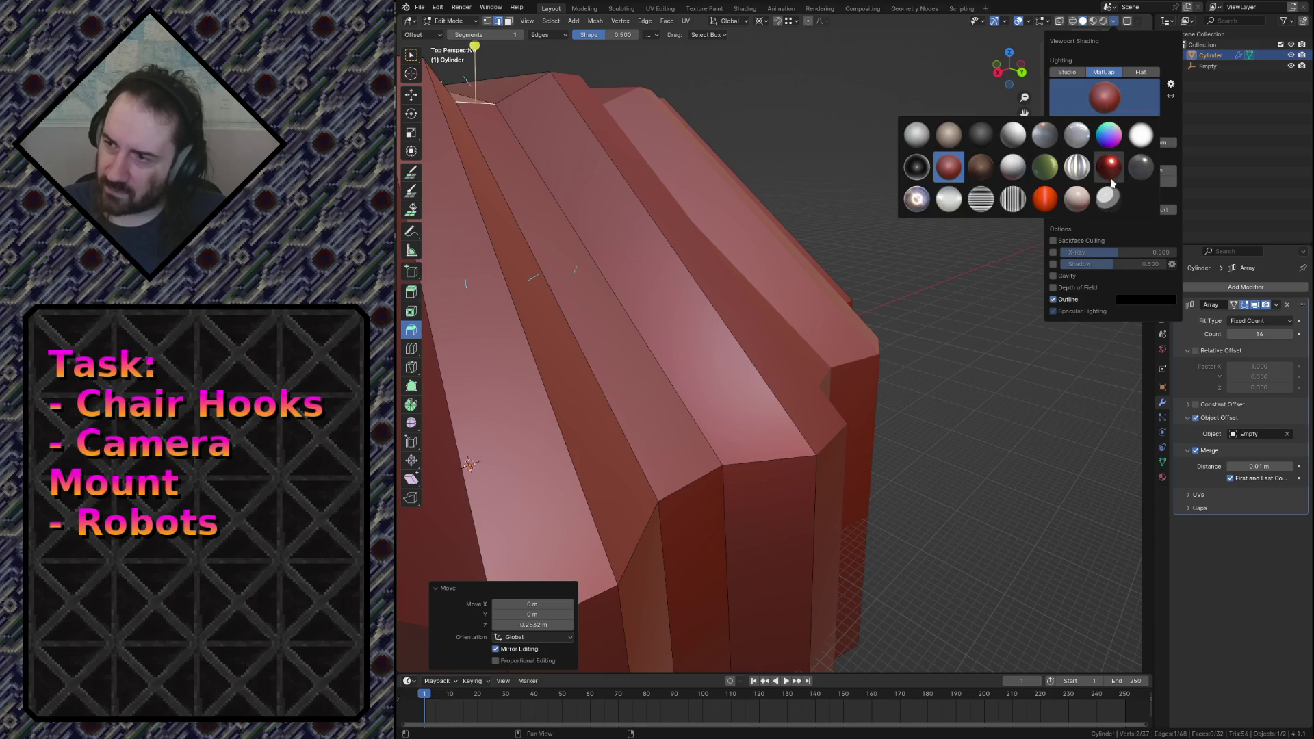
left_click(1109, 167)
key("shift+grave")
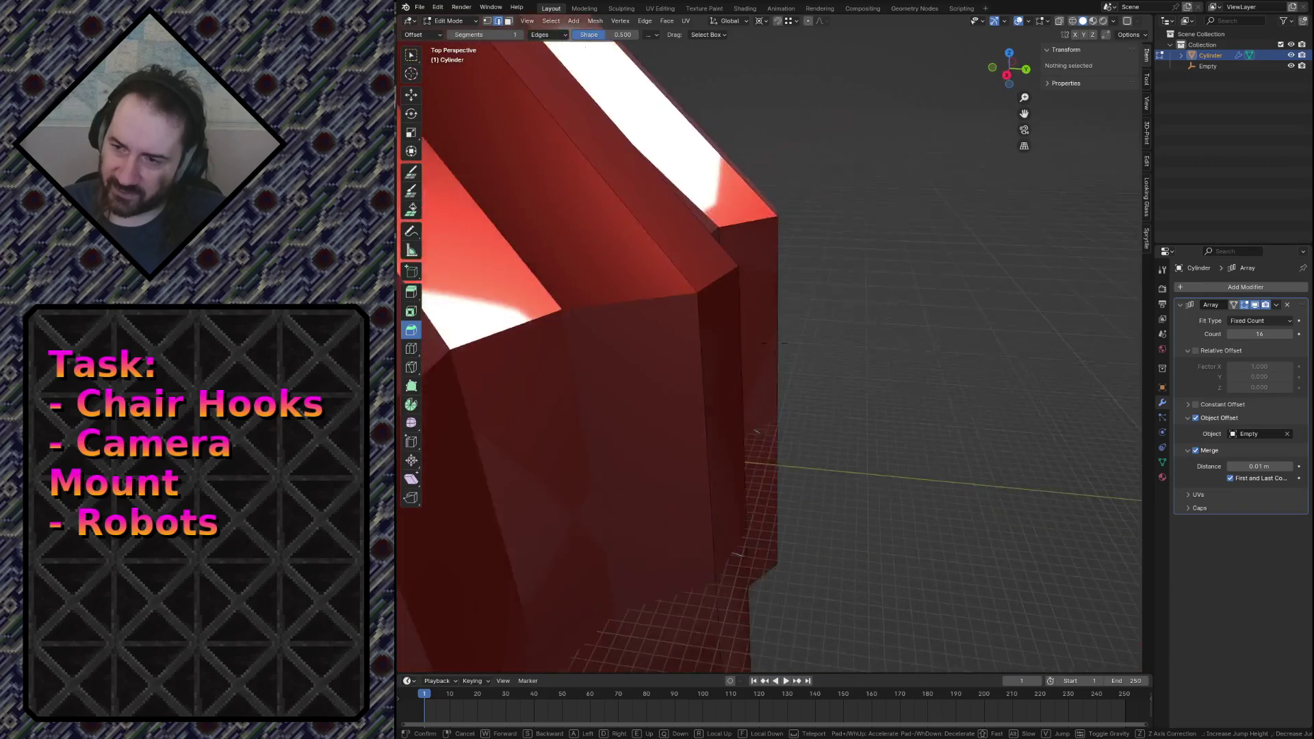
Fly around the array to inspect the stepped top and the gaps between segments.
key("s")
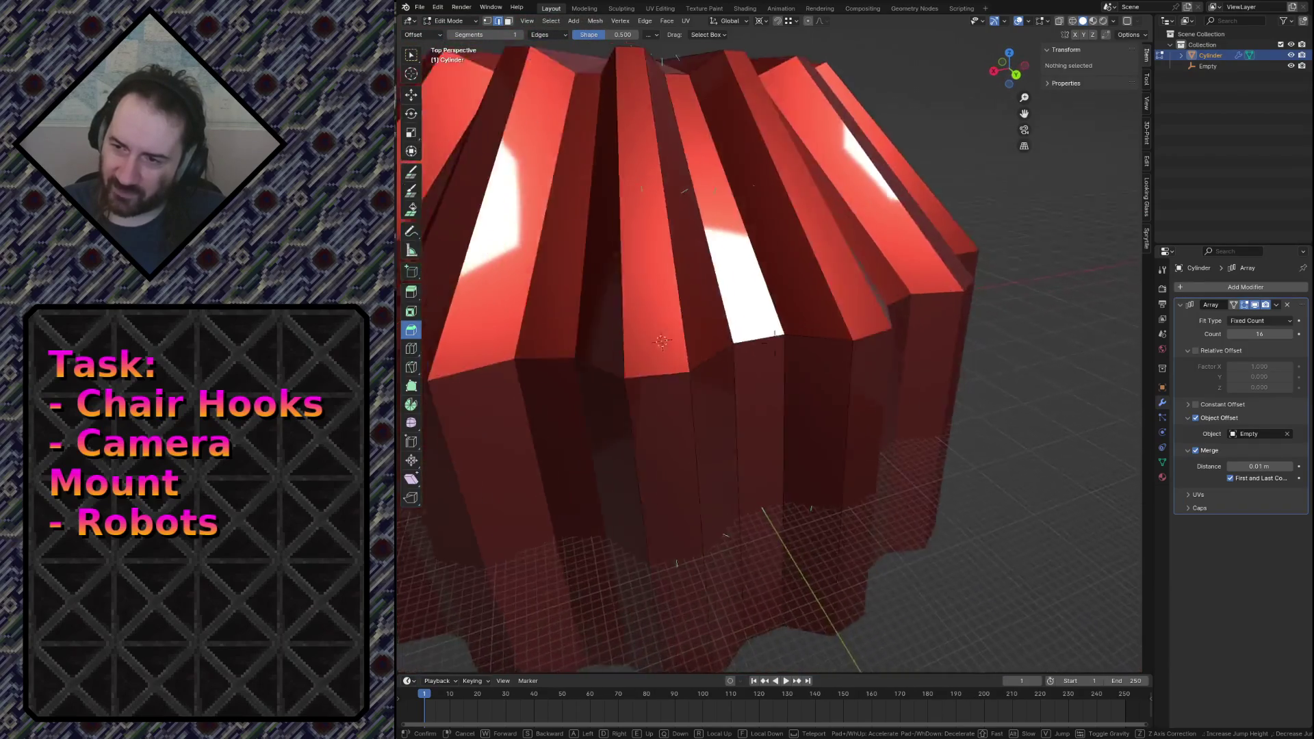
key("w")
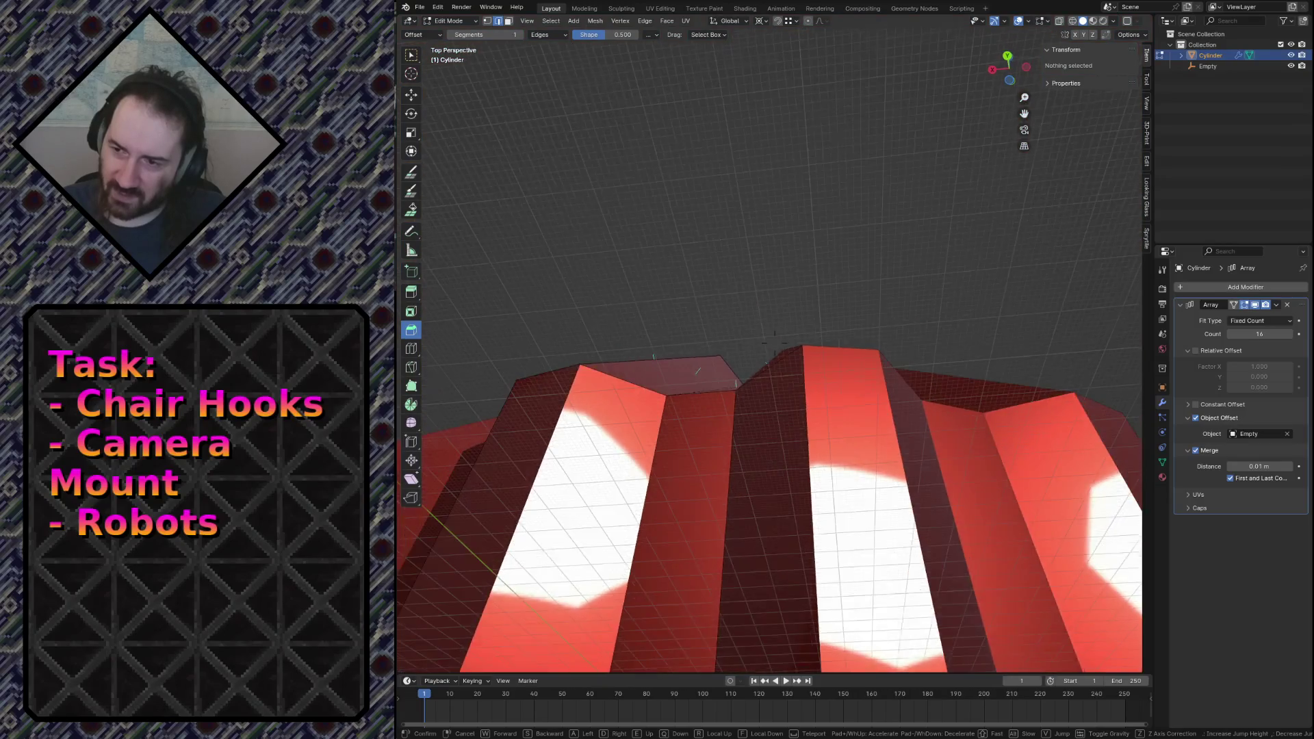
key("w")
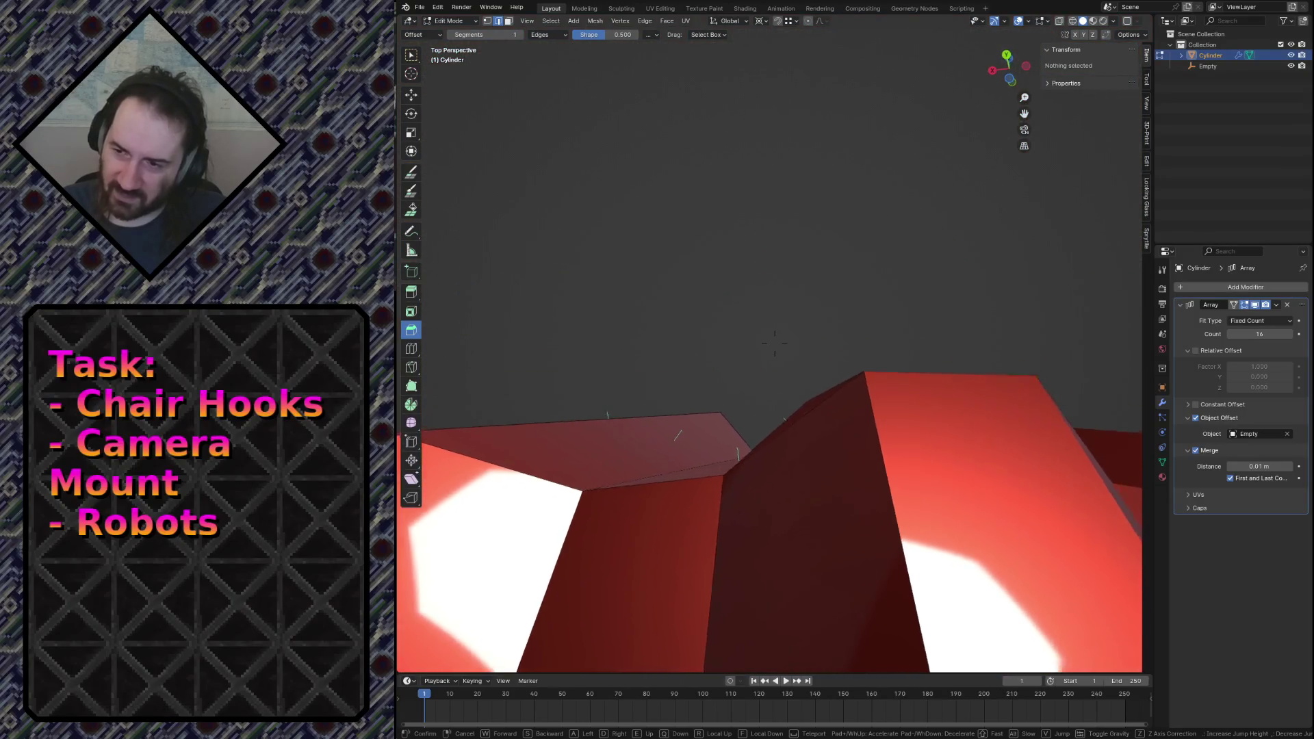
key("w")
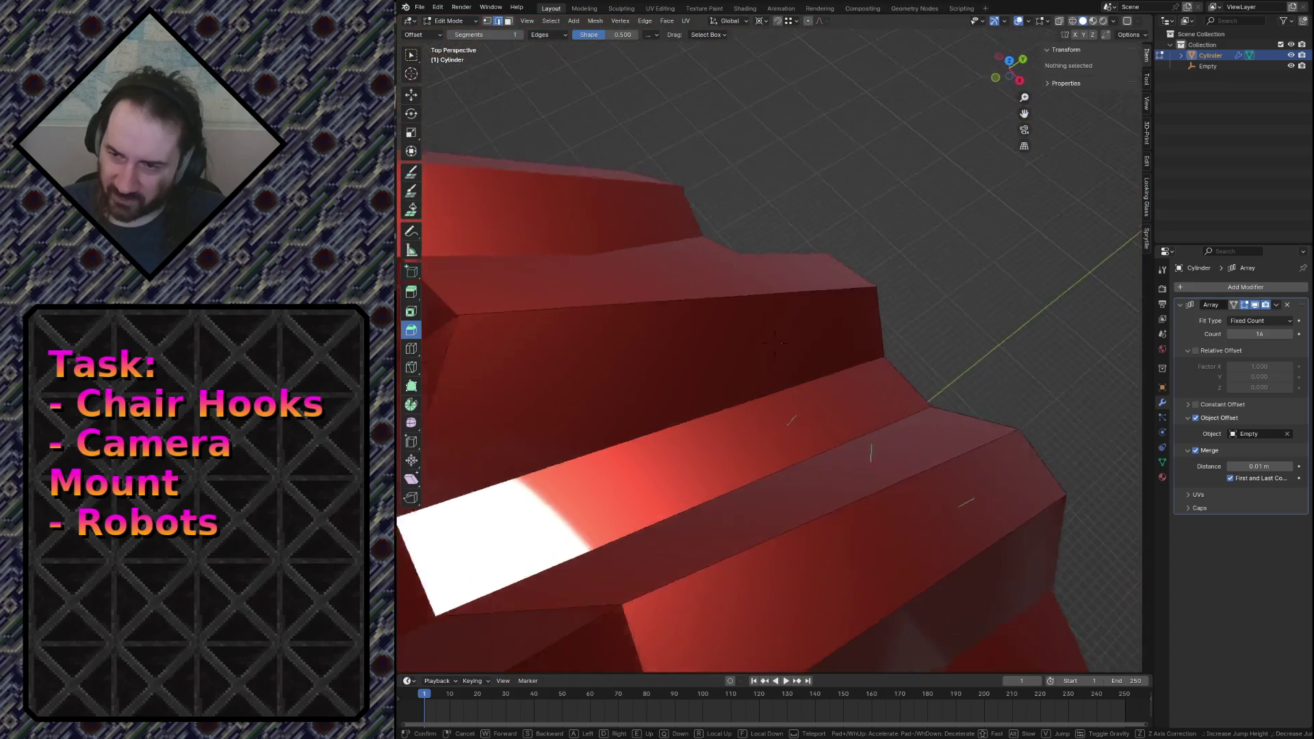
key("w")
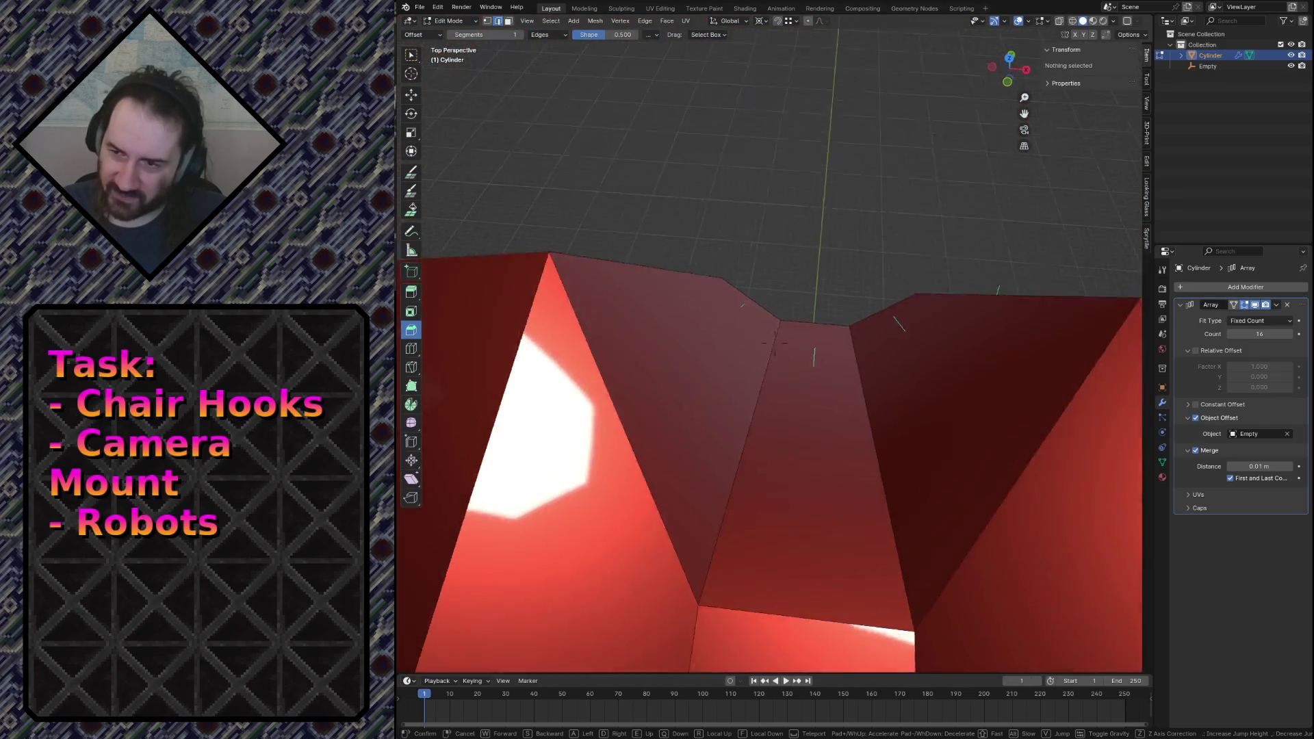
key("s")
left_click(781, 335)
Select a corner vertex on a flute top and view the array from above.
left_click(668, 572)
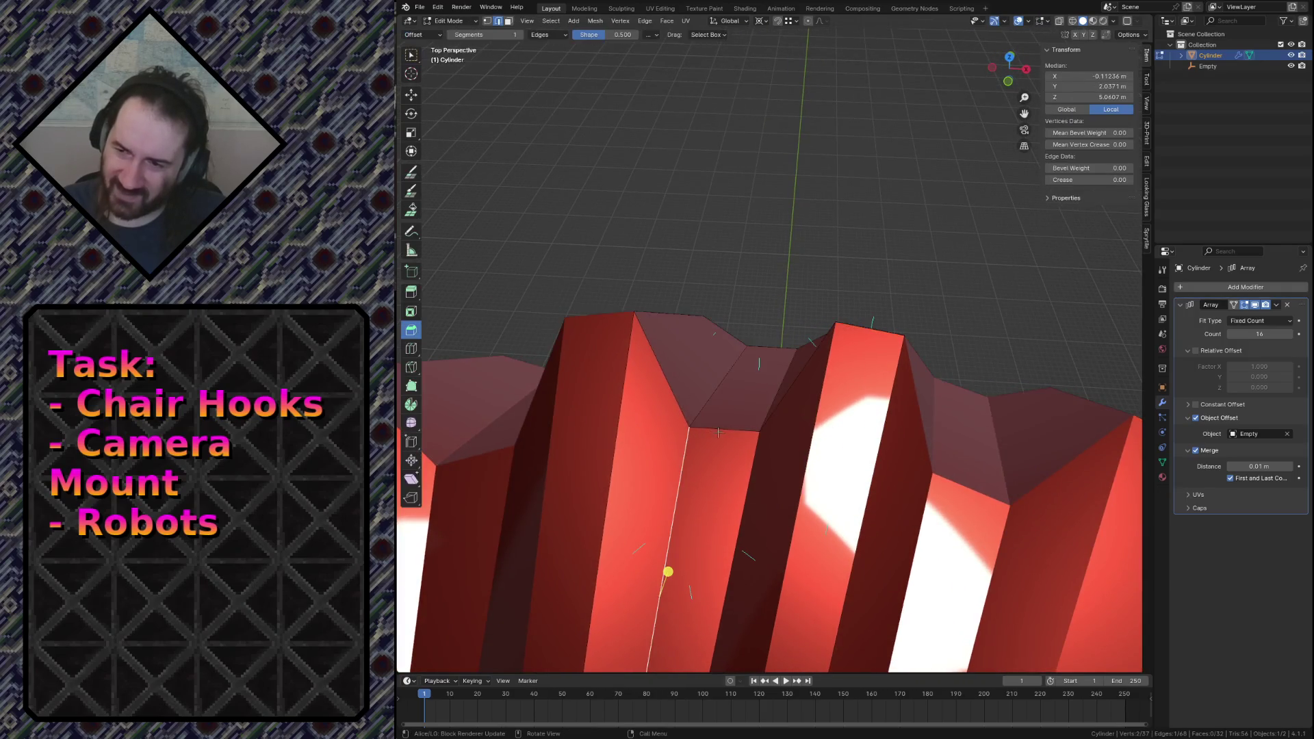
left_click(785, 422)
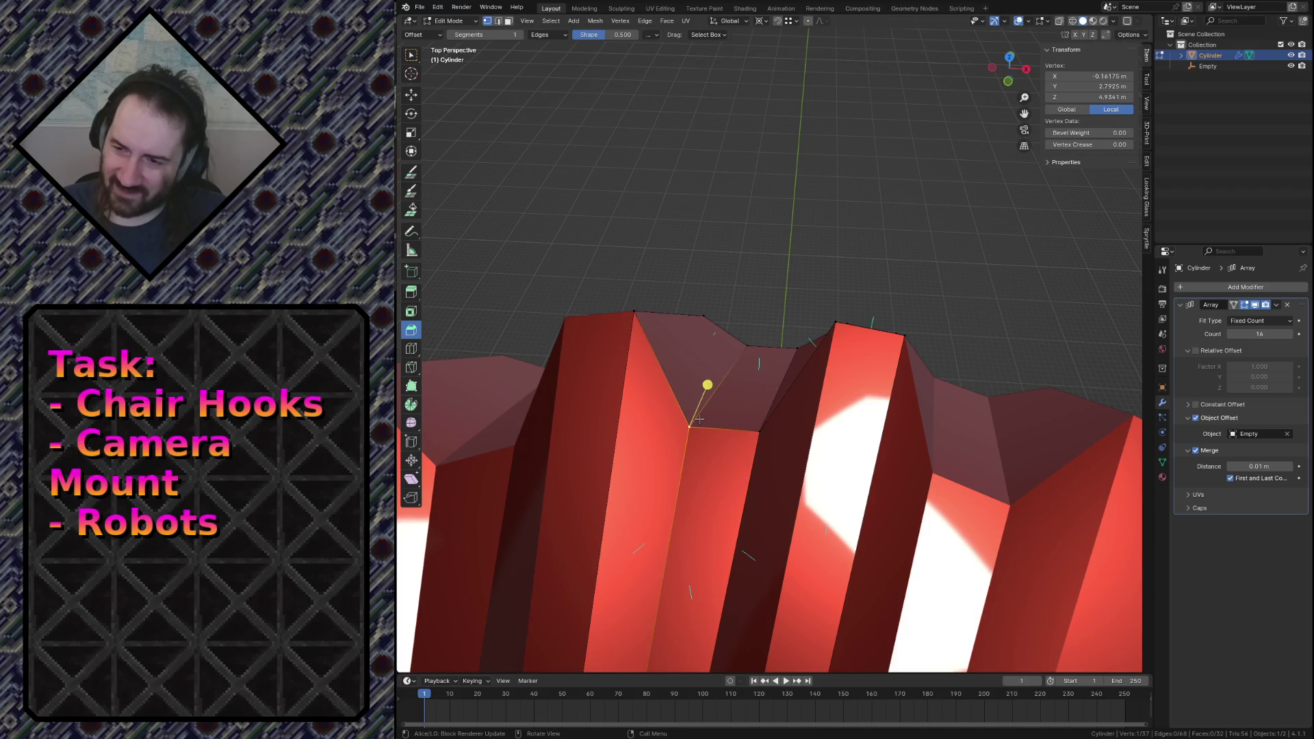
key("KP_7")
Add a second top vertex and move both 0.3741 m outward along Y.
scroll(699, 419, "down", 5, "shift")
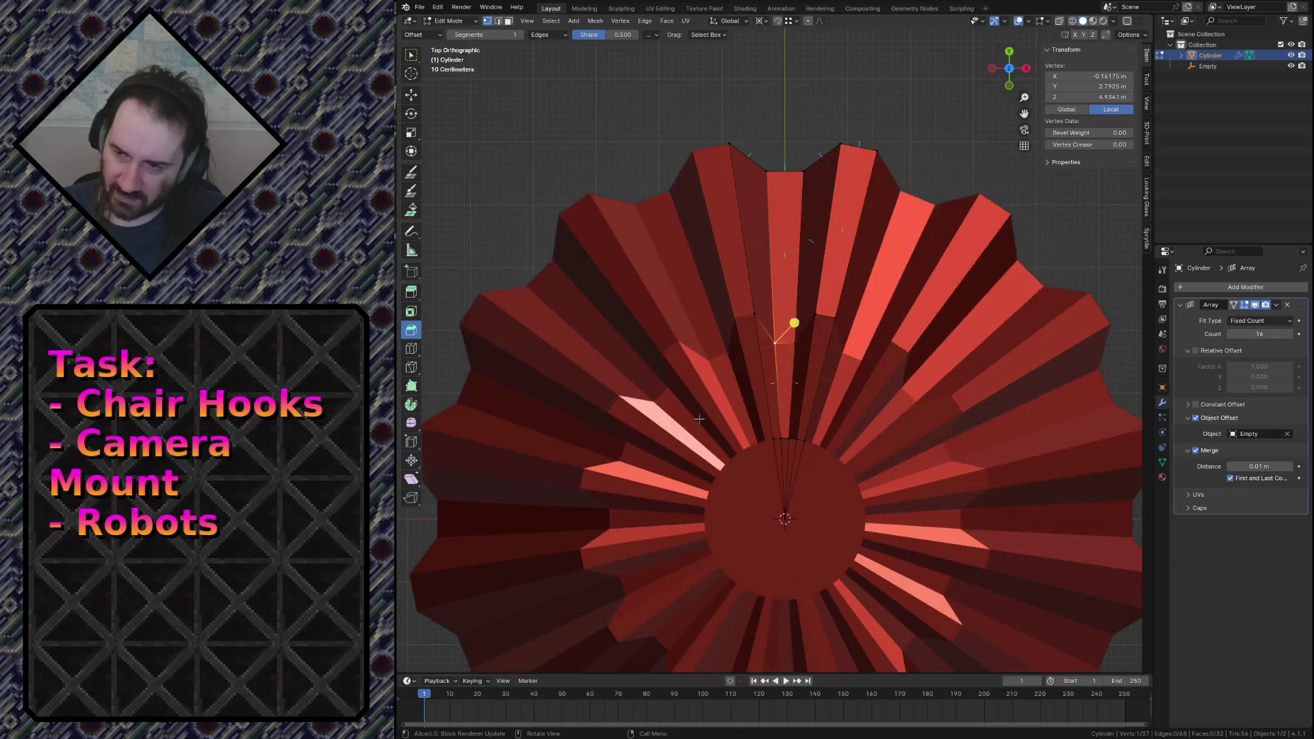
left_click(804, 343, "shift")
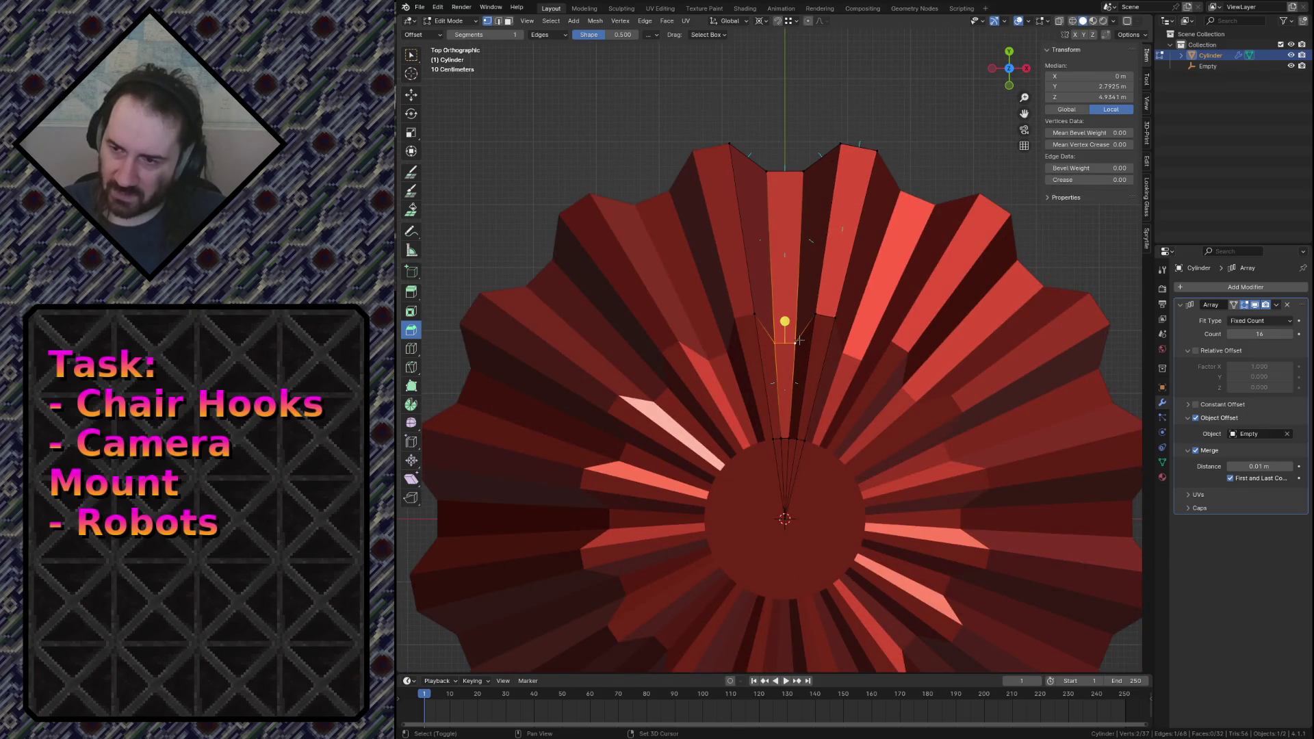
key("shift+grave")
key("s")
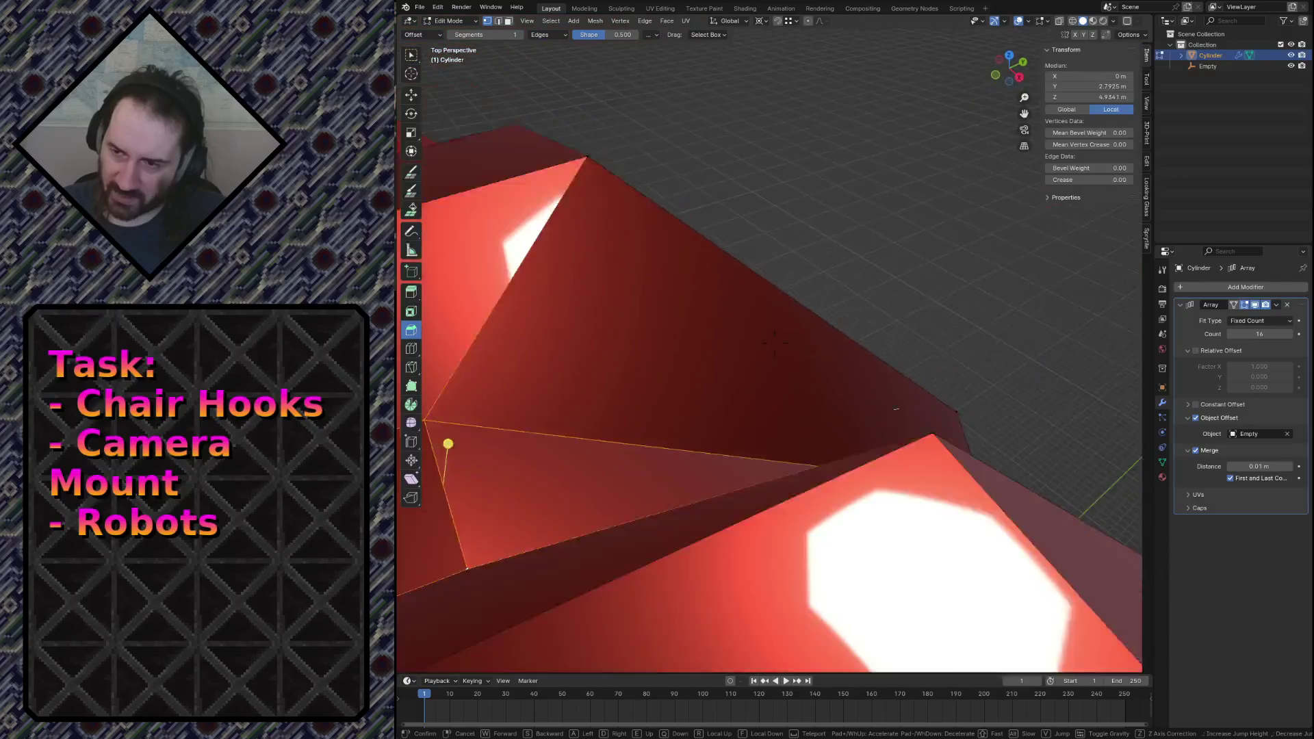
left_click(779, 343)
key("g")
key("y")
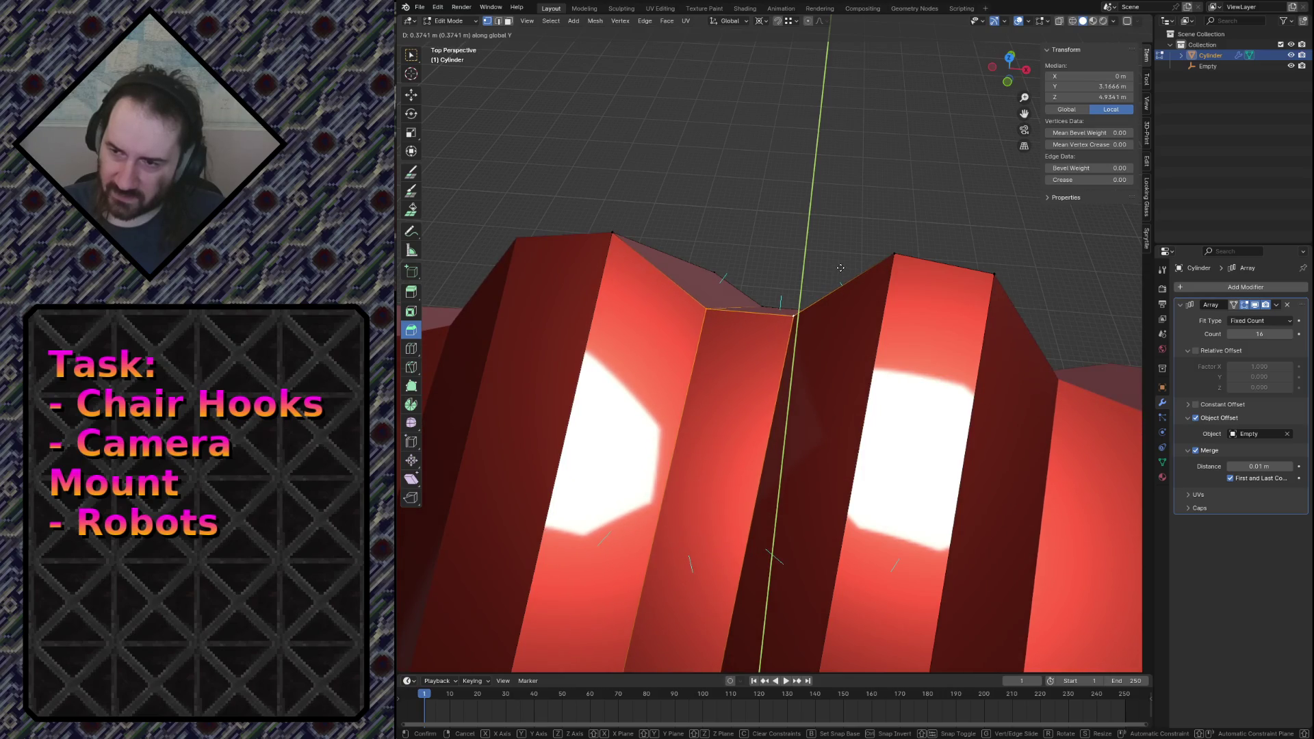
left_click(840, 268)
Fly around to inspect the new ridges, then select one flute's strip face.
key("shift+grave")
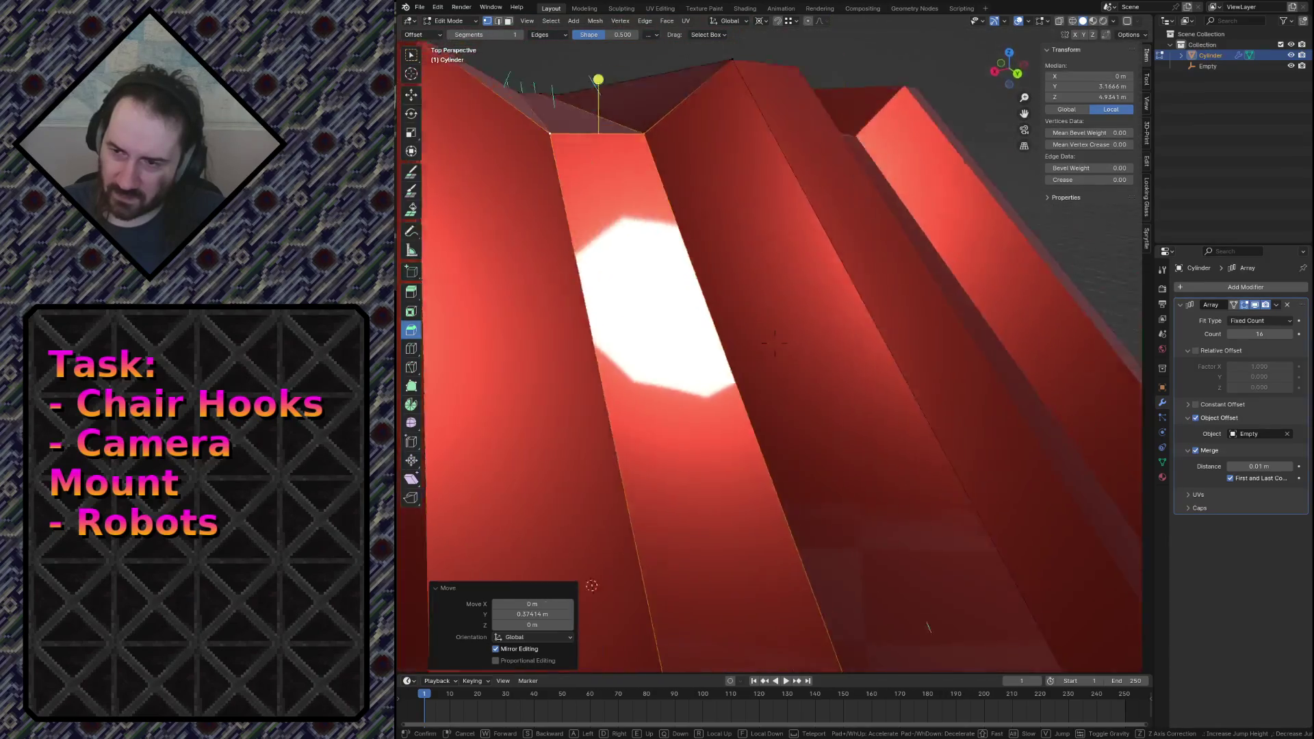
key("w")
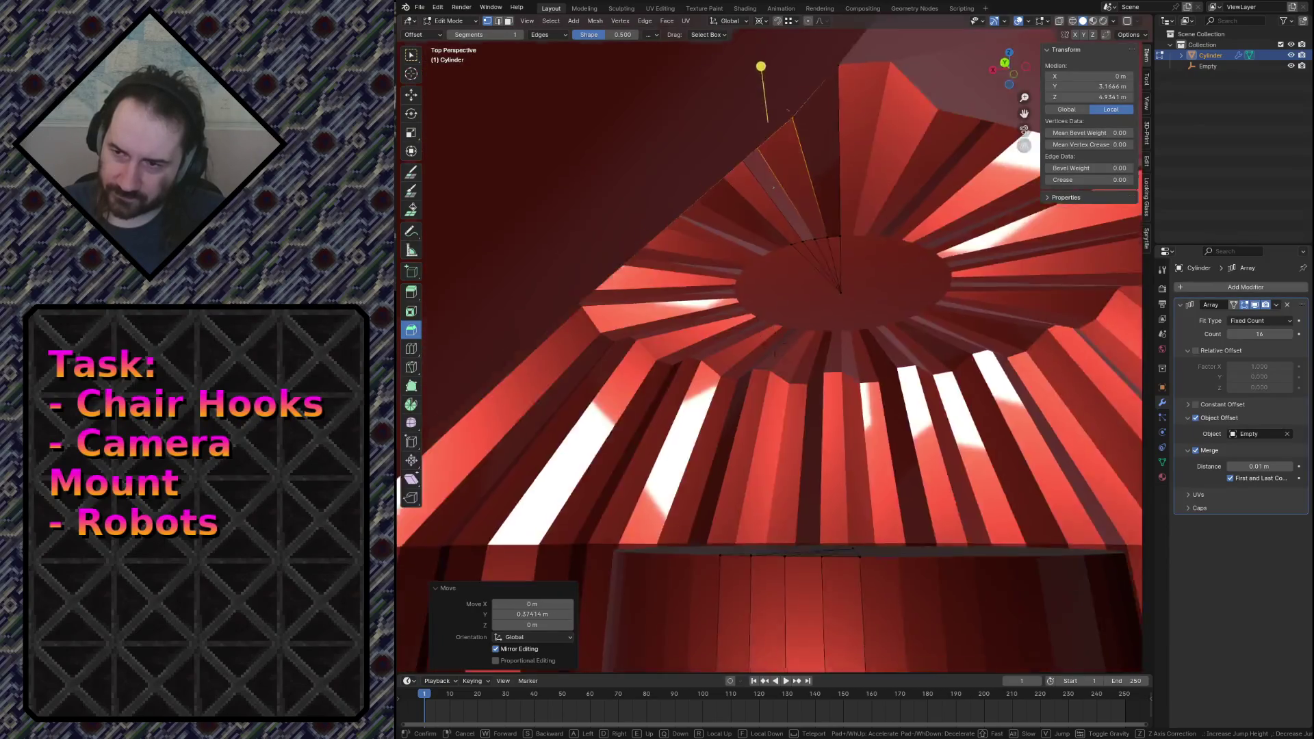
key("s")
key("s")
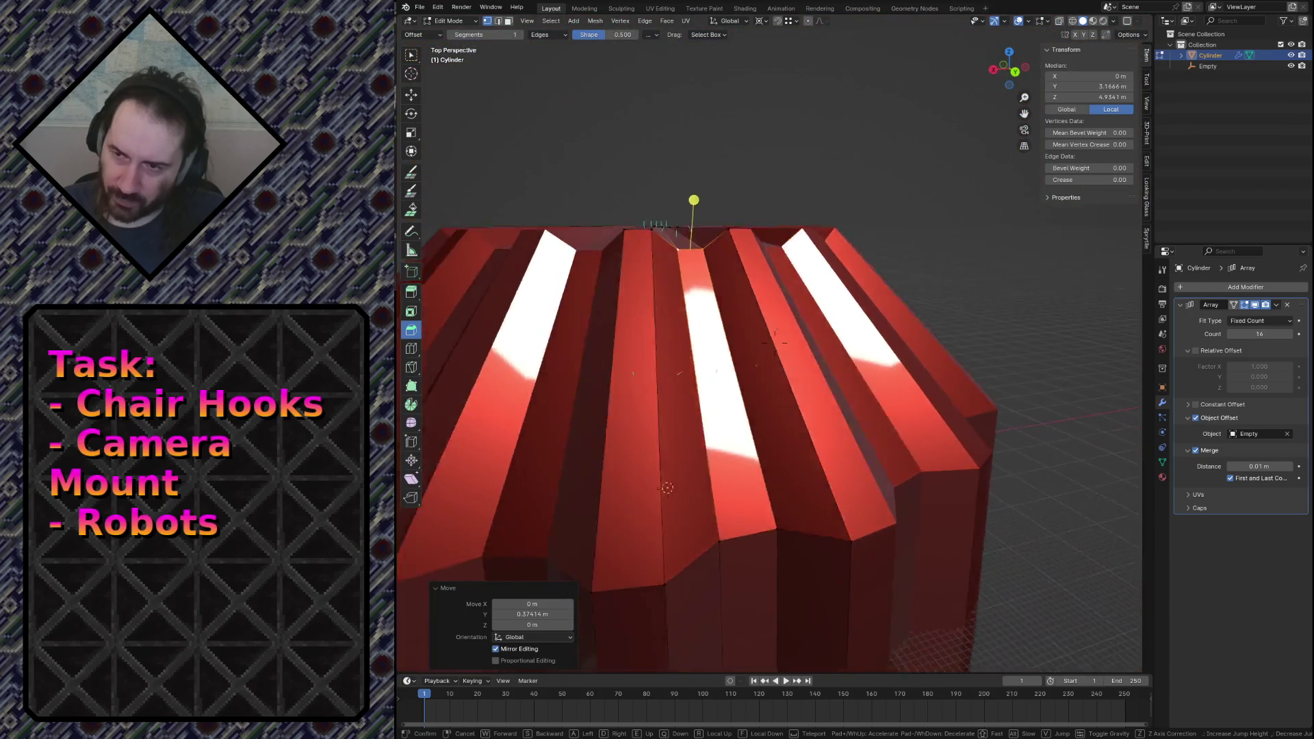
left_click(774, 341)
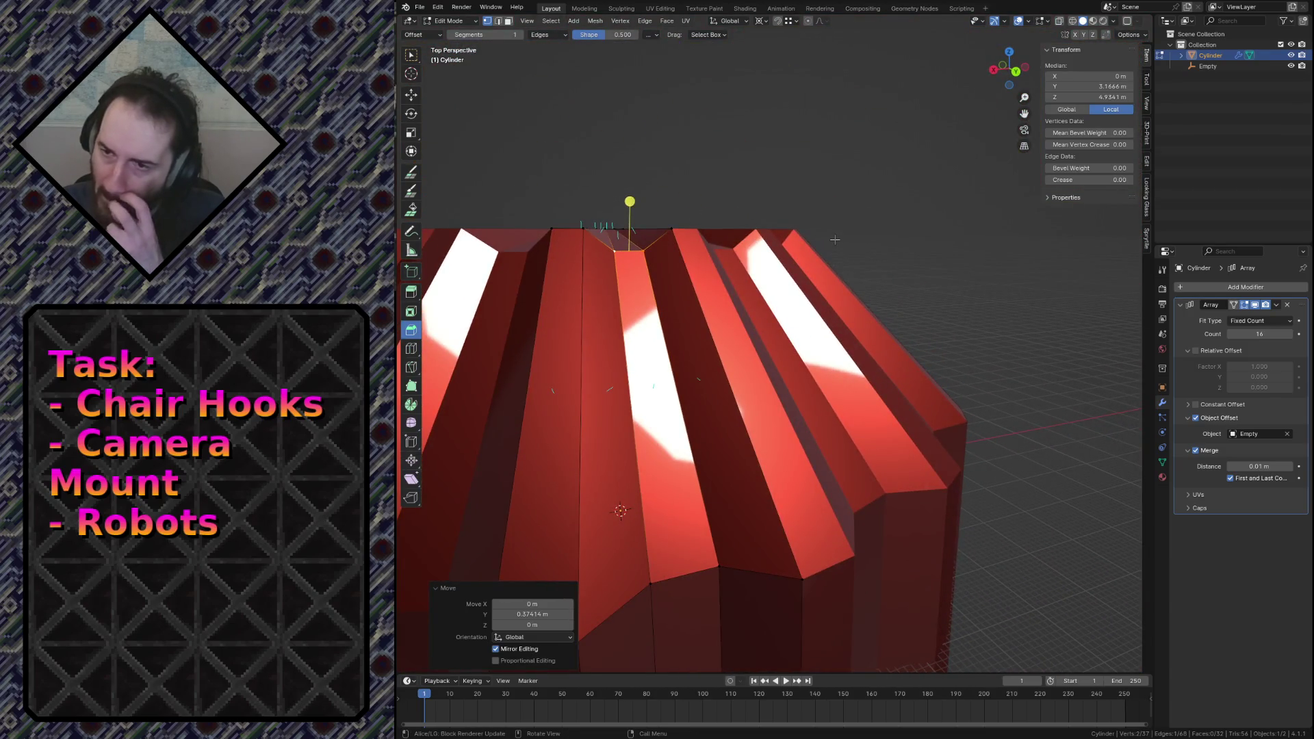
left_click(643, 283)
Frame the ridged top closely and clear the mesh selection.
middle_click_drag(681, 365, 727, 375)
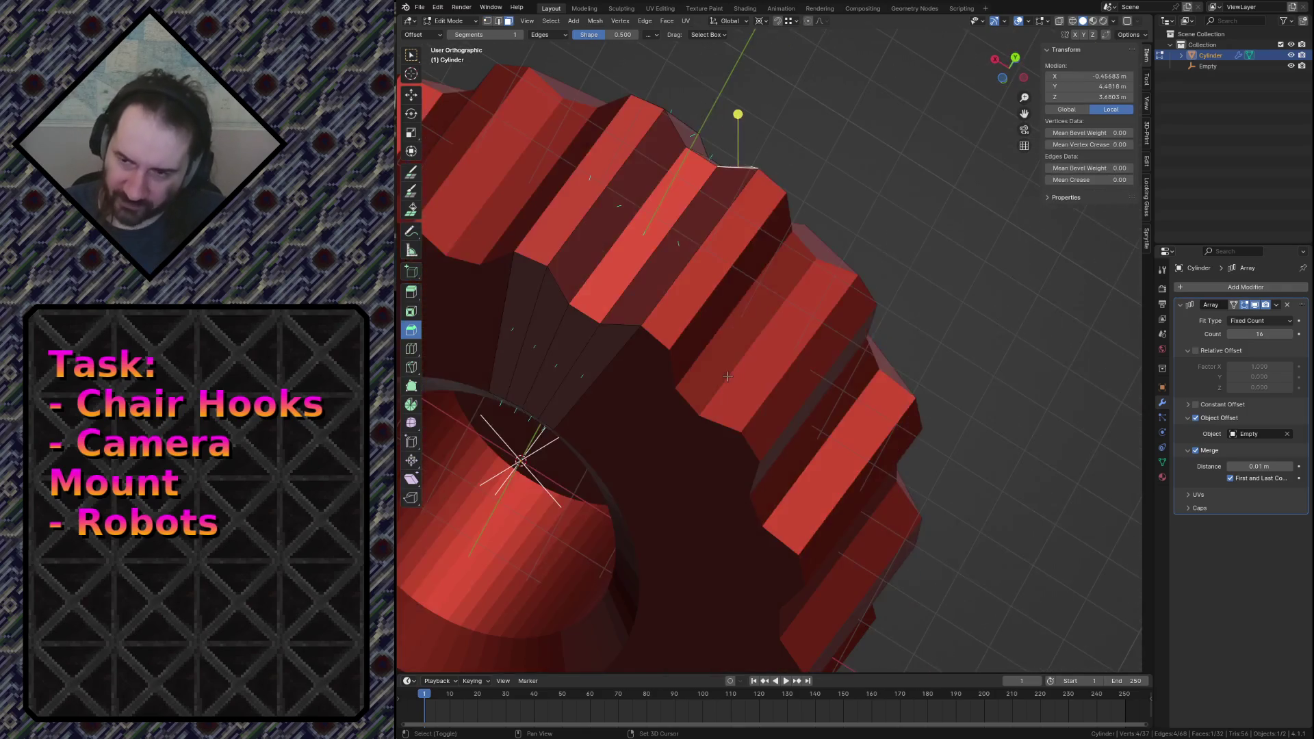
key("KP_Decimal")
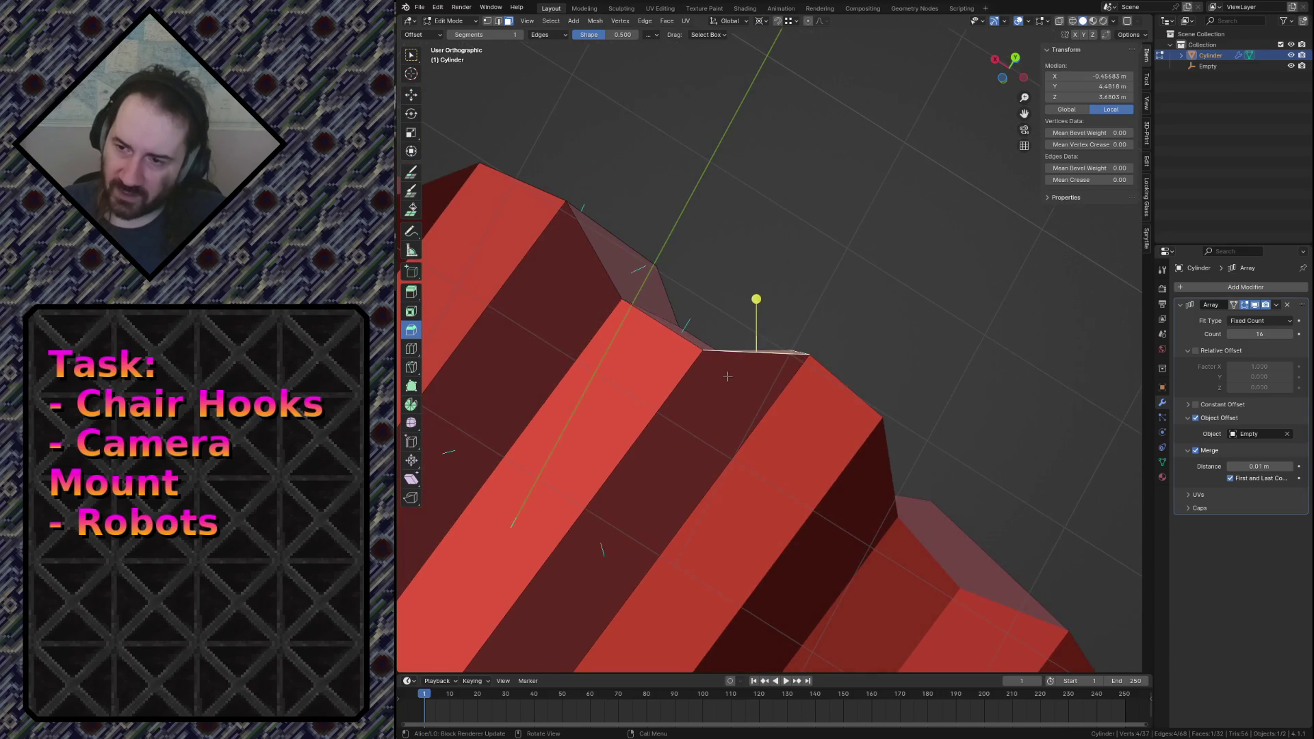
left_click(716, 328)
scroll(716, 327, "down", 5)
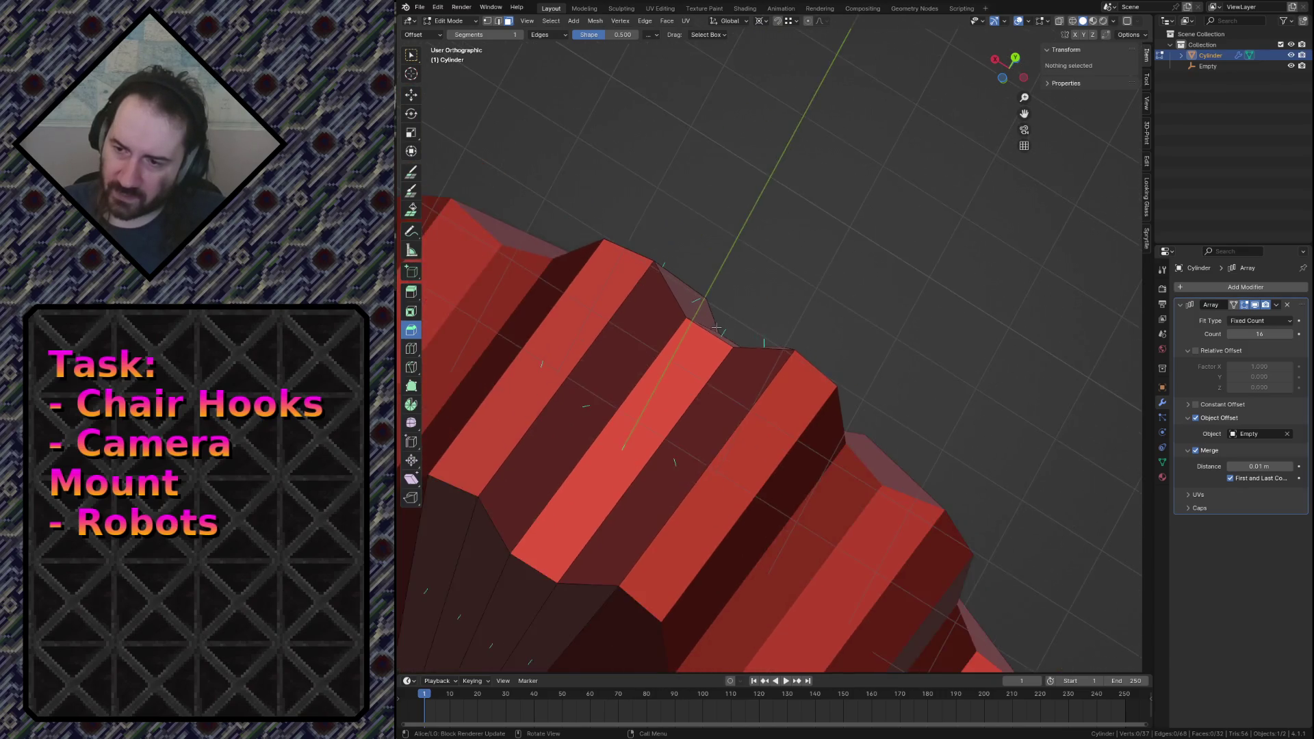
scroll(716, 328, "down", 3)
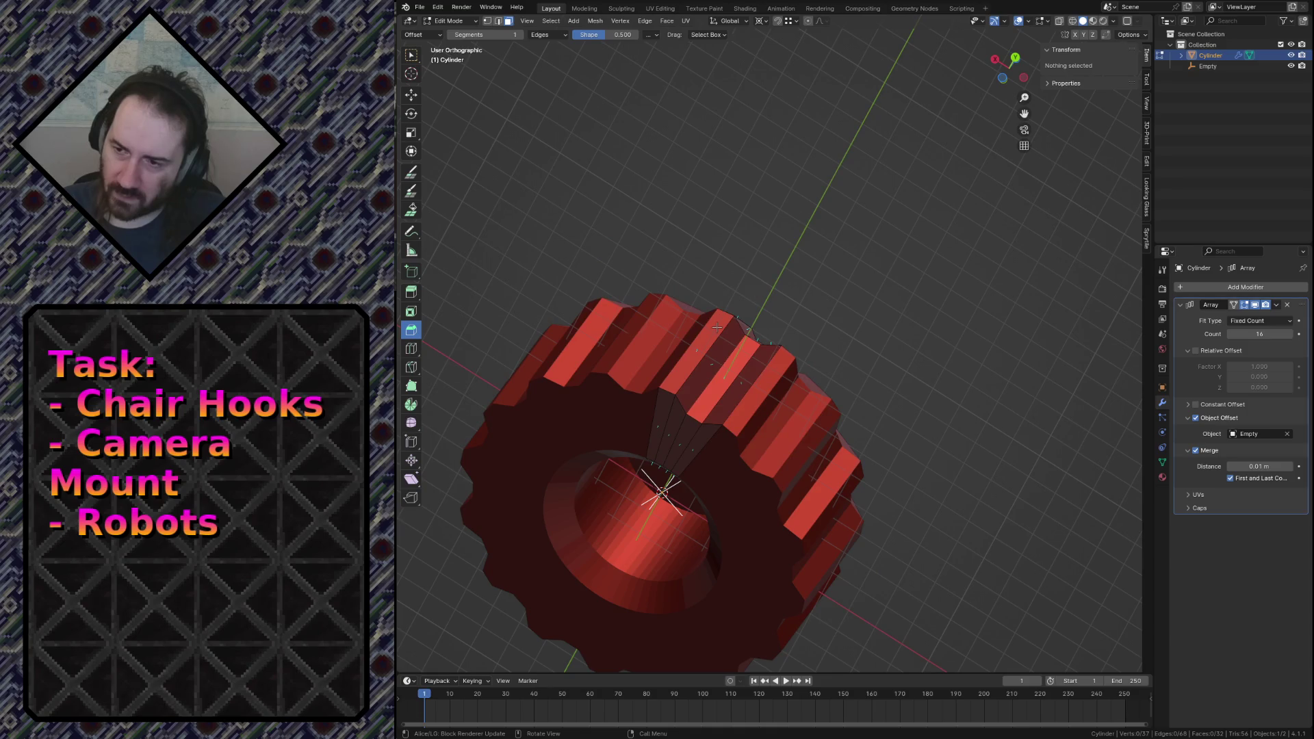
scroll(717, 327, "up", 4)
scroll(717, 328, "up", 3)
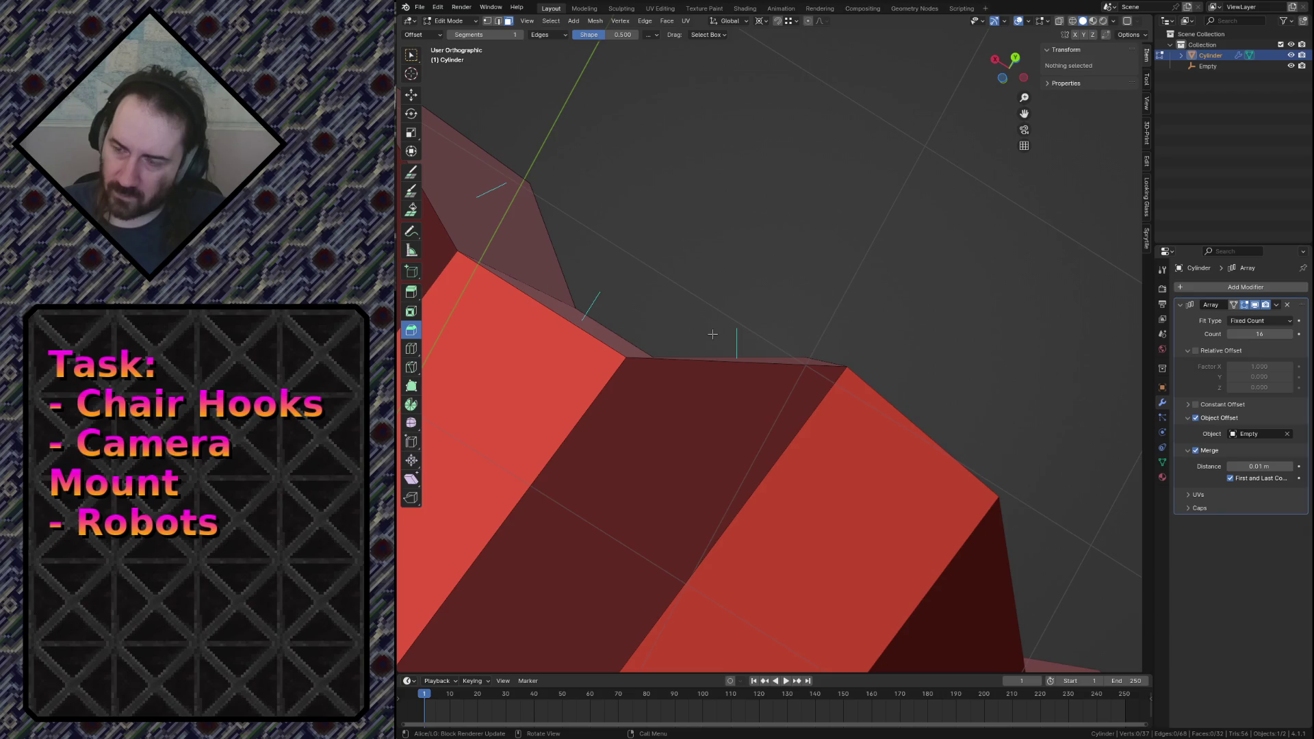
scroll(712, 334, "down", 3)
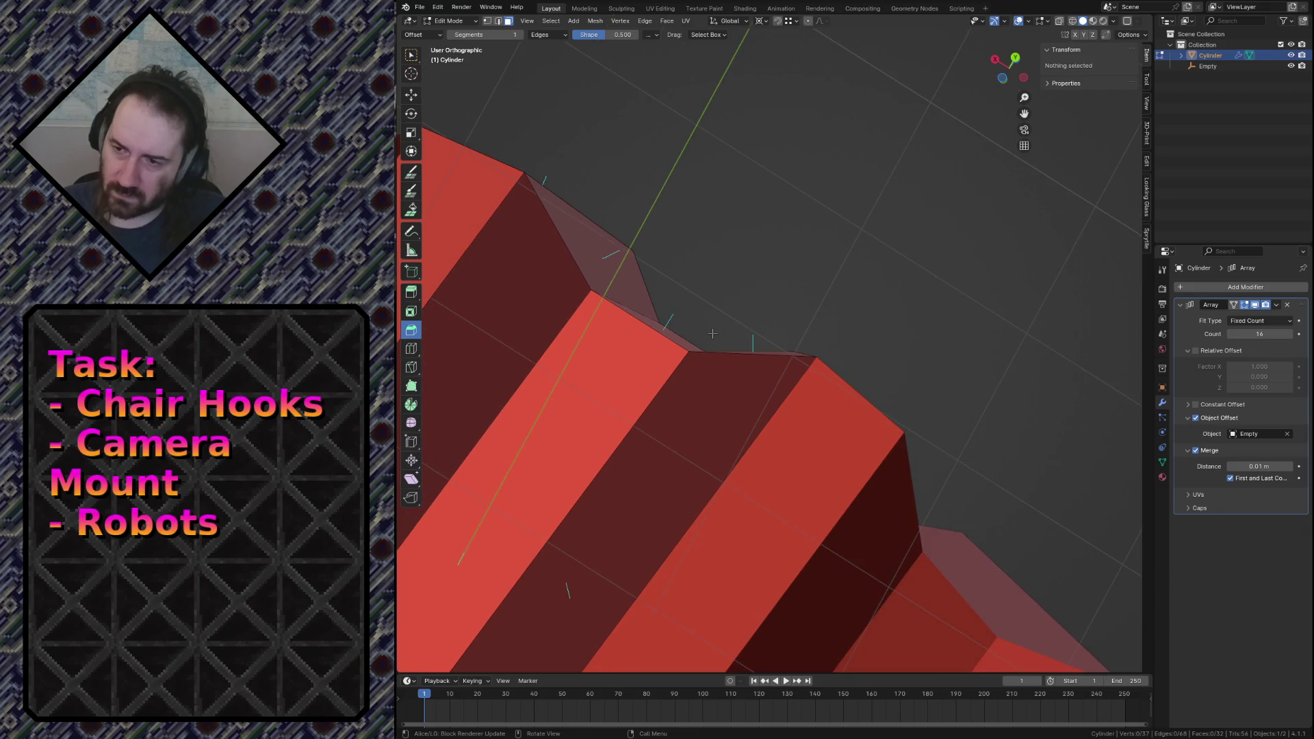
Move the flute's top ridge edge 0.06889 m along Y.
key("2")
left_click(684, 335)
key("g")
key("z")
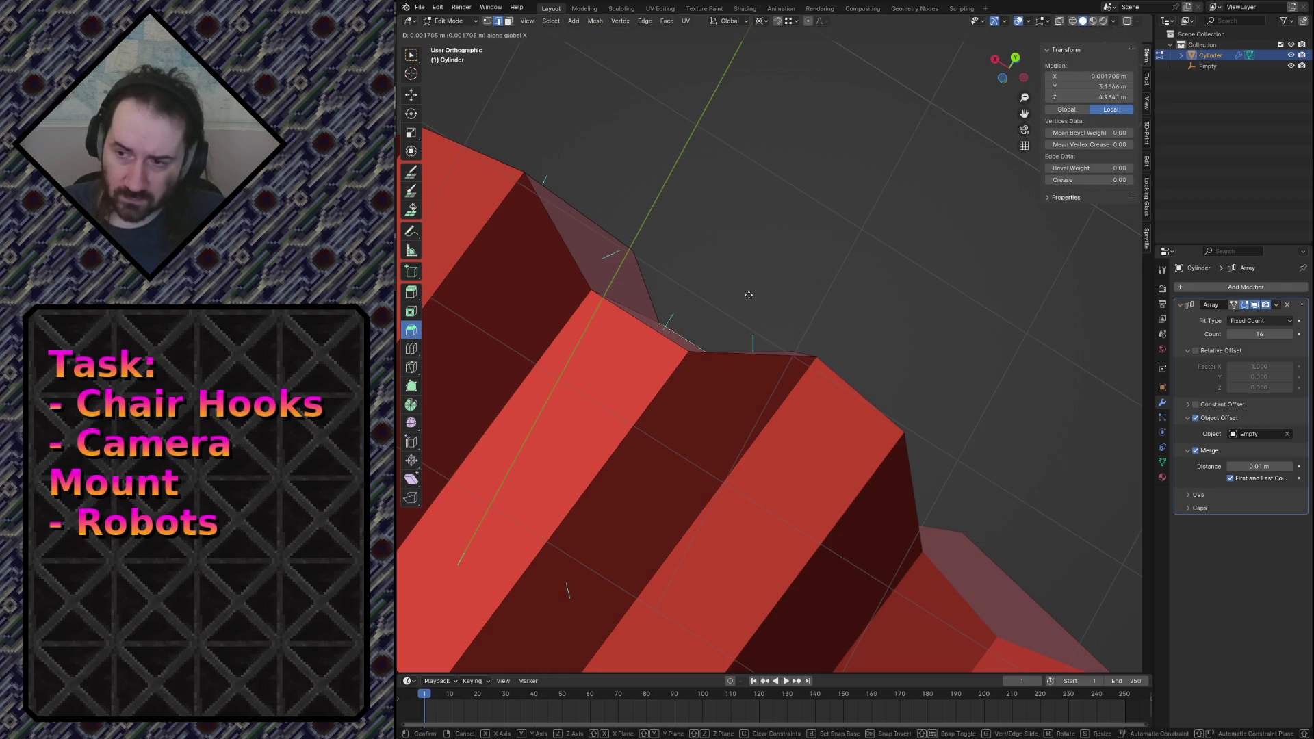
key("y")
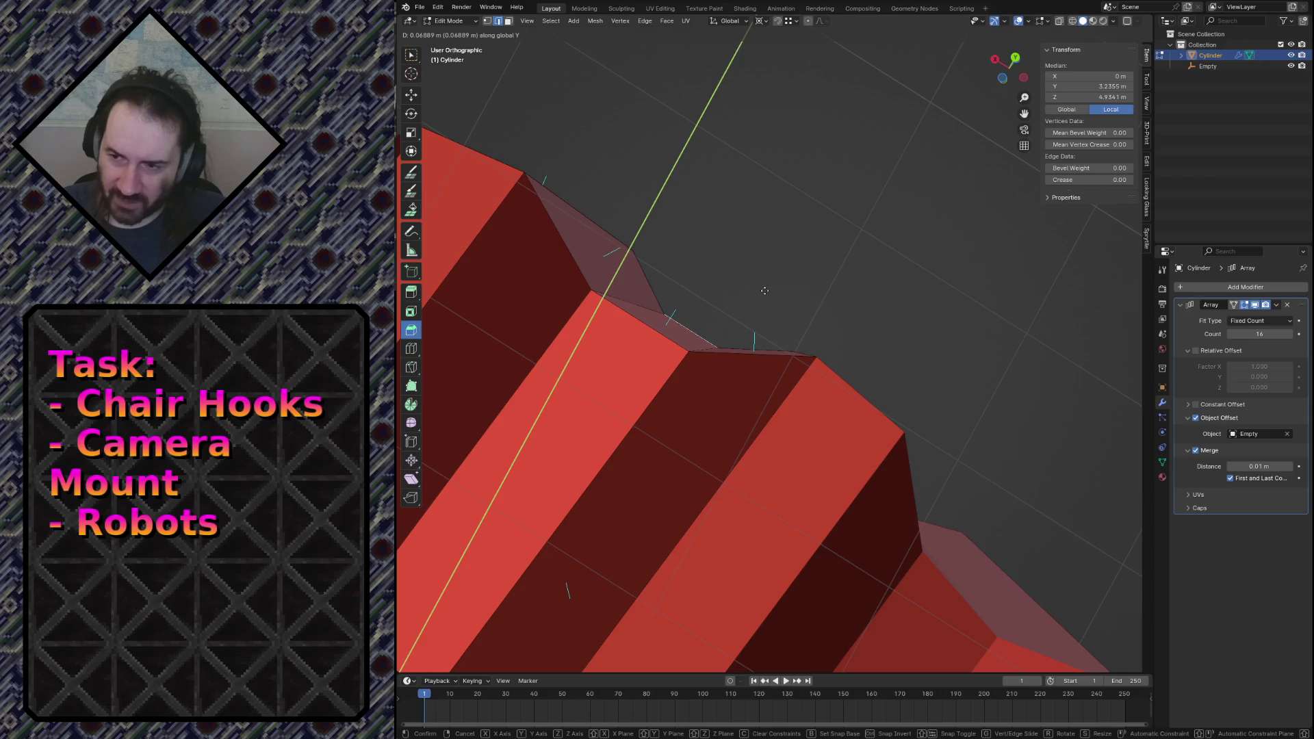
left_click(764, 290)
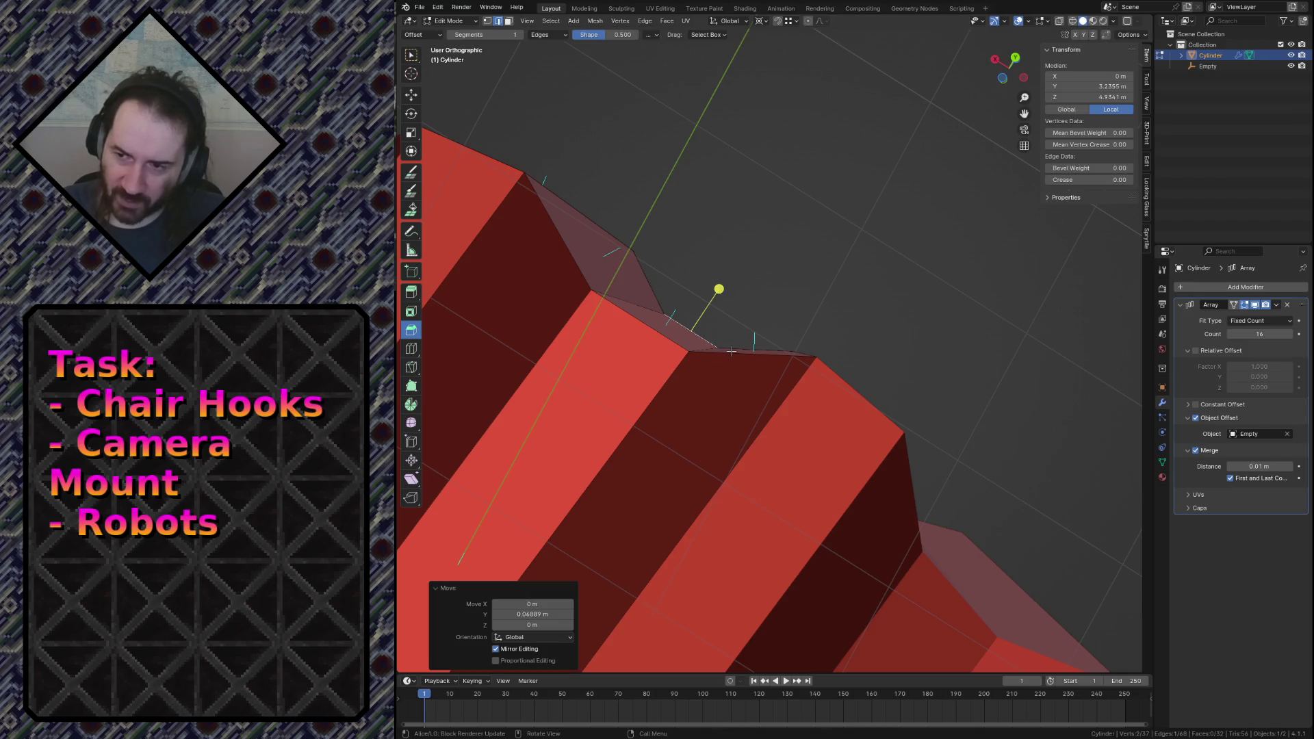
Inspect the flute's thin top face and its edges, then select the whole mesh.
left_click(732, 351, "alt")
key("KP_Decimal")
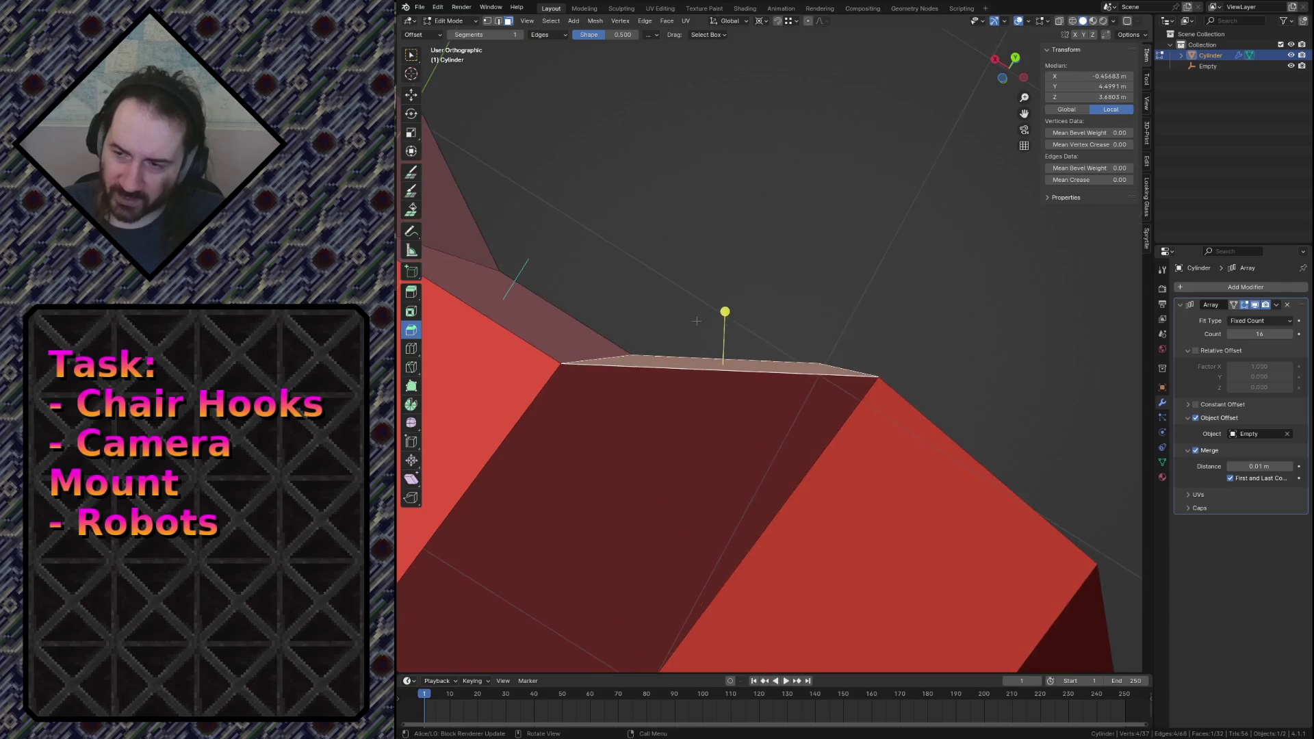
scroll(540, 370, "down", 1)
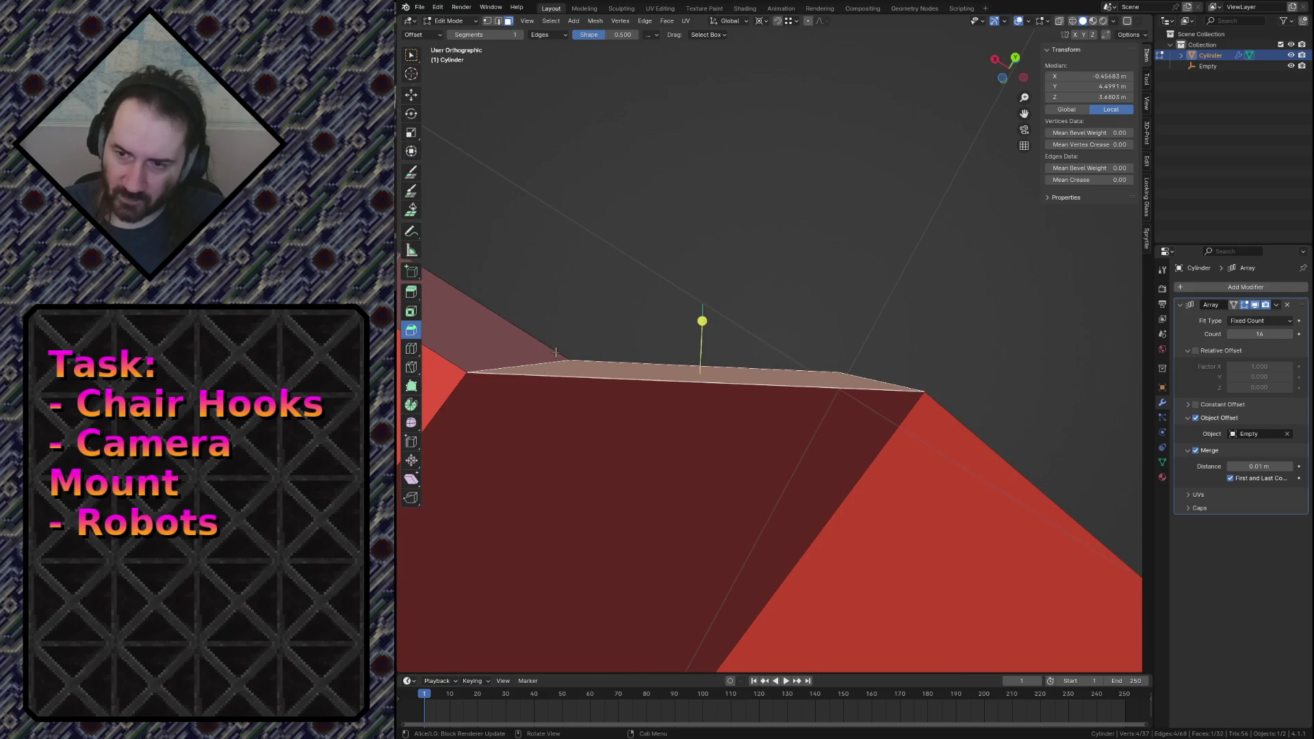
key("2")
left_click(627, 360, "shift")
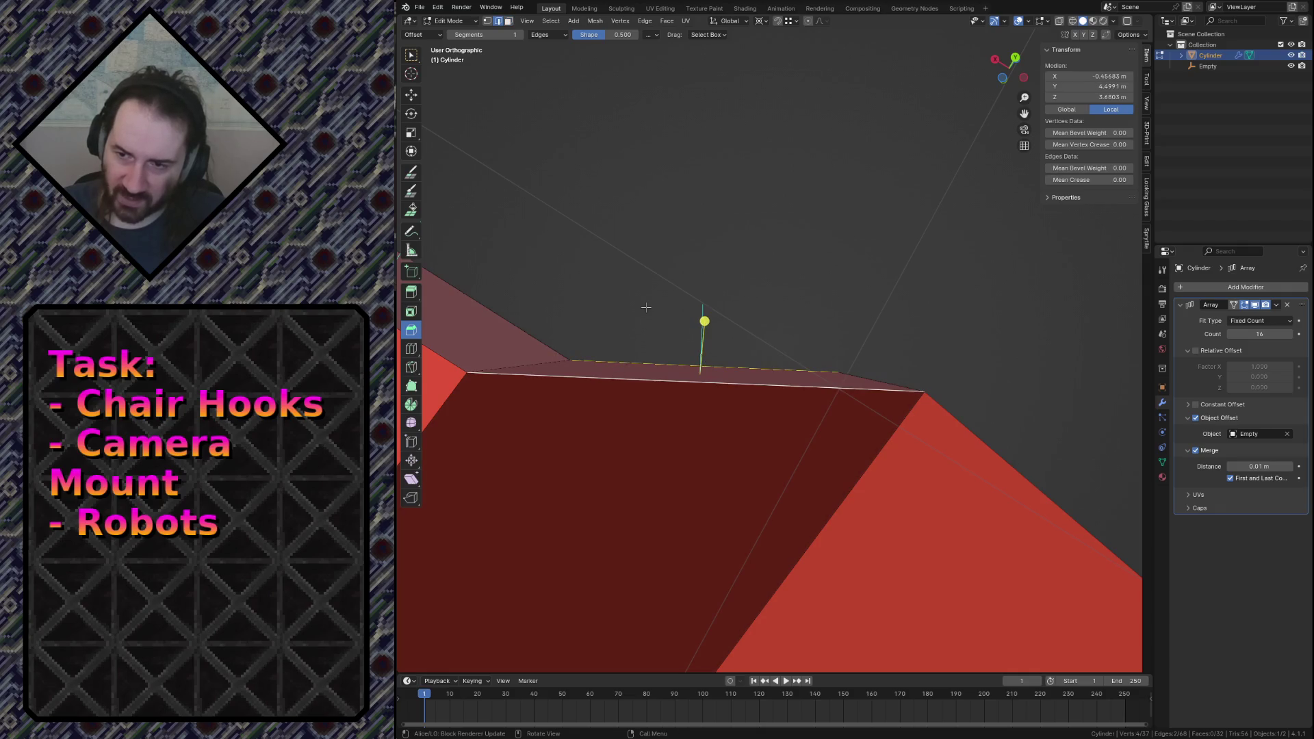
key("a")
middle_click_drag(646, 307, 647, 301)
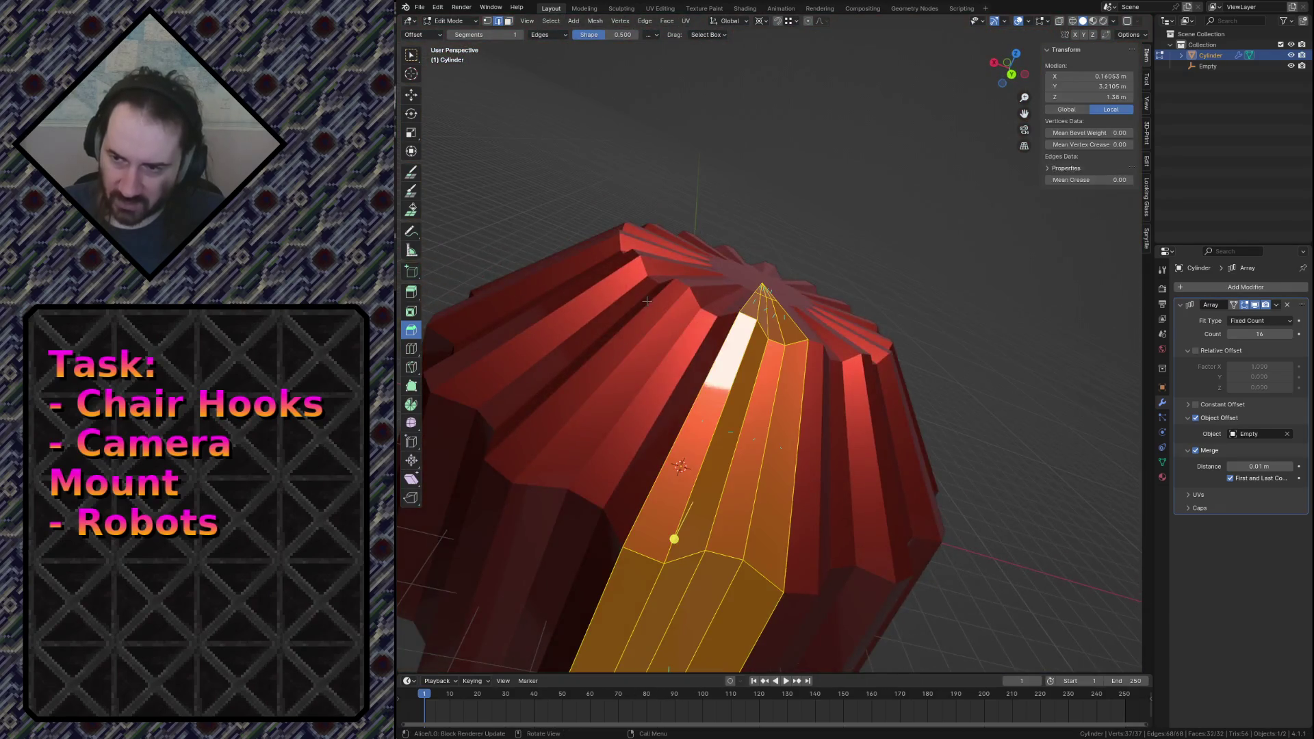
View the cylinder from the front, fly around it, and save the file.
key("KP_1")
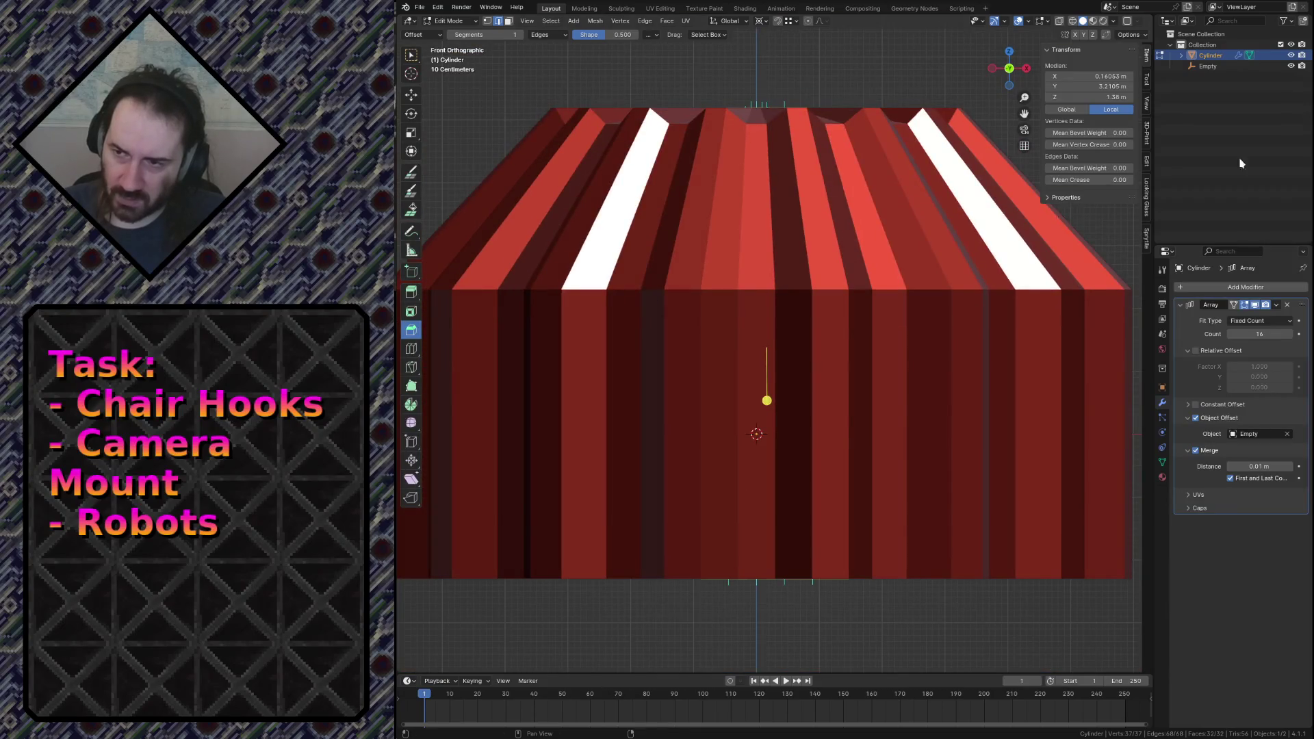
key("shift+grave")
key("w")
key("s")
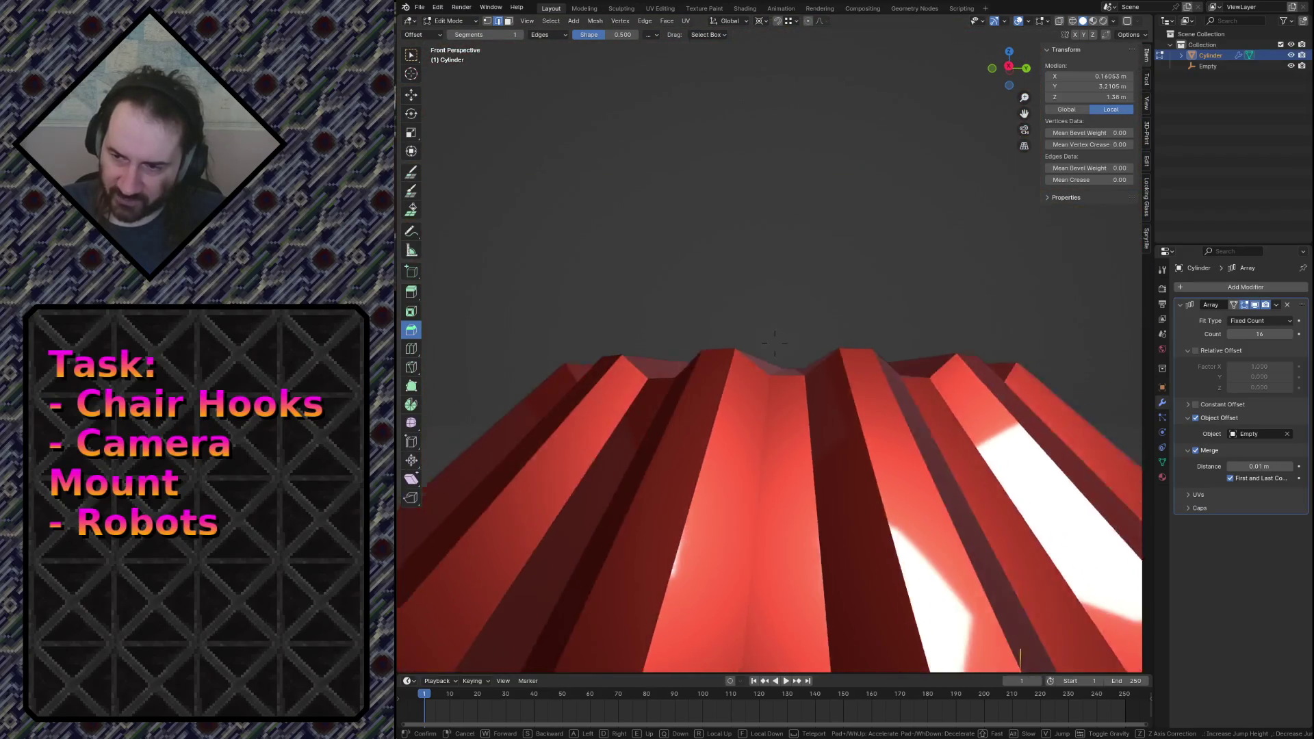
key("w")
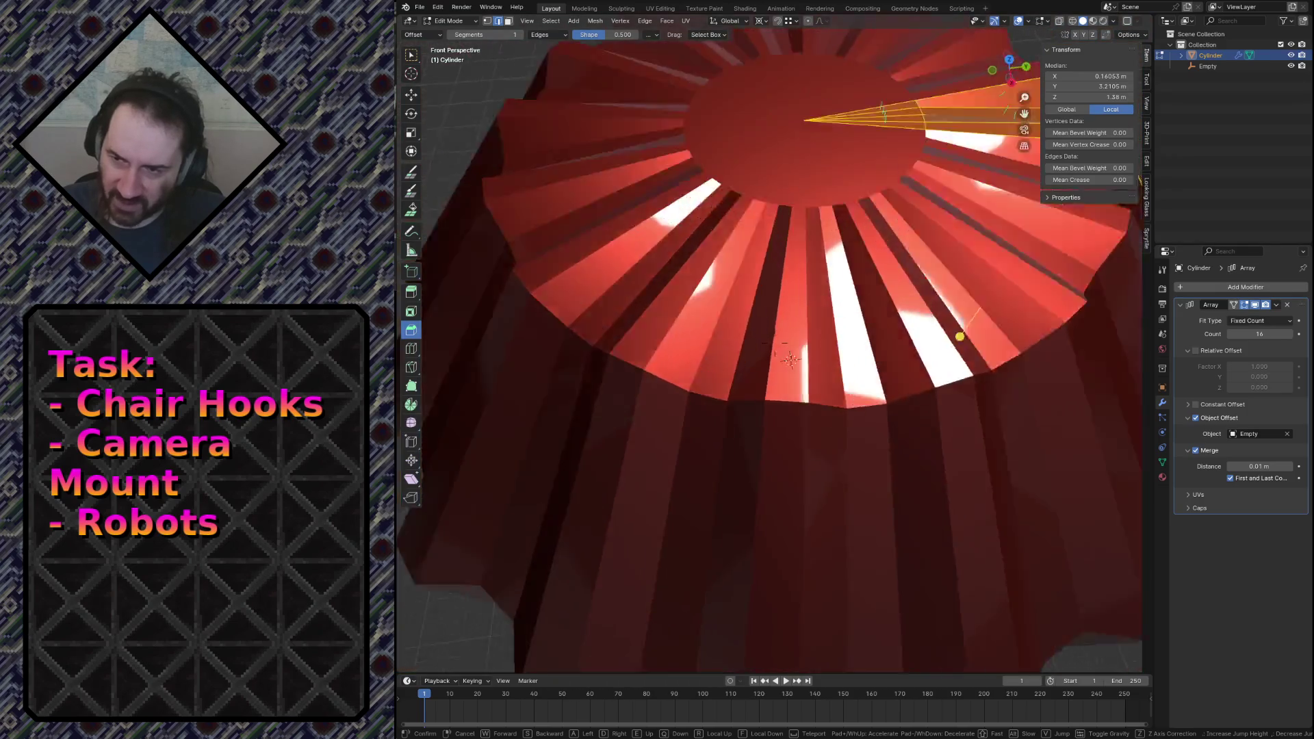
left_click(695, 296)
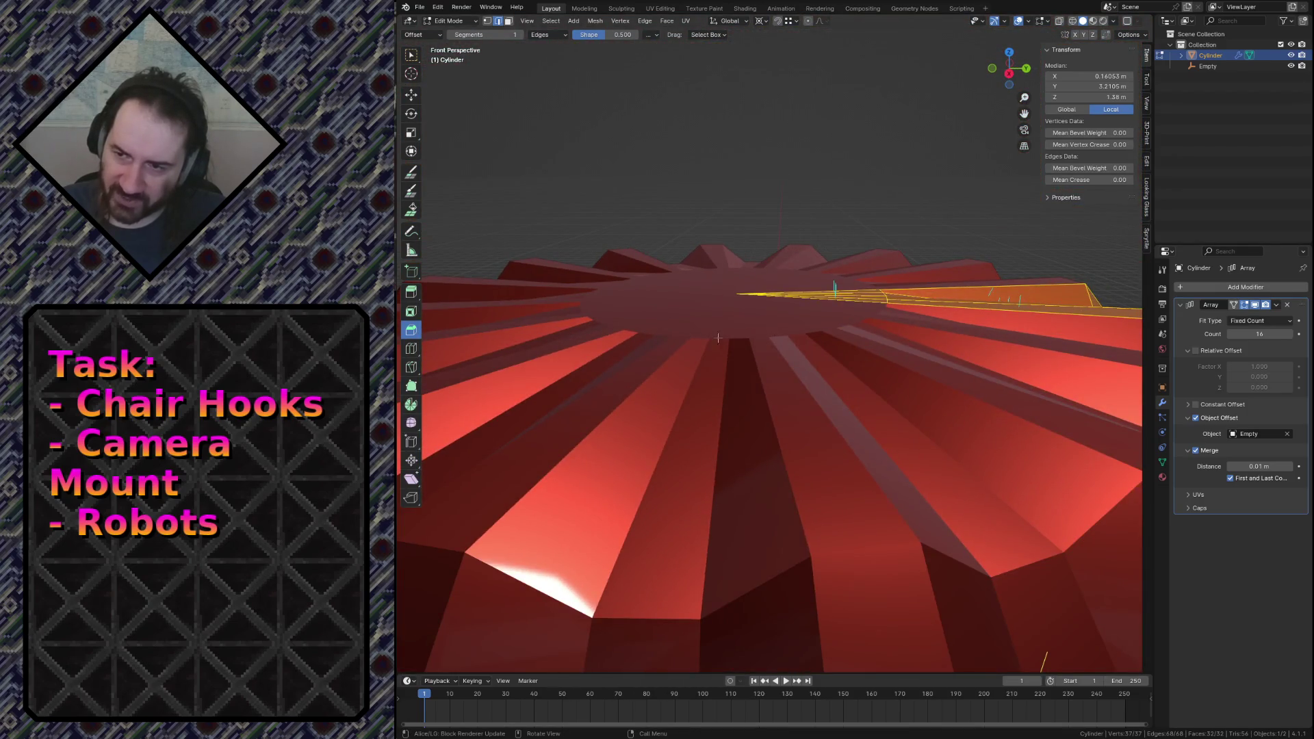
scroll(857, 333, "down", 3, "shift")
scroll(857, 333, "down", 3, "shift")
scroll(857, 332, "down", 3, "shift")
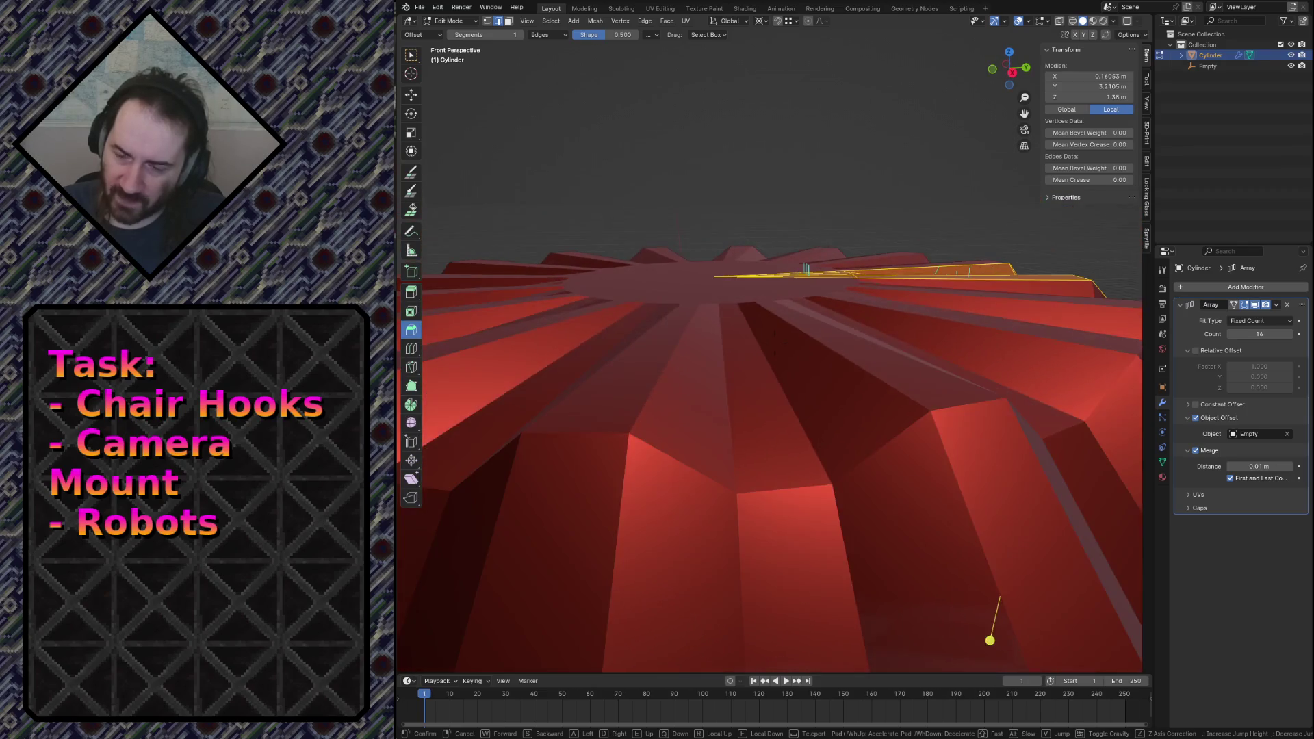
key("ctrl+s")
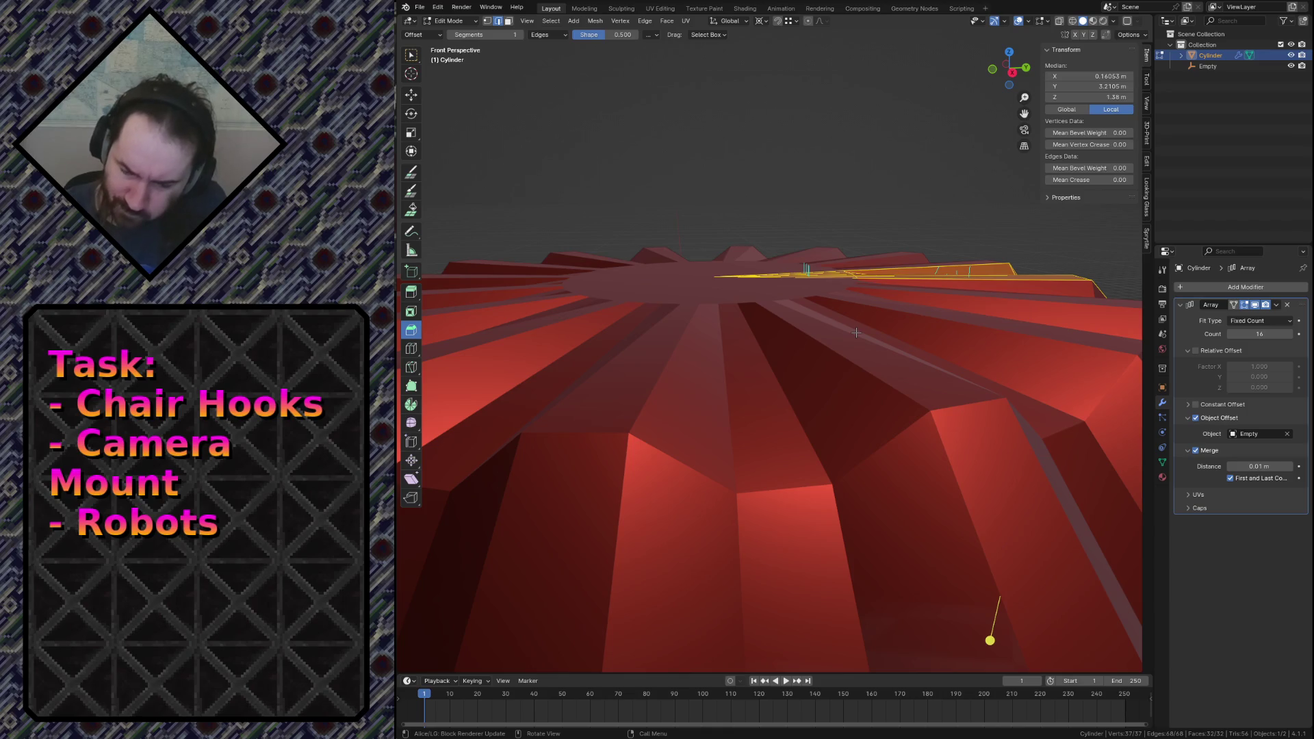
Toggle out of and back into Edit Mode and fly closer over the cylinder top.
key("Tab")
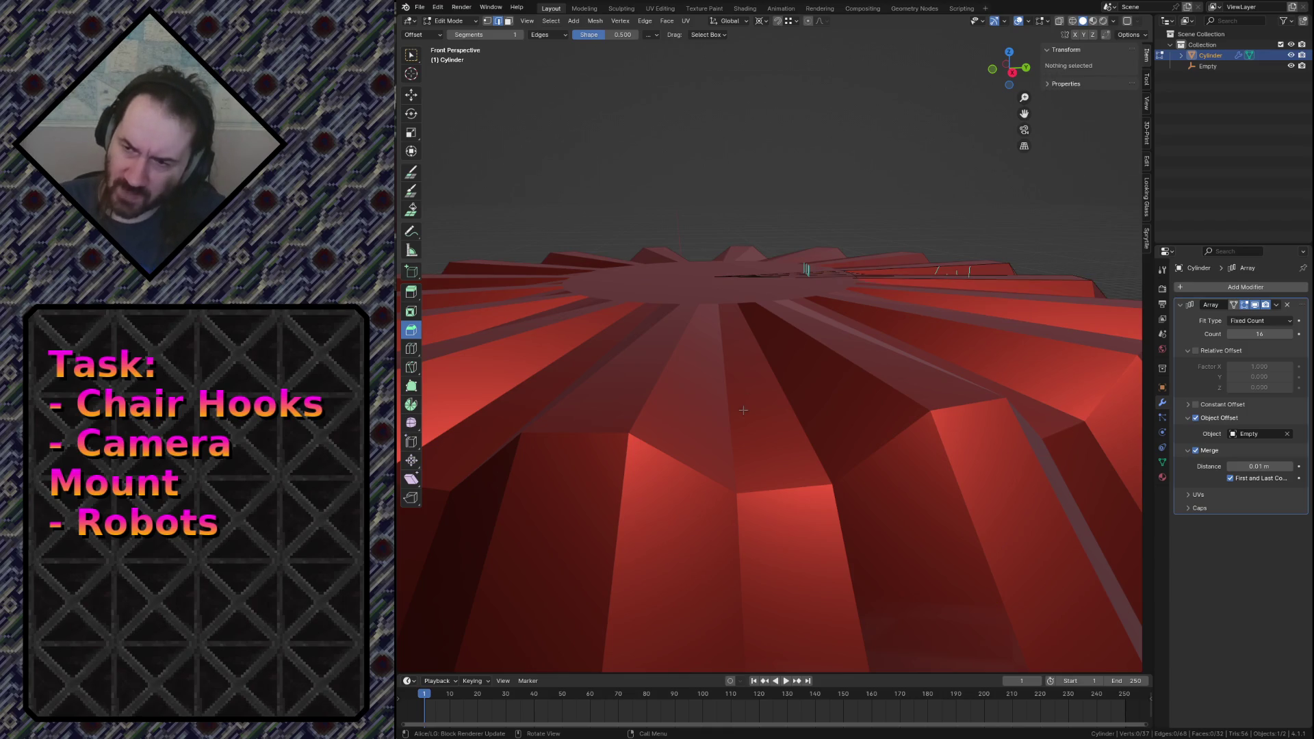
key("Tab")
key("shift+grave")
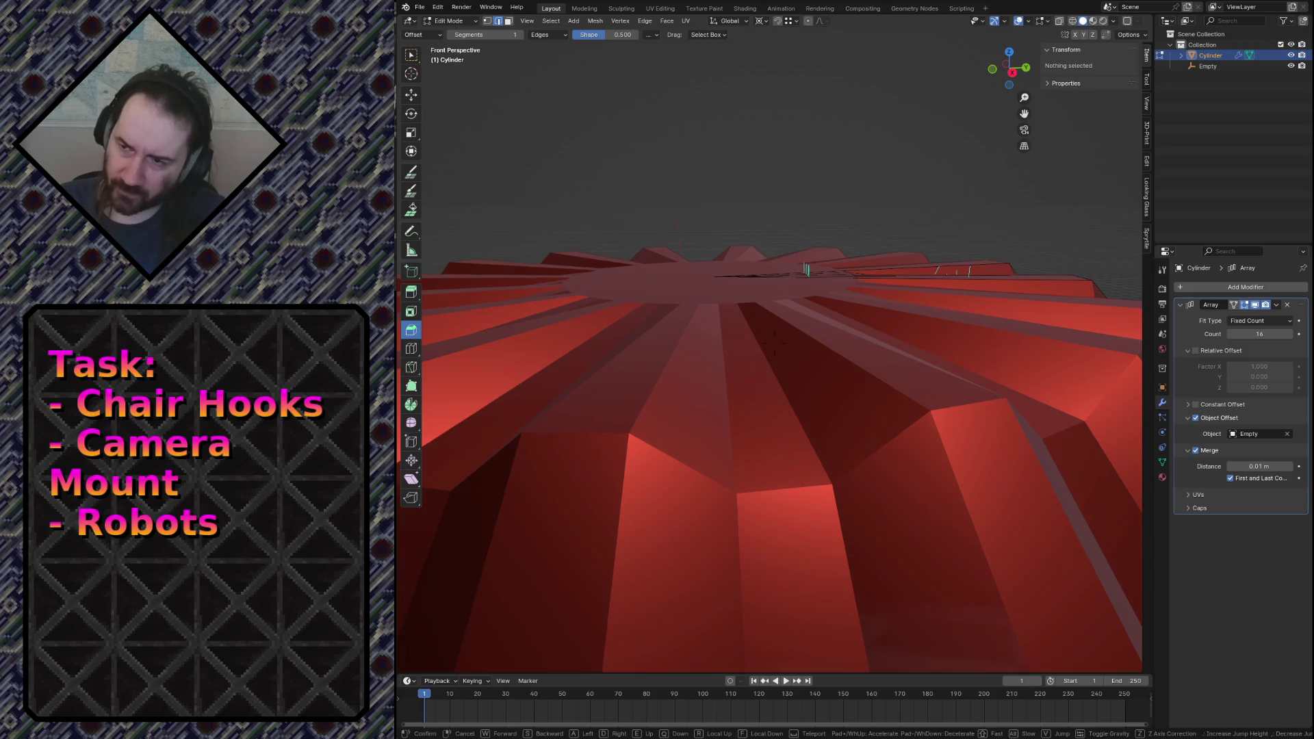
key("w")
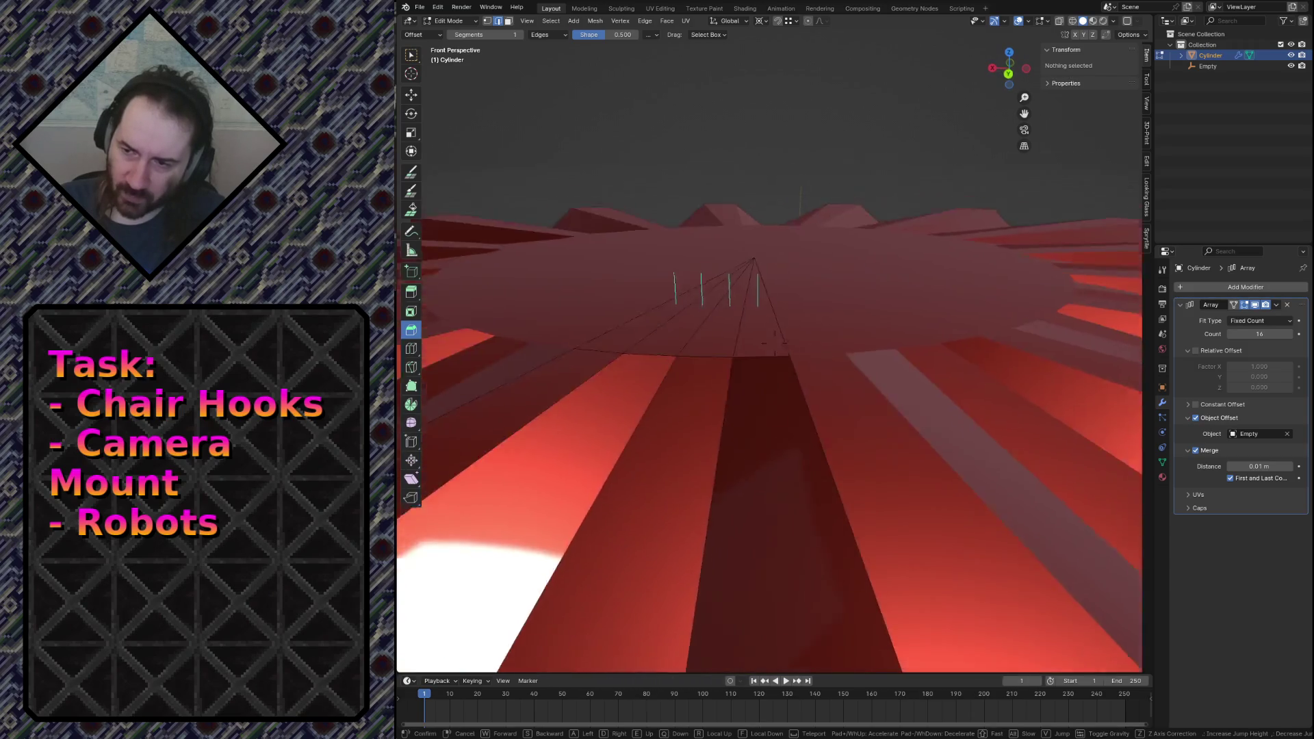
left_click(725, 377)
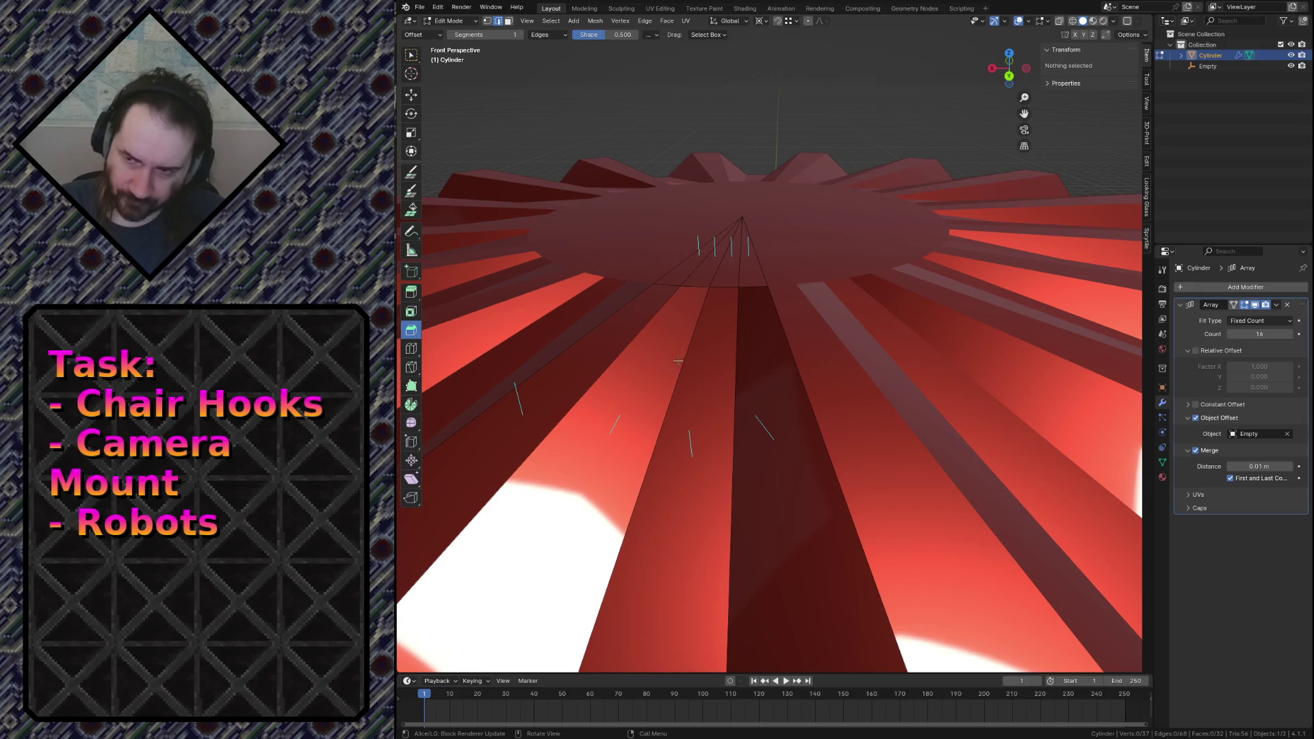
key("k")
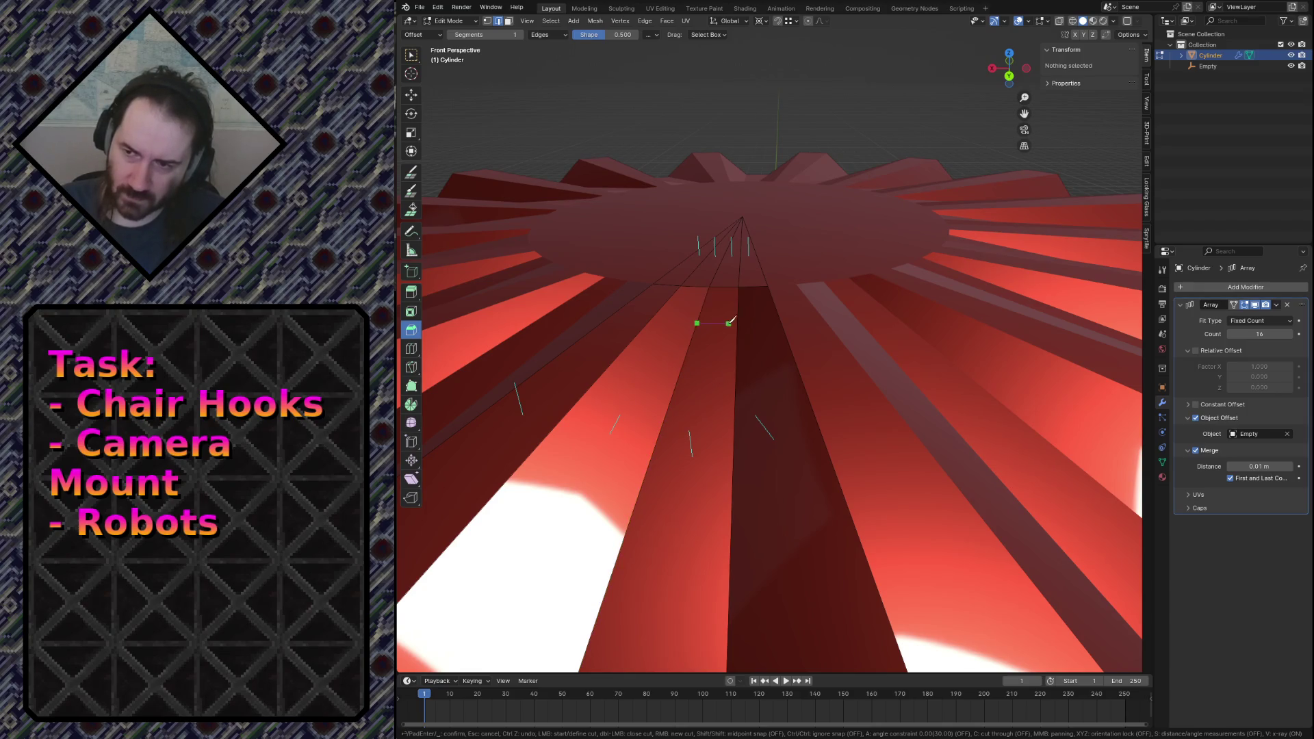
key("x")
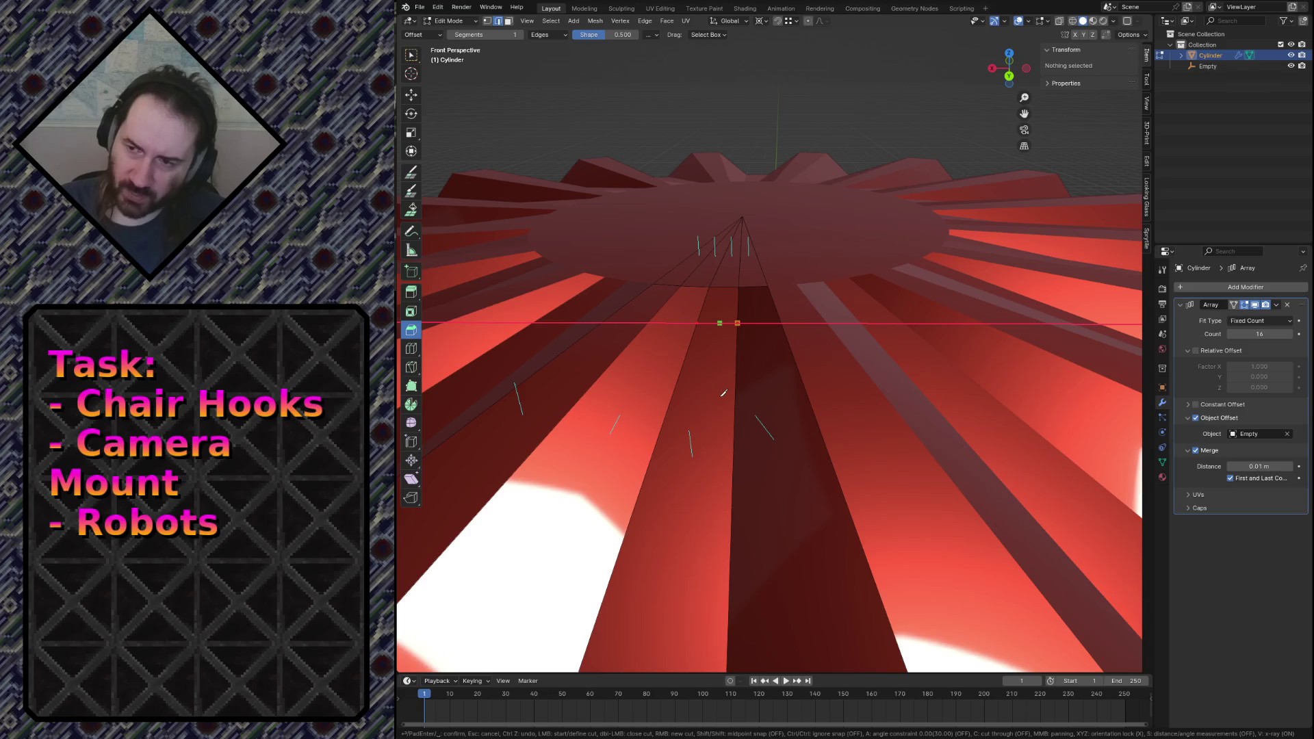
key("Return")
key("shift+grave")
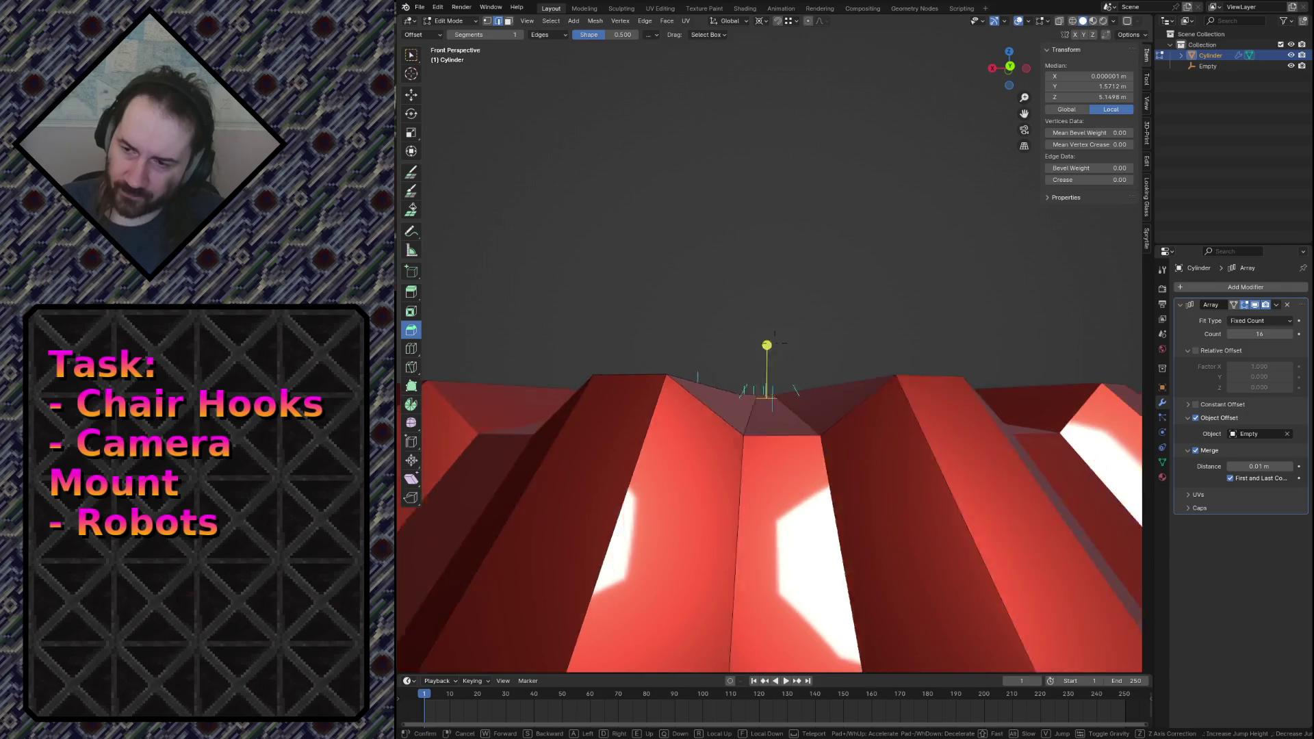
left_click(706, 413)
left_click(737, 399)
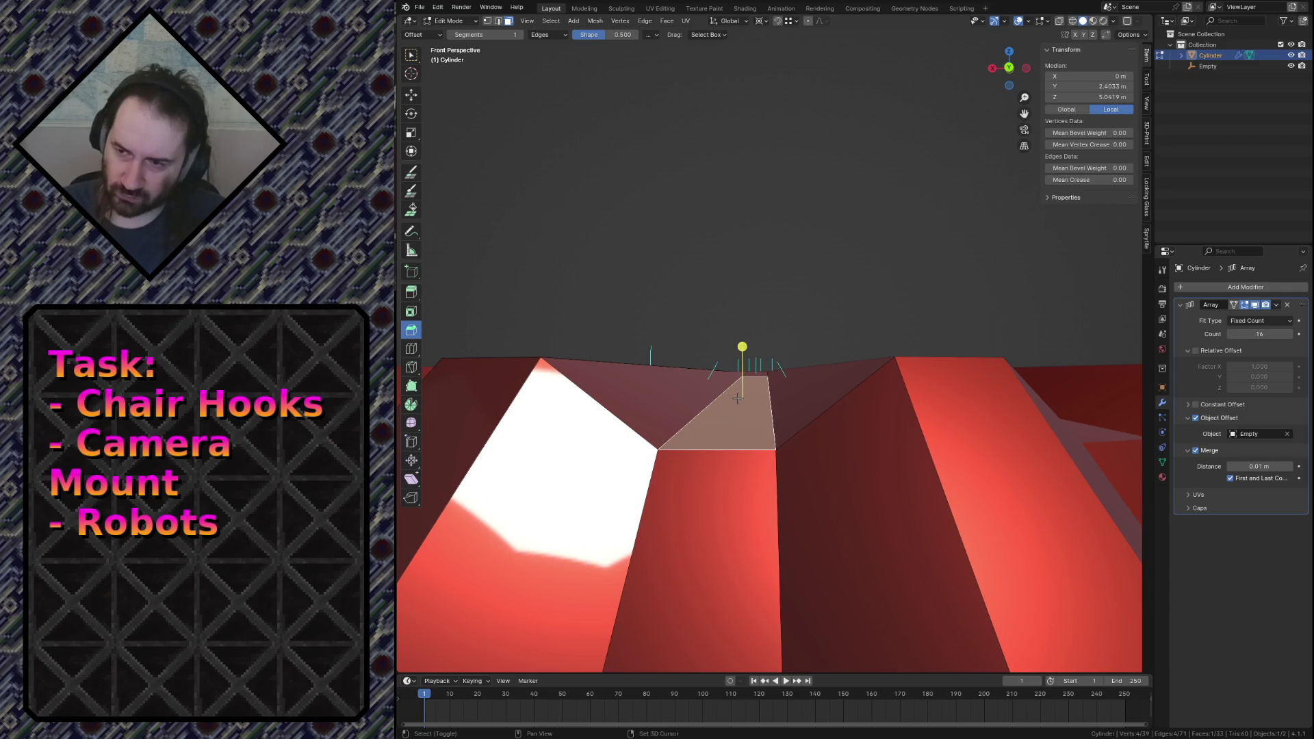
key("KP_5")
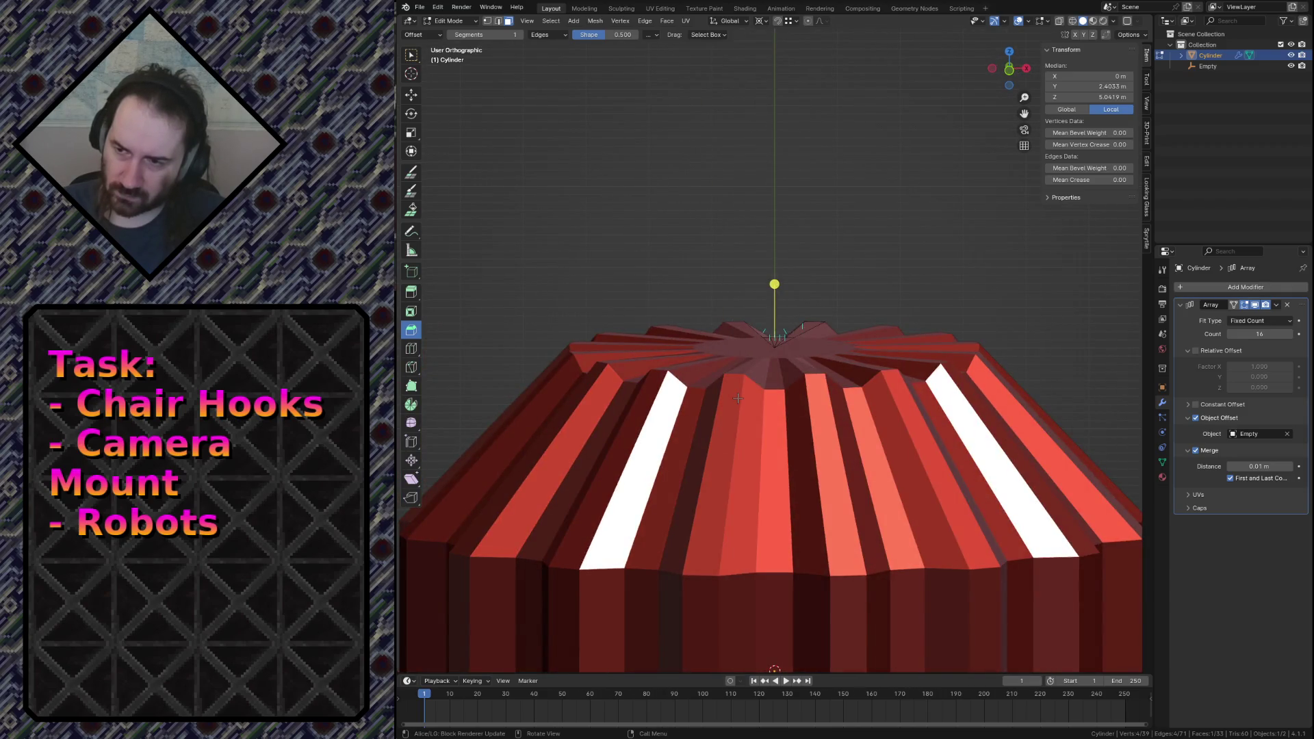
key("KP_Decimal")
middle_click_drag(746, 396, 745, 409)
key("z")
key("Escape")
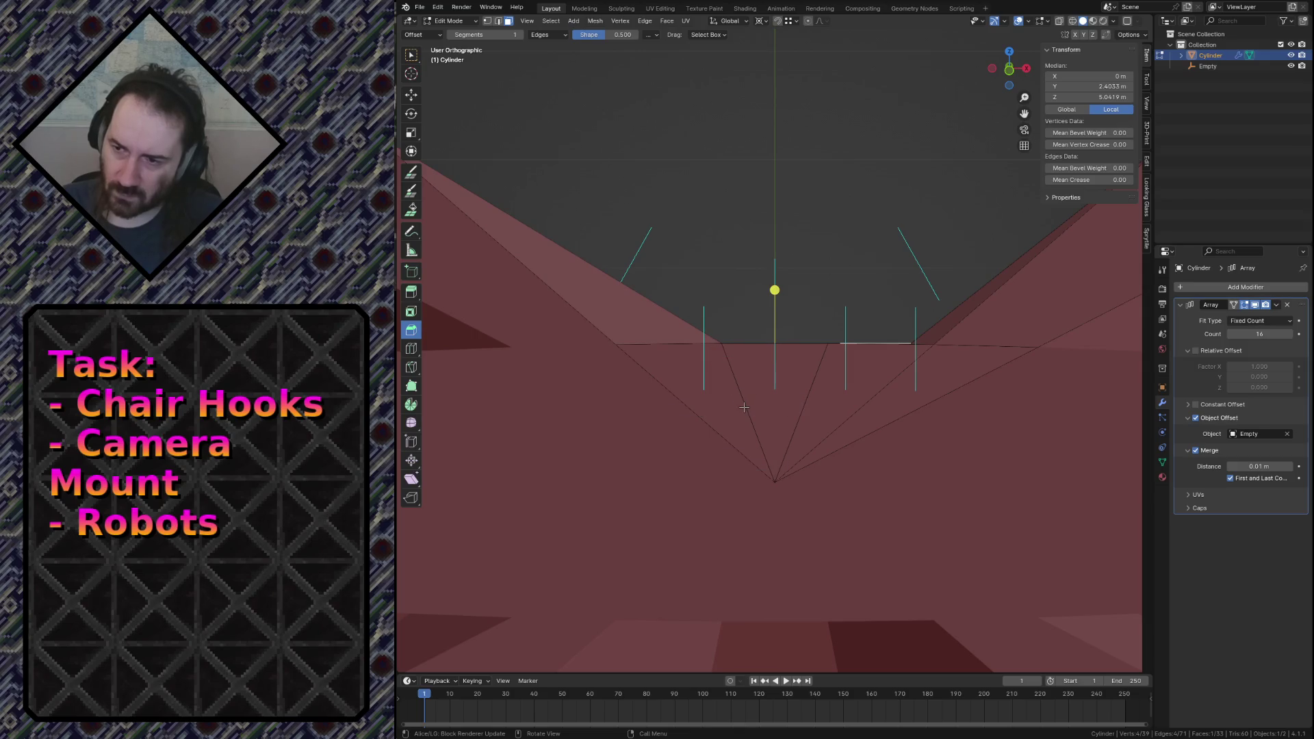
key("shift+grave")
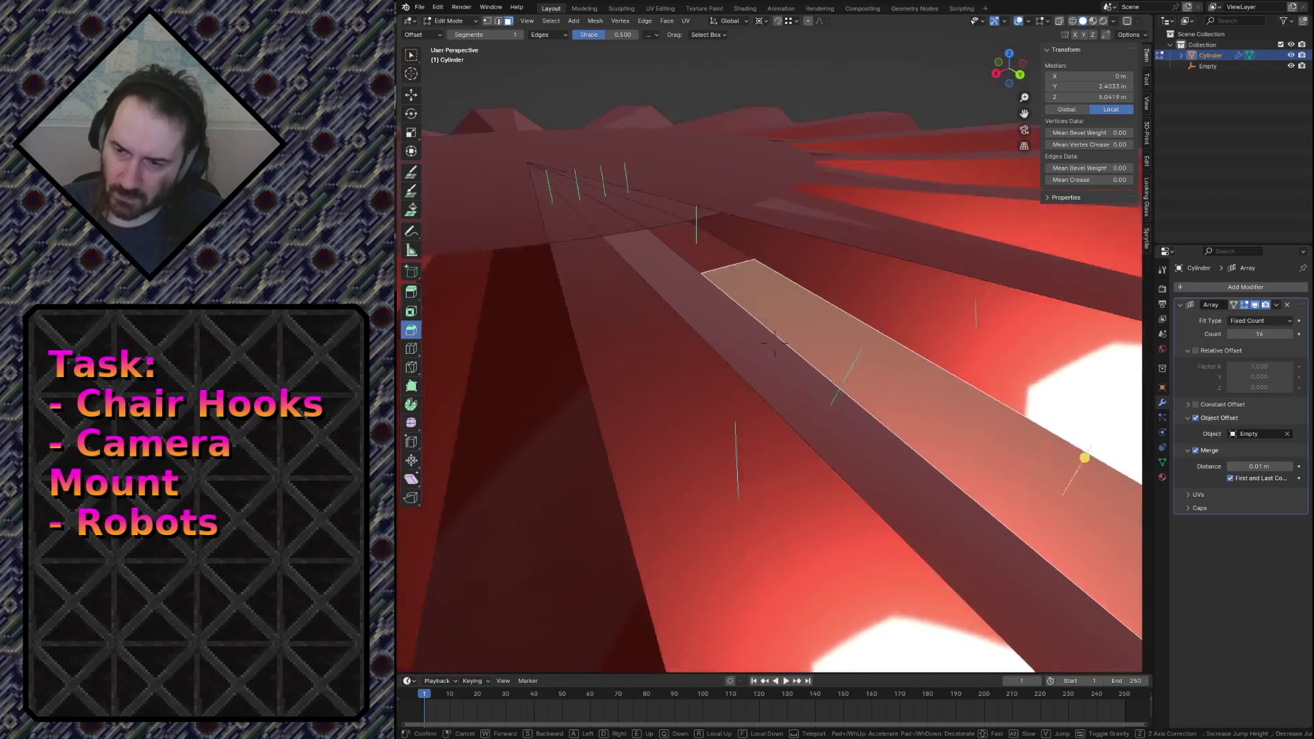
left_click(712, 273)
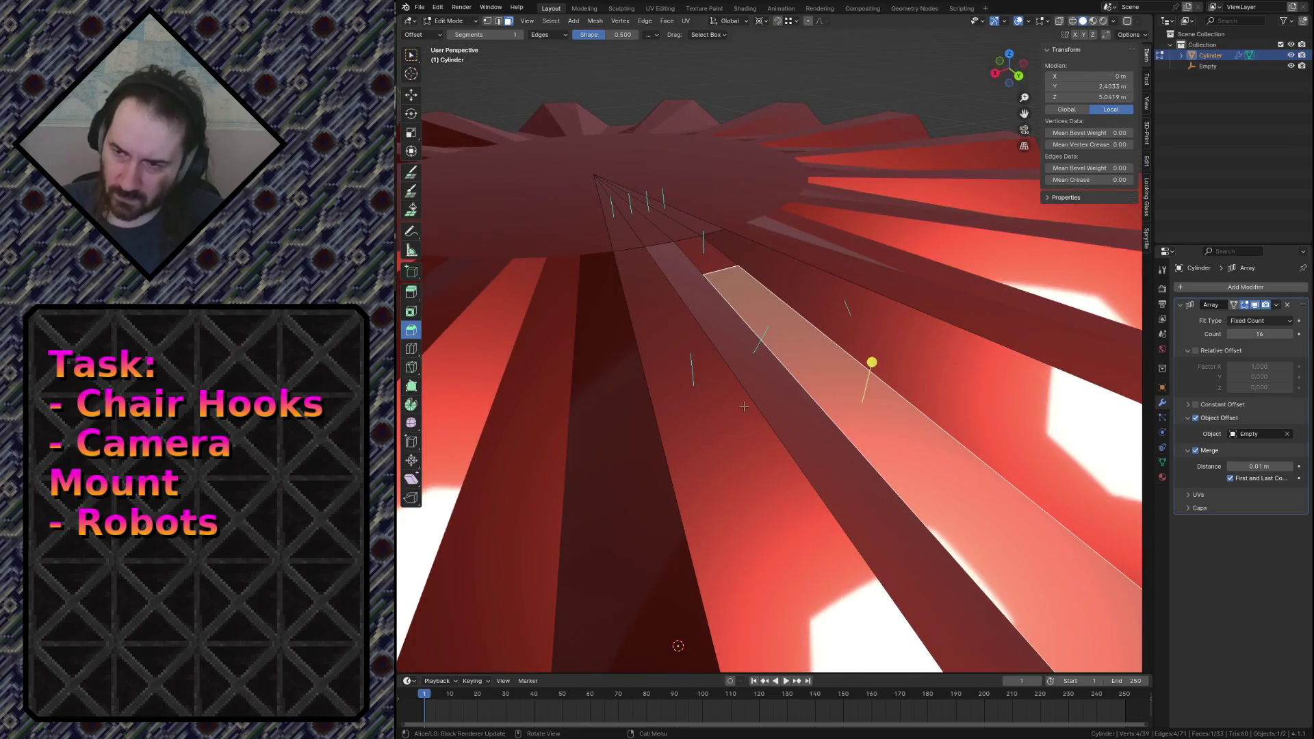
left_click(748, 293)
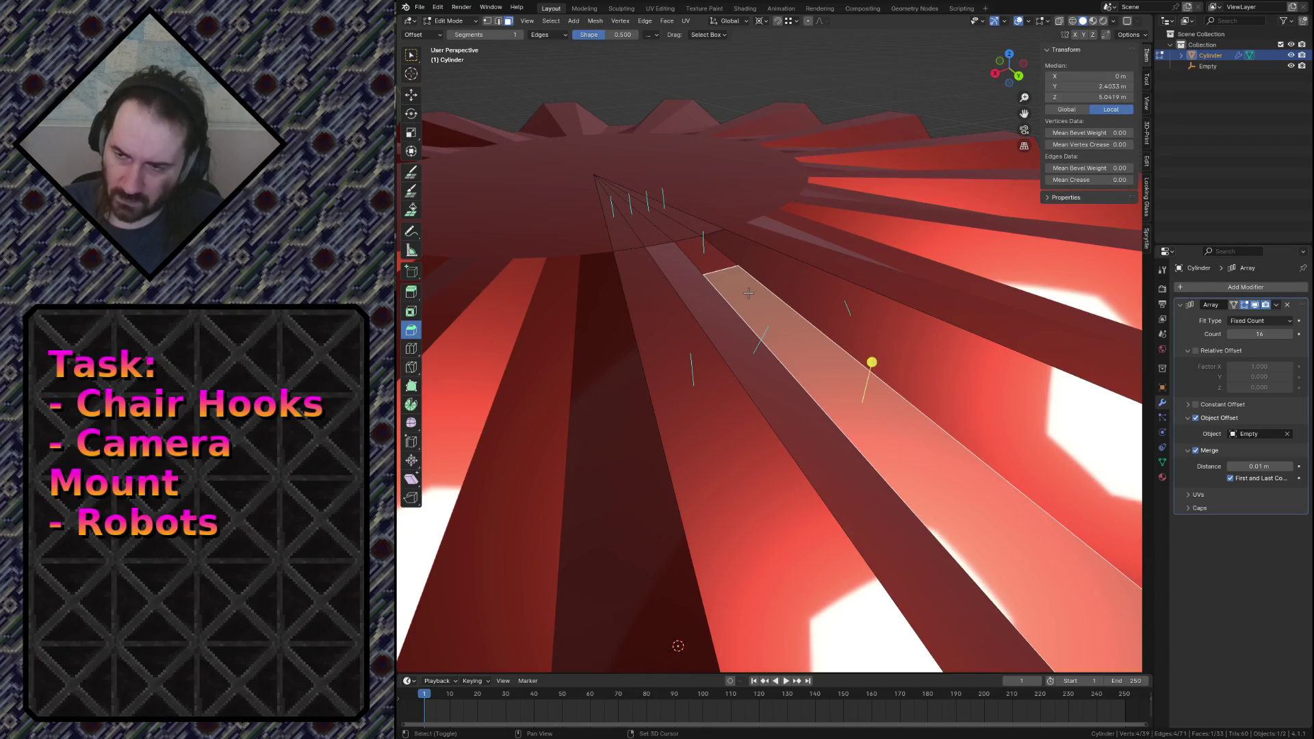
key("ctrl+KP_1")
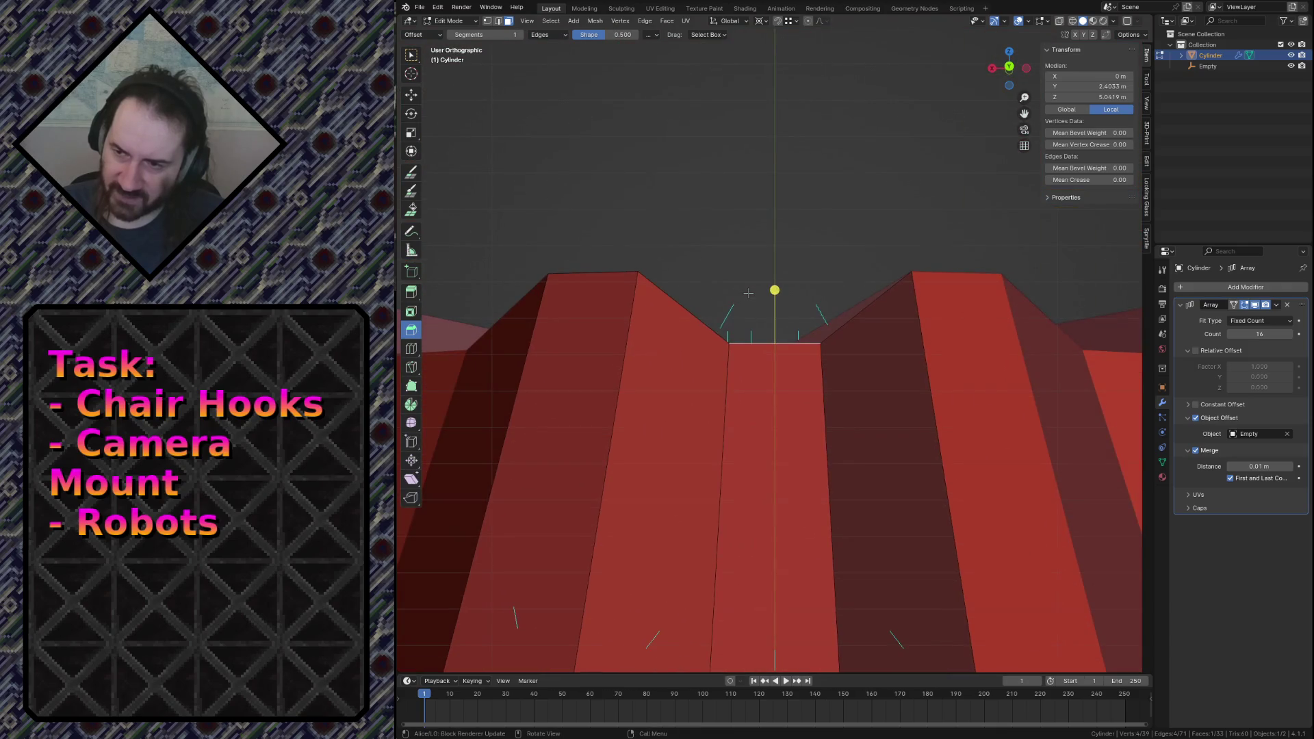
scroll(730, 333, "up", 8)
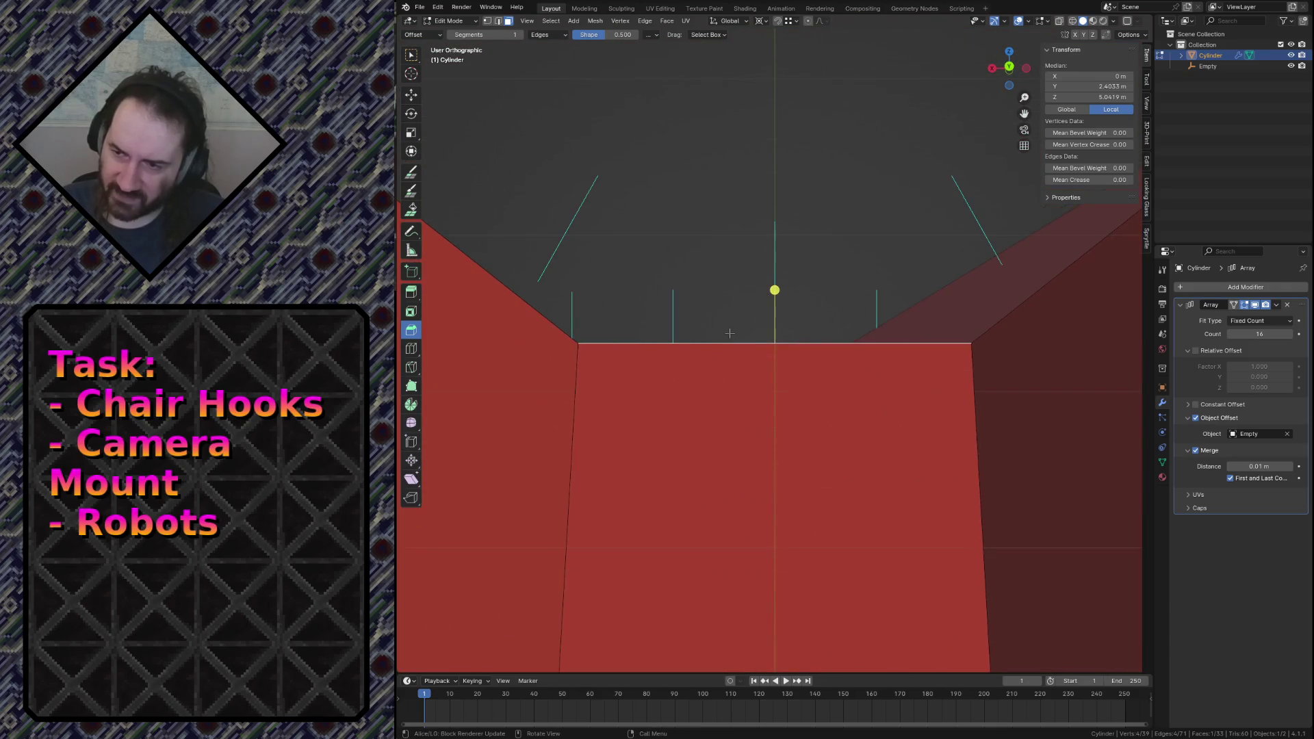
key("2")
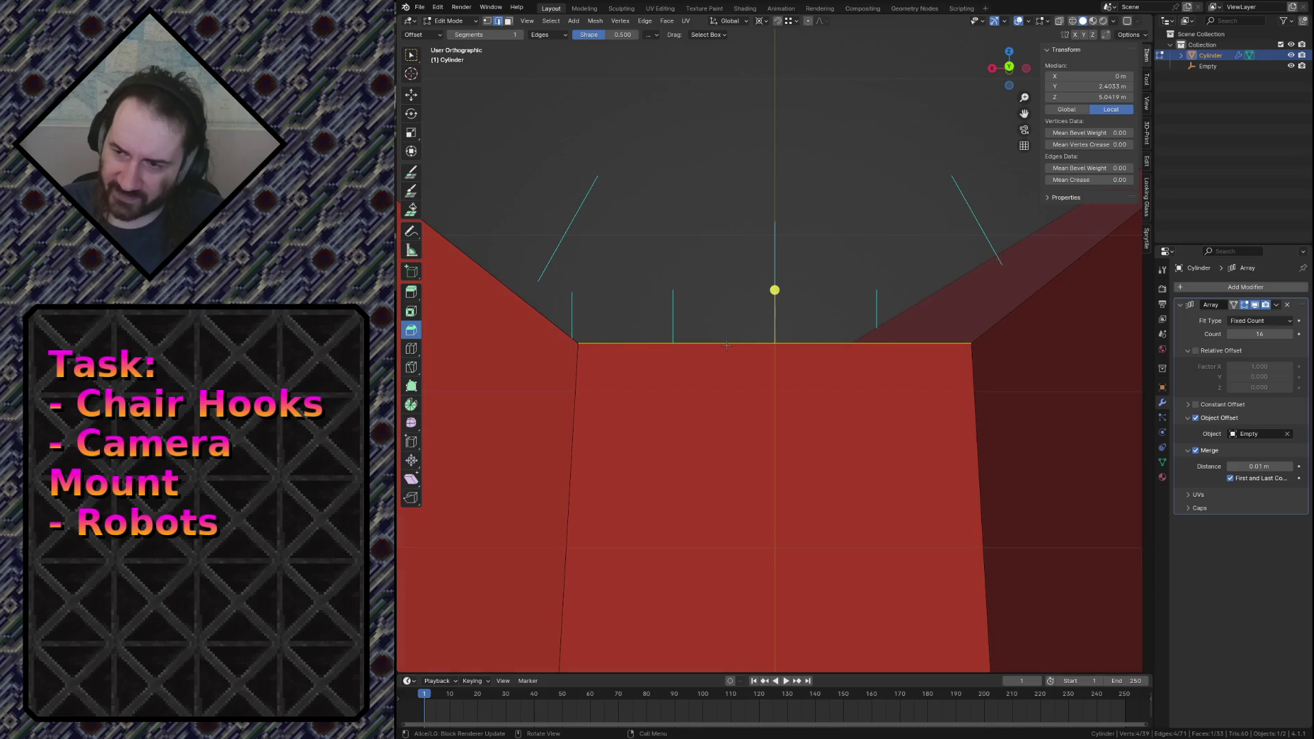
key("shift+grave")
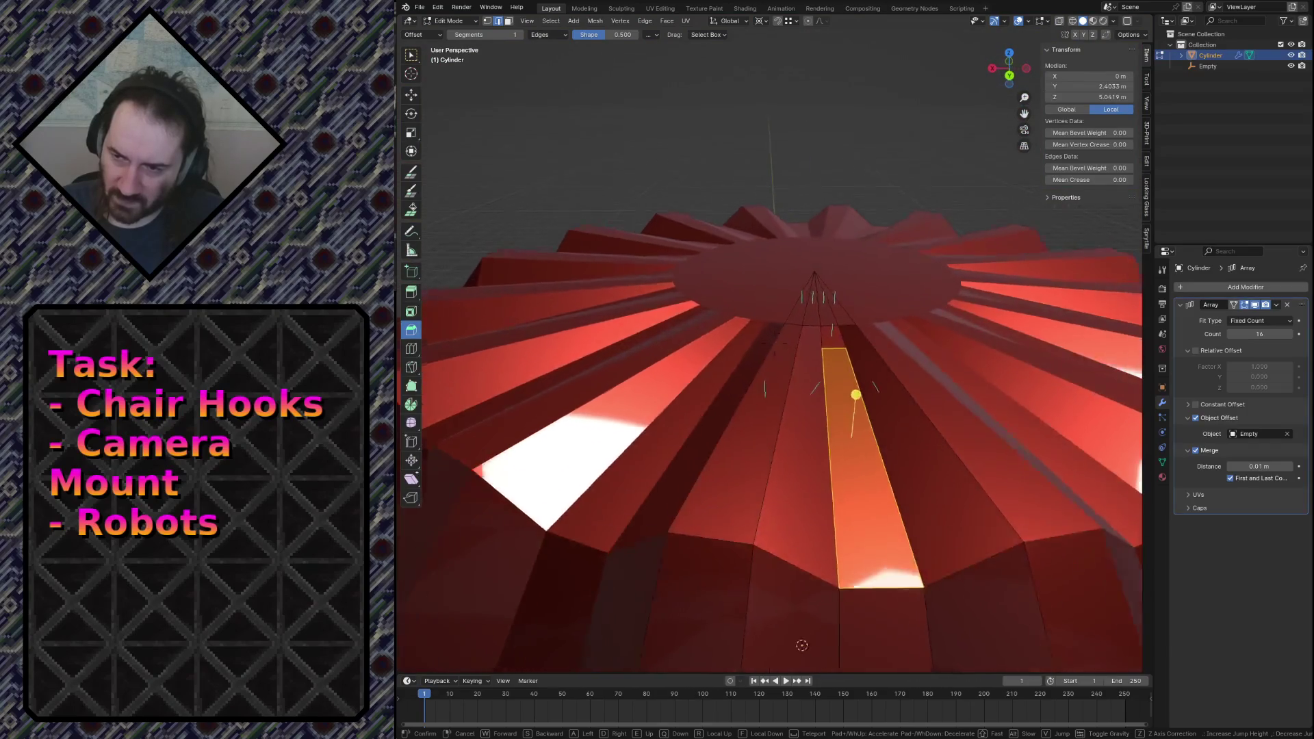
Store the selected flute edge in a new vertex group named Group, then reselect it from the group.
left_click(777, 318)
left_click(807, 409)
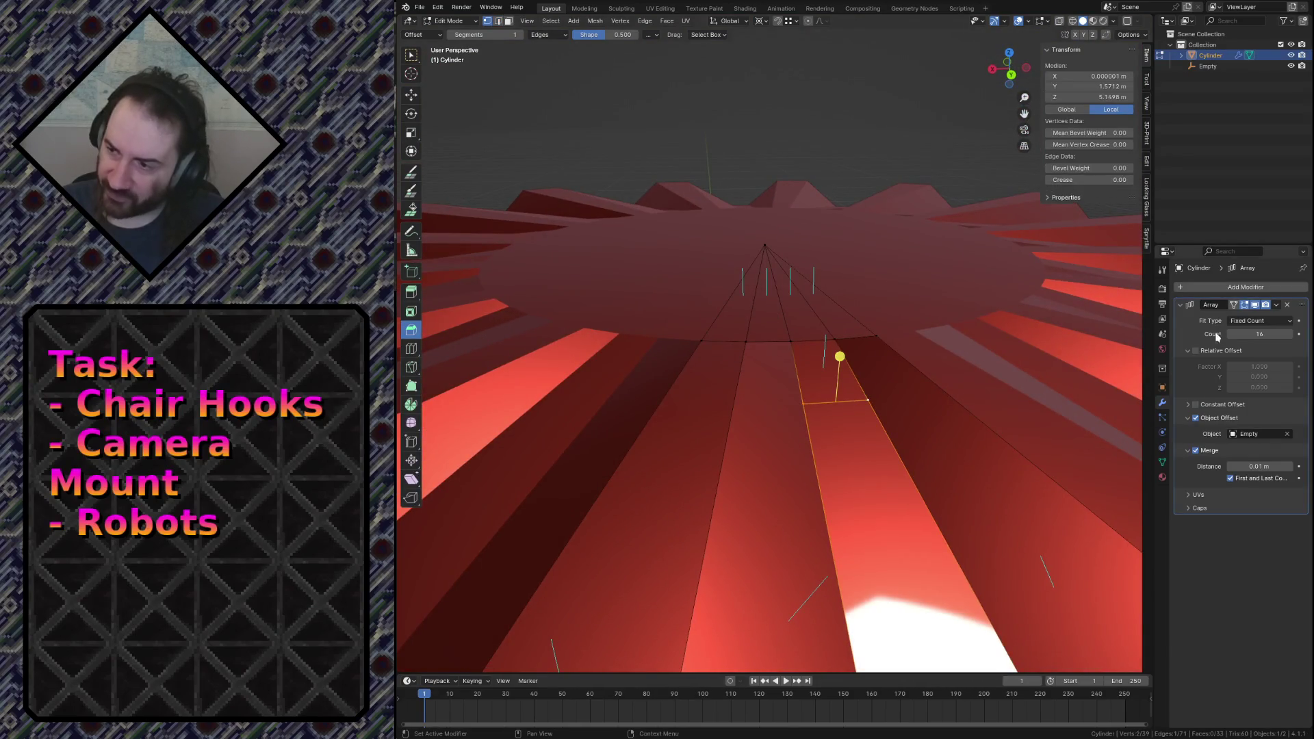
left_click(1162, 462)
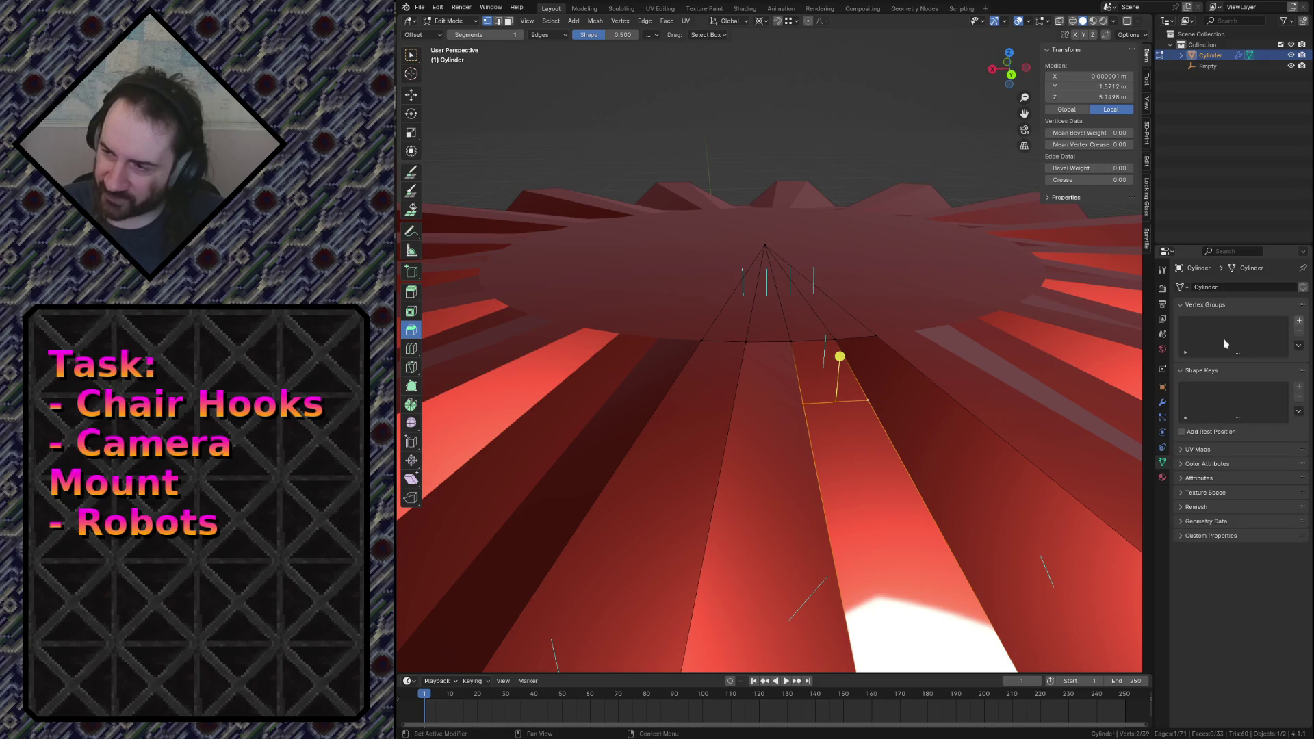
left_click(1299, 321)
left_click(1192, 388)
key("alt+a")
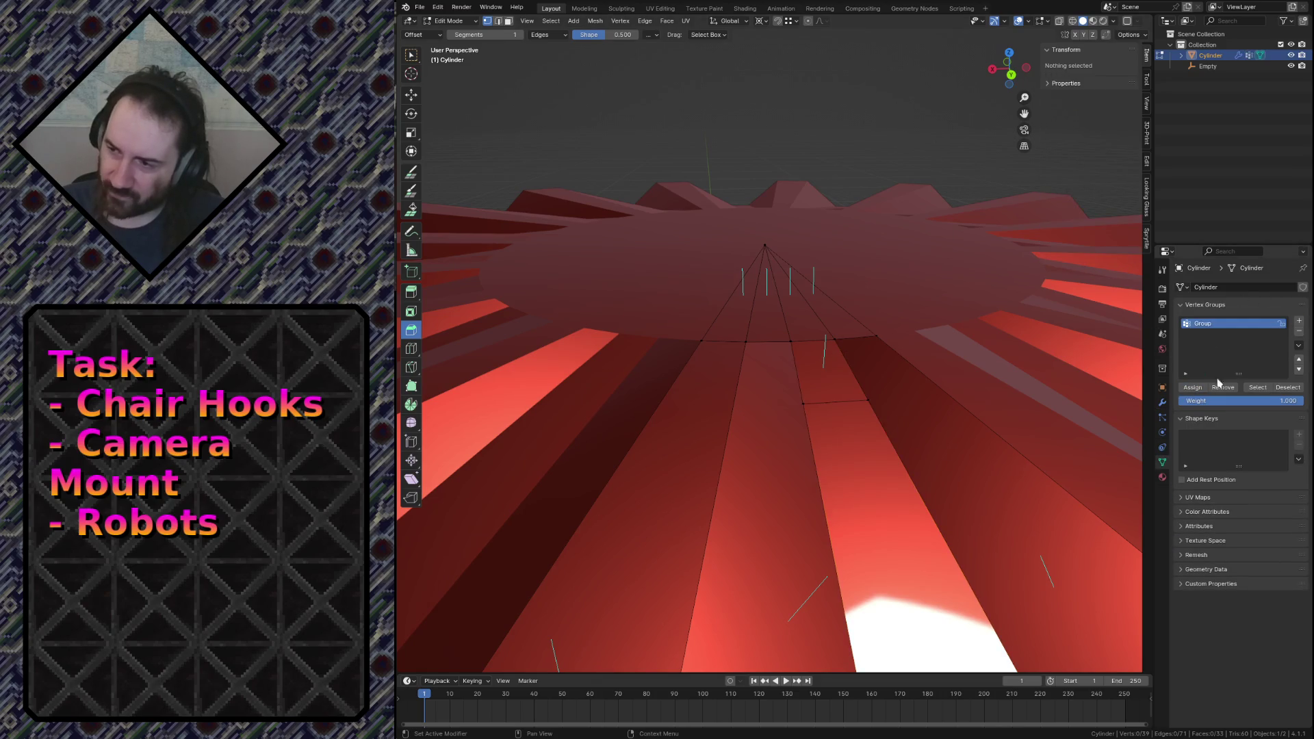
left_click(1258, 388)
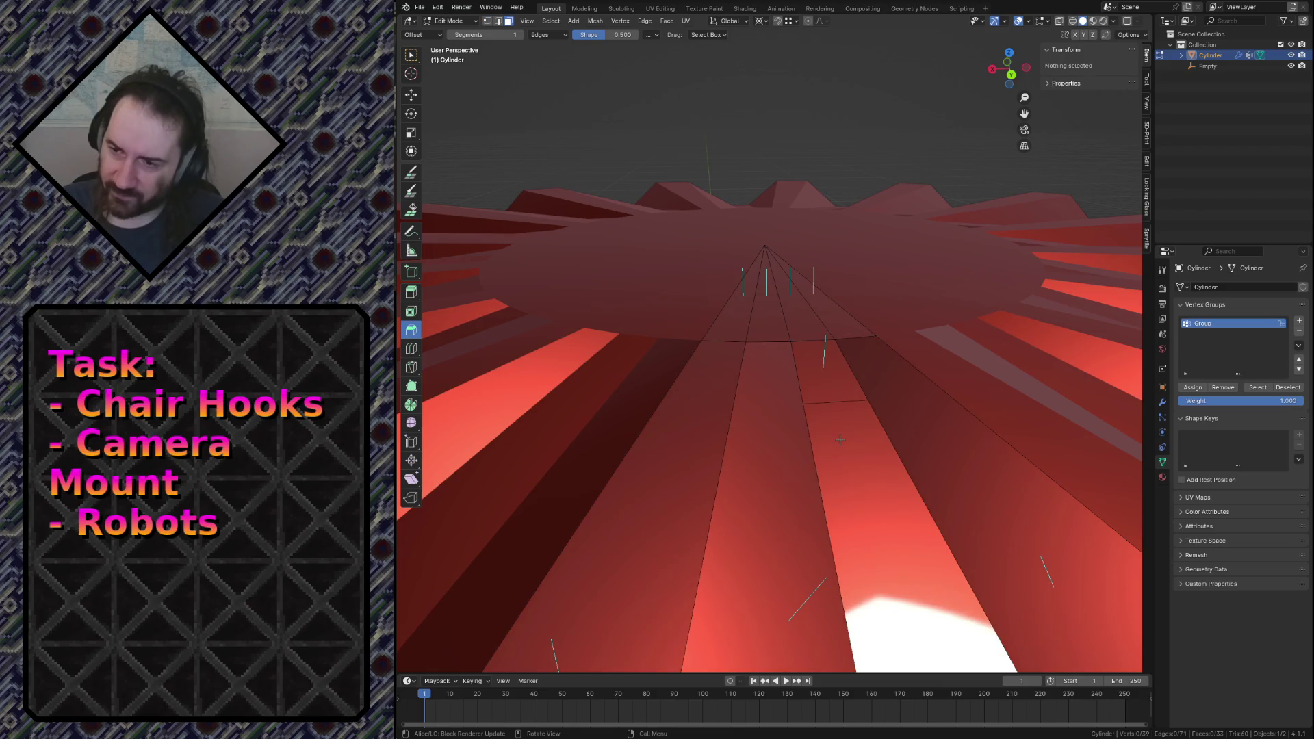
Frame the grouped face in front view and start moving it along Z.
middle_click_drag(836, 404, 839, 439)
key("KP_Decimal")
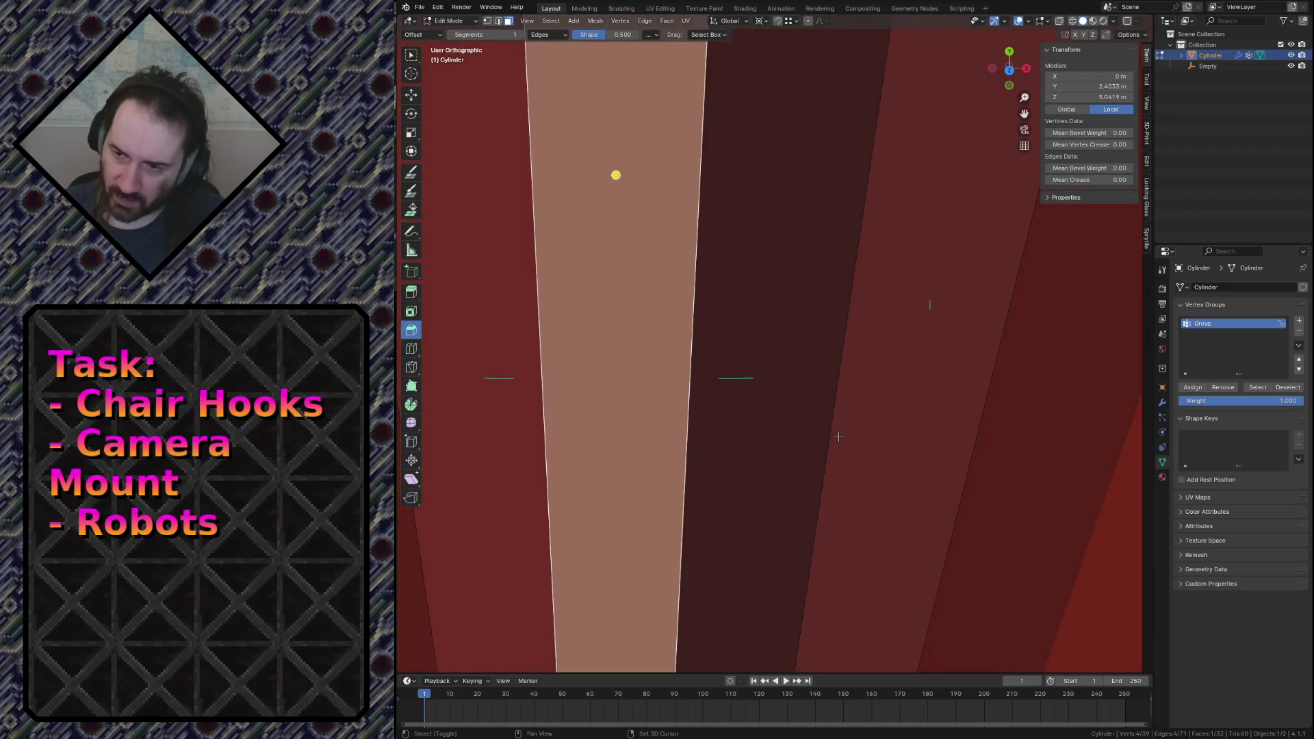
key("KP_1")
scroll(907, 415, "up", 10)
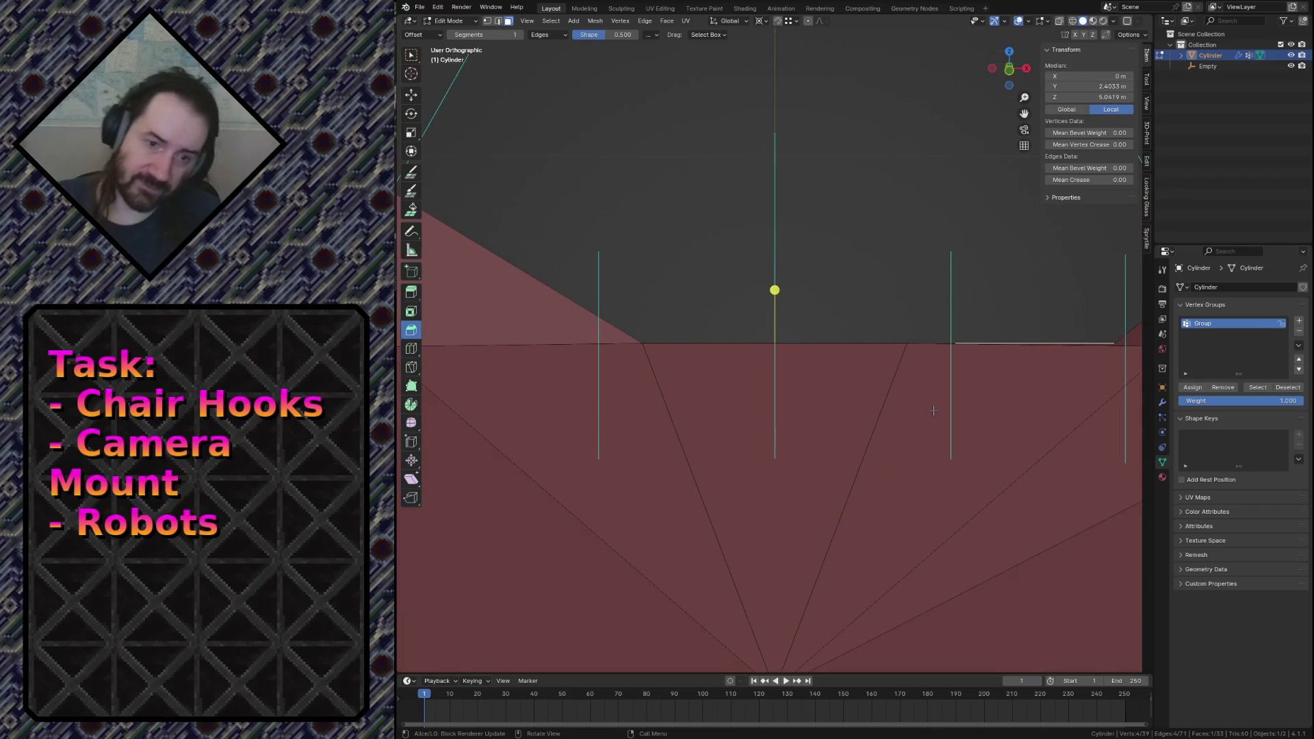
scroll(836, 258, "down", 2)
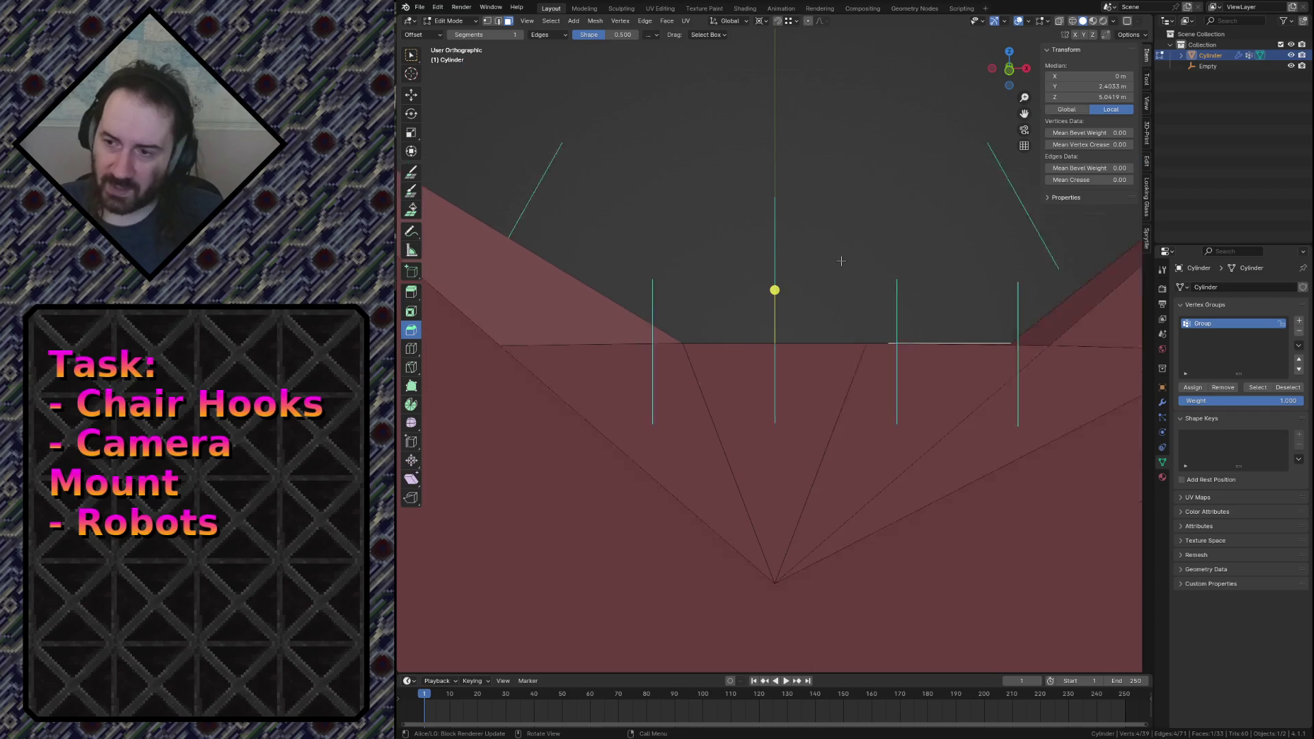
scroll(845, 253, "down", 4)
scroll(845, 253, "down", 3)
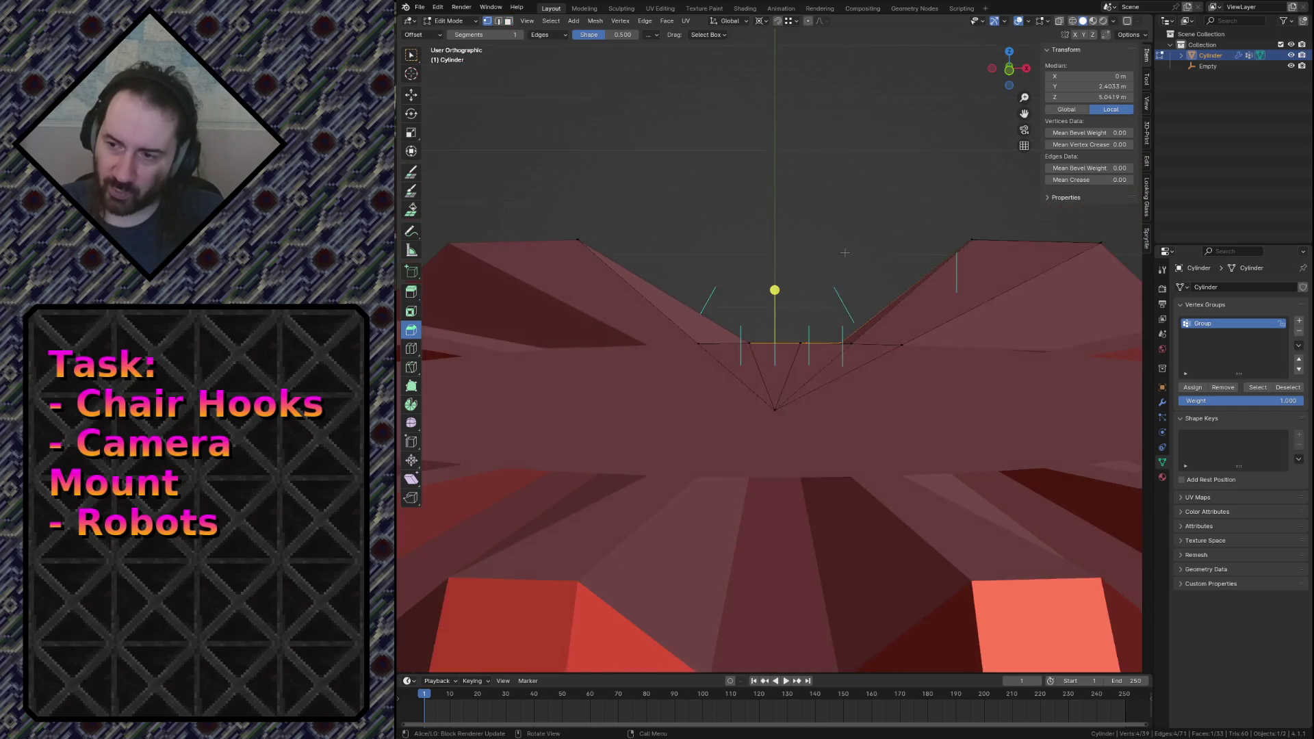
scroll(845, 253, "down", 1)
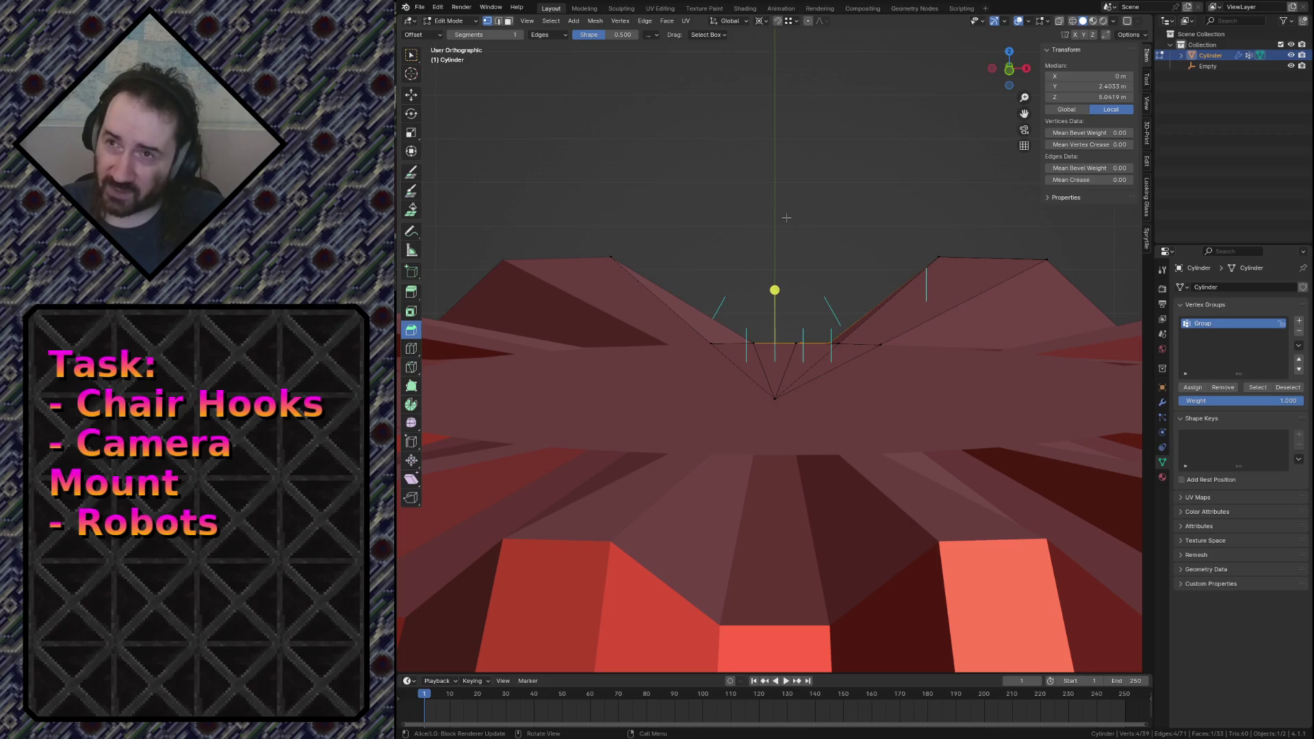
key("g")
key("z")
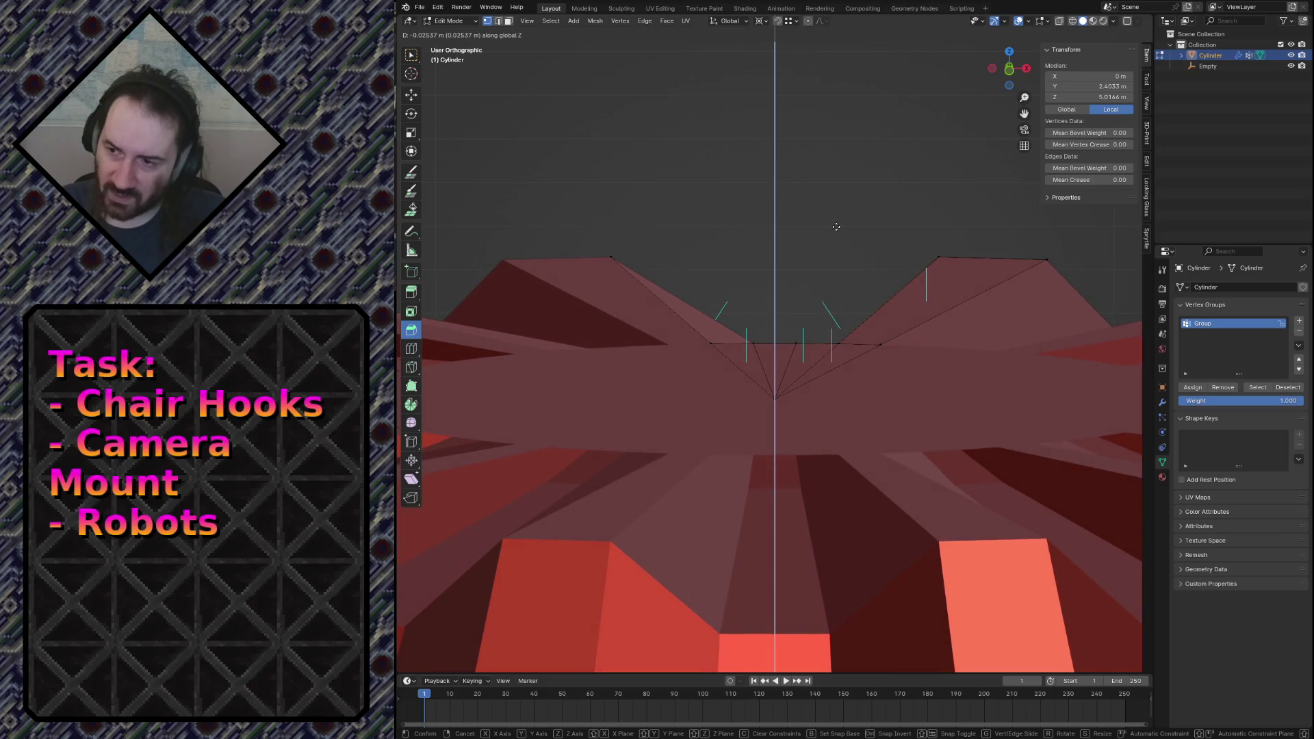
Commit the vertical move, redo it, and switch the viewport to wireframe.
left_click(836, 227)
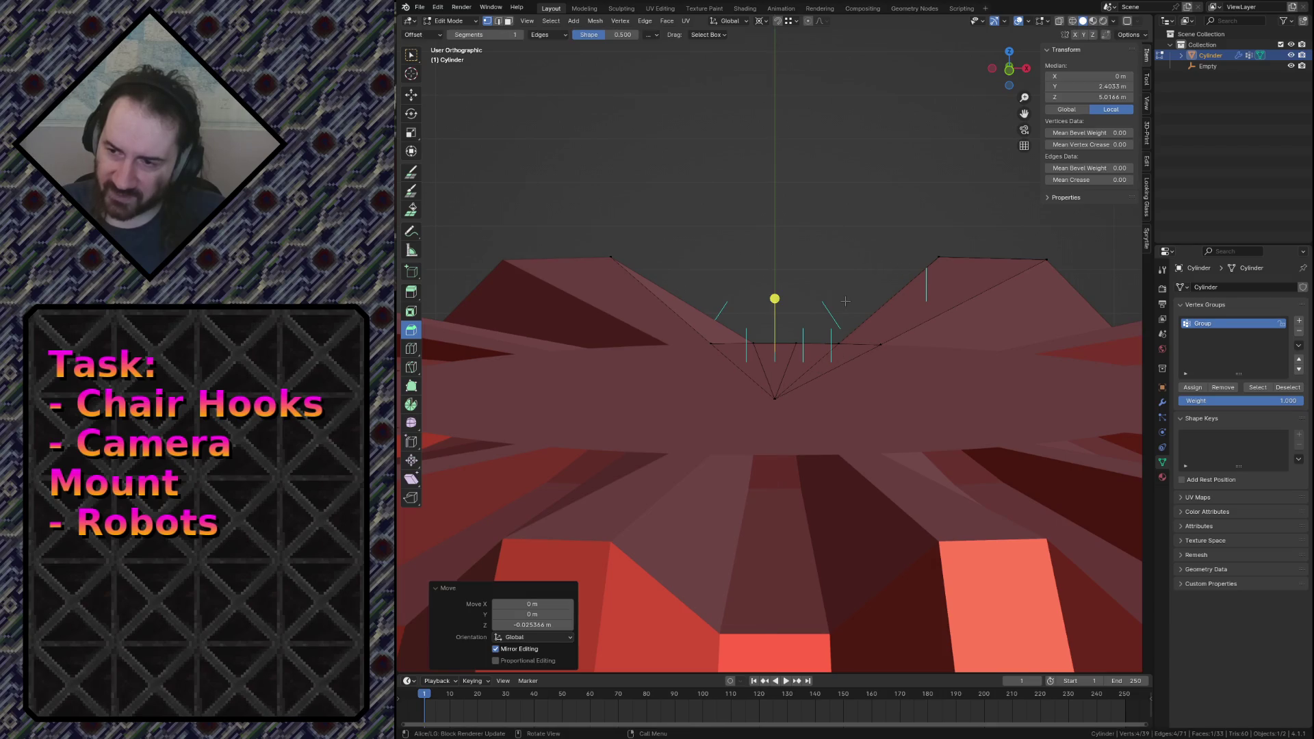
key("g")
key("z")
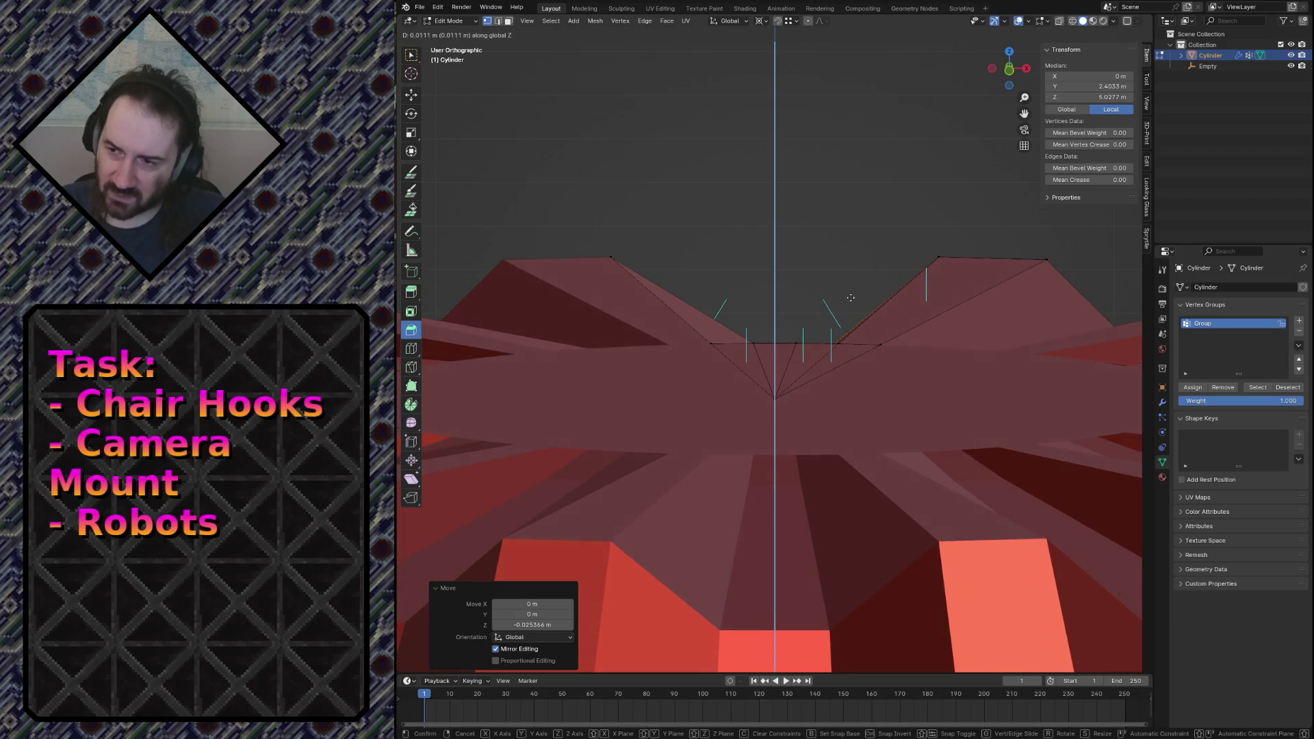
left_click(853, 301)
key("z")
left_click(767, 299)
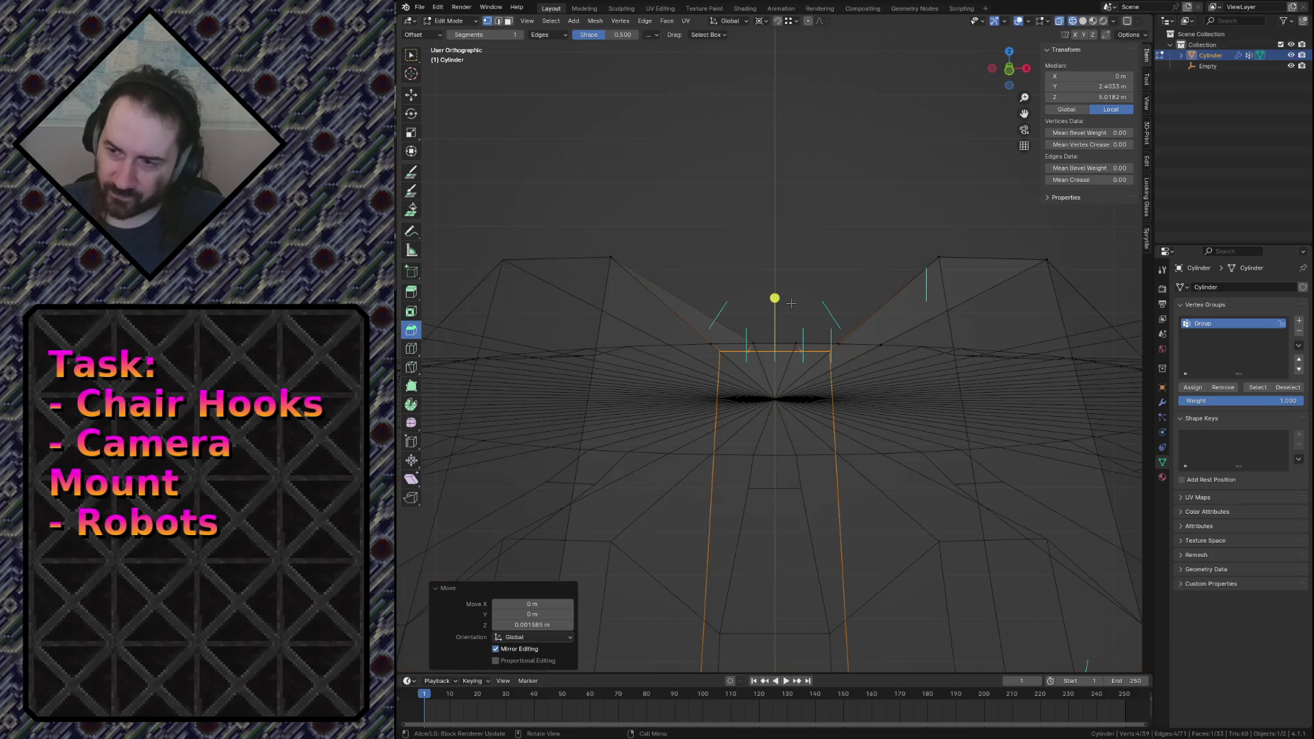
Set the face's Z offset to -0.001585 m and return the viewport to solid shading.
key("g")
key("z")
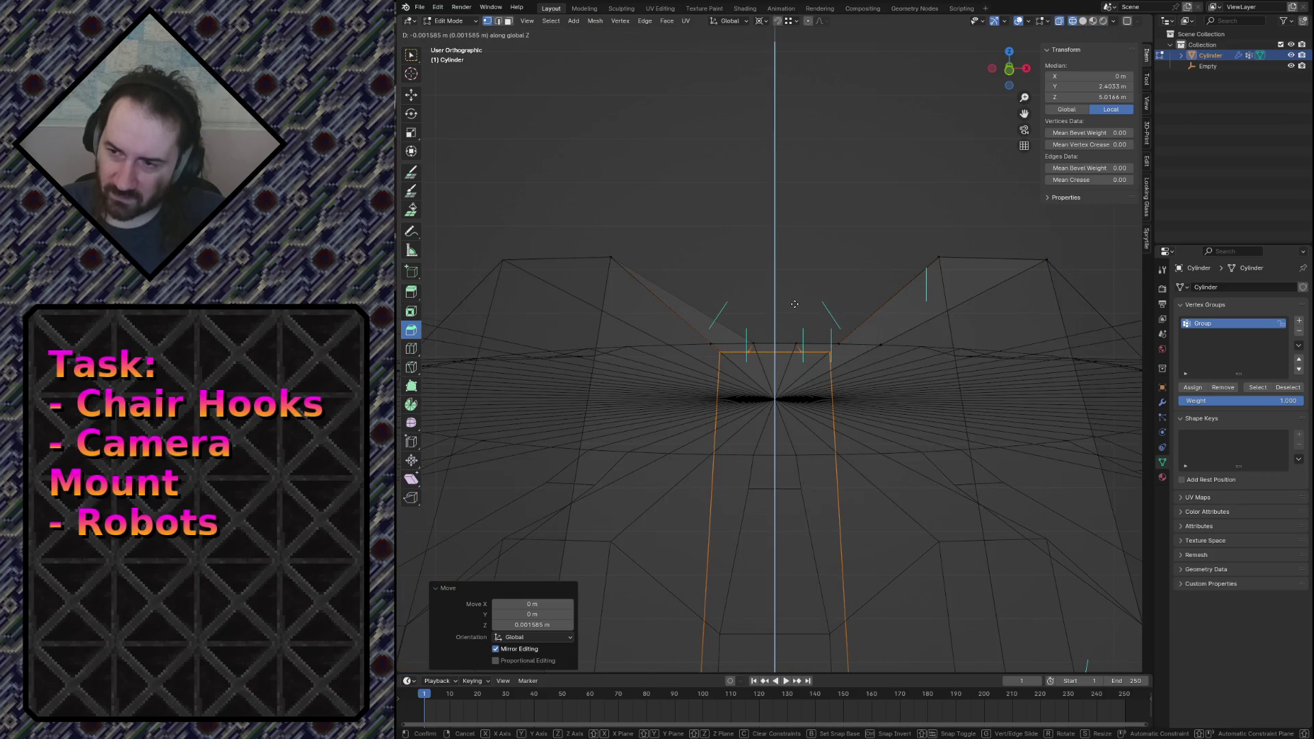
left_click(795, 304)
key("shift+grave")
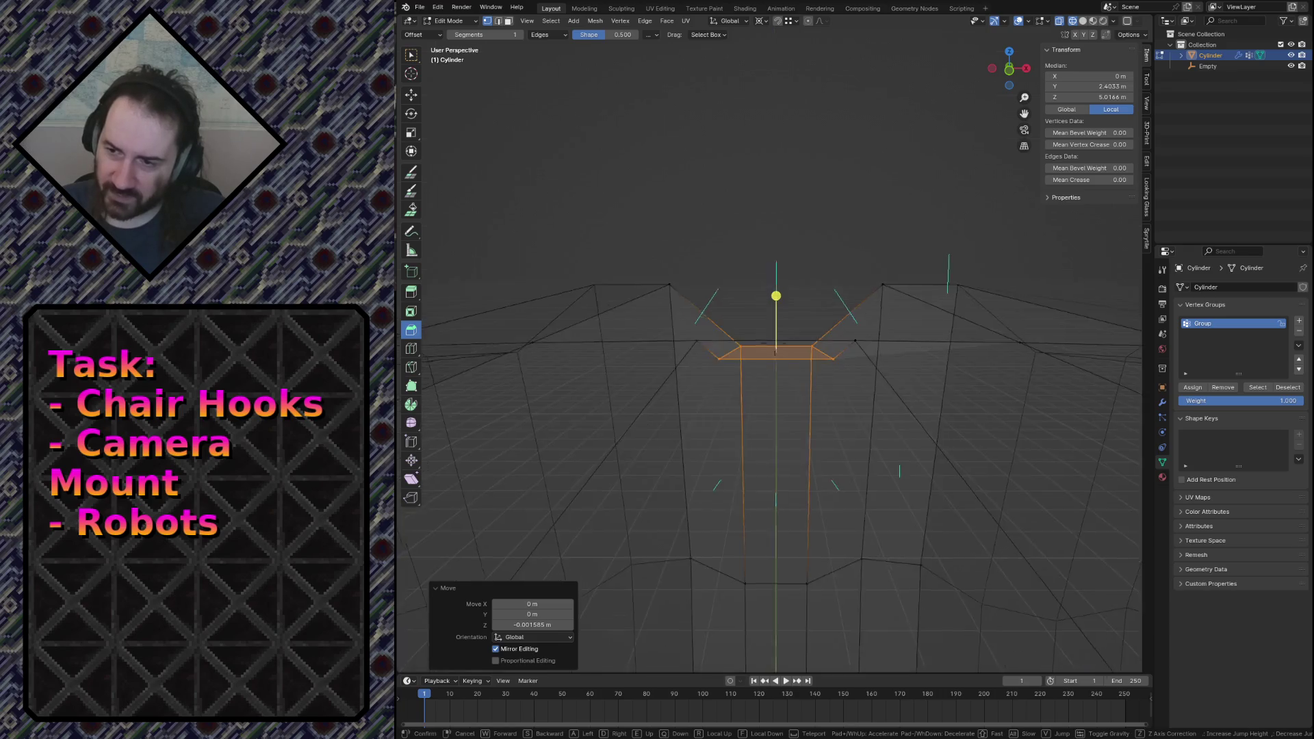
left_click(876, 334)
key("z")
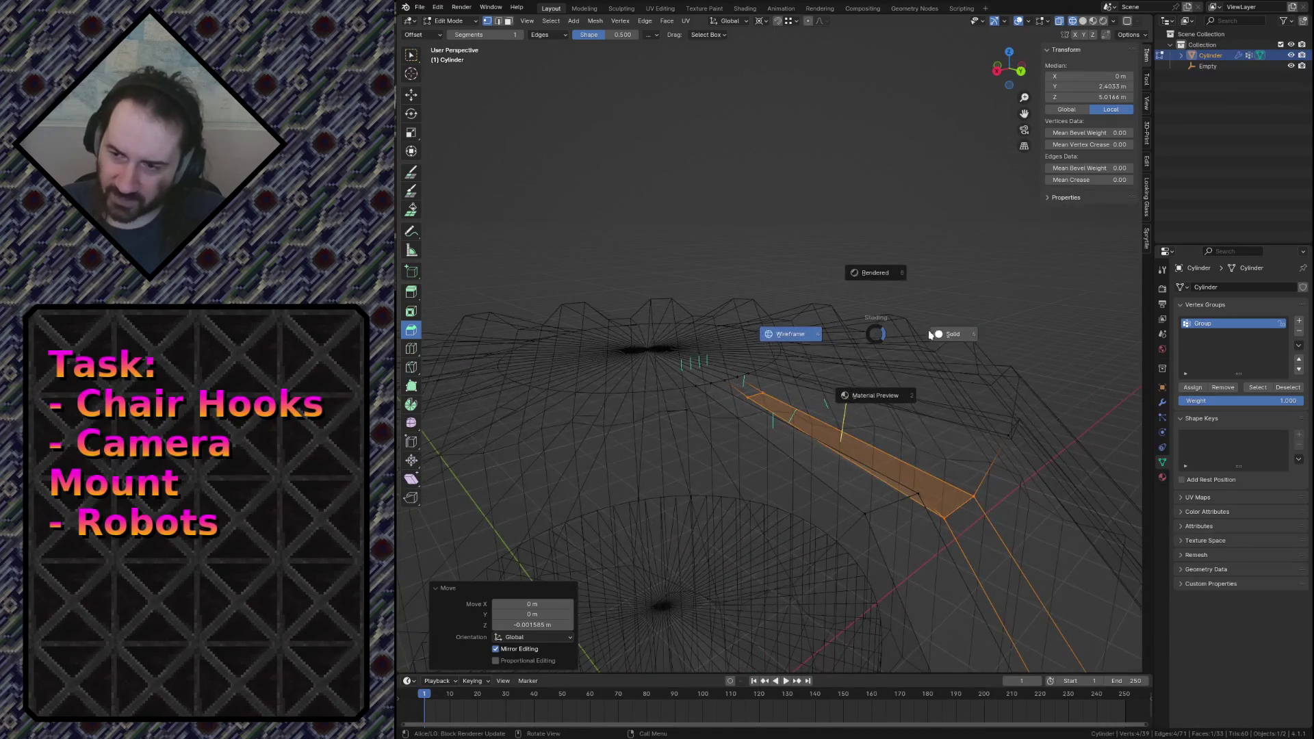
left_click(926, 335)
key("shift+grave")
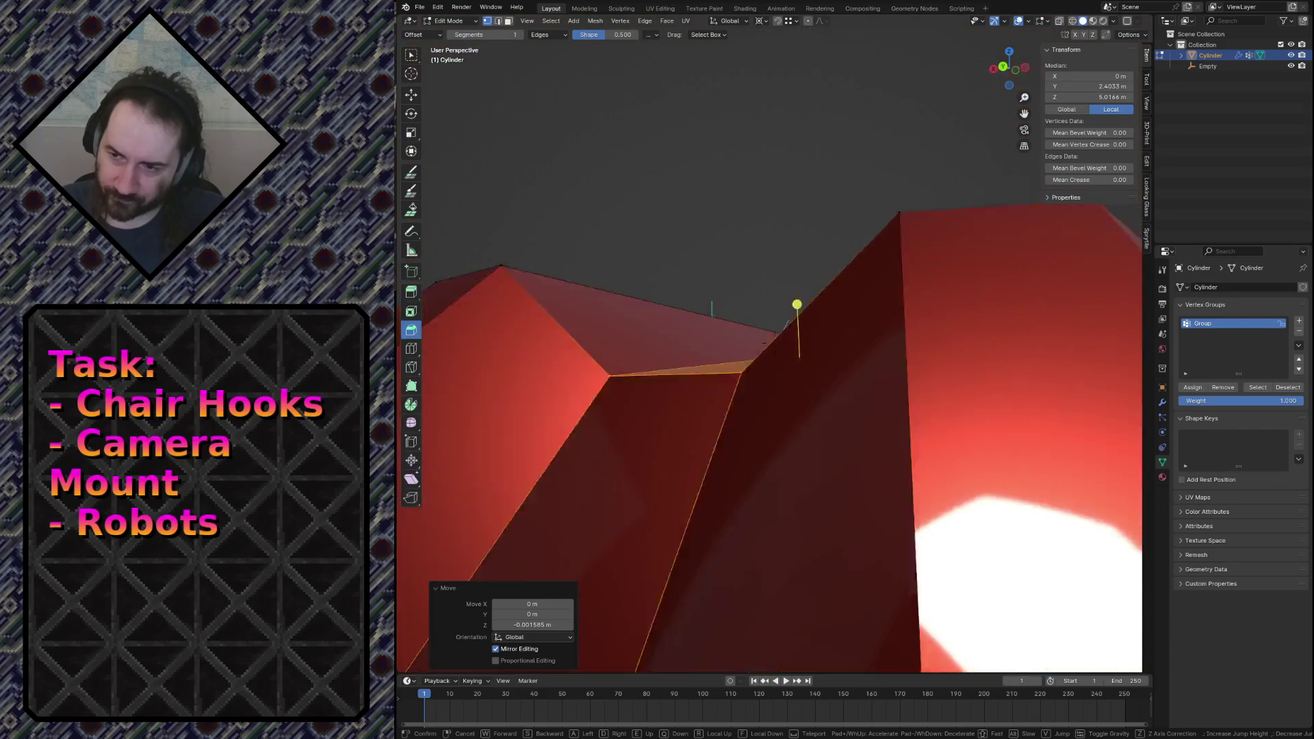
Walk along the red flutes toward the central hub and keep that viewpoint.
key("s")
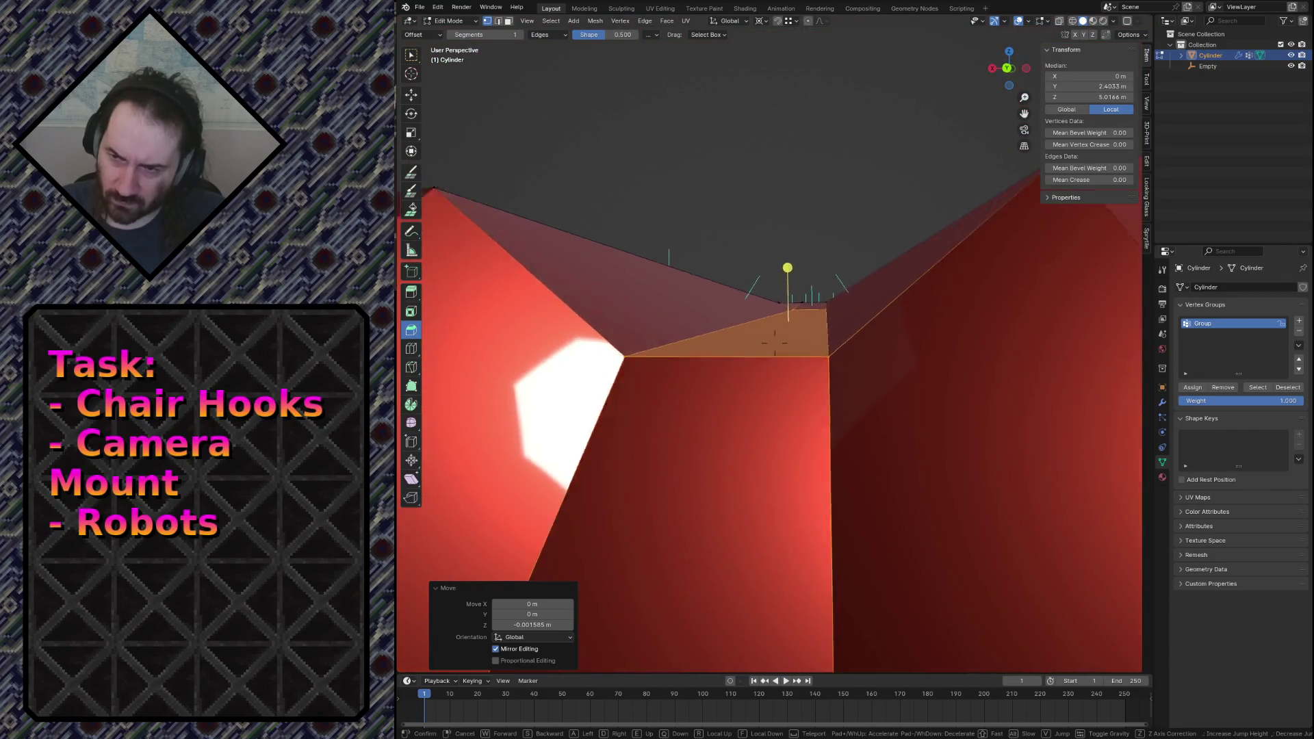
key("w")
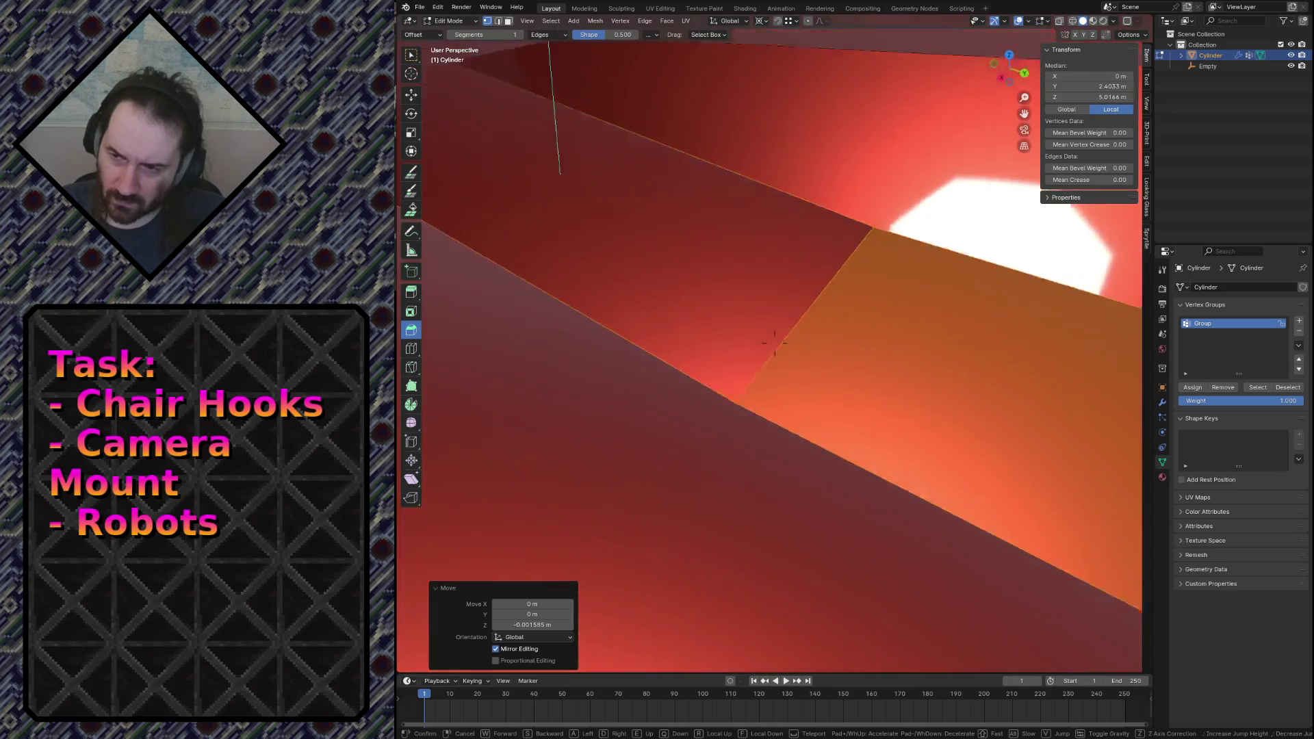
key("s")
key("w")
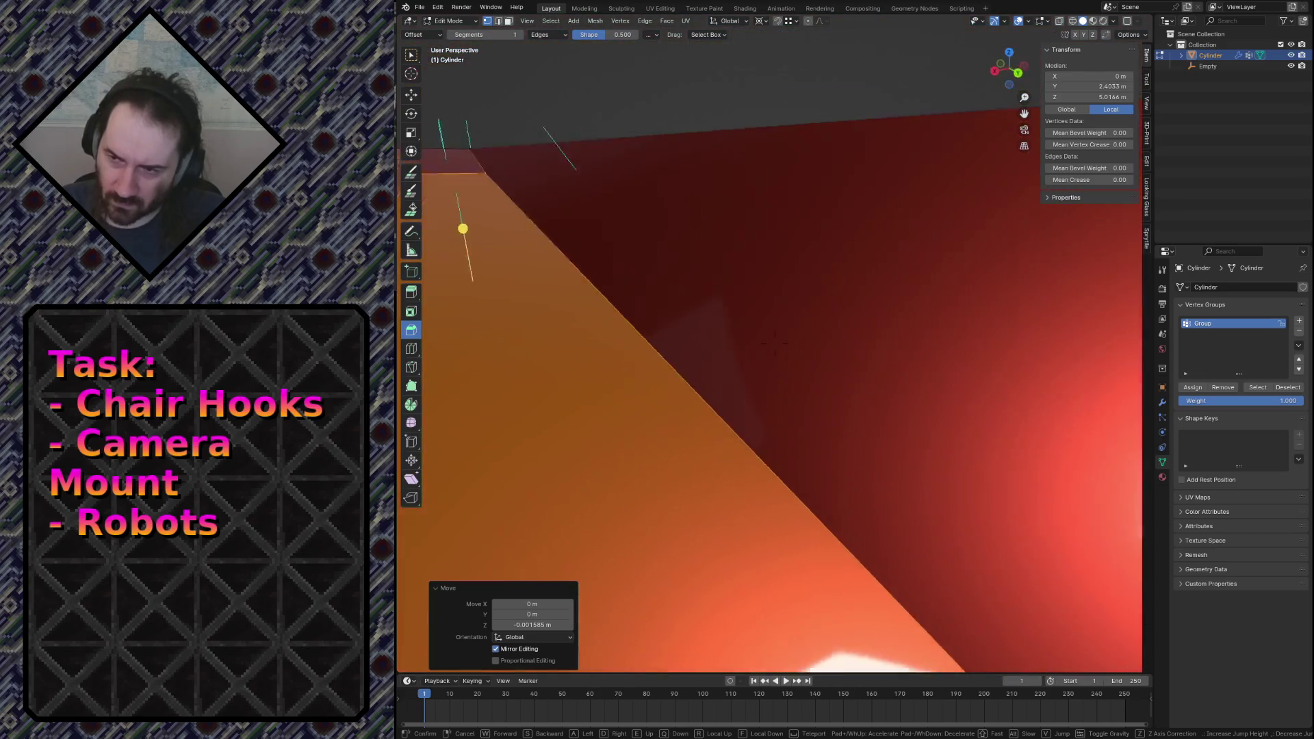
key("s")
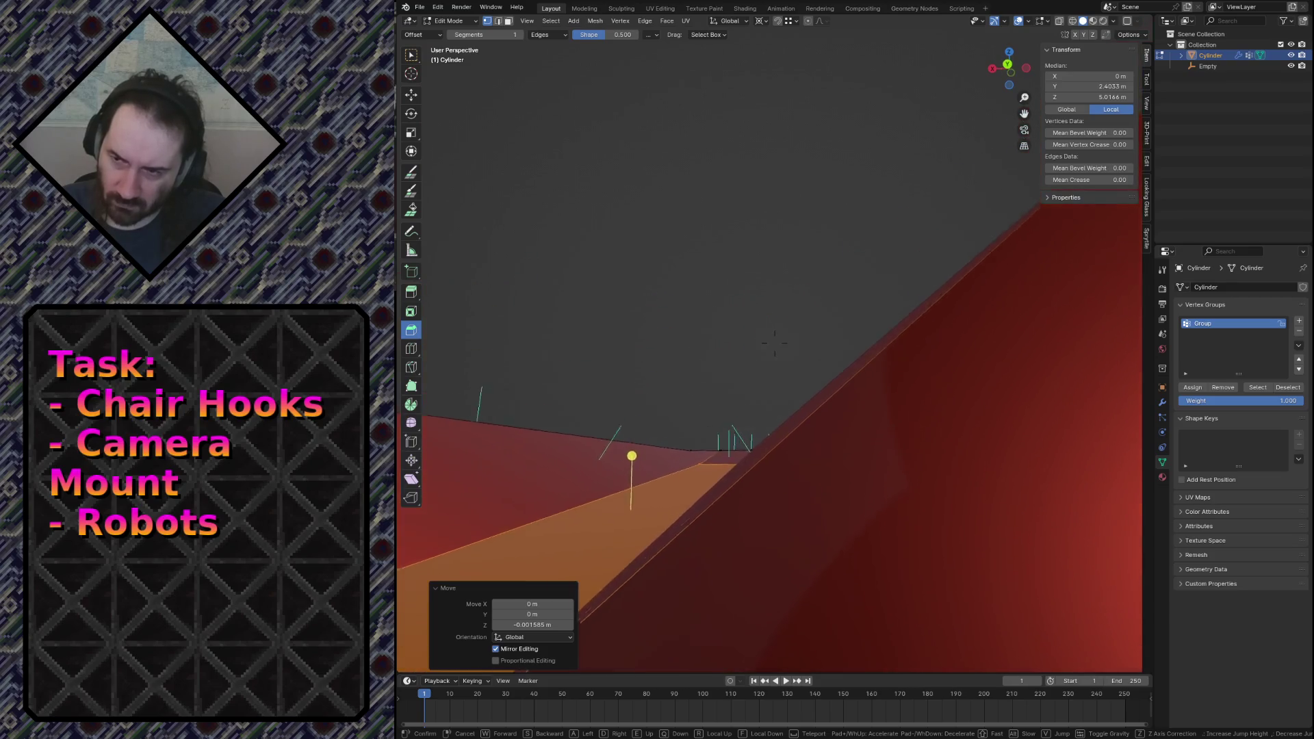
key("s")
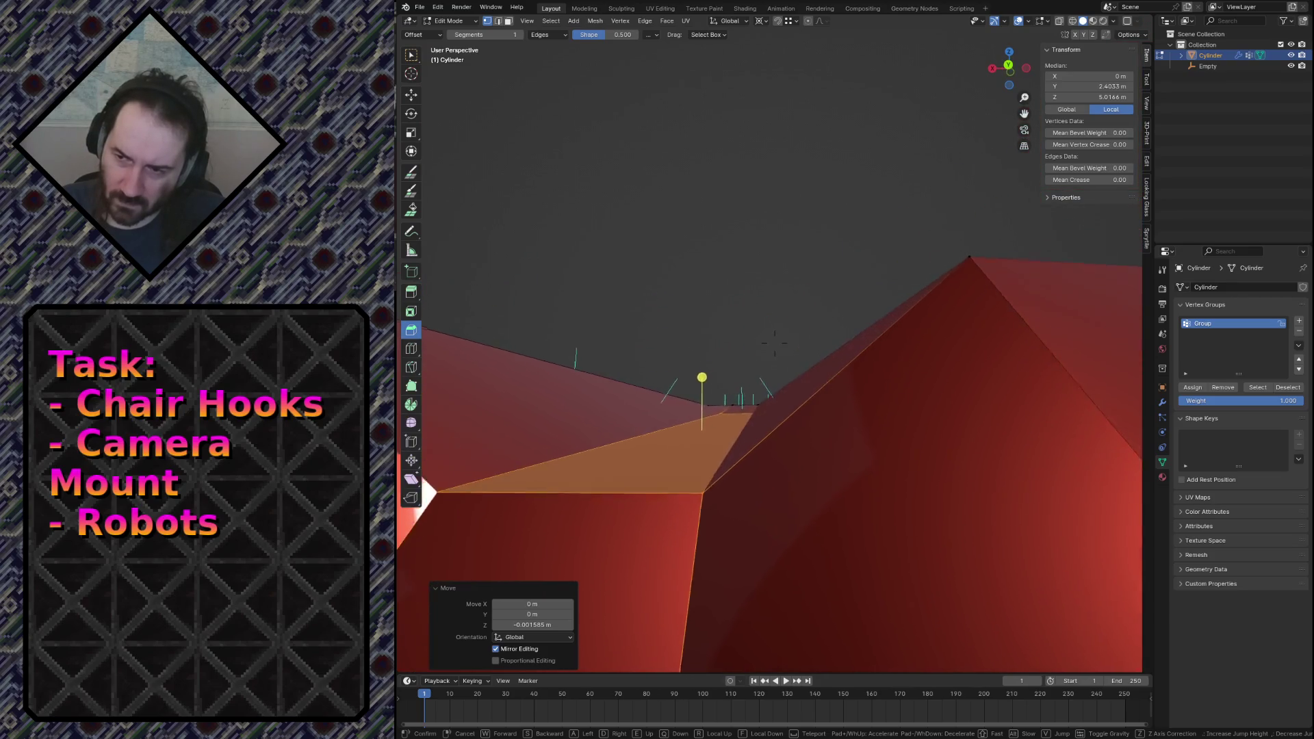
key("w")
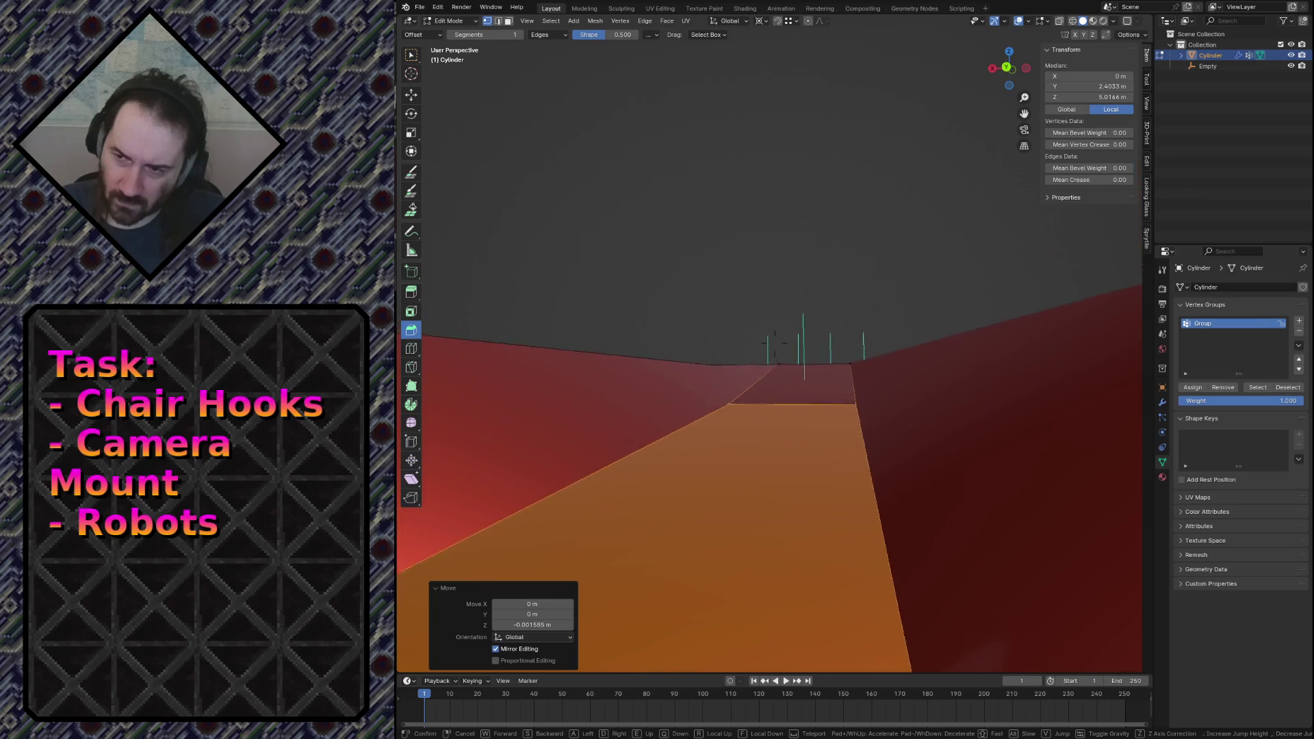
key("w")
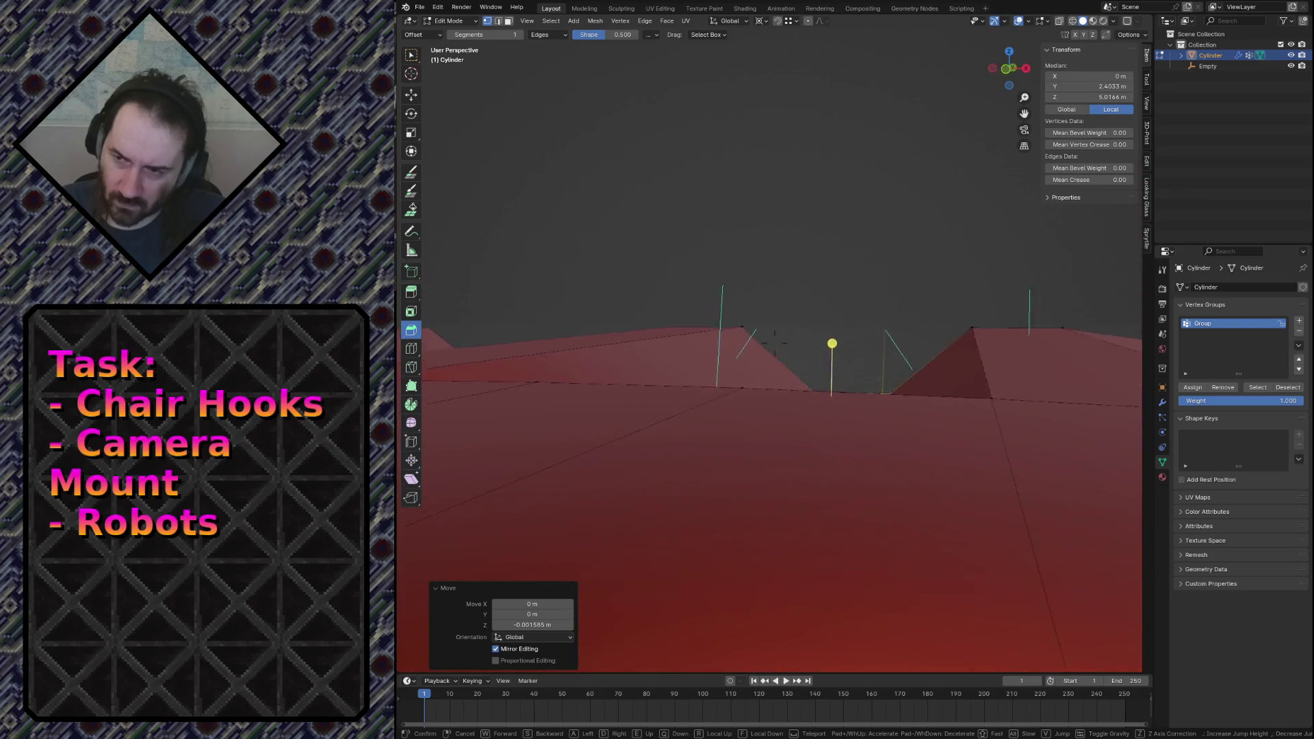
key("s")
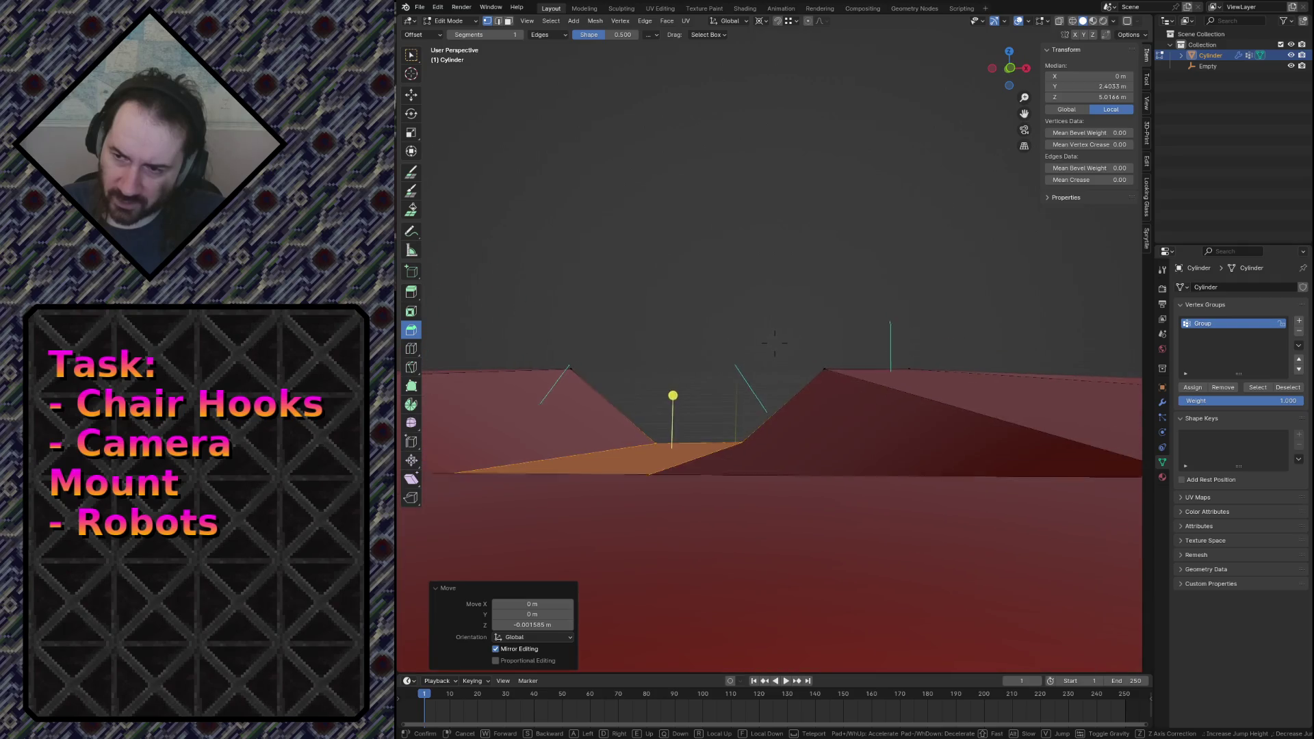
key("w")
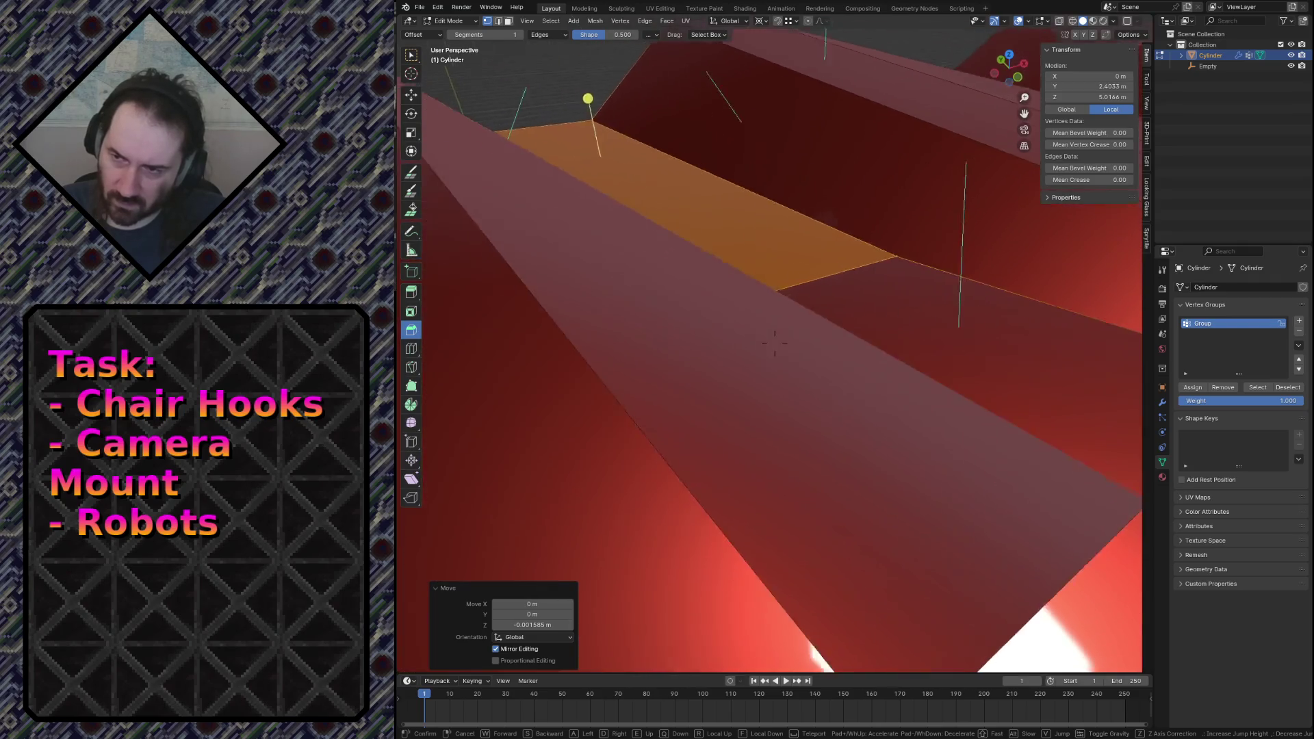
key("s")
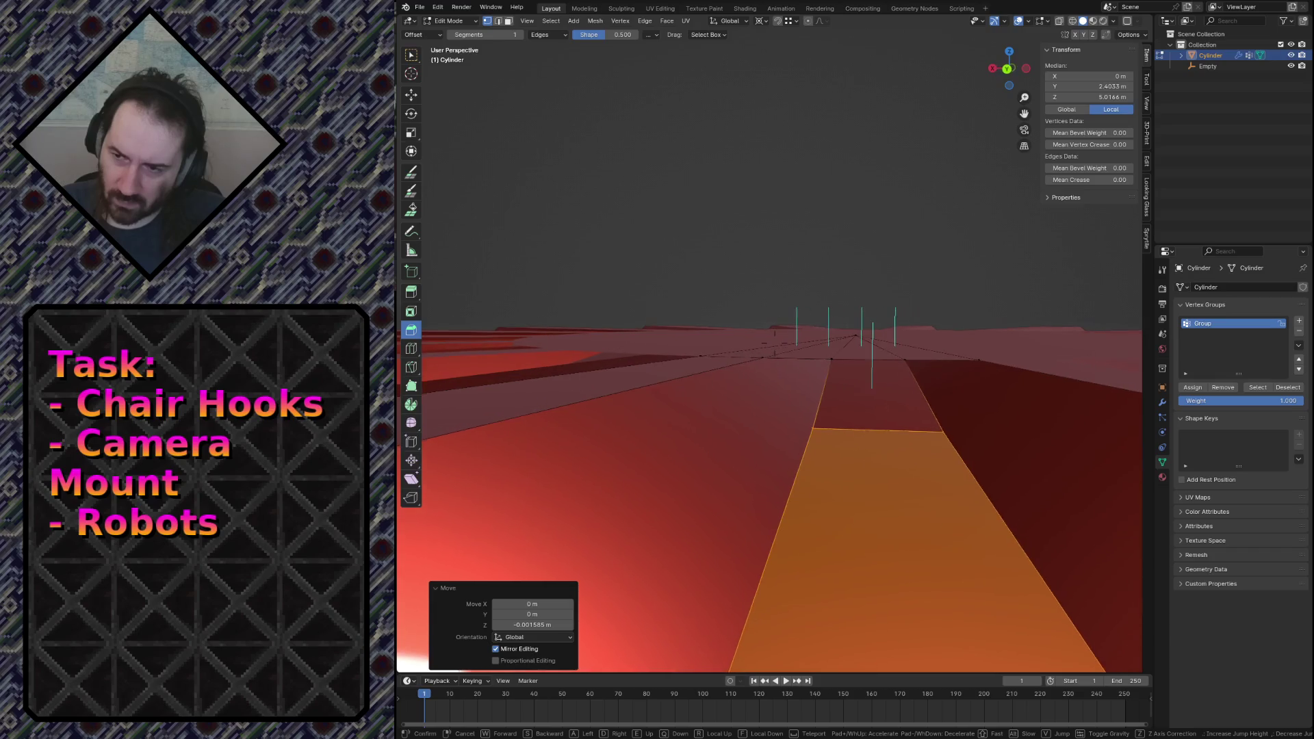
key("w")
left_click(943, 334)
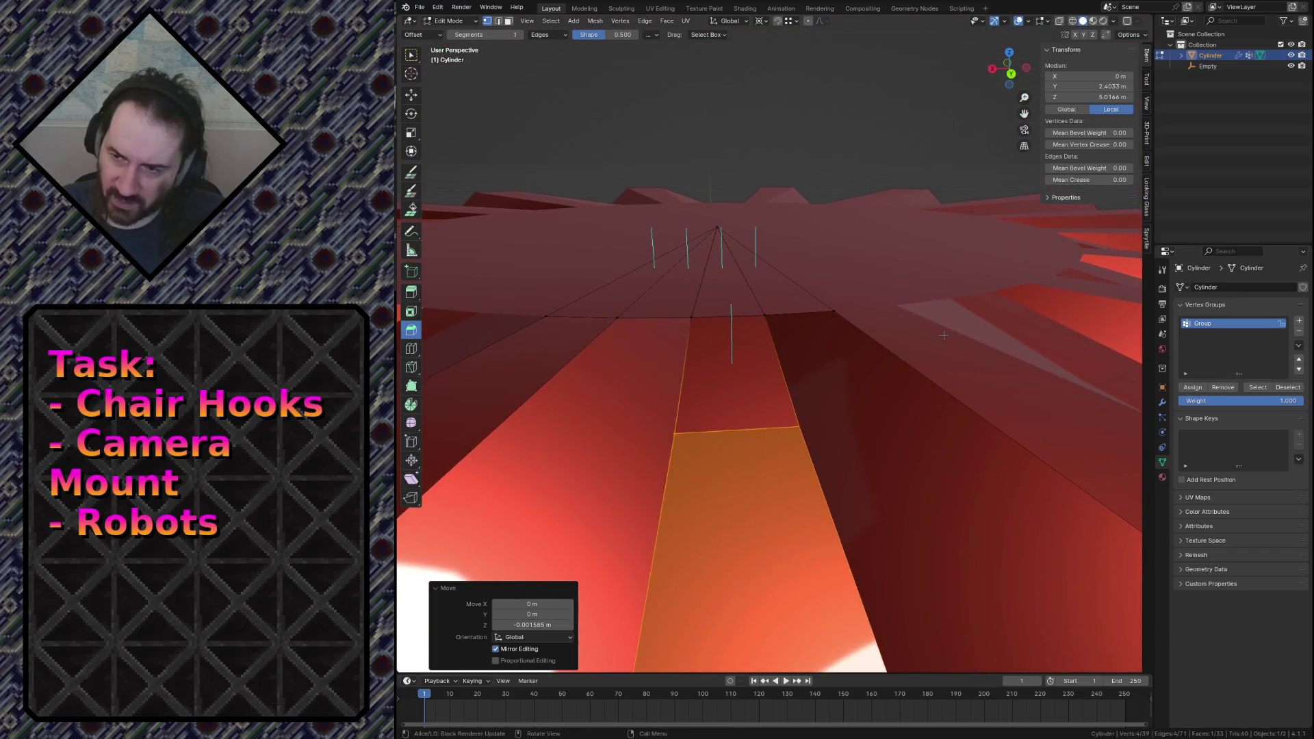
Knife-cut a new edge across the flute face beside the hub.
key("k")
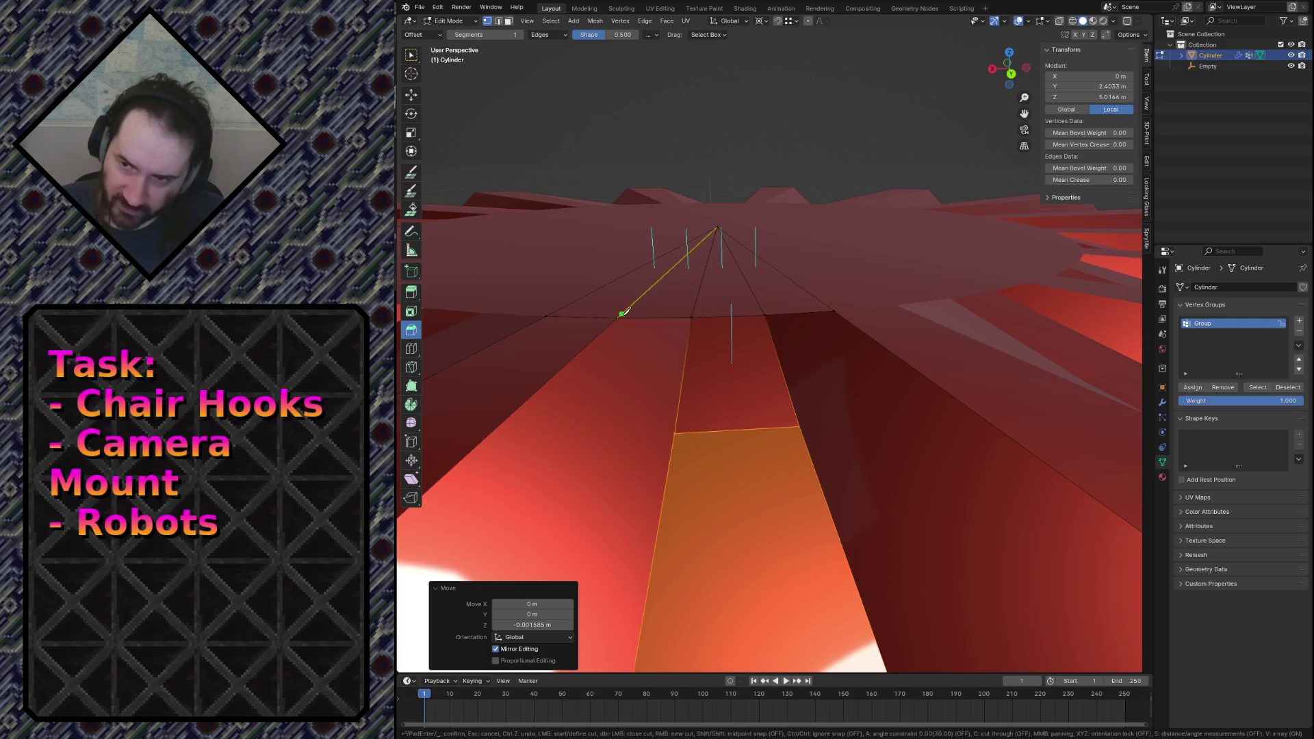
left_click(619, 317)
key("Escape")
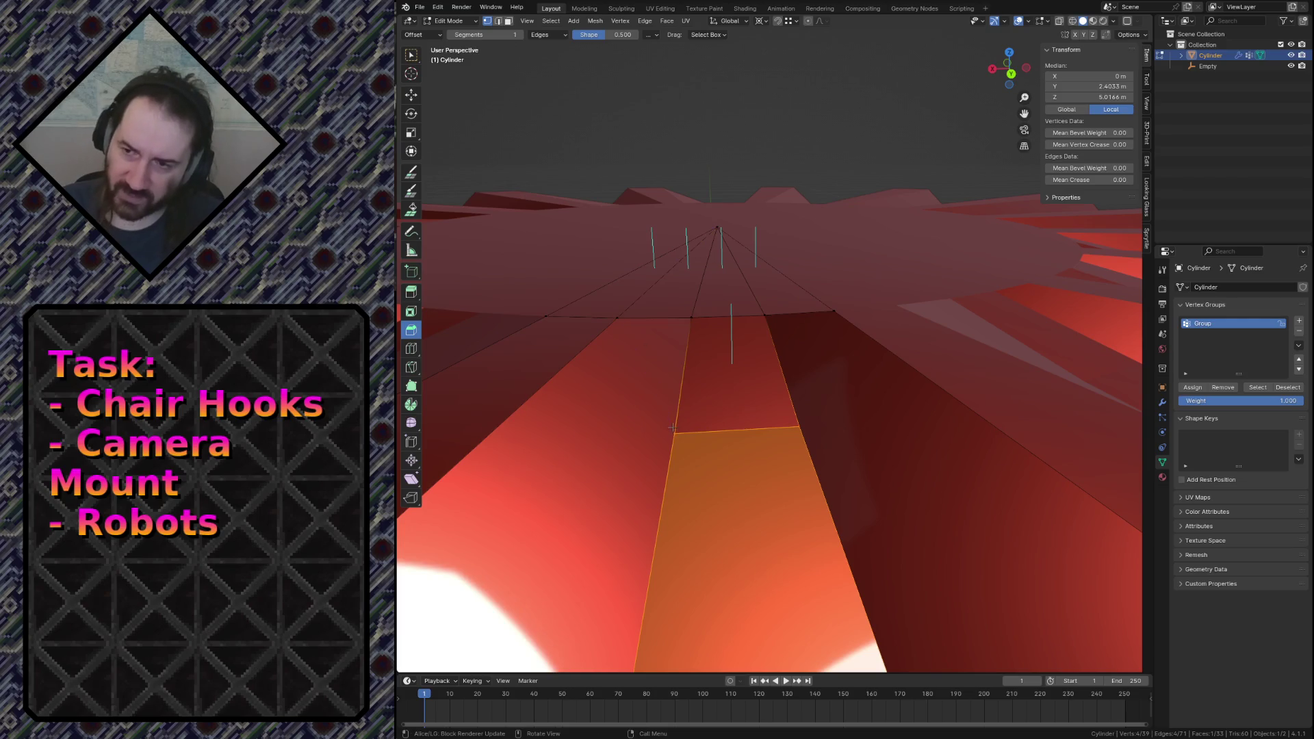
key("k")
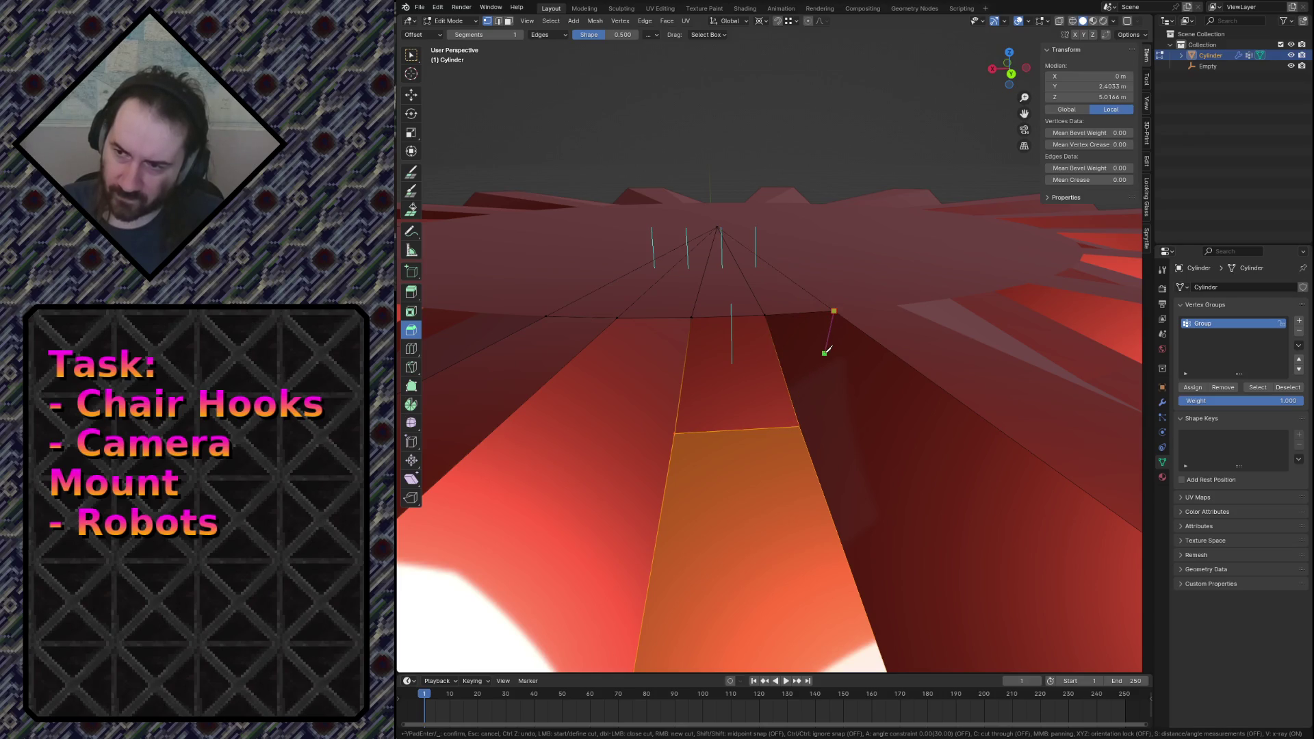
key("Escape")
key("alt+a")
key("k")
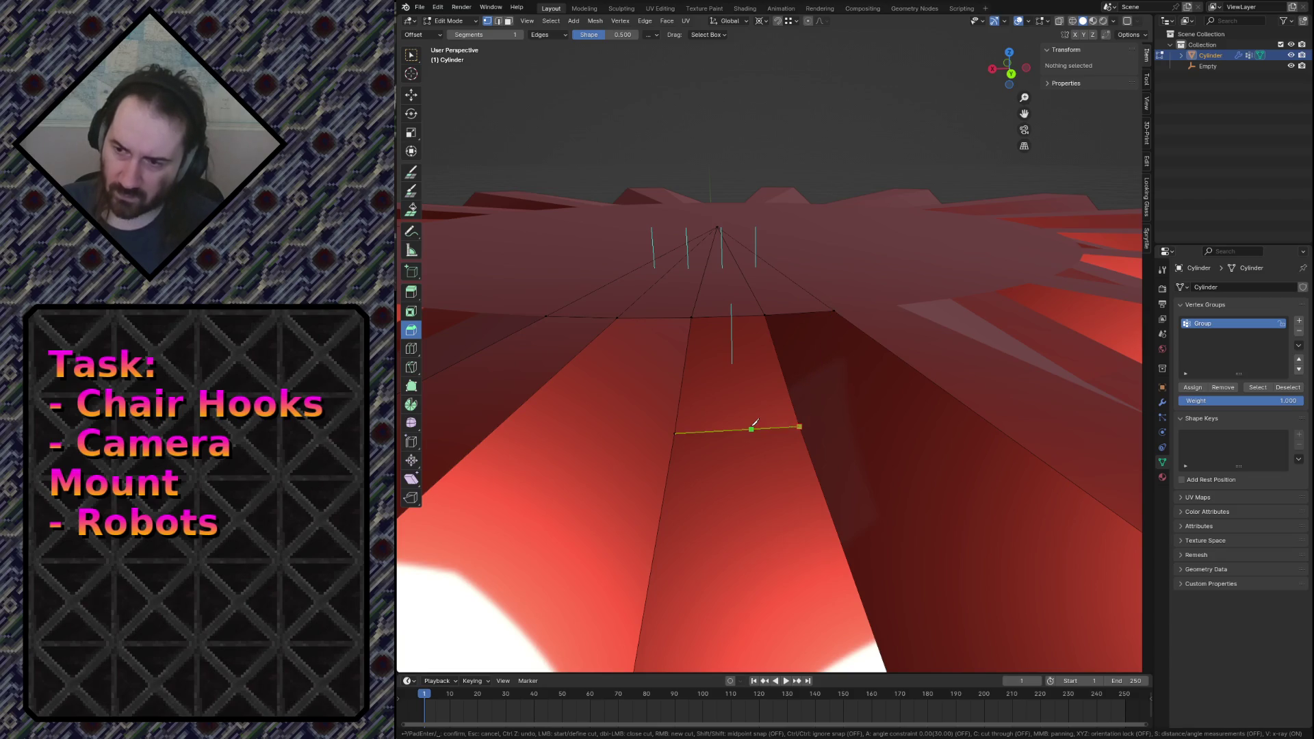
key("Escape")
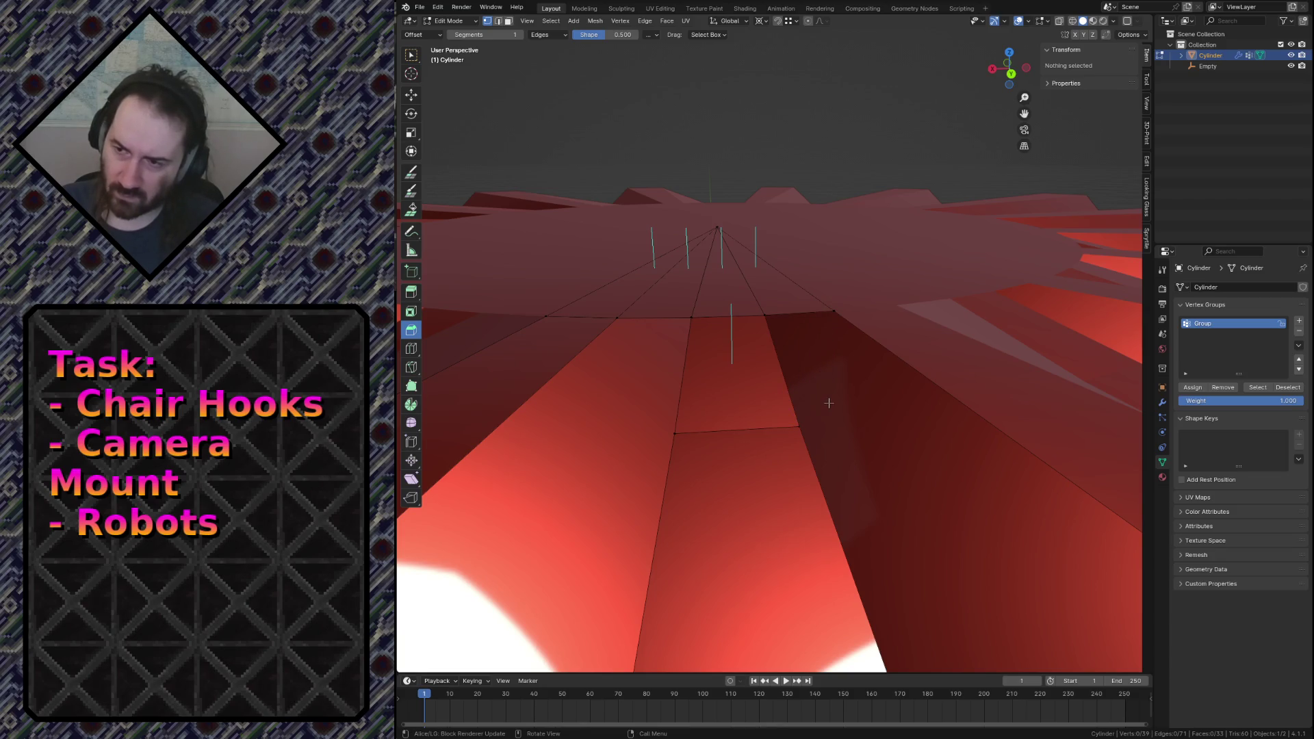
left_click(807, 350)
key("k")
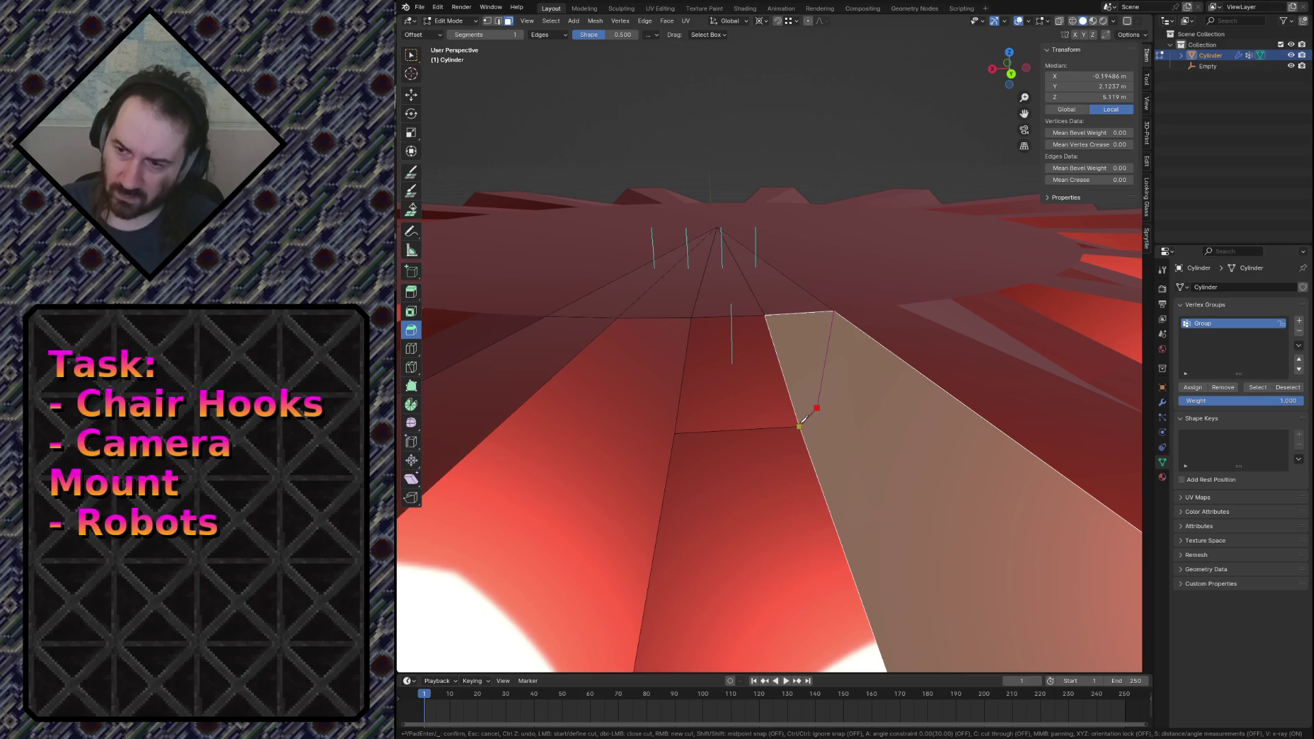
left_click(799, 426)
key("Return")
Merge the stray vertex left by the cut onto its neighbour with Merge At Last.
left_click(834, 434)
key("1")
left_click(783, 381)
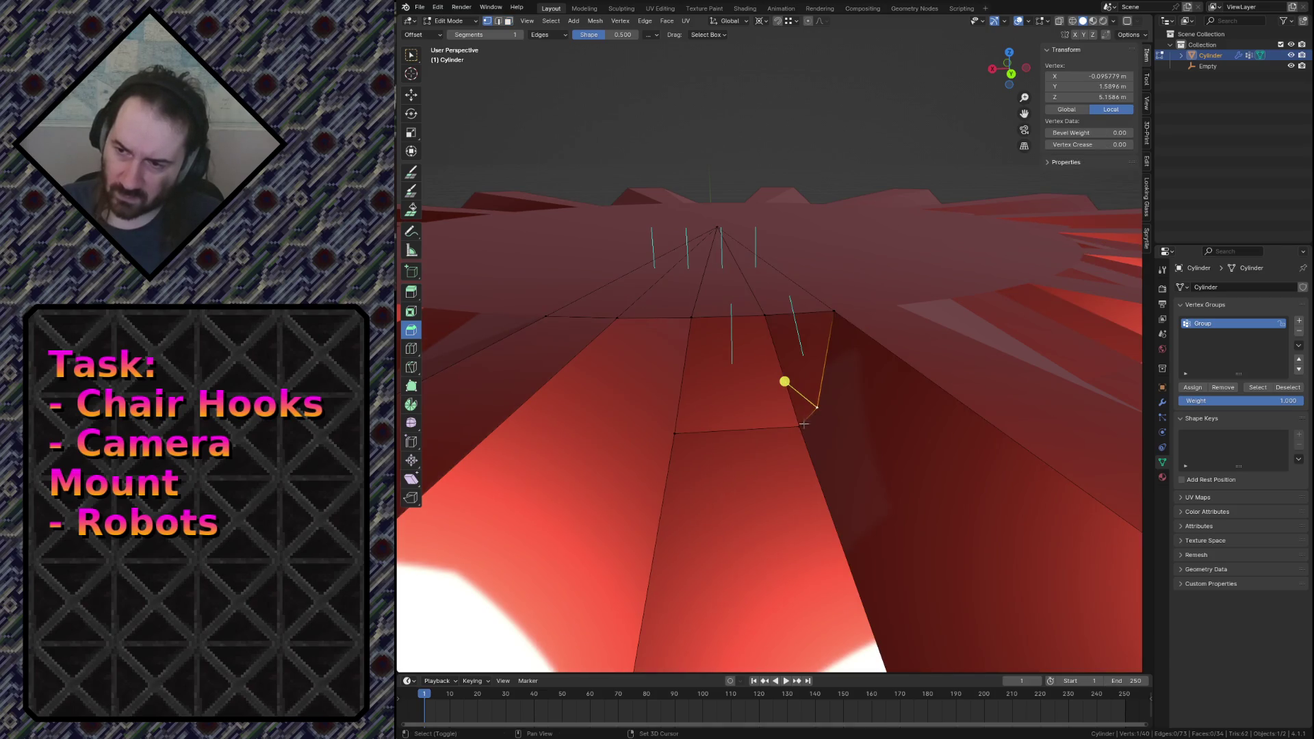
left_click(764, 388, "shift")
key("m")
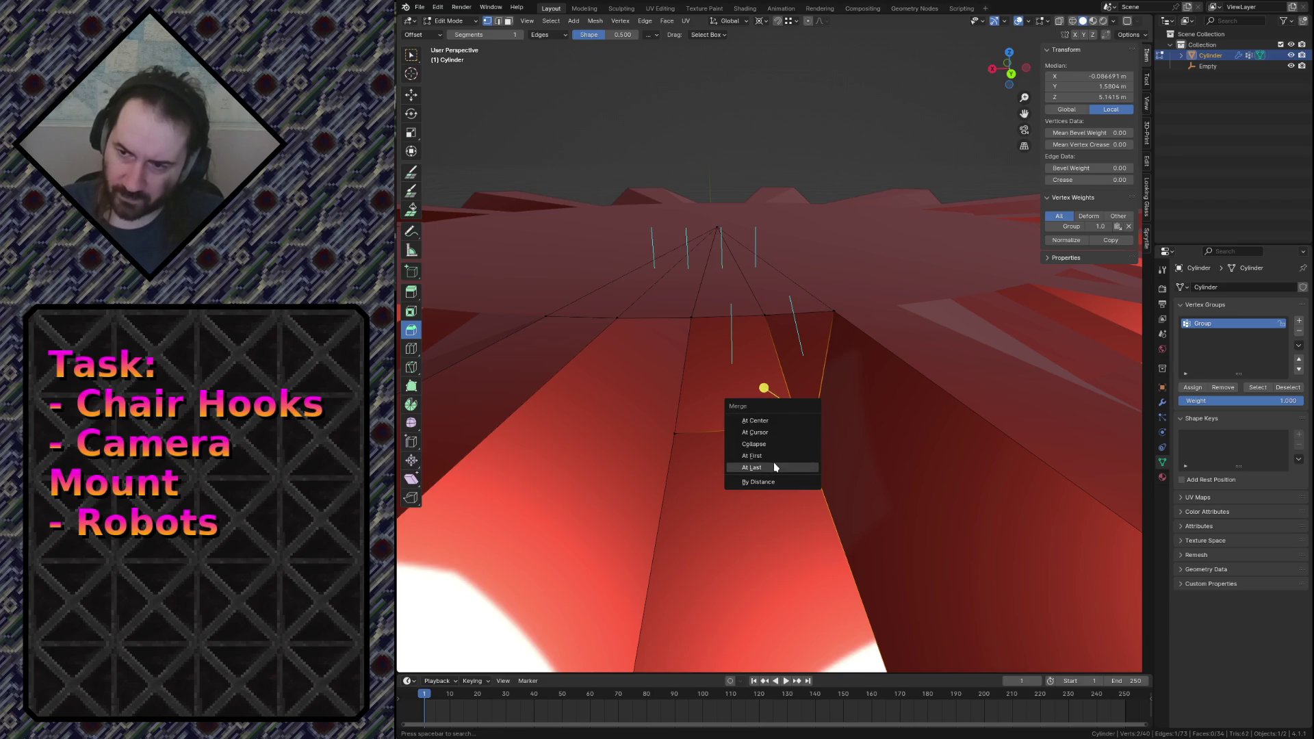
left_click(774, 465)
key("alt+a")
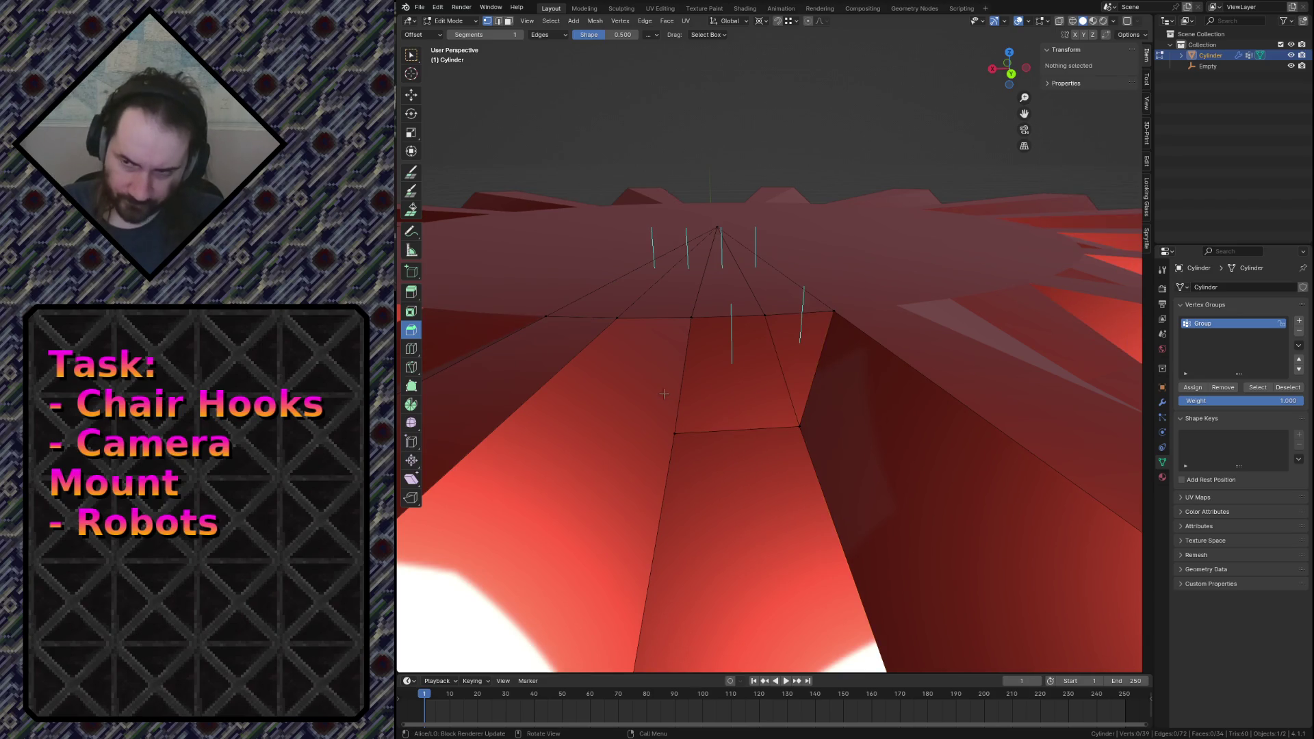
Cut the neighbouring flute face and merge its leftover vertex At Last.
key("k")
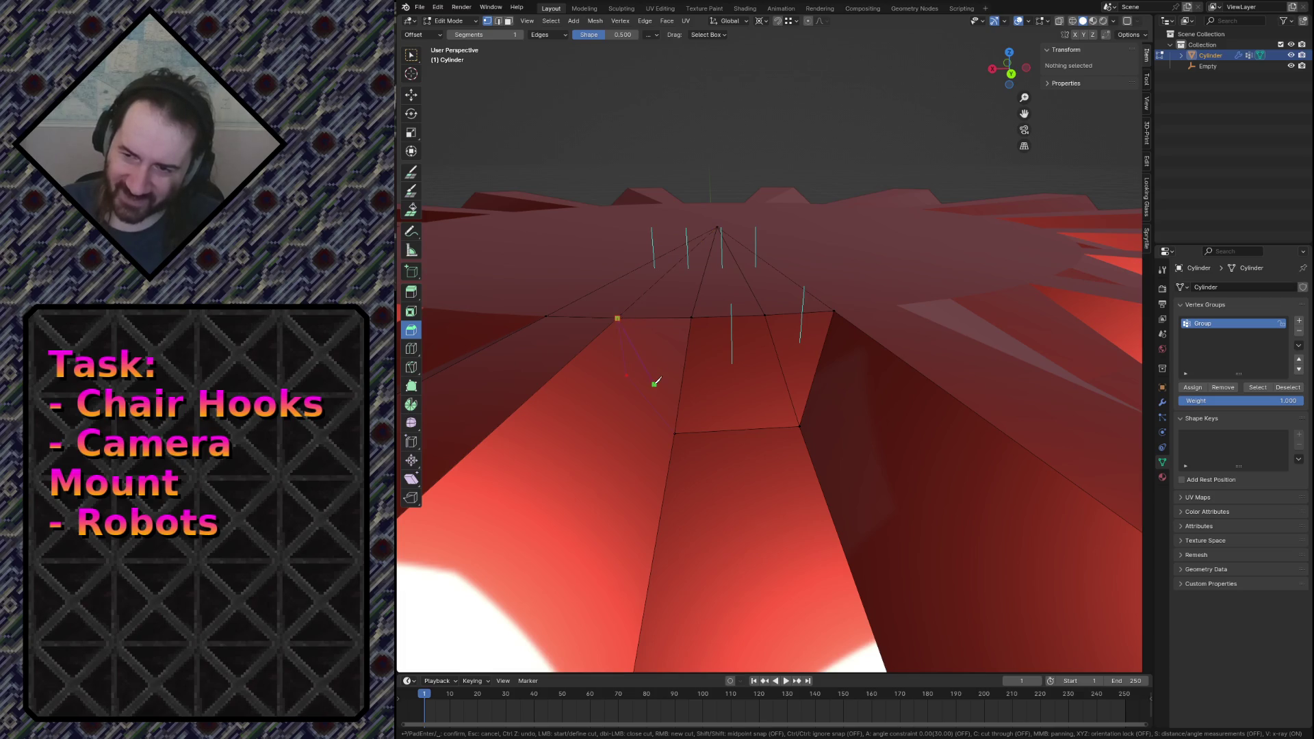
key("Return")
left_click(637, 322)
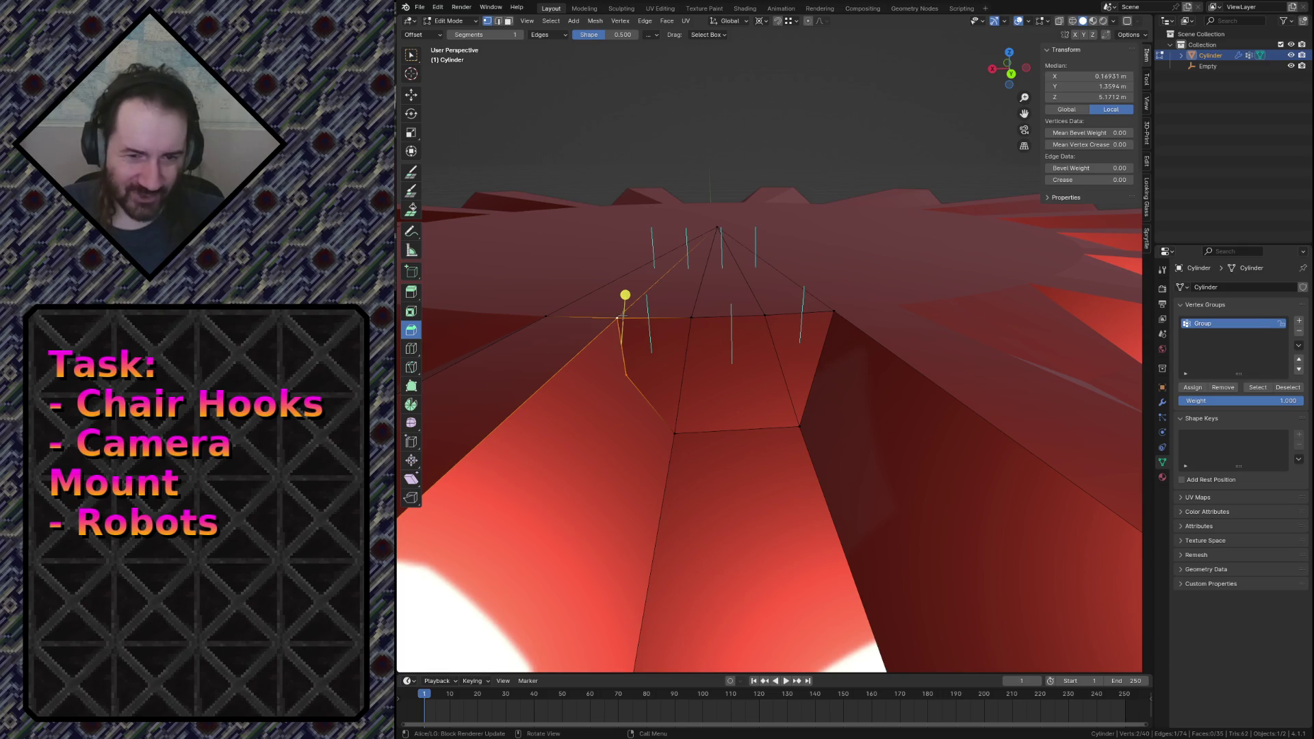
key("m")
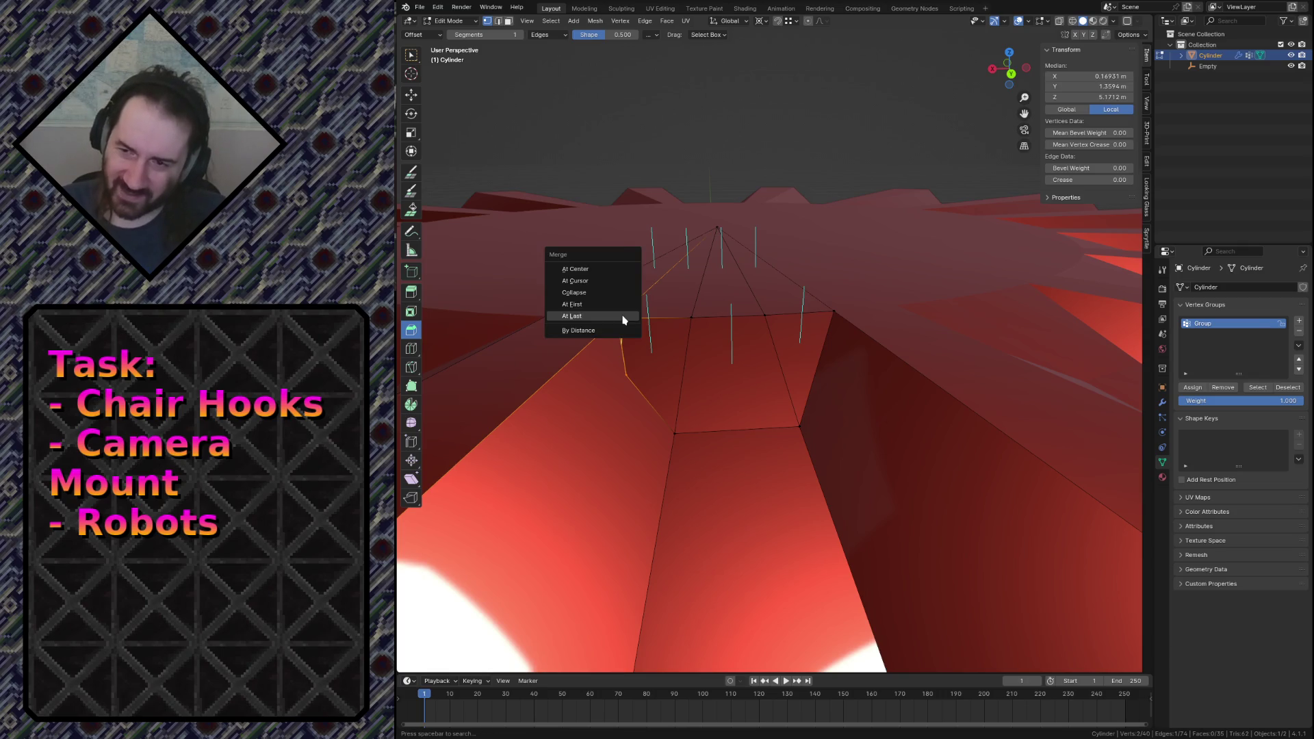
left_click(572, 317)
key("alt+a")
key("shift+grave")
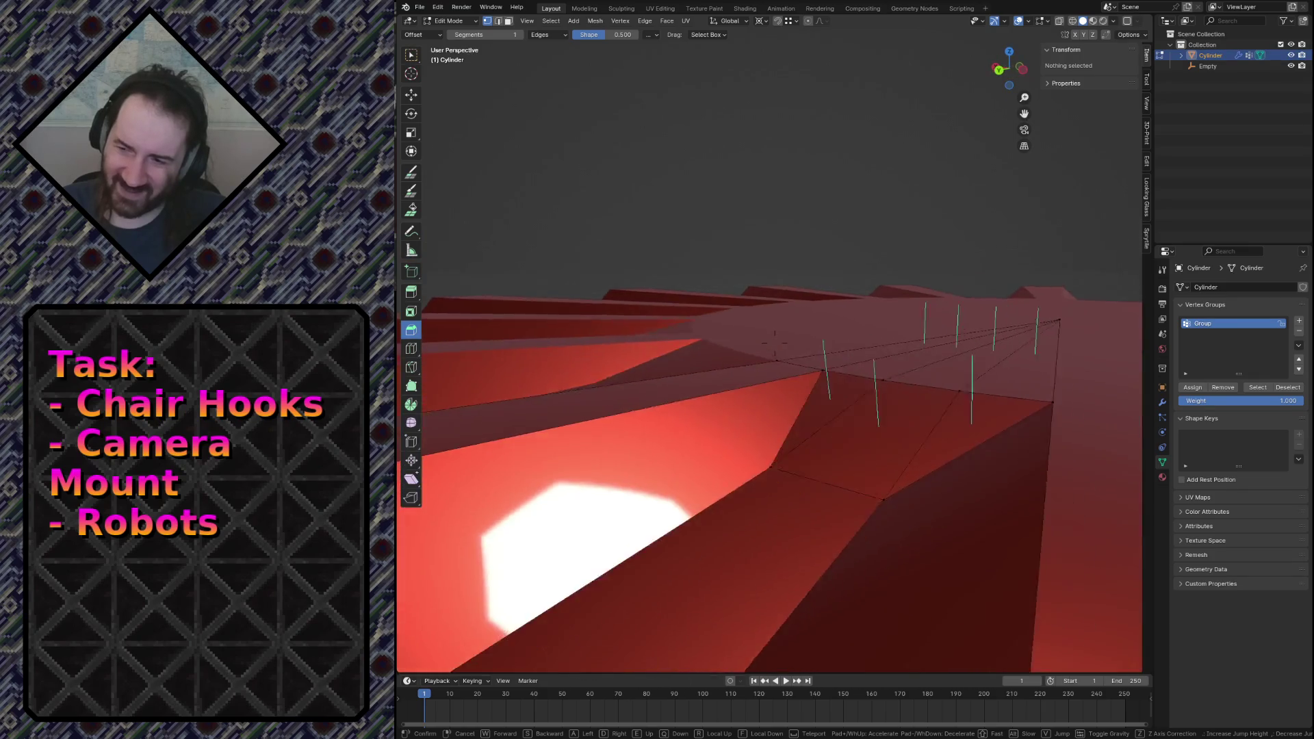
Fly above the cap top, select its large triangular face and zoom in on it.
key("s")
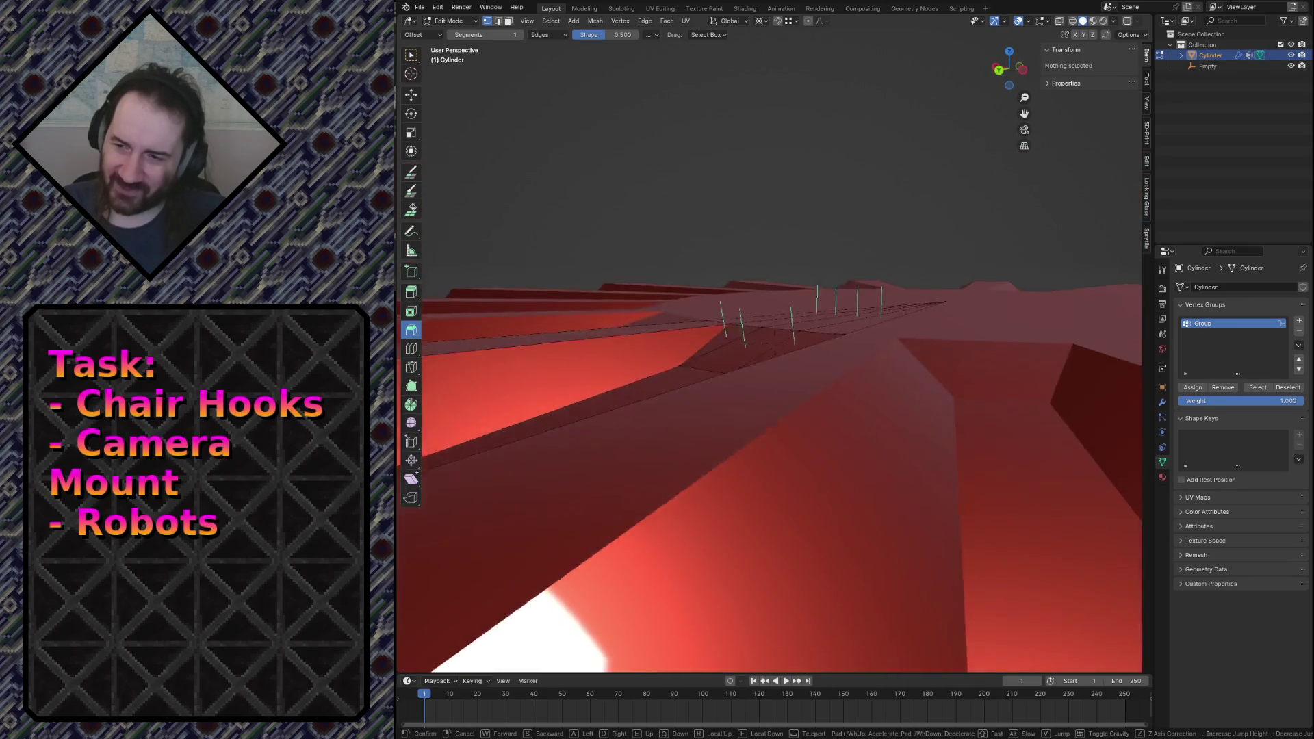
key("w")
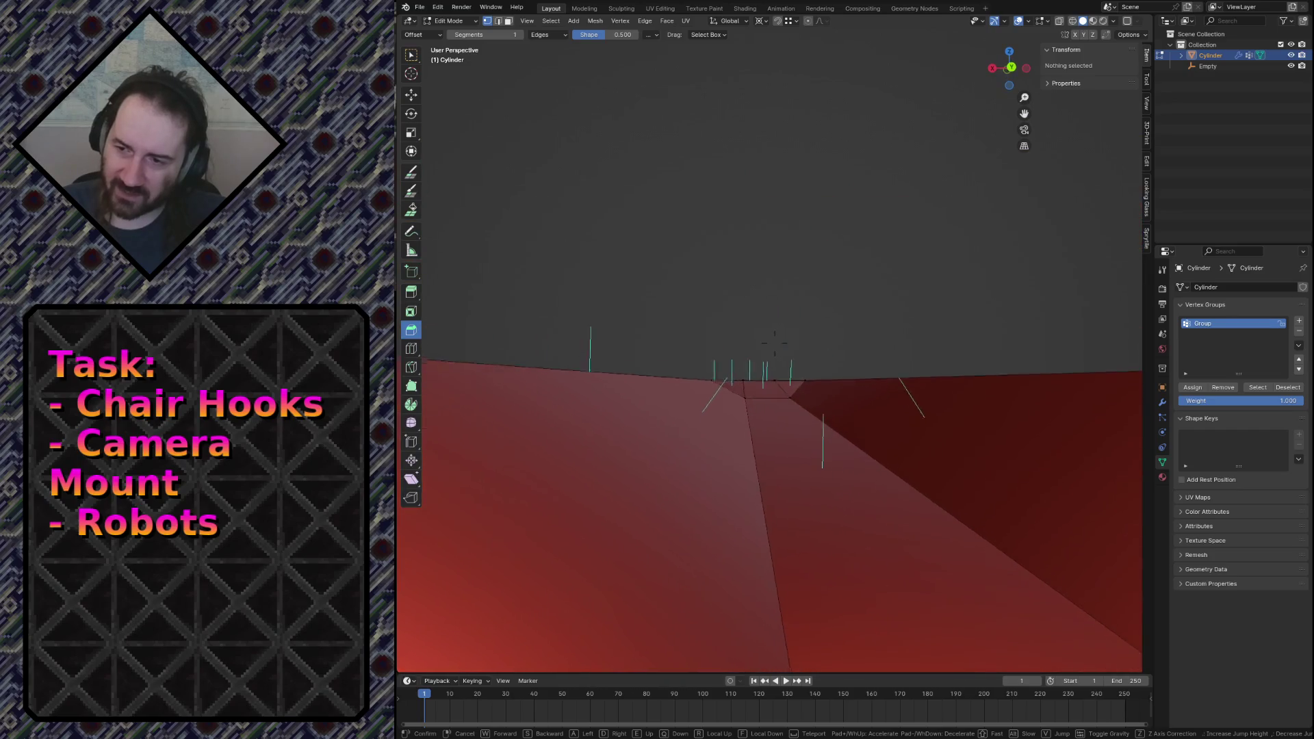
key("s")
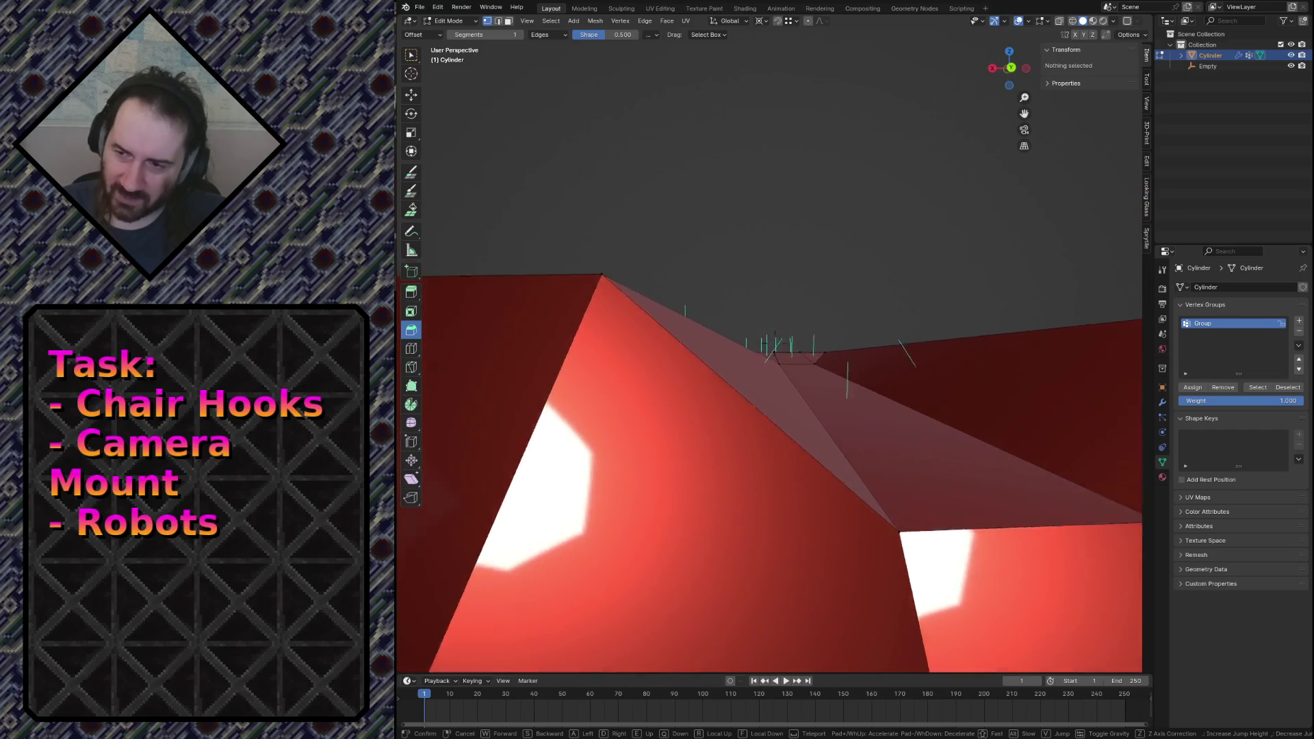
key("s")
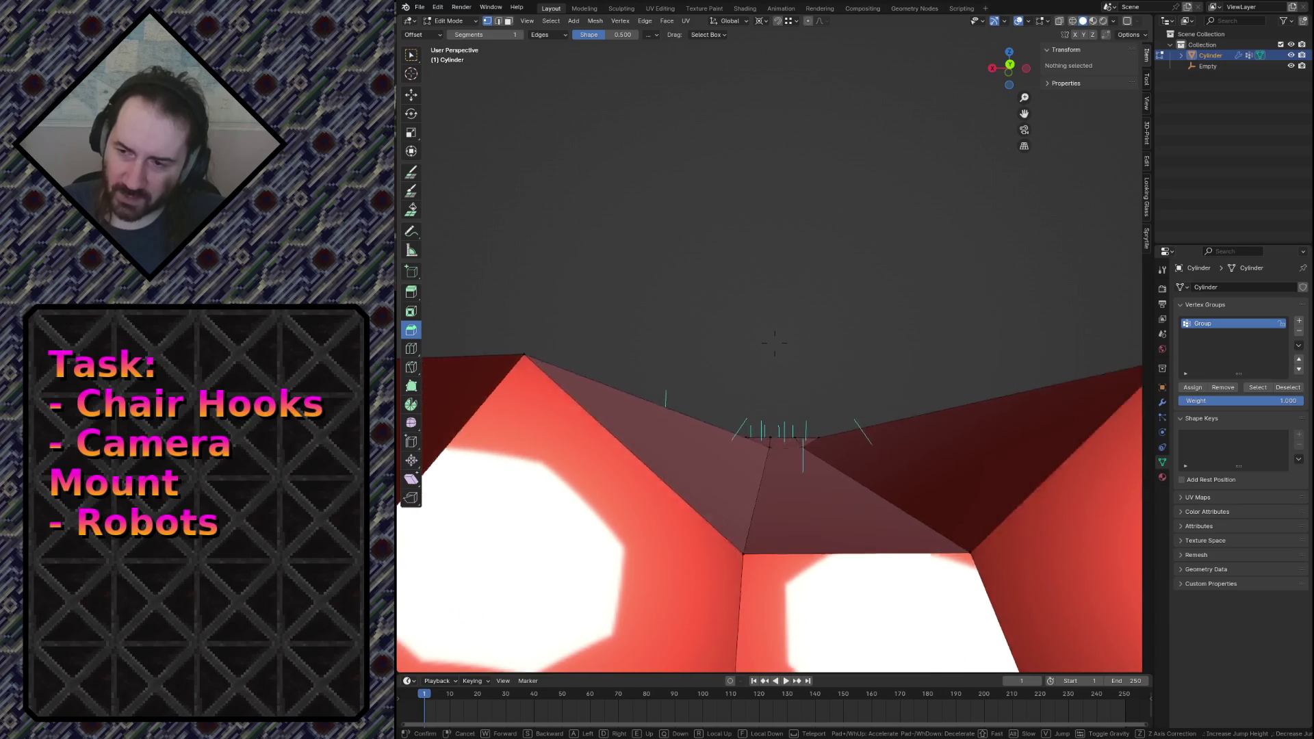
key("e")
left_click(797, 314)
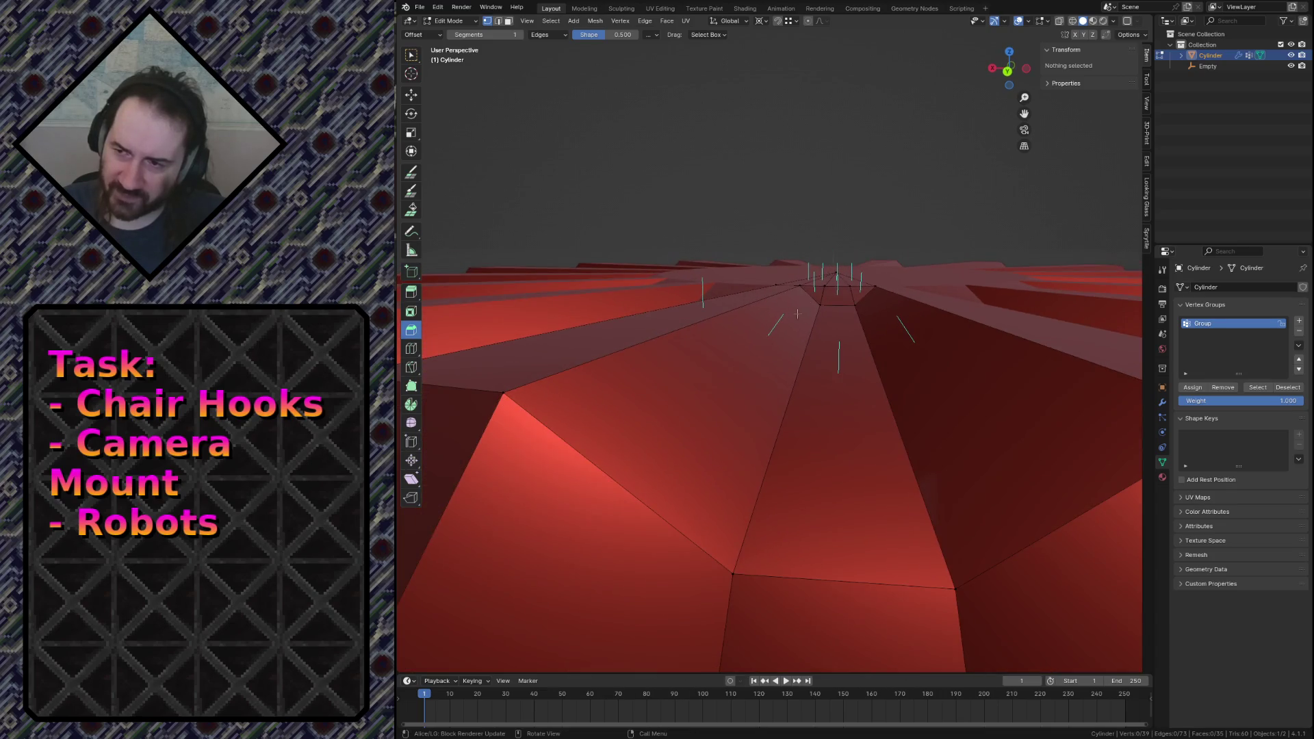
left_click(839, 305)
key("3")
left_click(807, 320)
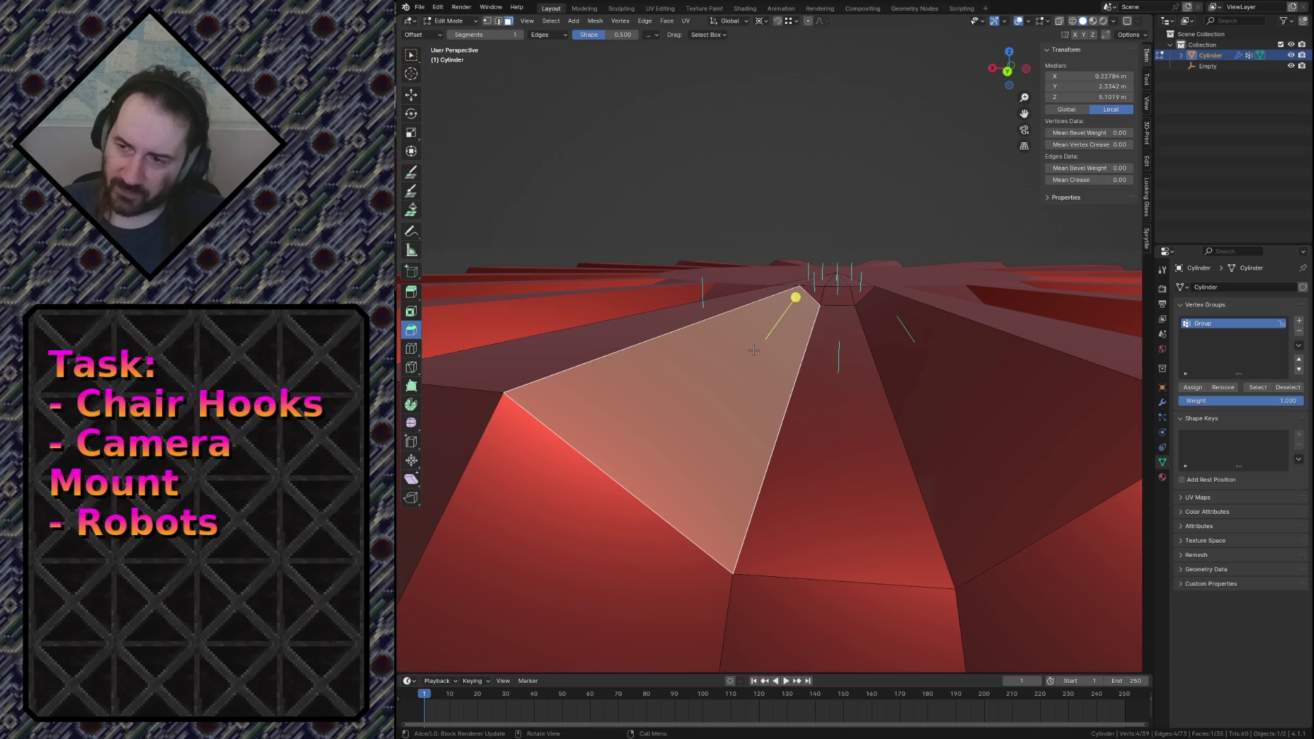
left_click(1255, 390)
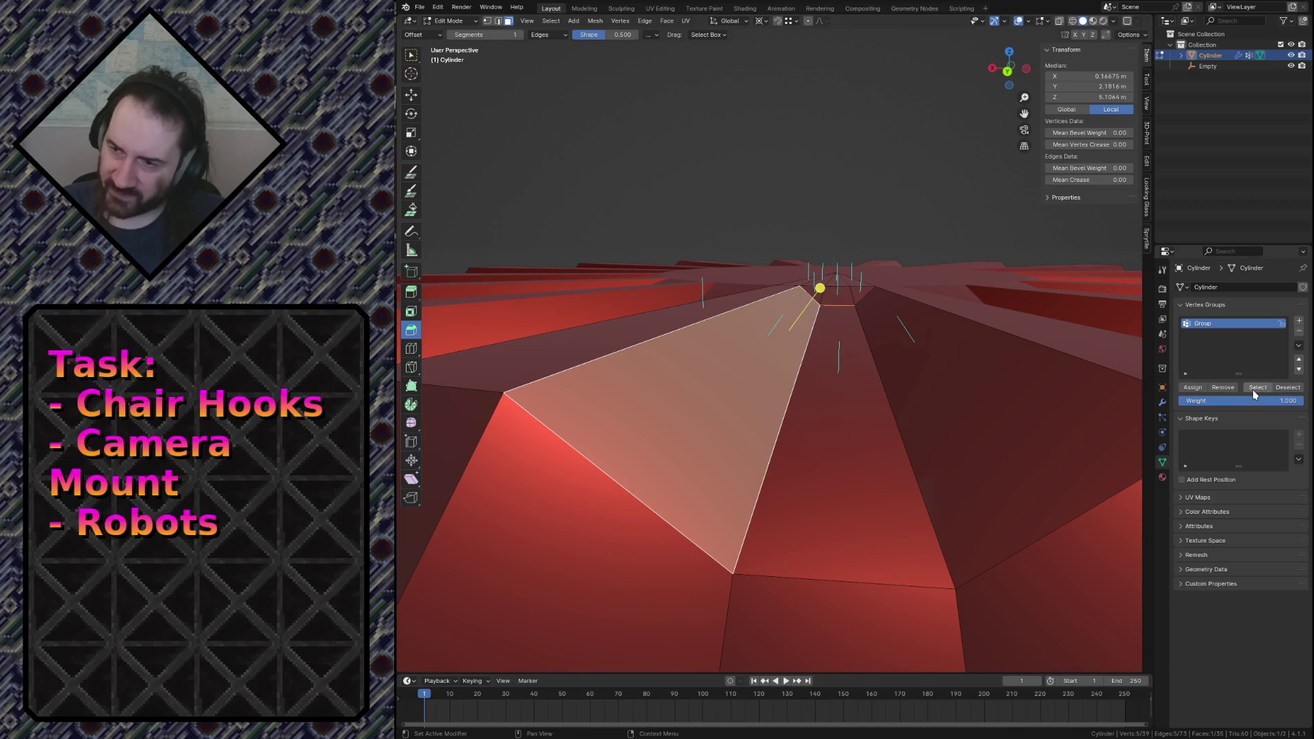
left_click(831, 190)
left_click(741, 374)
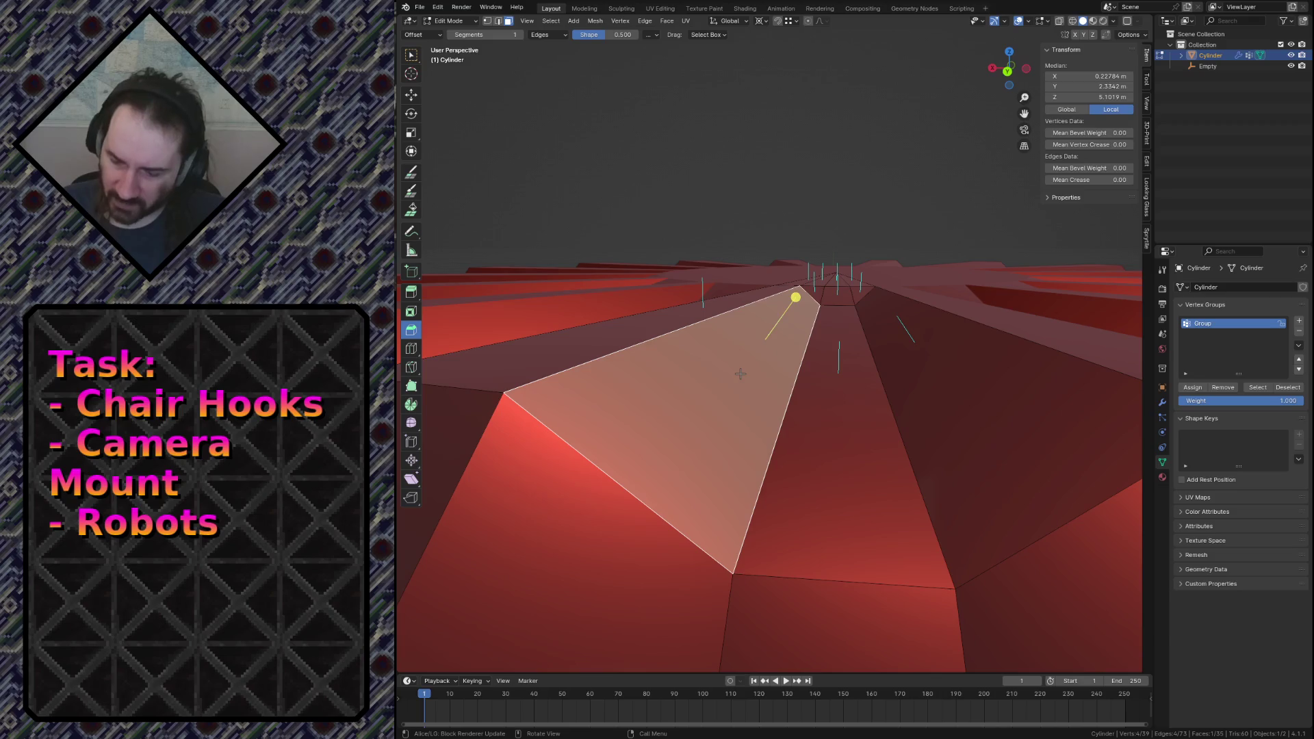
middle_click_drag(741, 374, 741, 374)
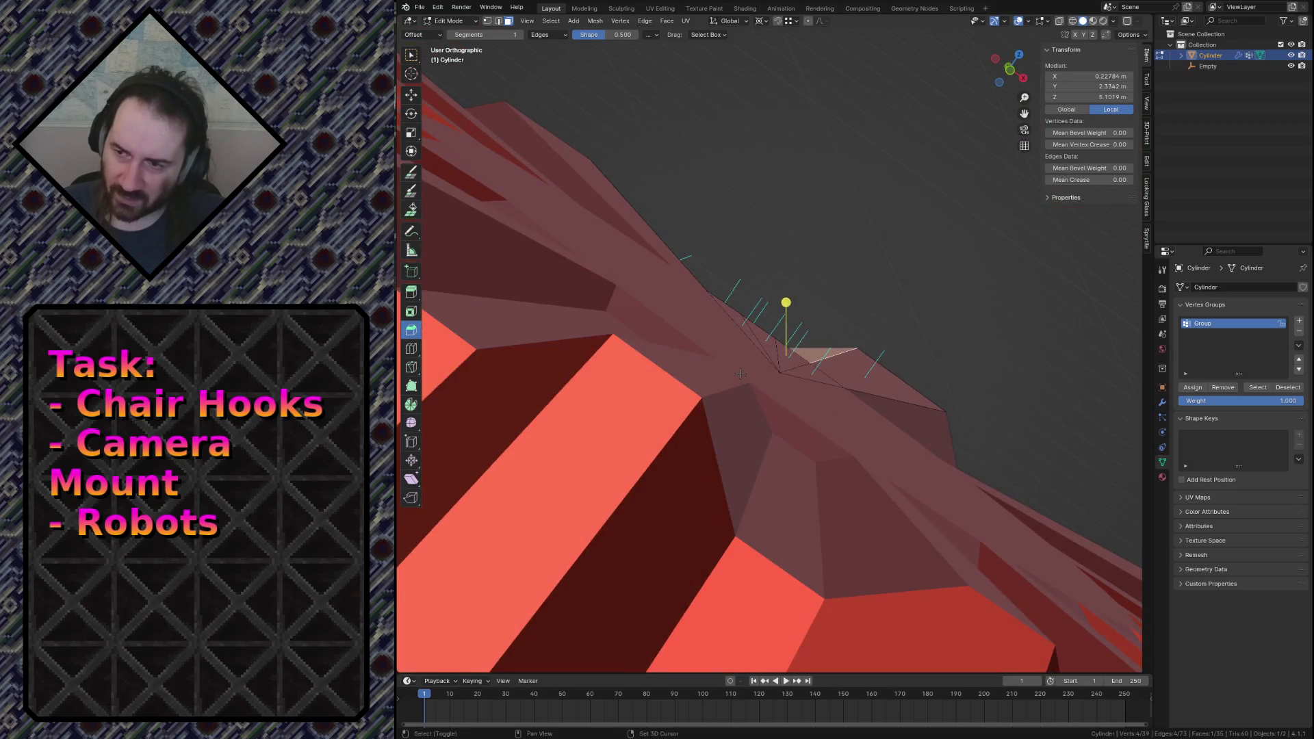
key("KP_Divide")
key("KP_Divide")
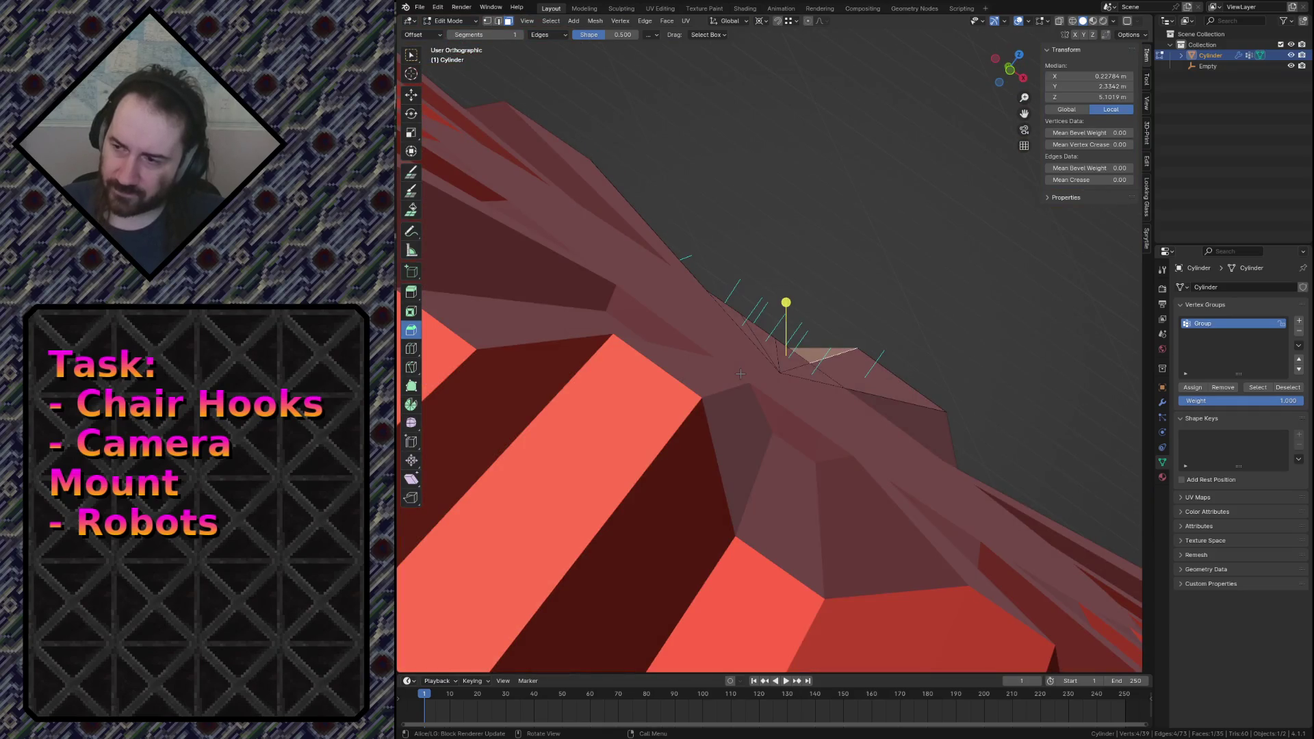
Reselect the vertex group's edges and switch the viewport to wireframe.
left_click(867, 199)
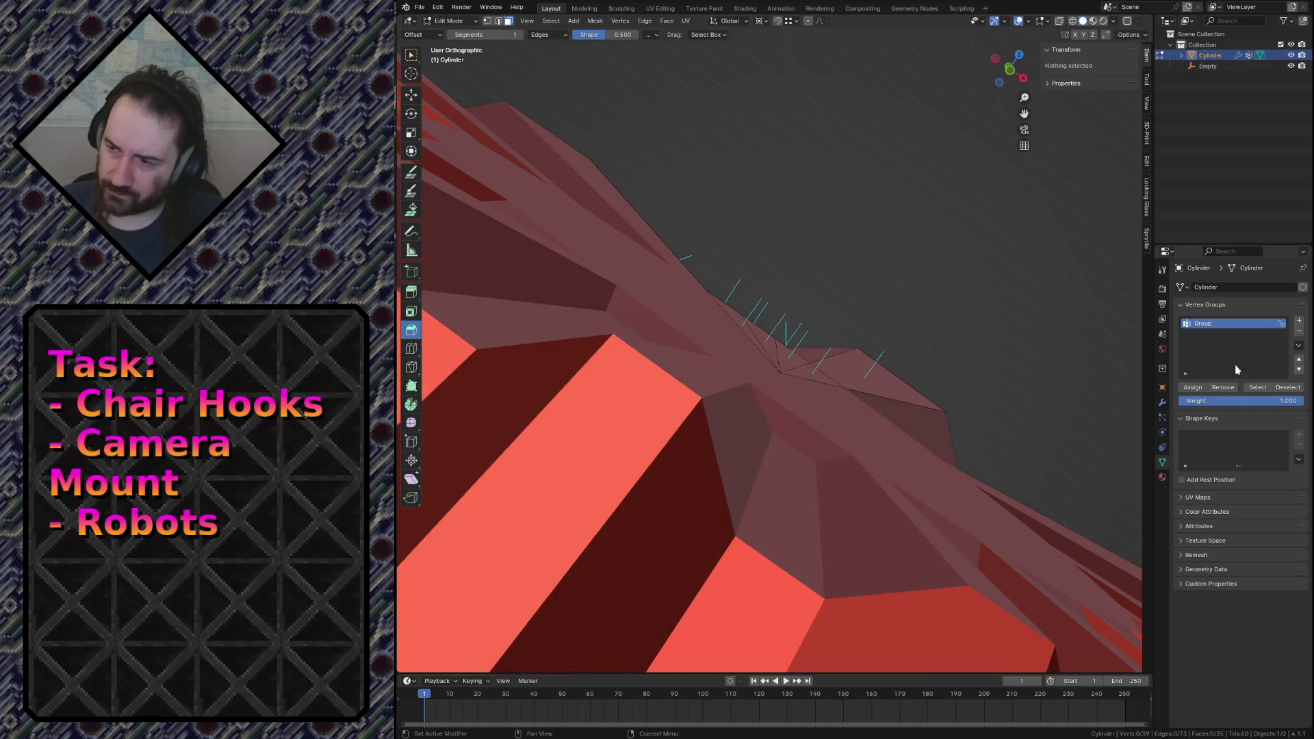
left_click(1260, 388)
key("z")
left_click(729, 237)
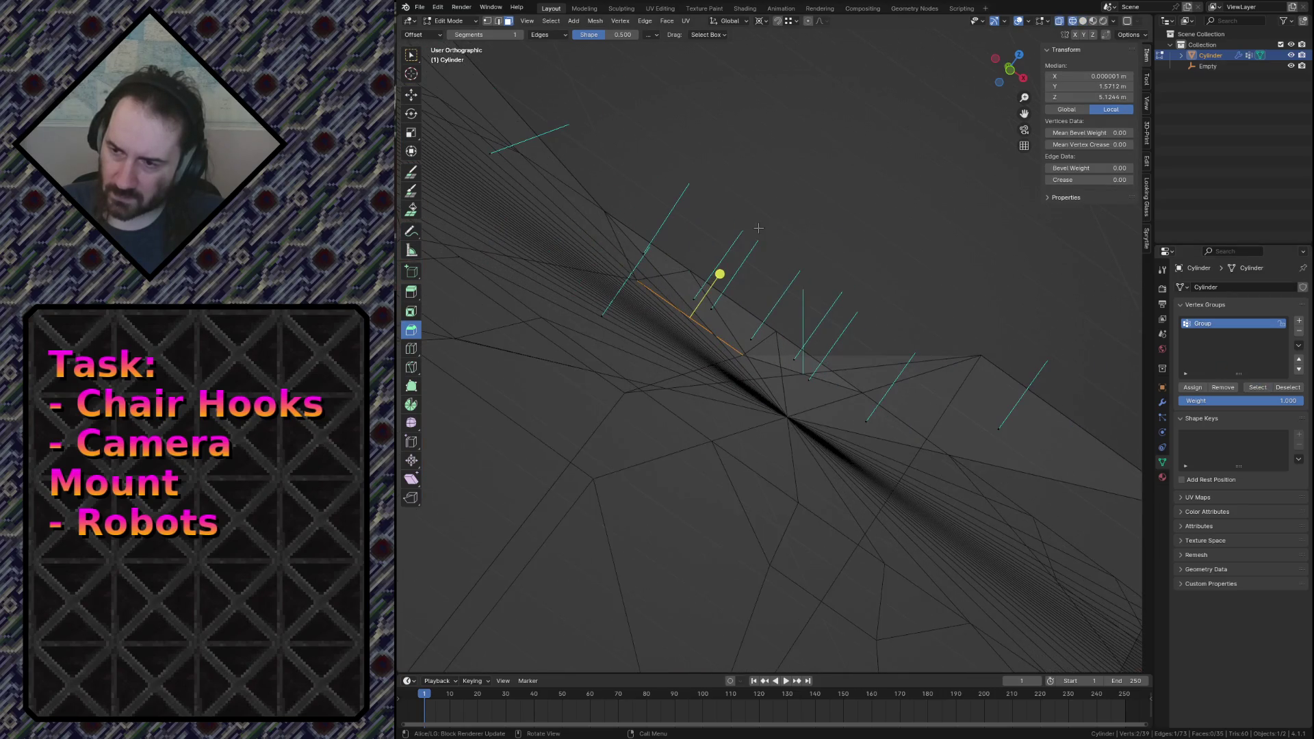
Lower the grouped edge about 0.086 m along Z, then nudge it slightly back up.
key("g")
key("z")
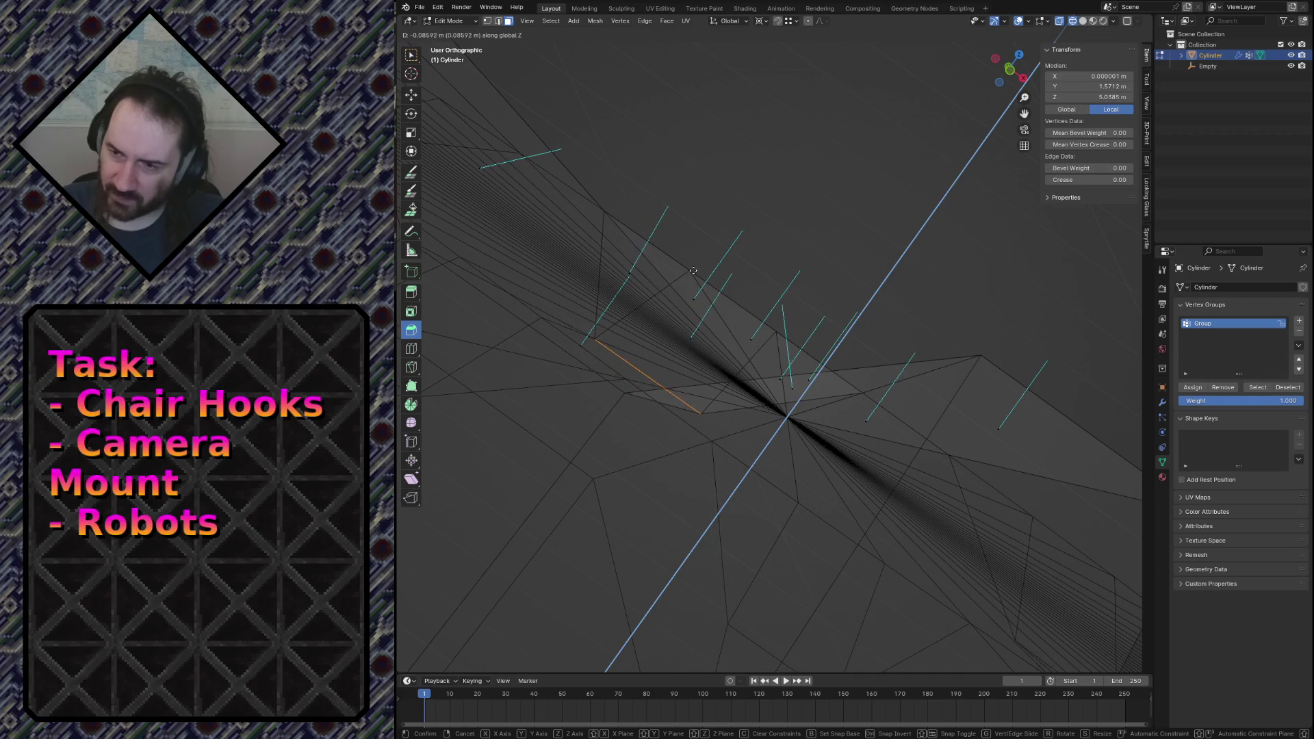
left_click(800, 381)
key("g")
key("z")
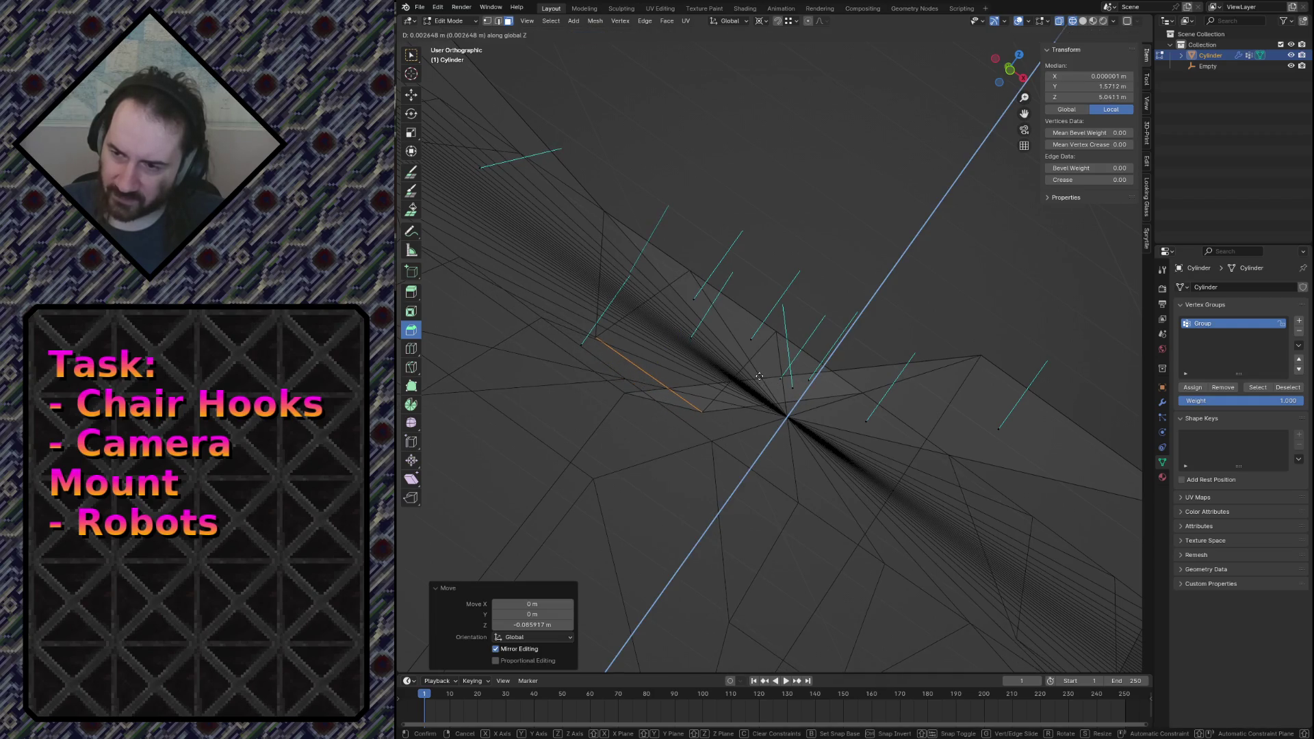
left_click(759, 376)
Return to solid shading and fly along the red ridges to an overview of the dome.
key("shift+grave")
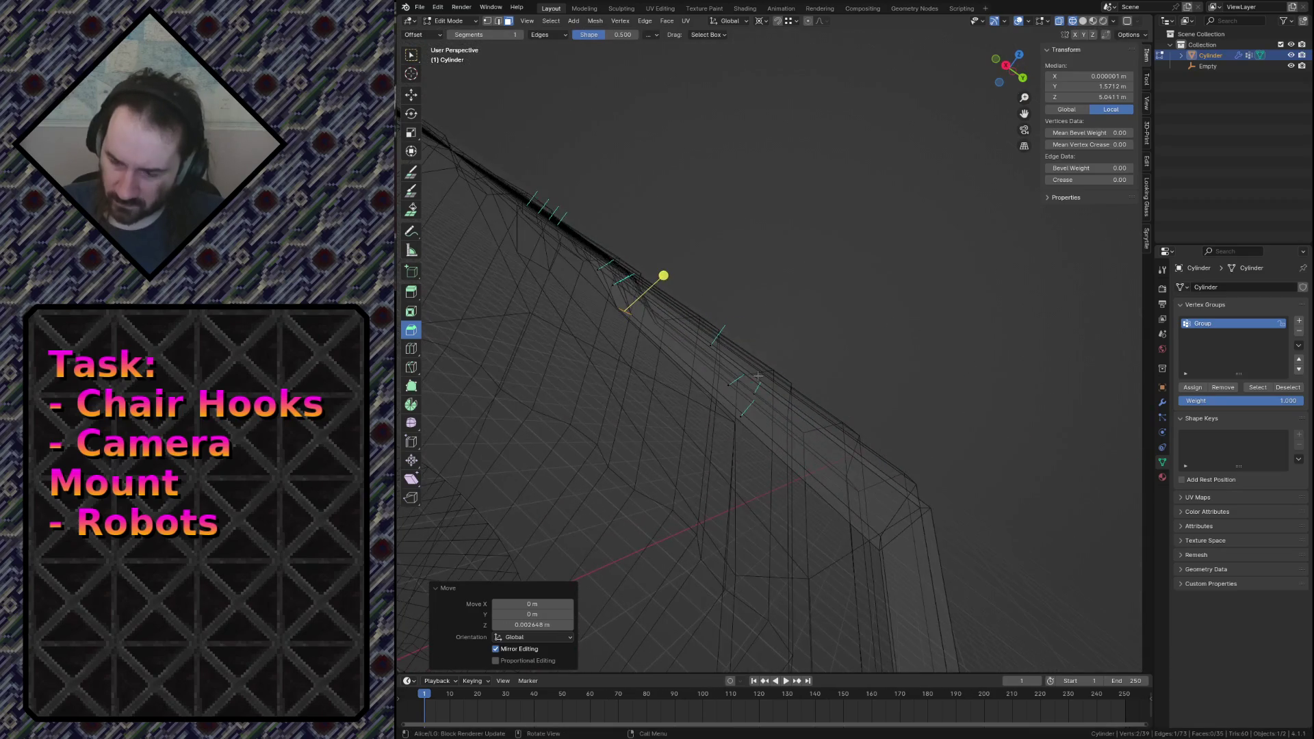
key("Escape")
key("KP_7")
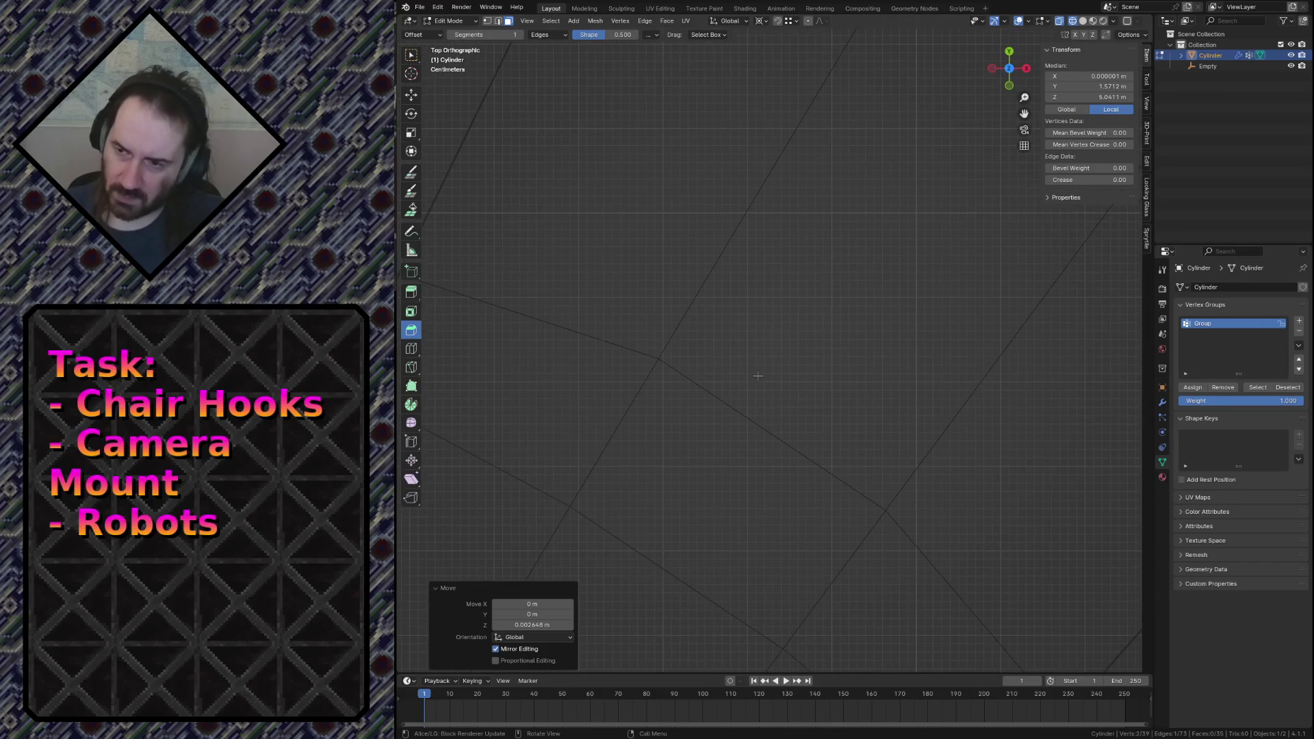
key("z")
left_click(831, 375)
key("shift+grave")
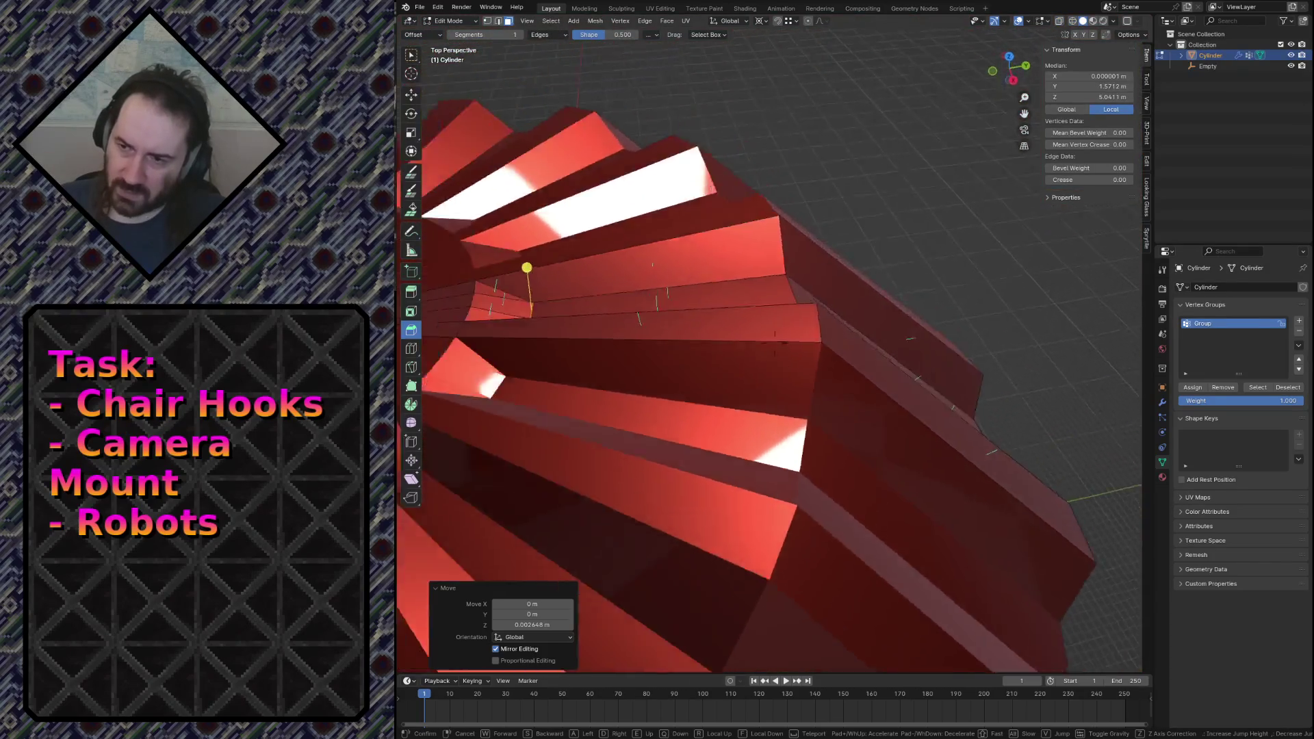
key("w")
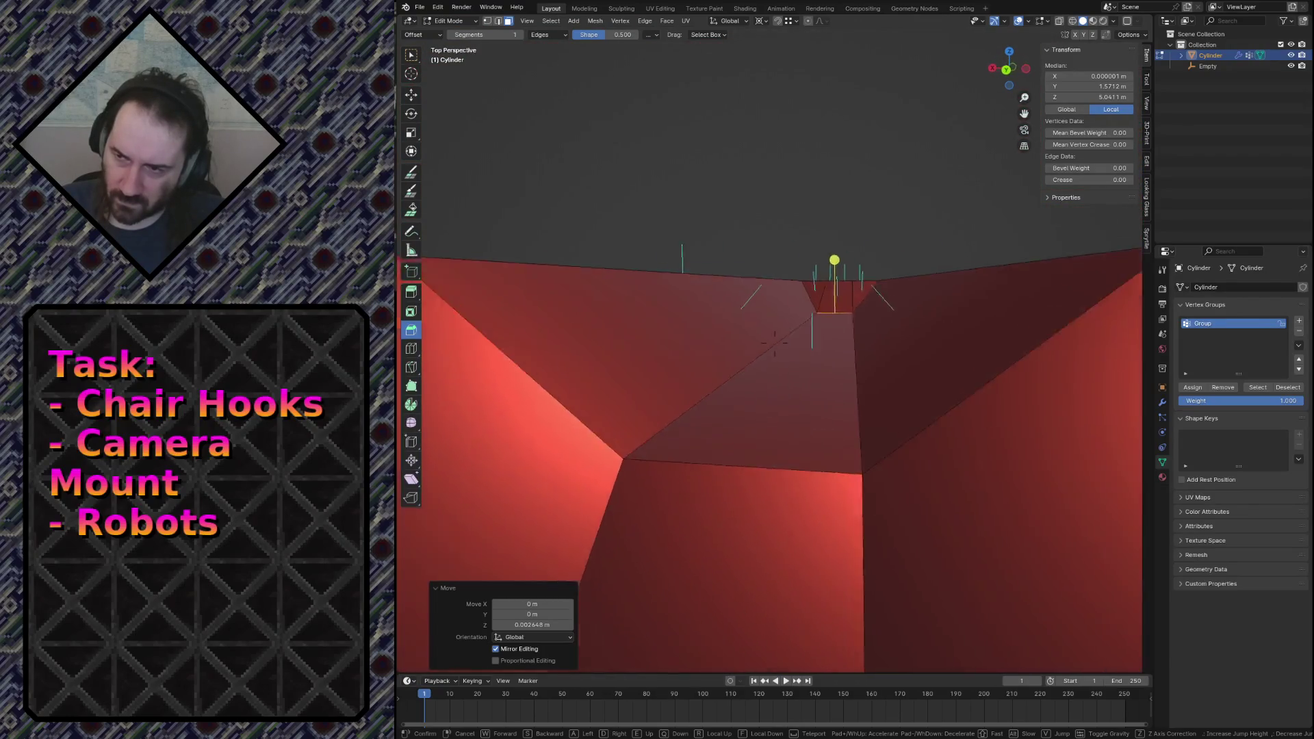
mouse_move(770, 370)
key("w")
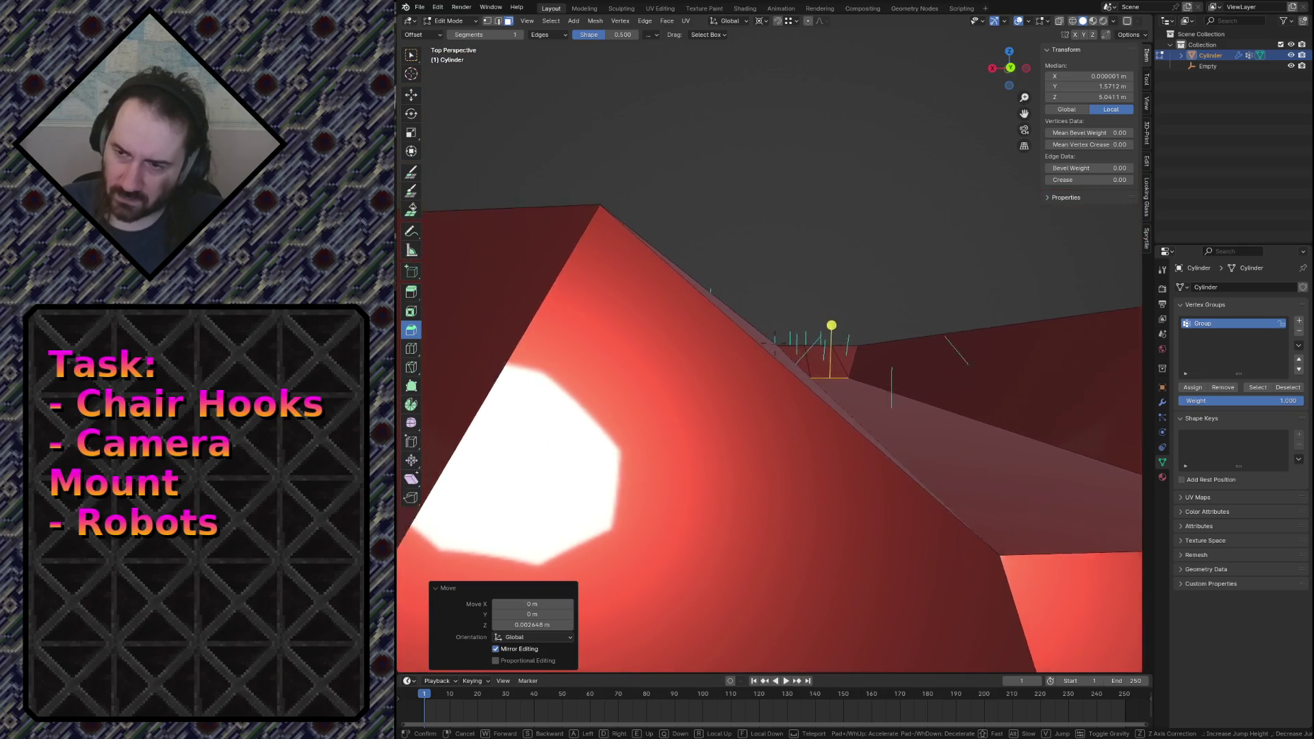
mouse_move(774, 342)
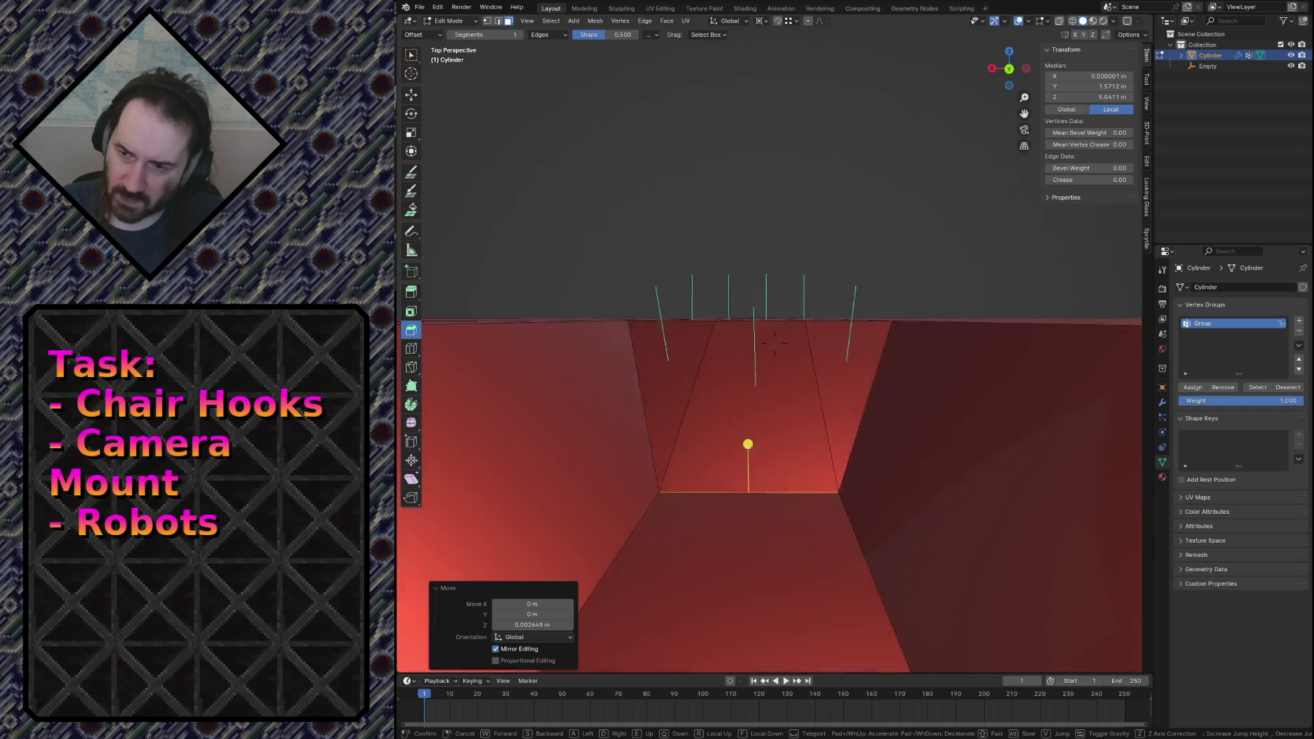
key("w")
key("s")
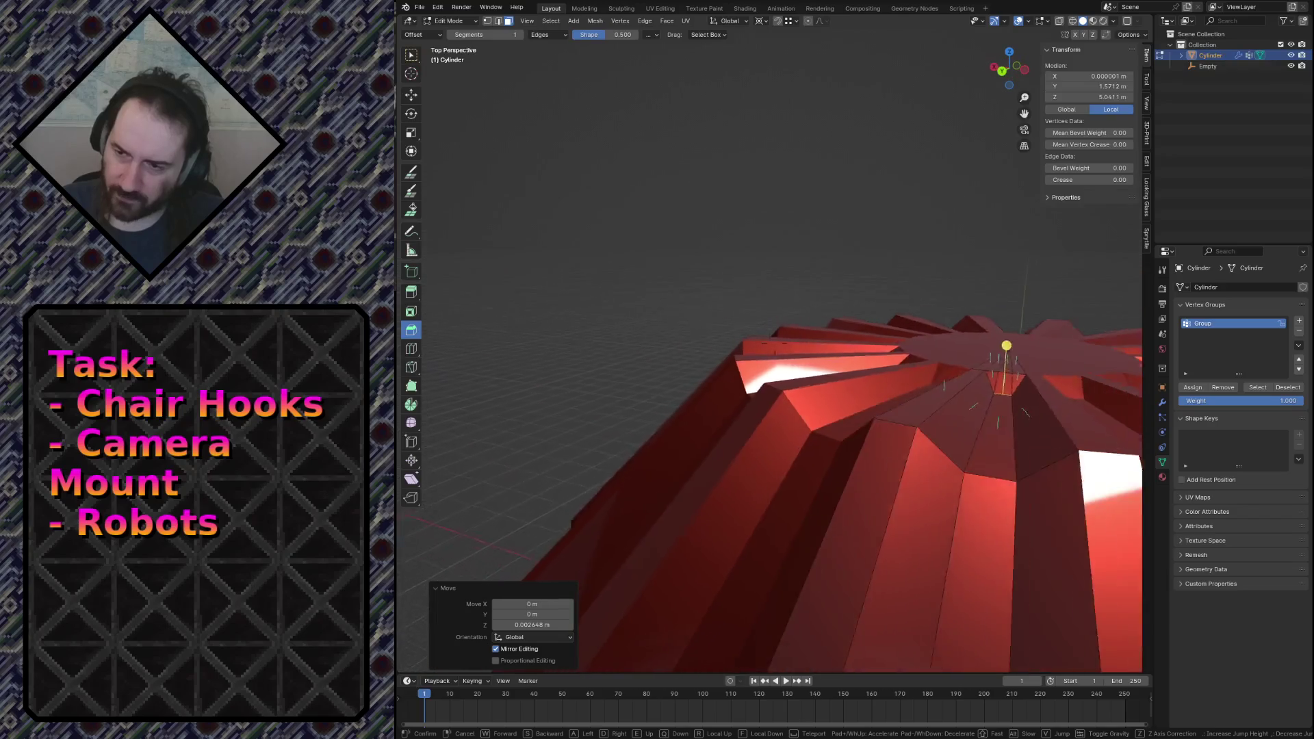
left_click(800, 367)
Save the file and switch to Object Mode for an overview of the cap.
key("ctrl+s")
key("Tab")
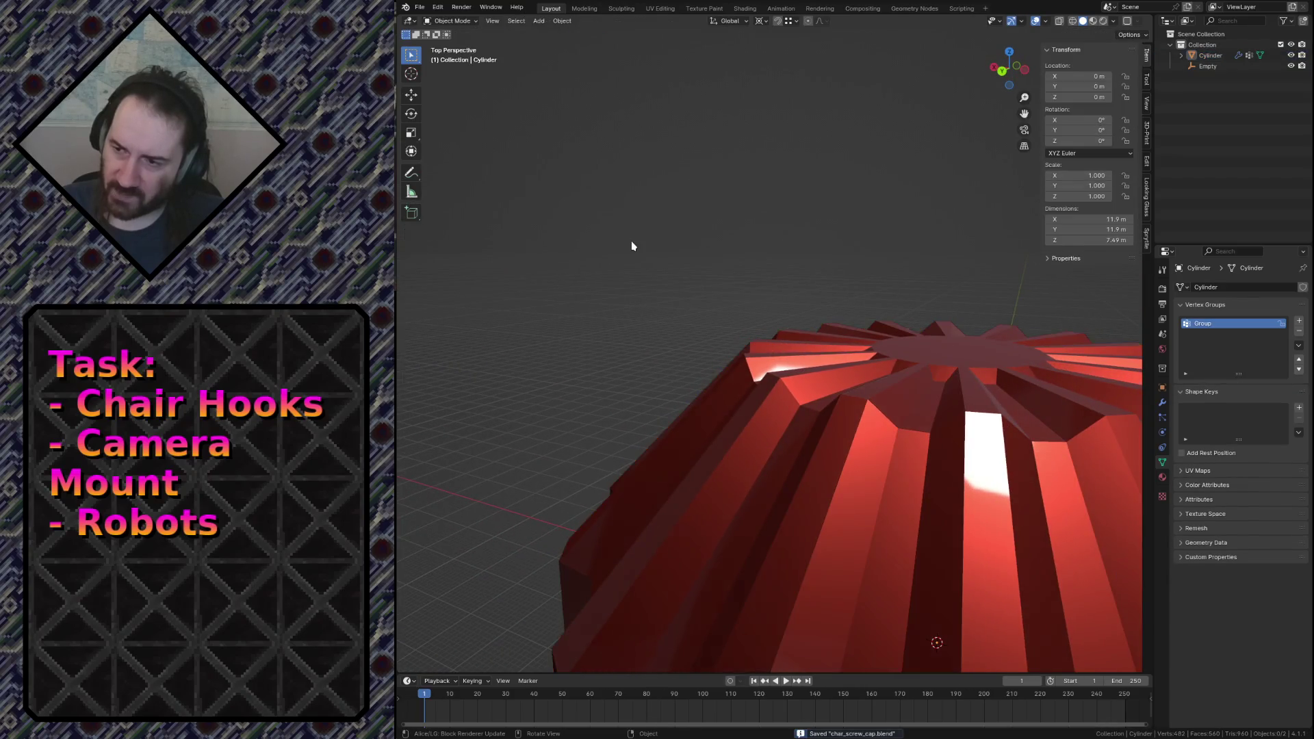
key("shift+grave")
key("s")
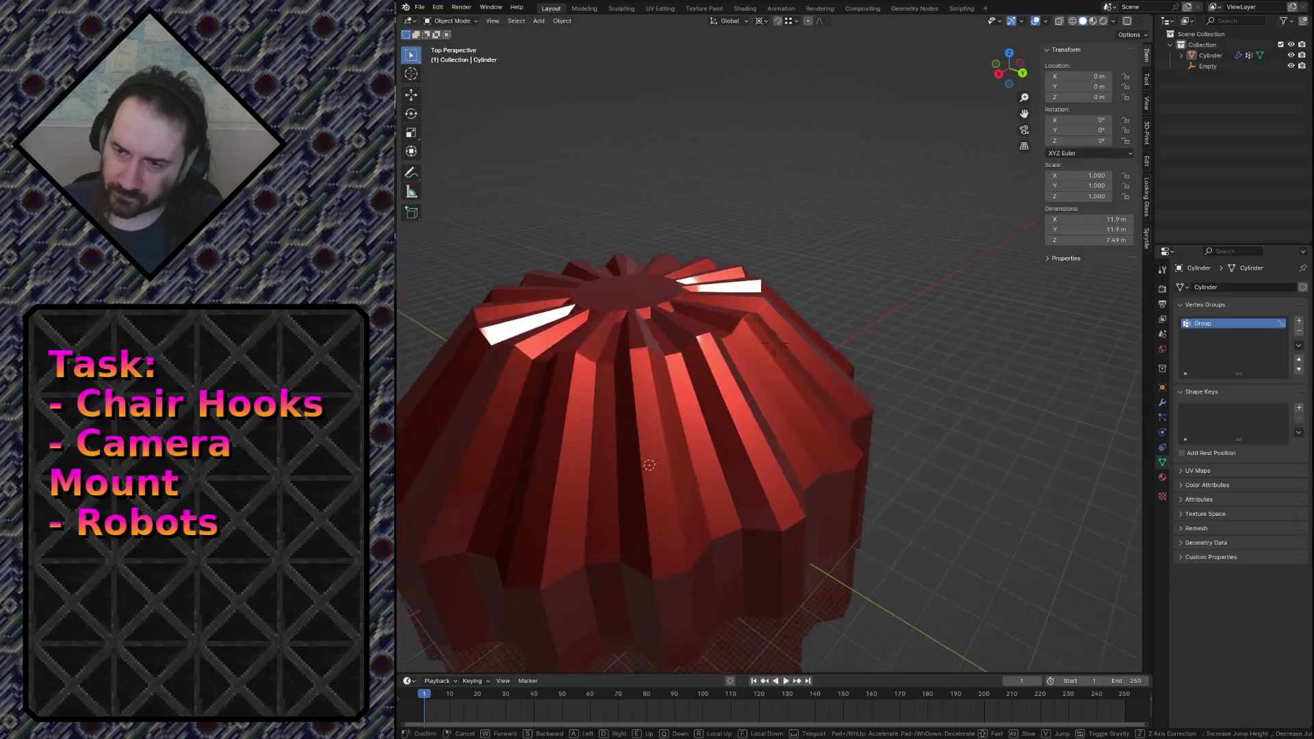
left_click(632, 246)
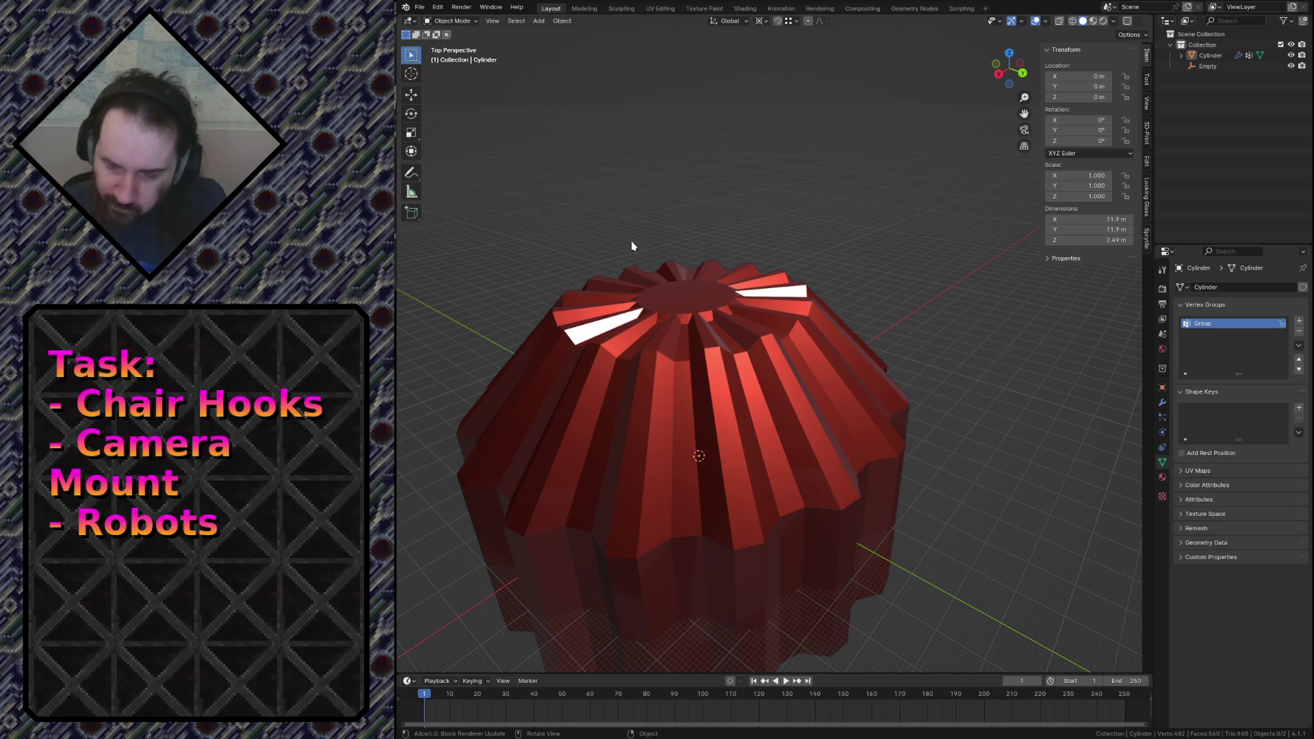
key("shift+grave")
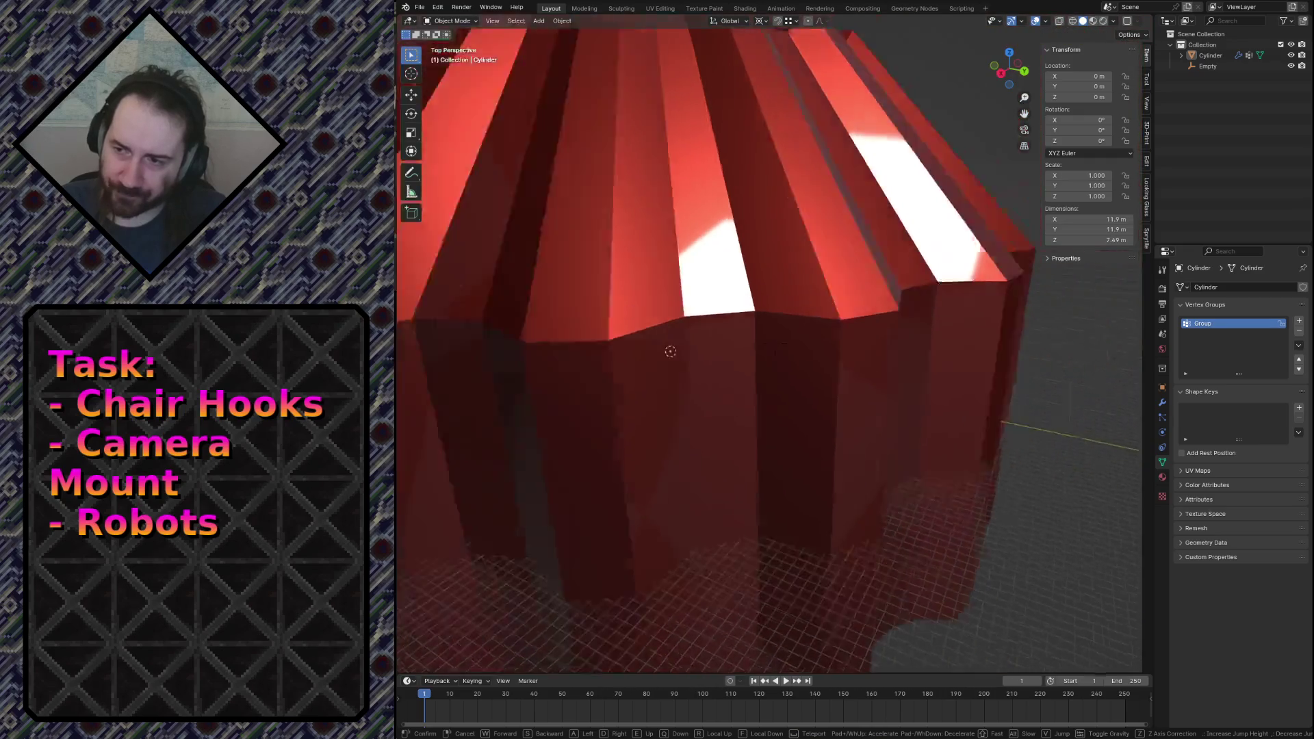
Save the file after flying back out to view the whole cylinder.
key("s")
key("w")
left_click(819, 396)
key("ctrl+s")
Bevel a vertical side flute edge with 5 segments into a rounded band.
key("Tab")
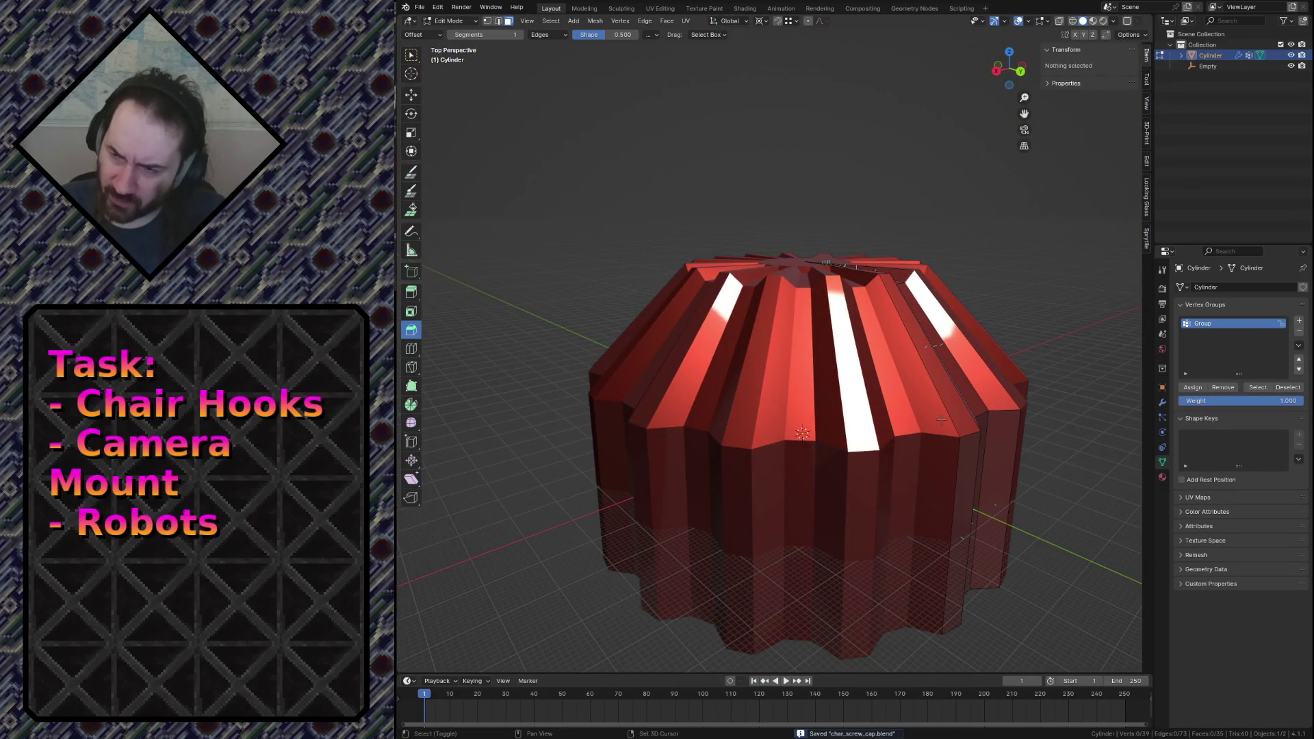
middle_click_drag(942, 420, 608, 456)
key("2")
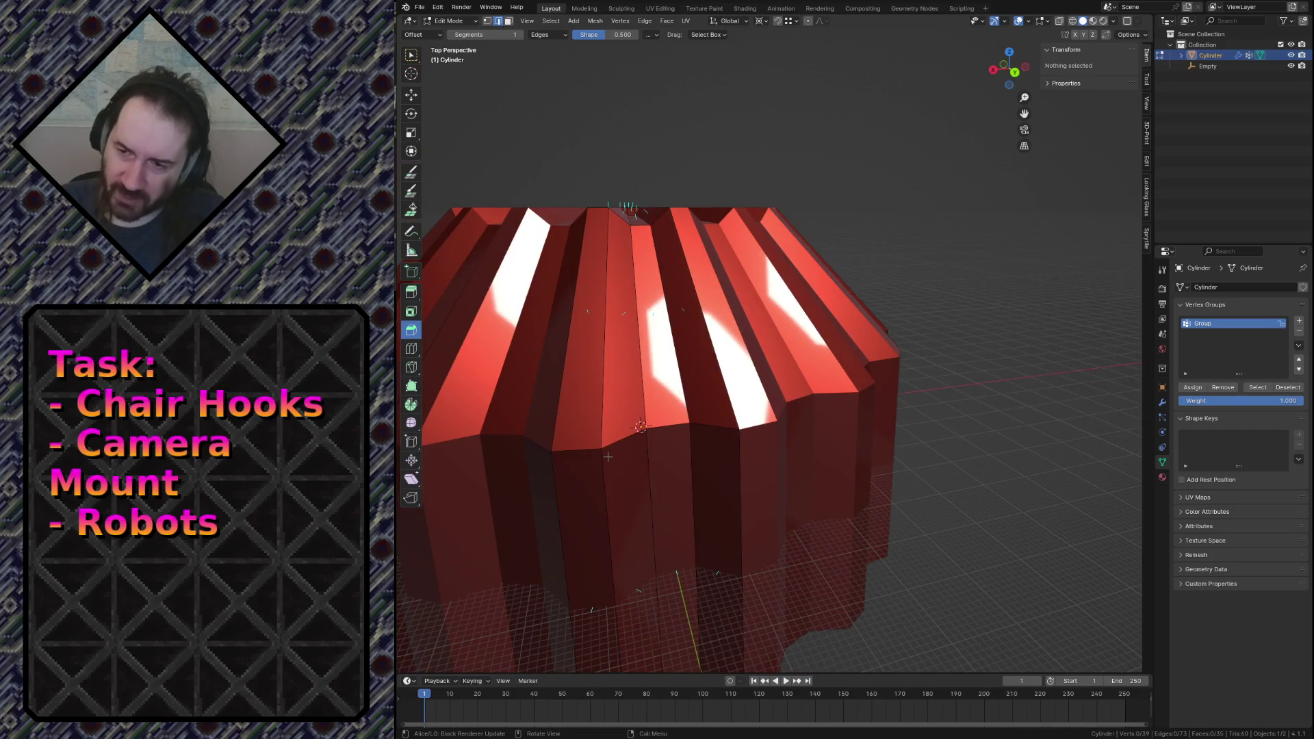
left_click(644, 437)
key("ctrl+b")
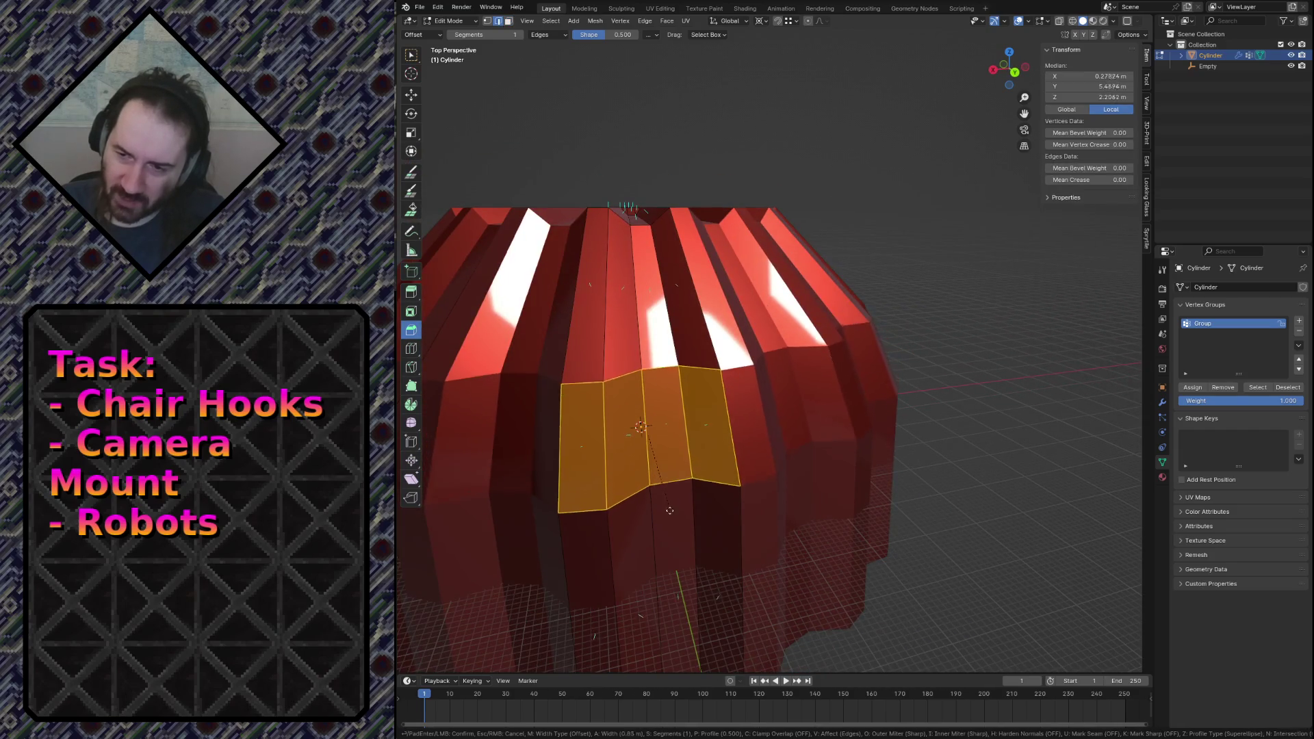
left_click(675, 574)
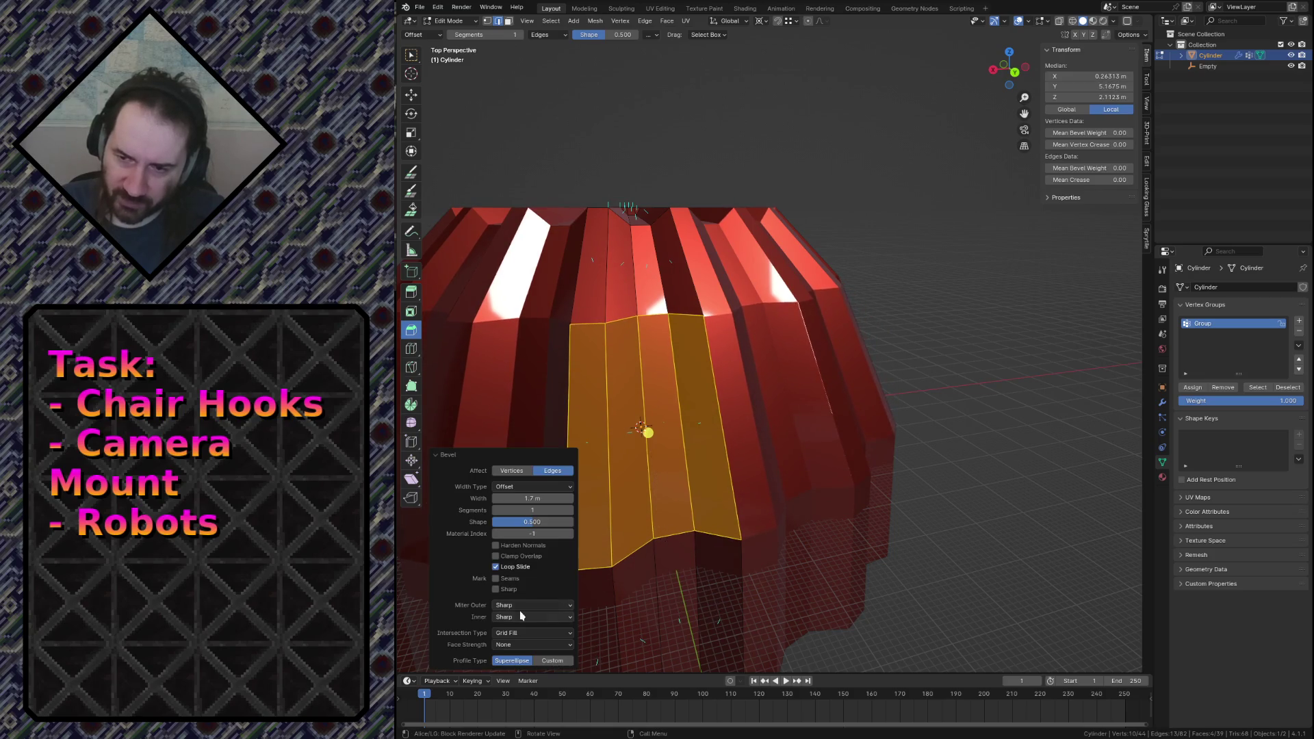
left_click(571, 510)
left_click(571, 511)
left_click(571, 510)
left_click(571, 510)
Select the top flute and rim corner edges and start bevelling them.
key("shift+grave")
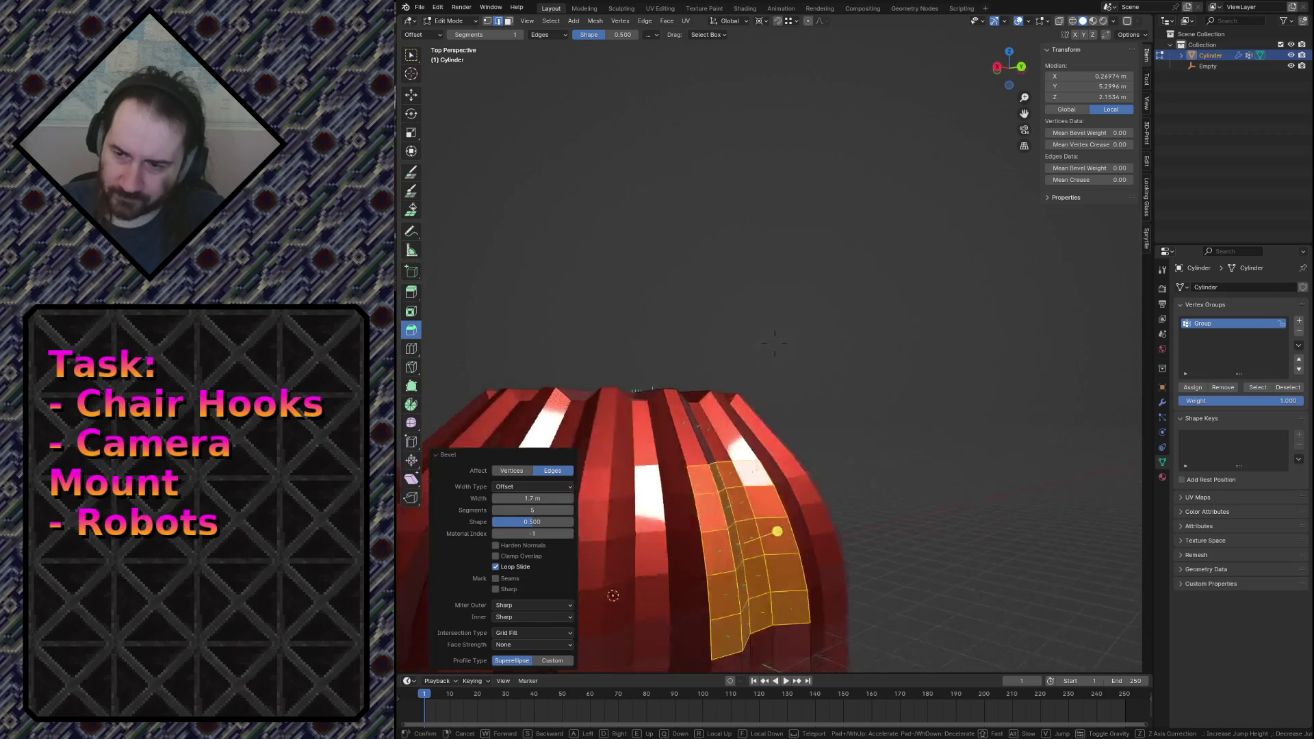
key("s")
key("w")
key("w")
key("s")
key("w")
left_click(867, 288)
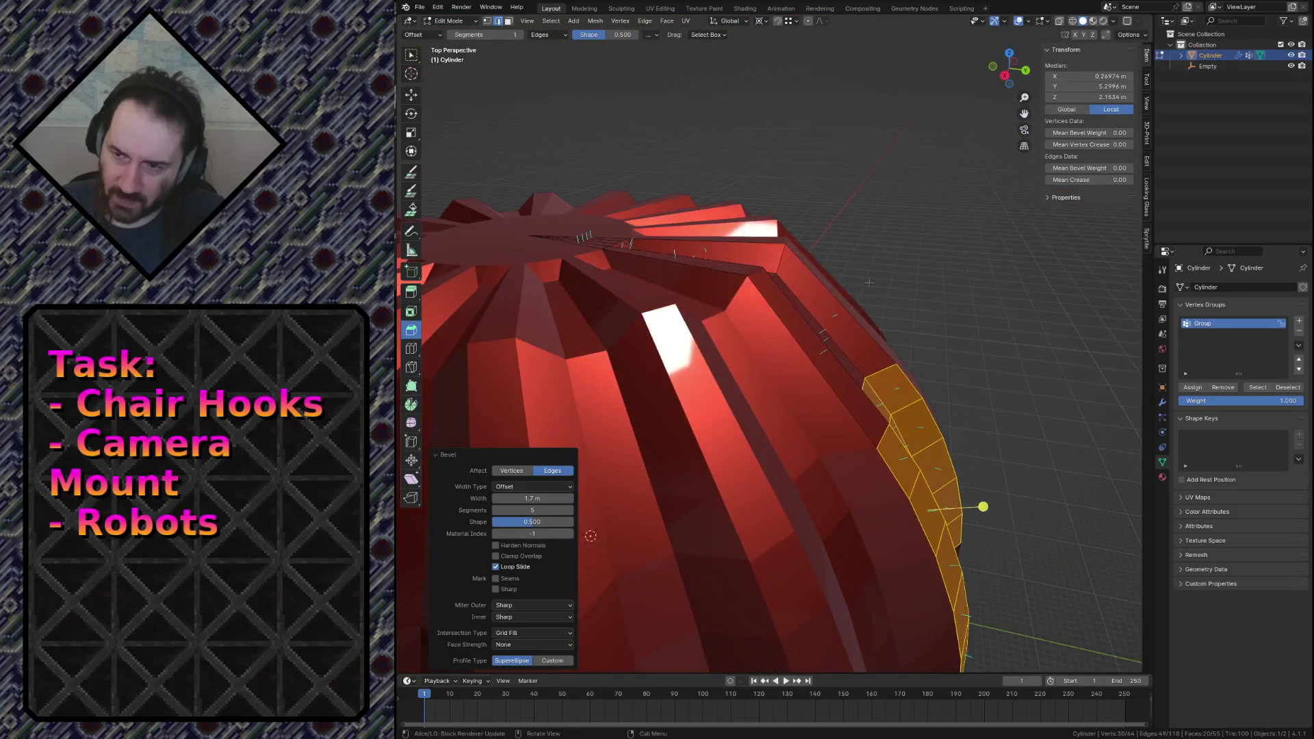
left_click(867, 288)
left_click(736, 286)
left_click(779, 260)
left_click(755, 272, "shift")
key("ctrl+b")
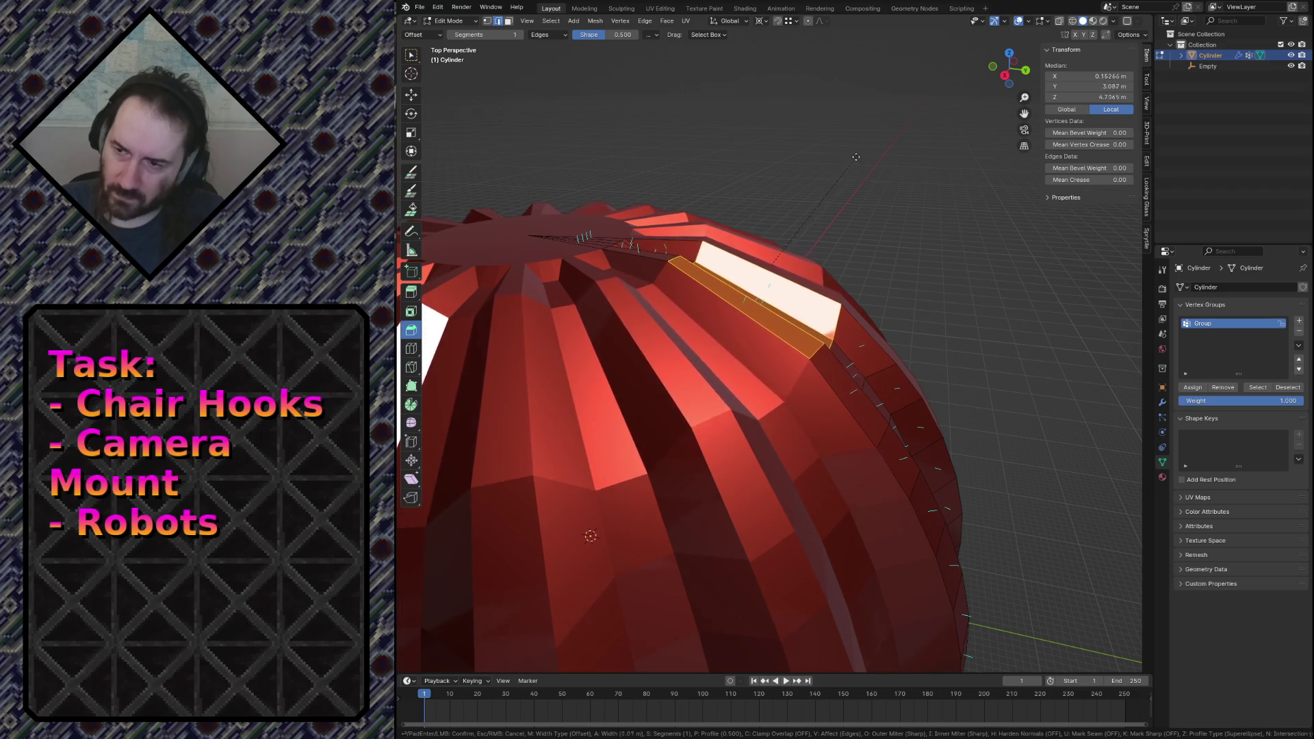
Set the dome-top bevel to 0.943 m width with 5 segments and fly in to inspect it.
left_click(809, 240)
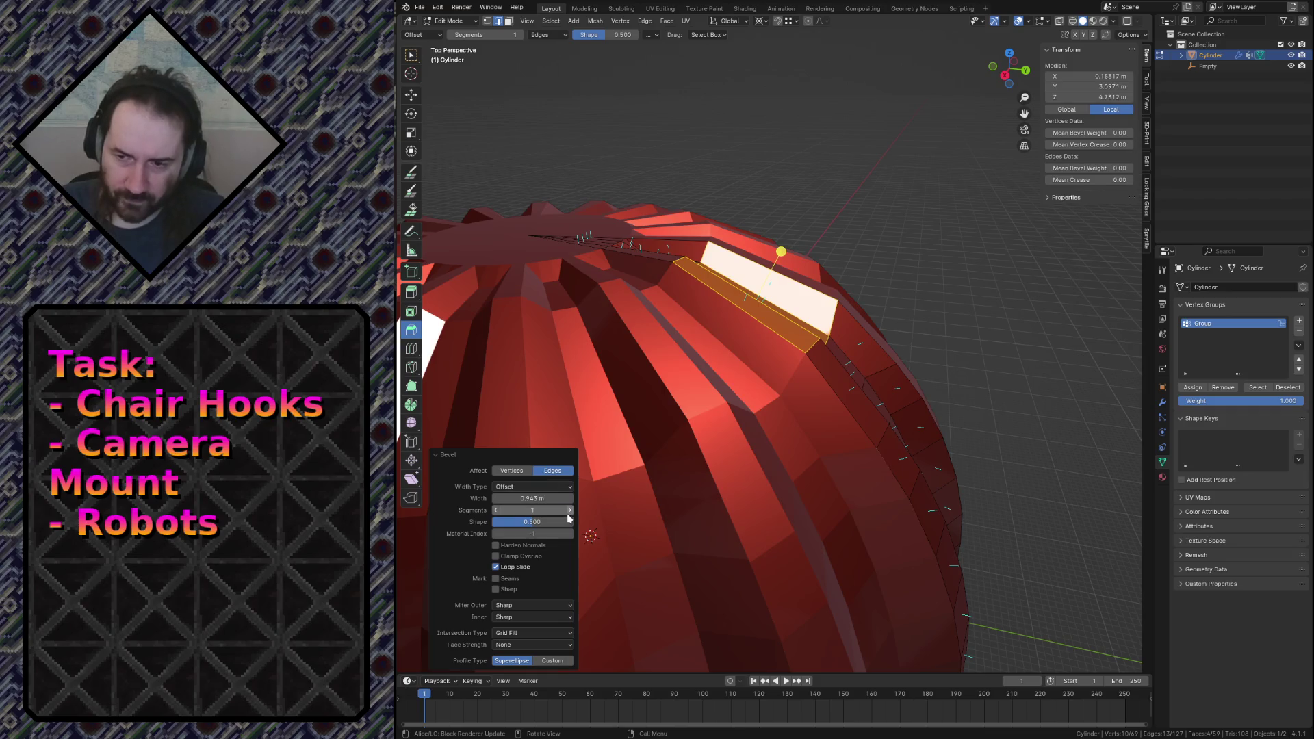
left_click_drag(541, 505, 575, 505)
key("shift+grave")
key("s")
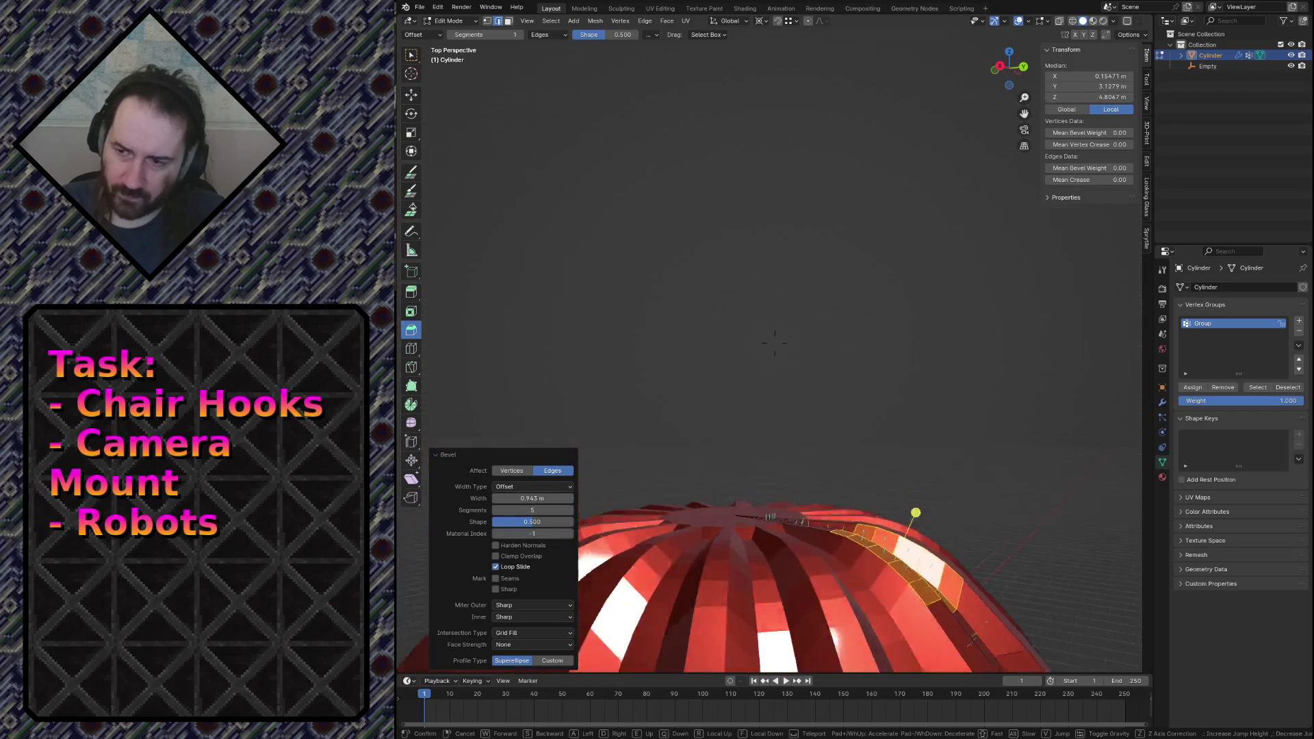
key("w")
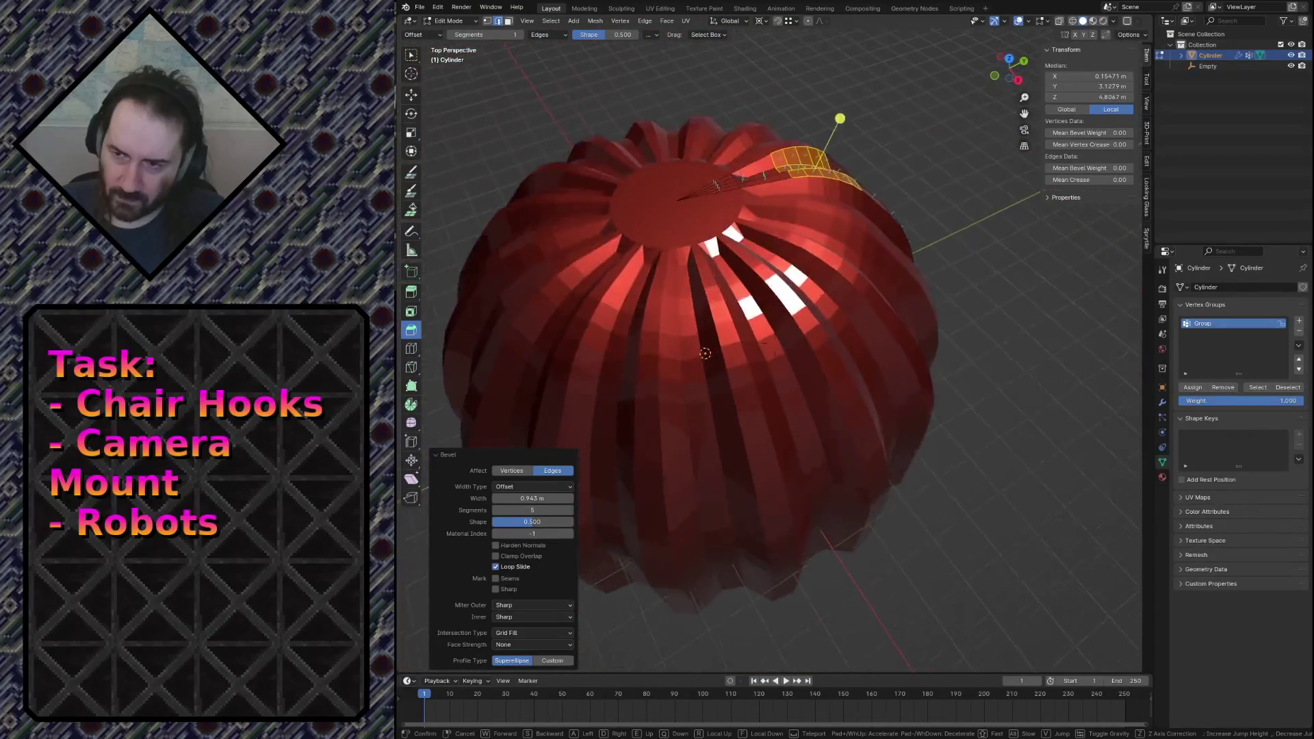
key("s")
key("w")
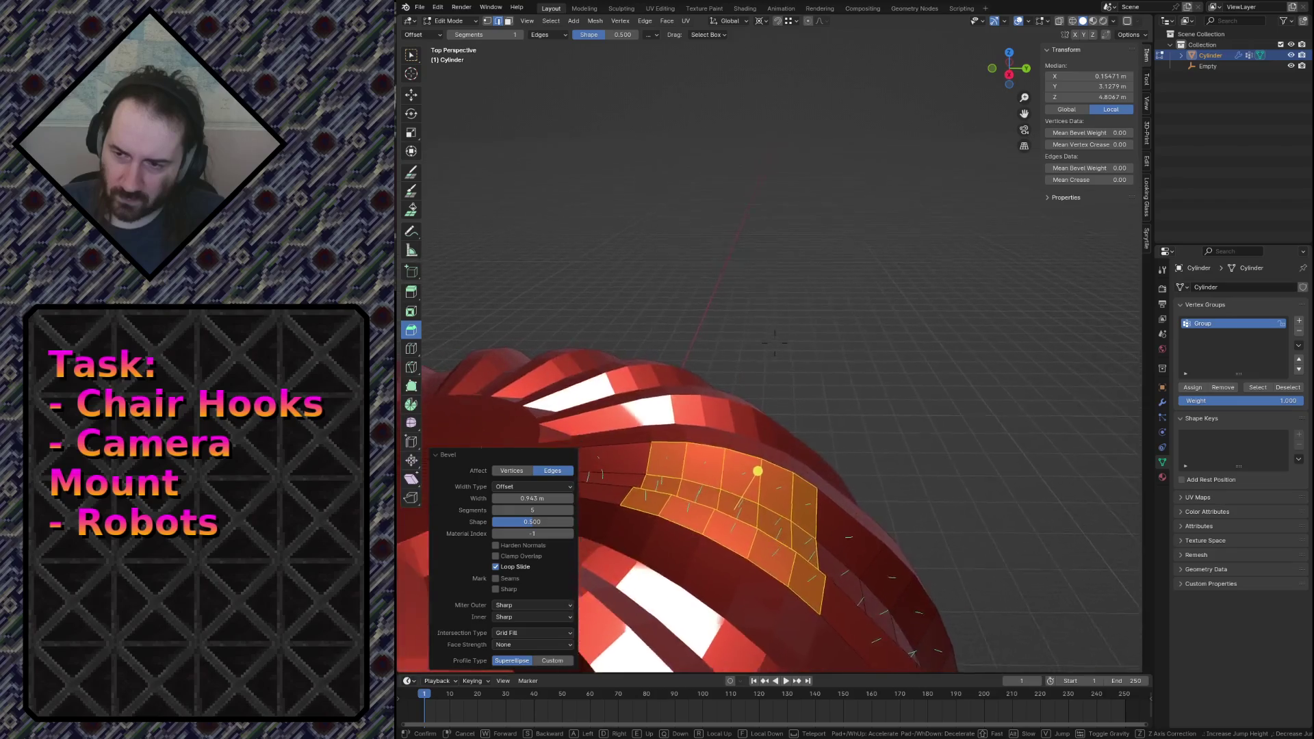
left_click(846, 313)
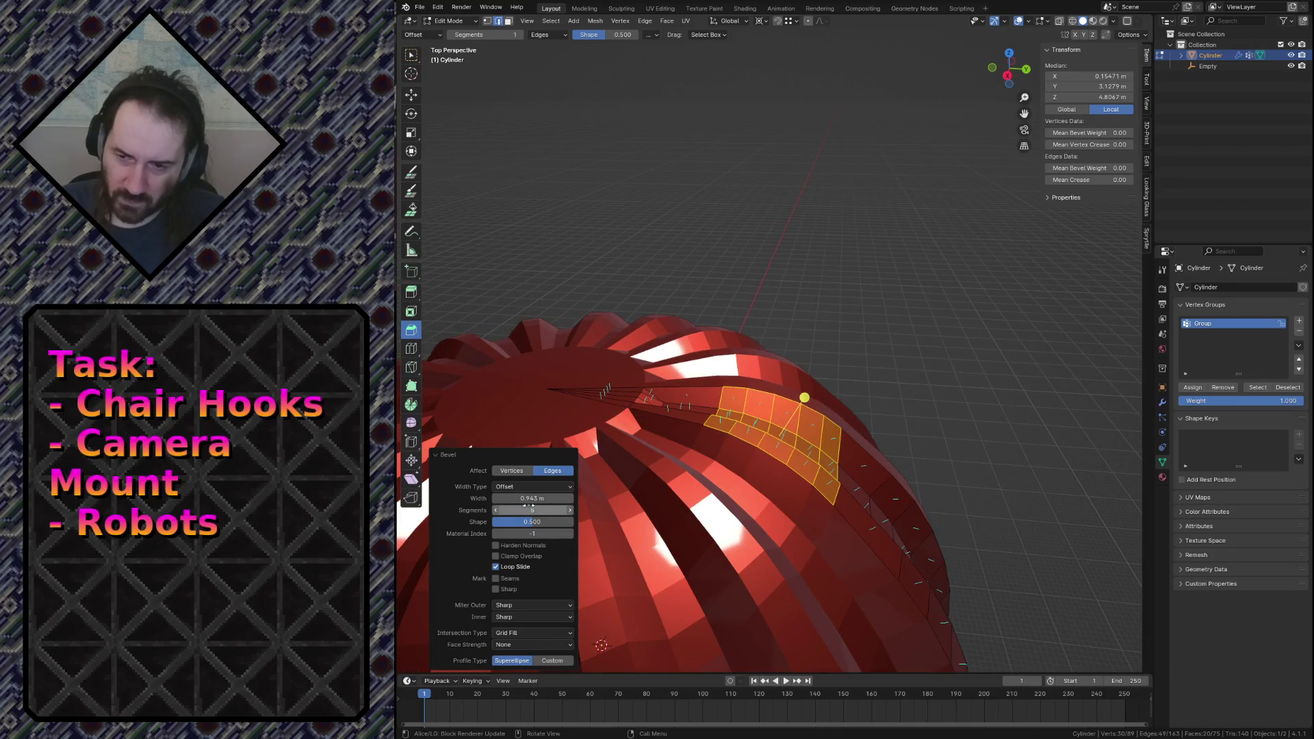
Narrow the bevel width to 0.363 m, review the whole dome, then switch to the browser.
mouse_move(533, 499)
left_mouse_down()
mouse_move(493, 498)
mouse_move(541, 499)
left_mouse_up()
key("shift+grave")
key("s")
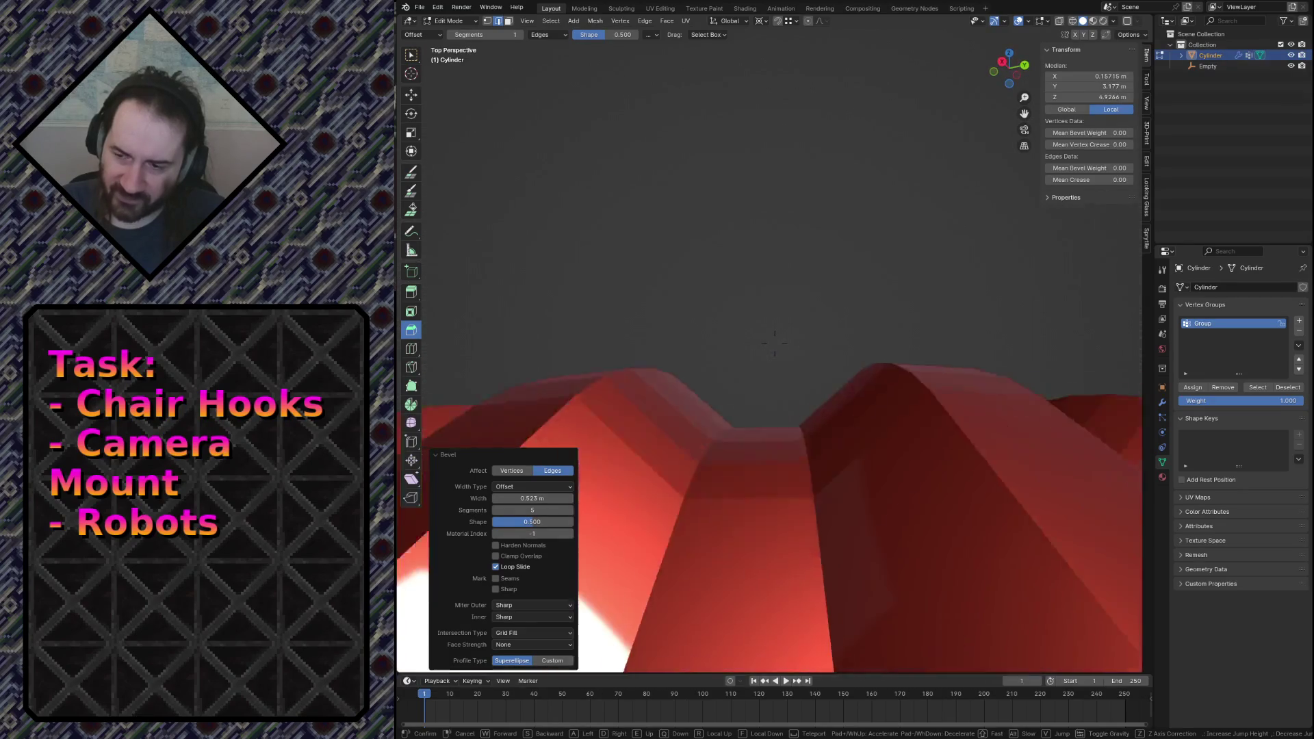
key("w")
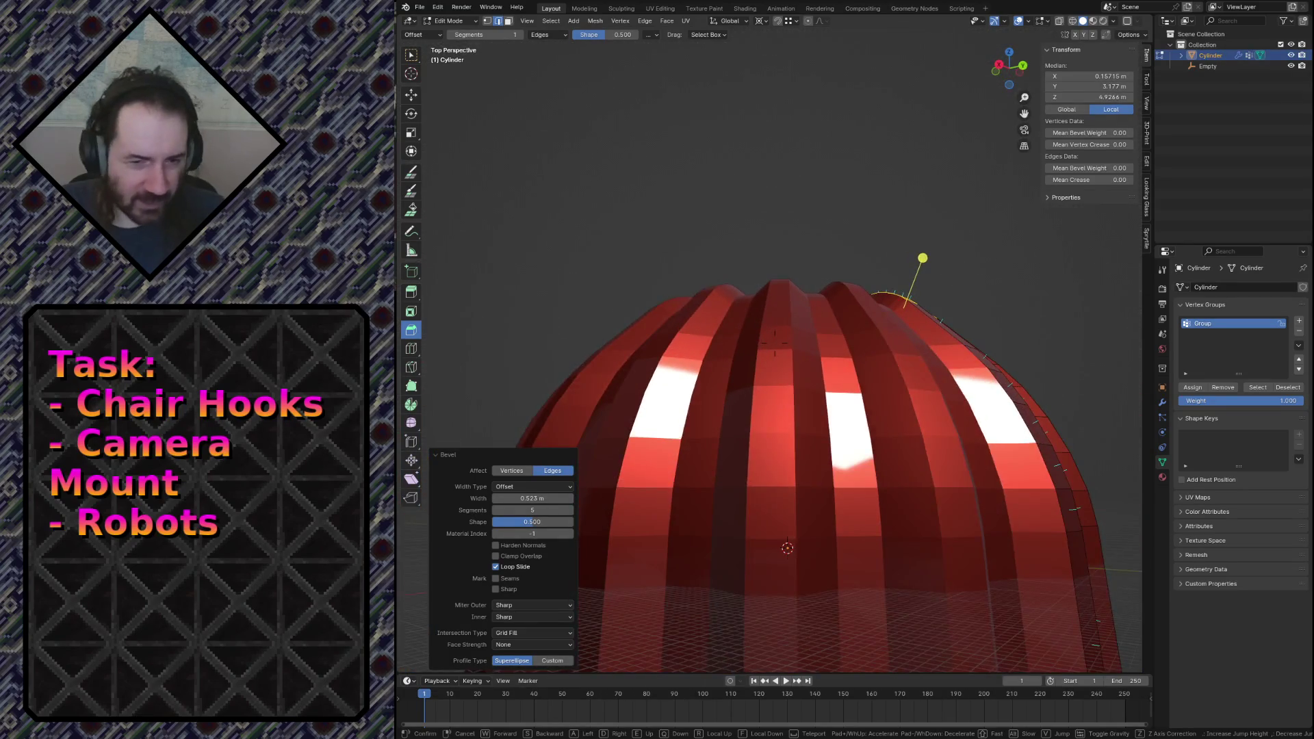
left_click(659, 371)
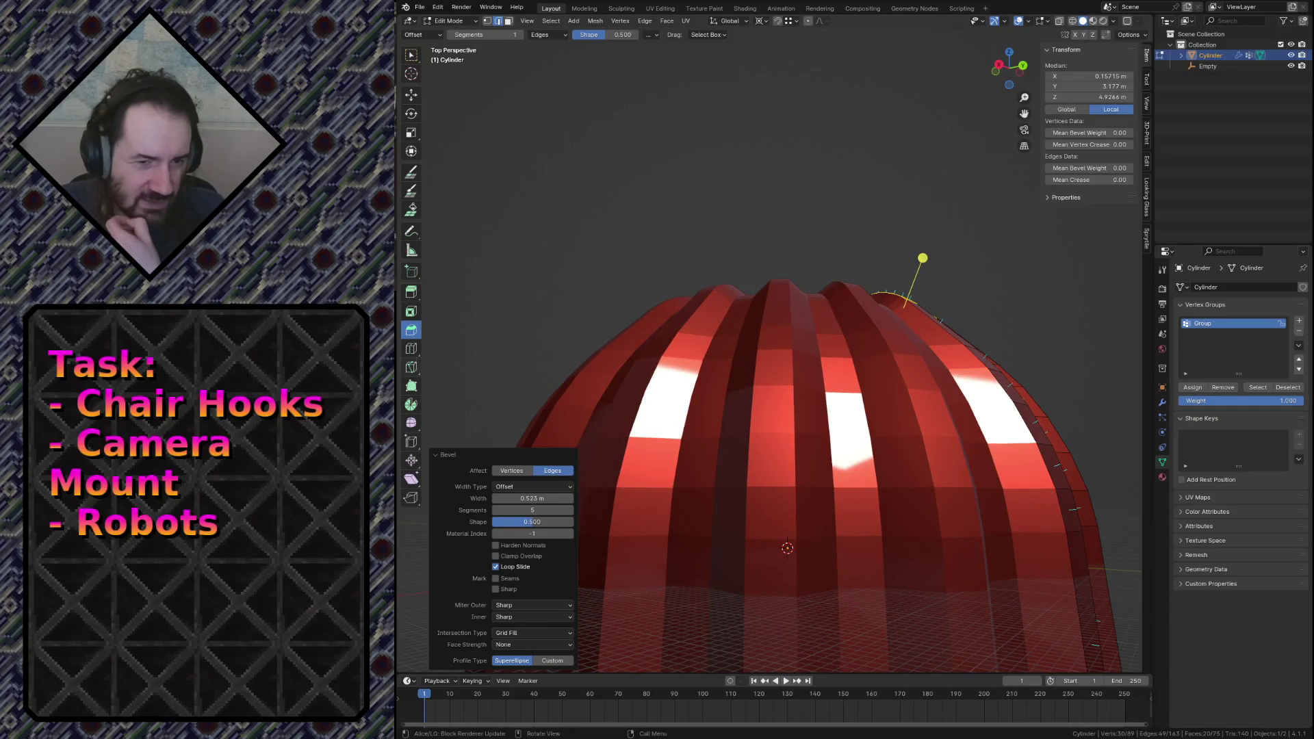
key("alt+Tab")
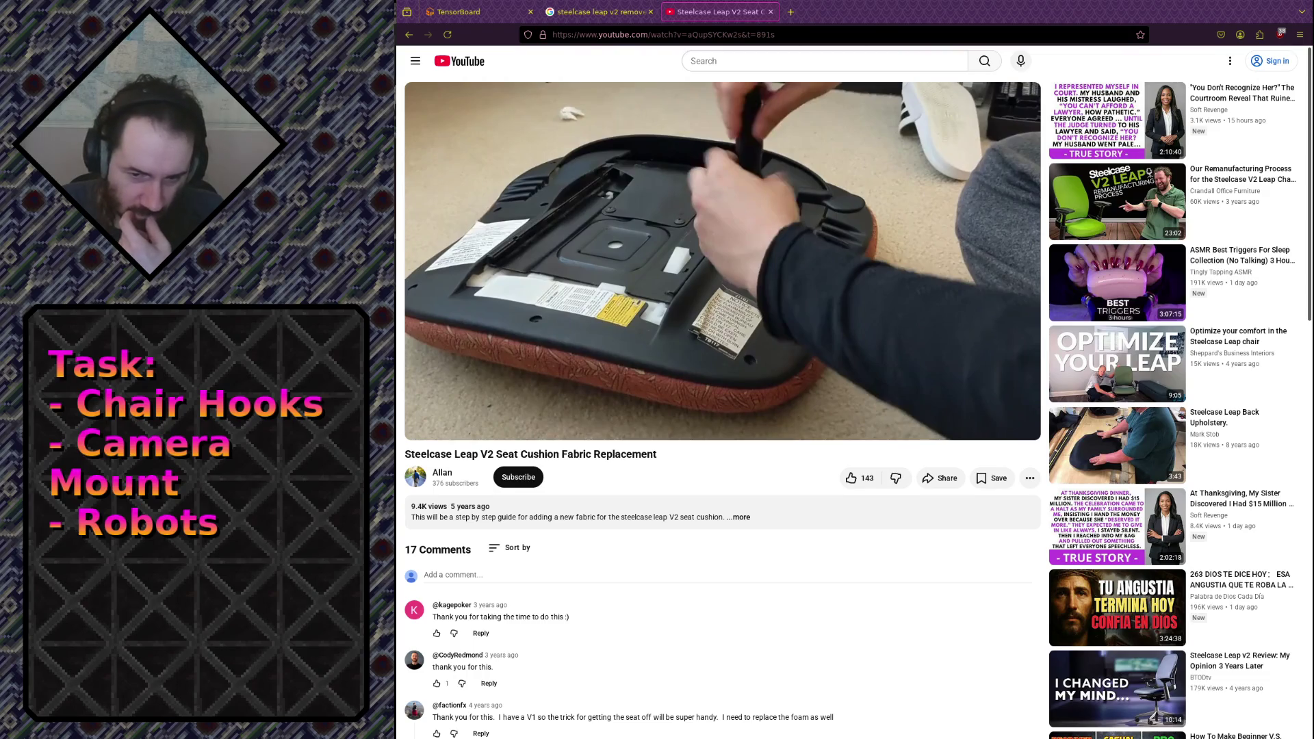
Search Google for 'bund cake' and look at the image results.
left_click(661, 35)
type("u")
key("BackSpace")
type("vund")
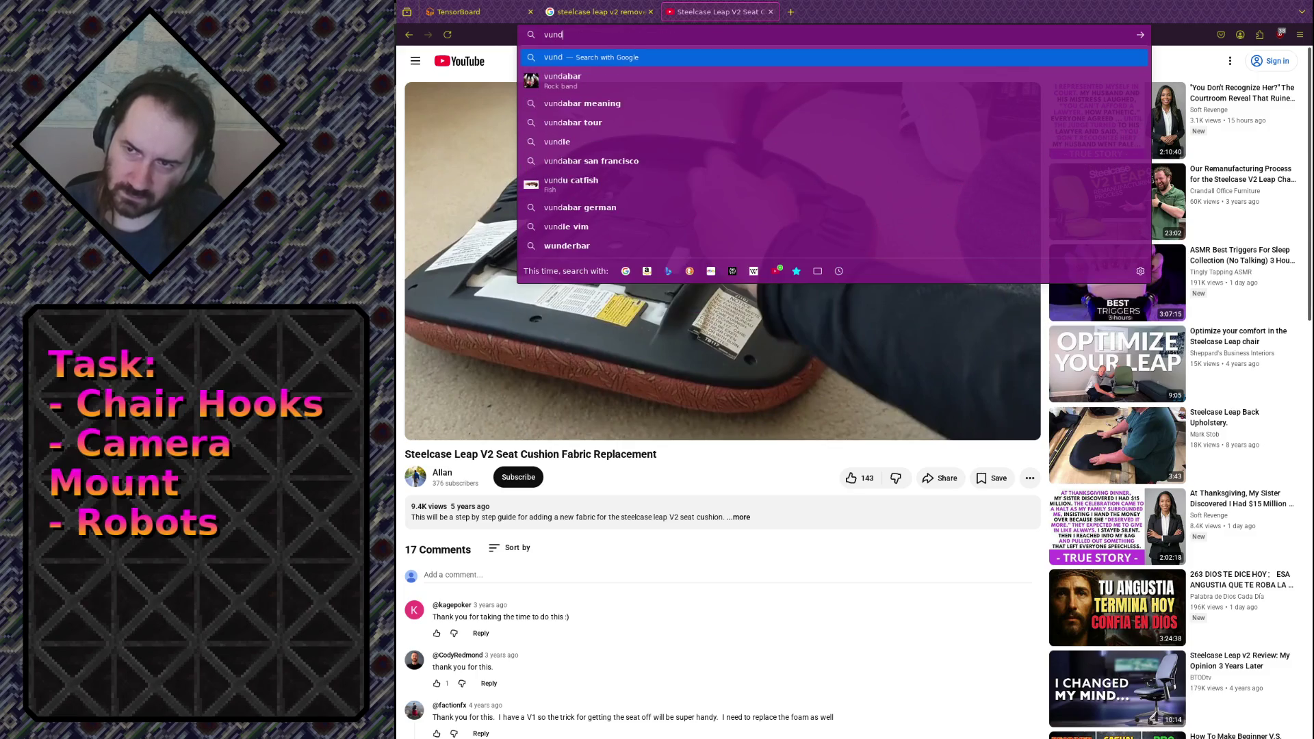
type("b")
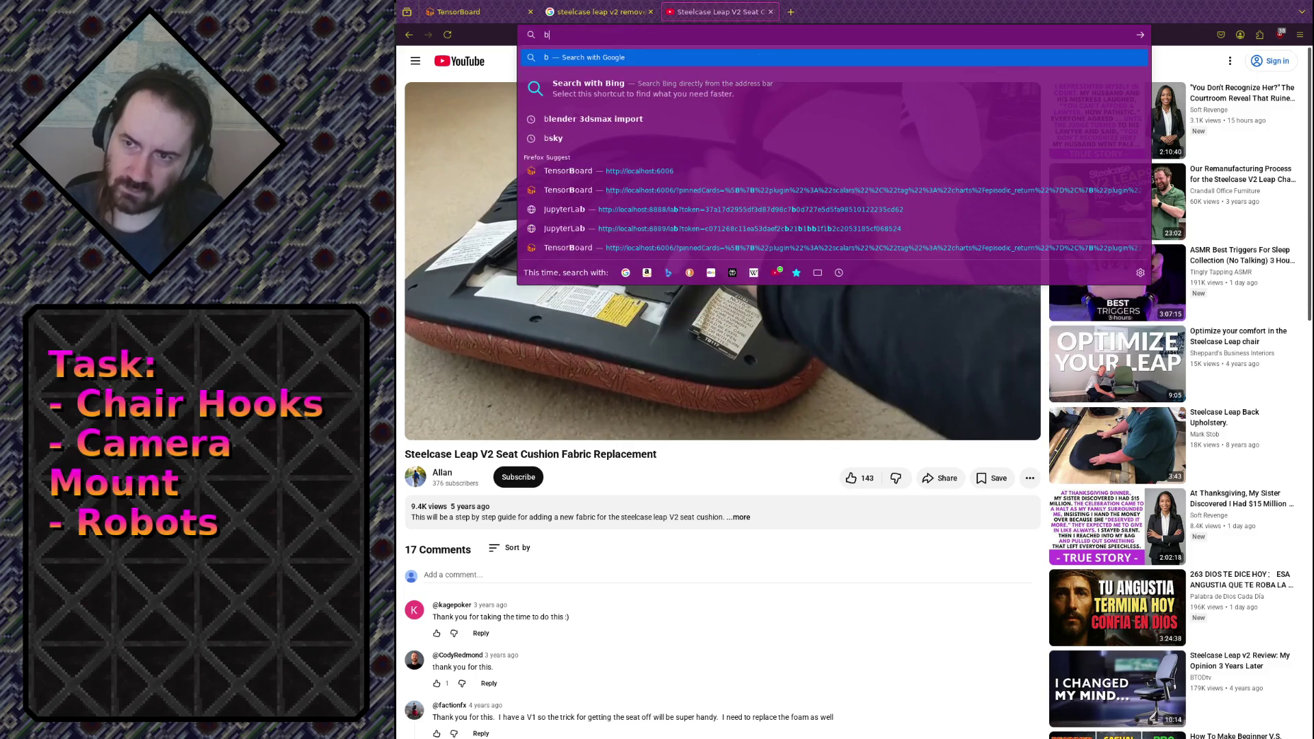
type("und")
type(" cake")
key("Return")
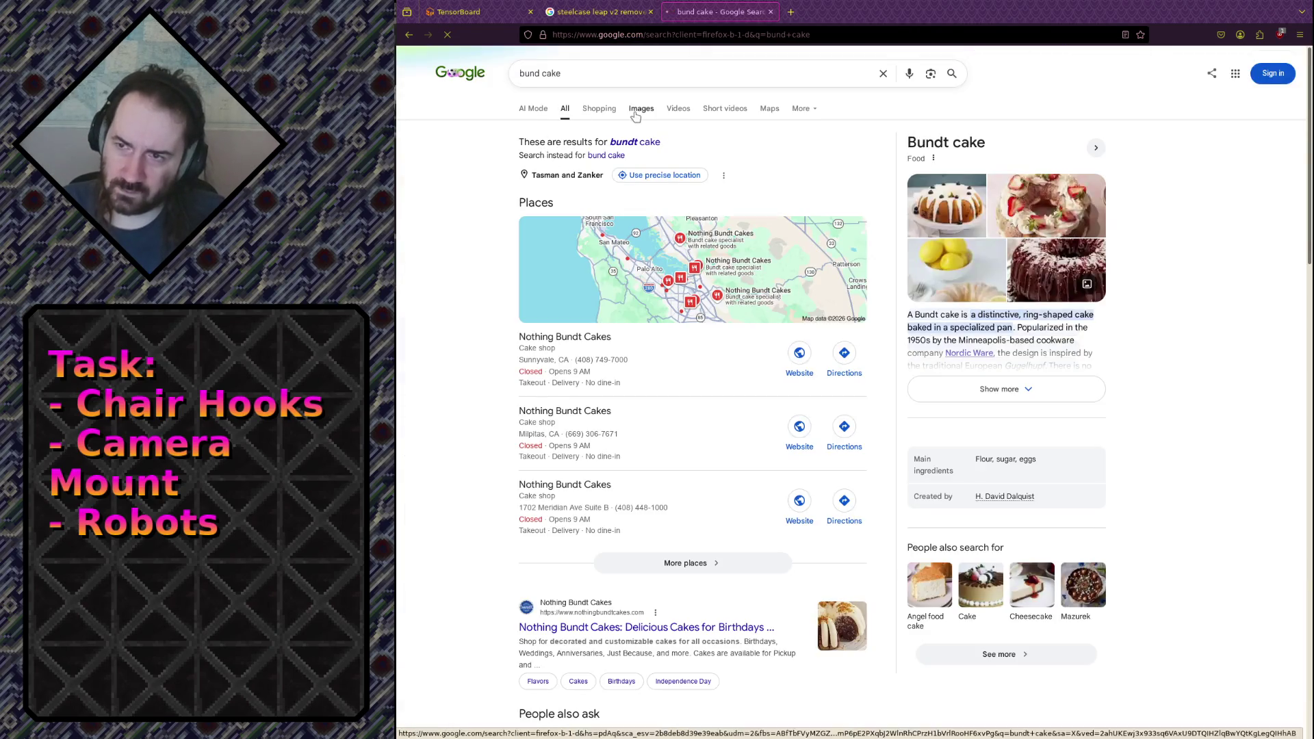
left_click(635, 109)
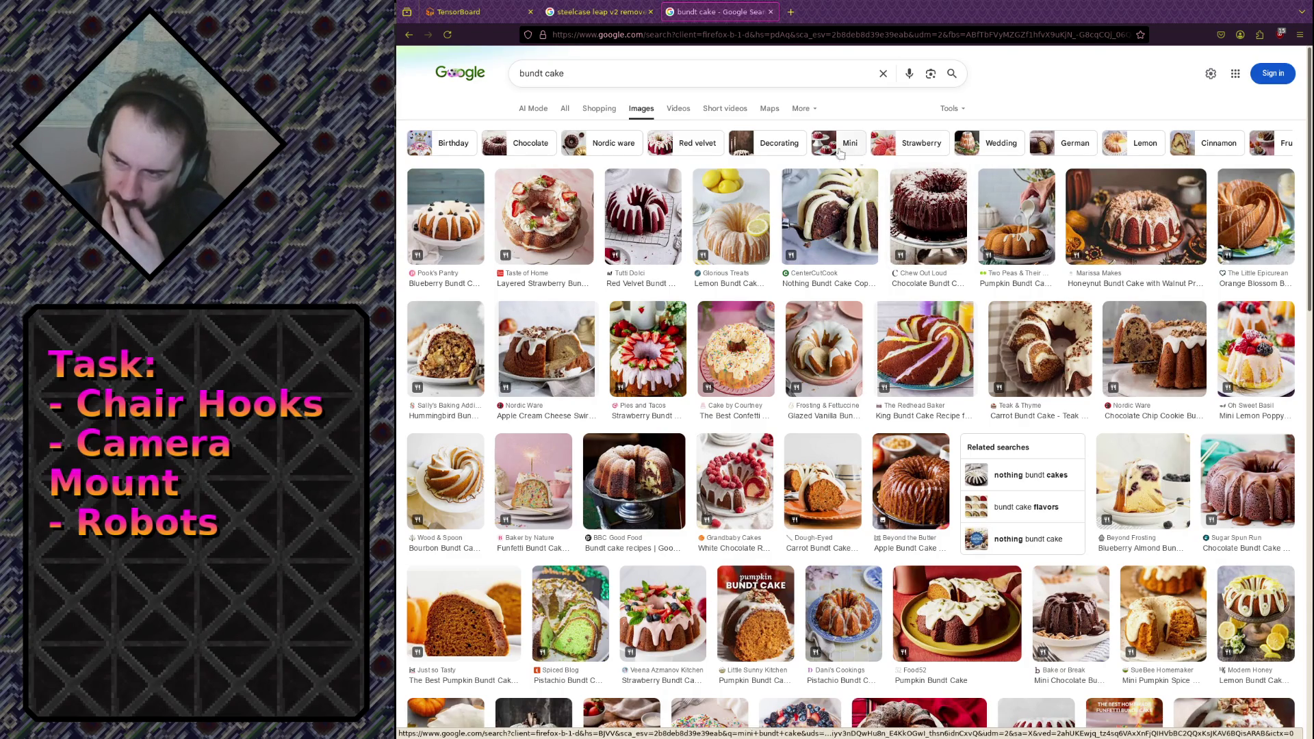
Back on all results, open the Nothing Bundt Cakes shop details and its dish photos and reviews.
left_click(613, 74)
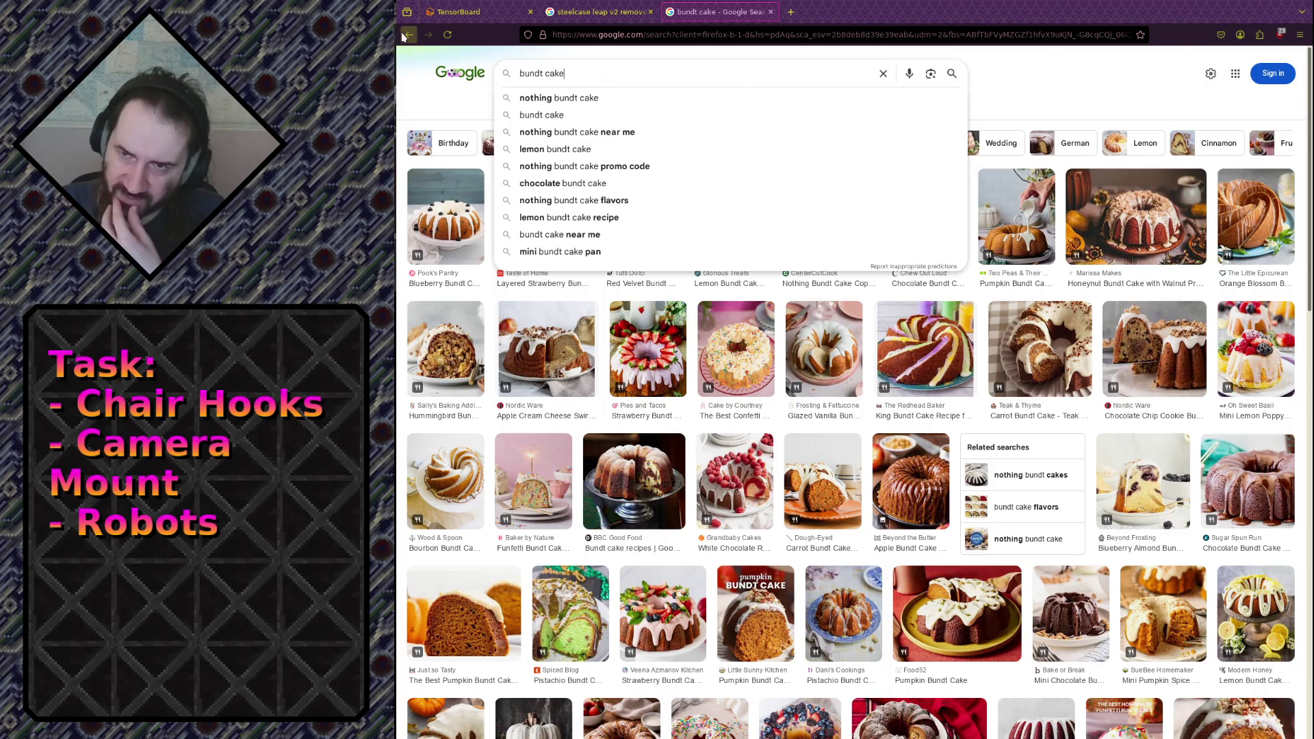
left_click(405, 36)
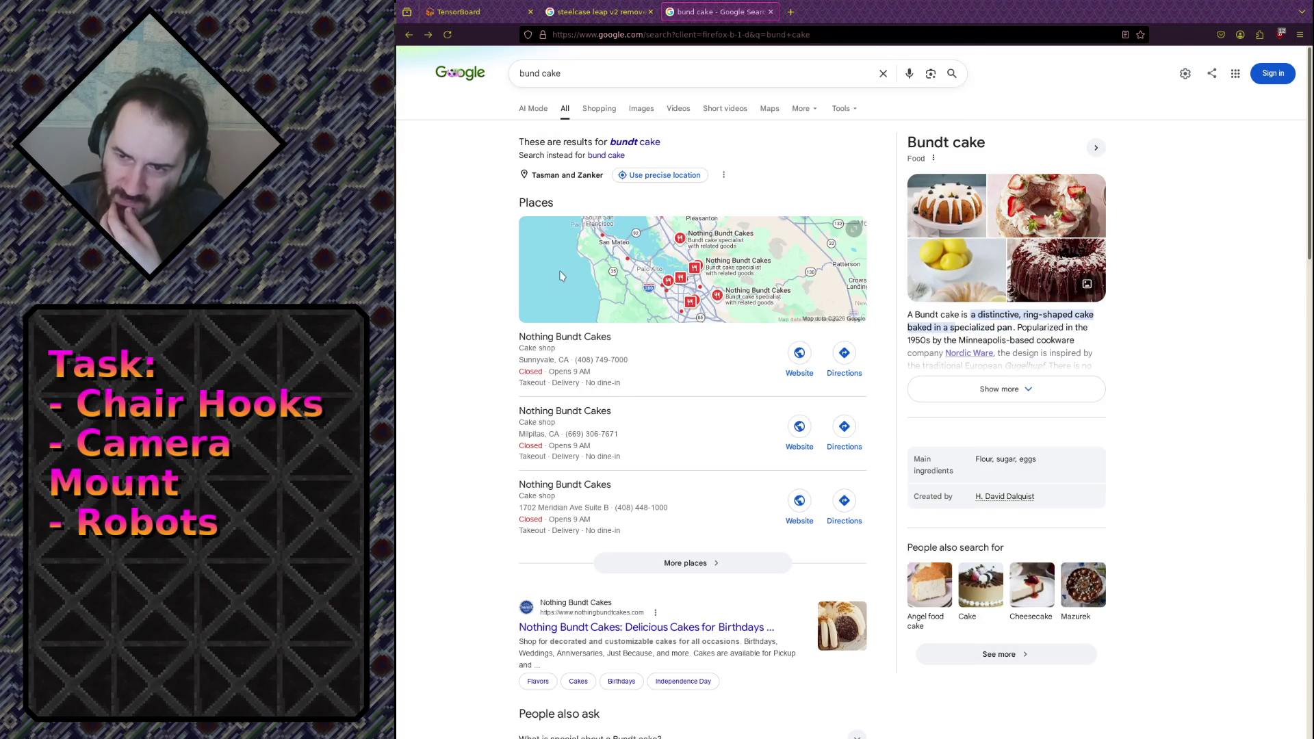
left_click(541, 335)
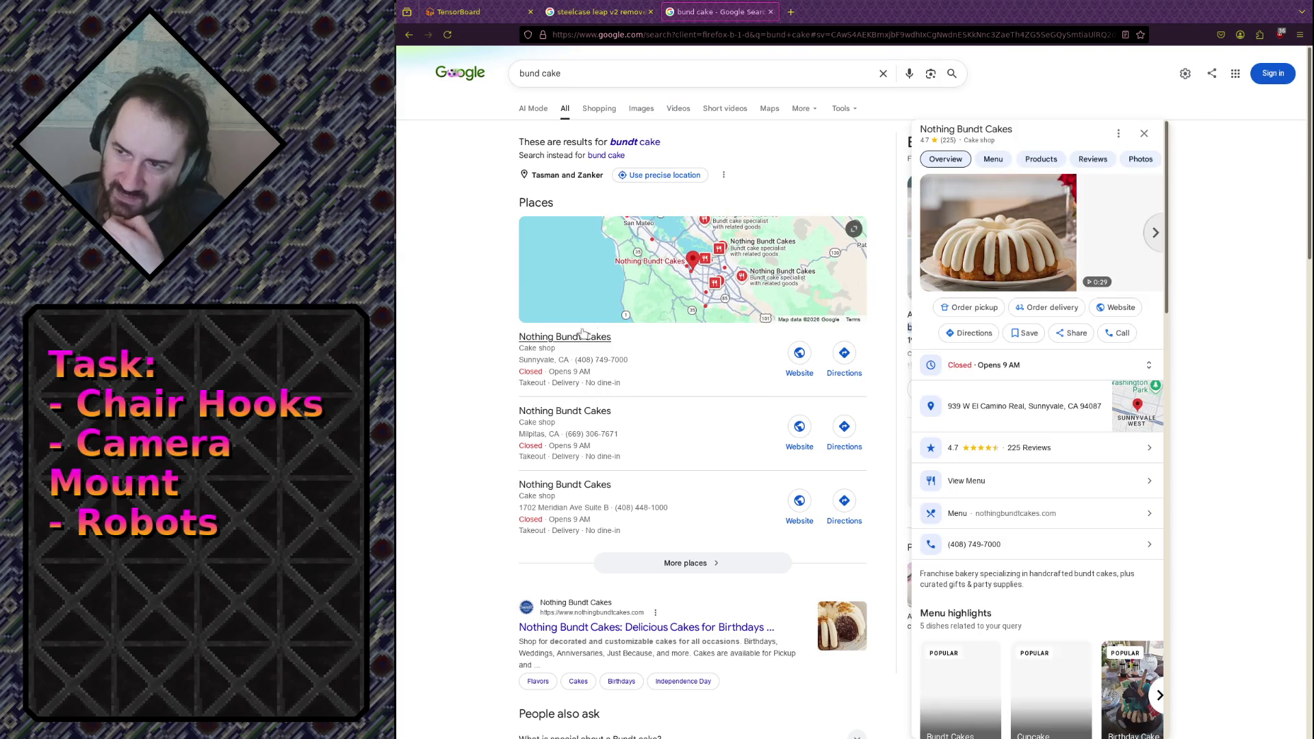
scroll(1023, 236, "down", 3)
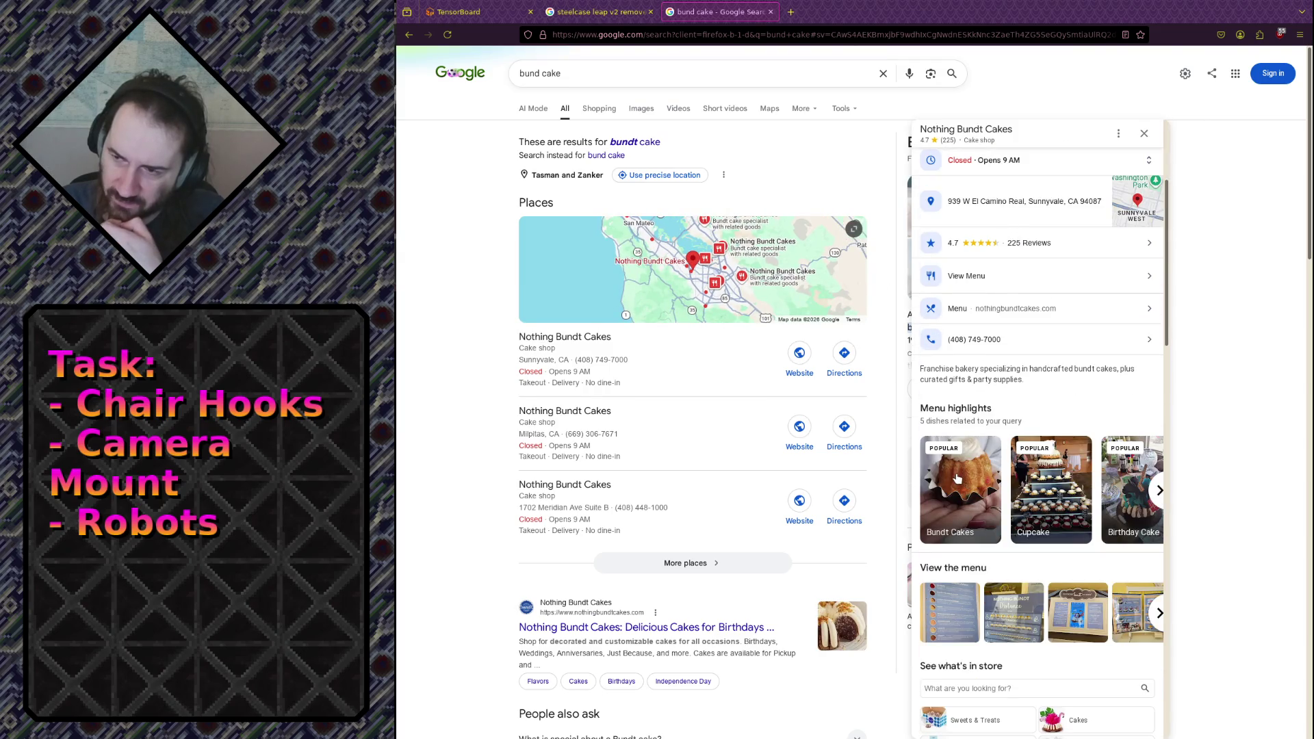
left_click(957, 479)
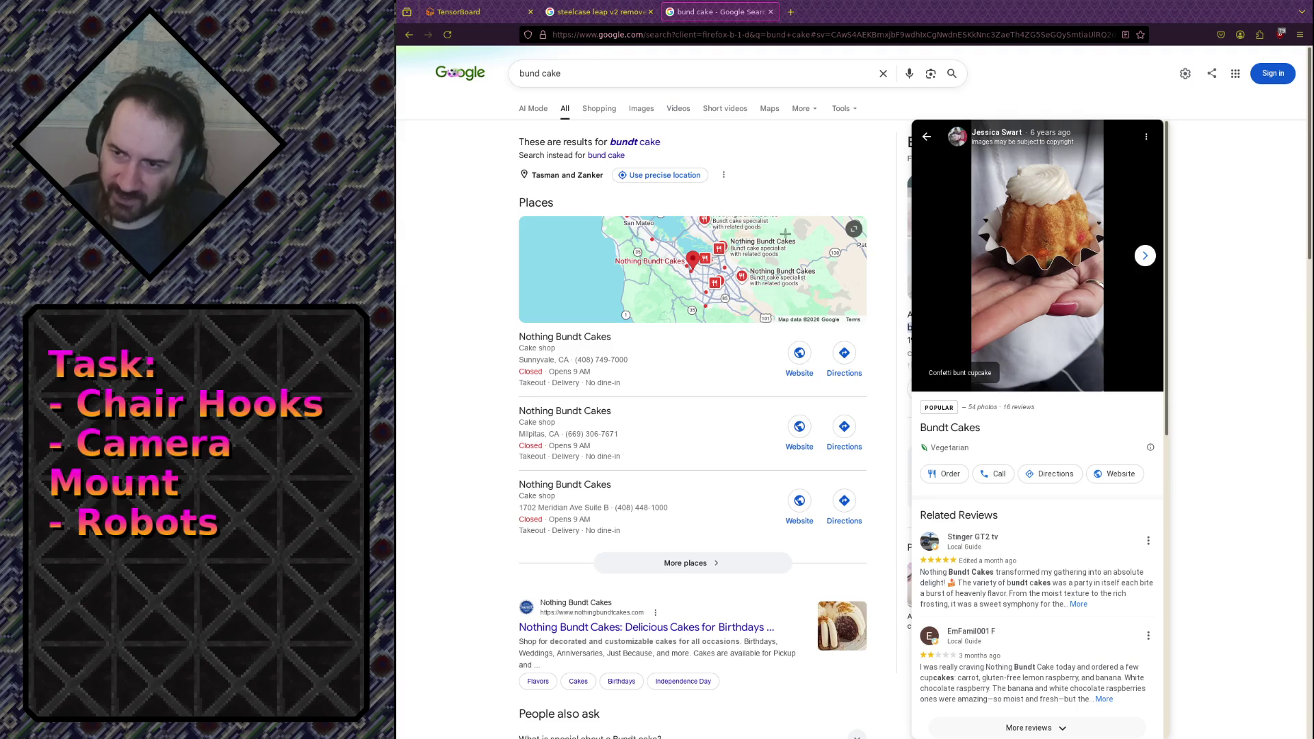
Switch from Firefox back to Blender.
key("alt+Tab")
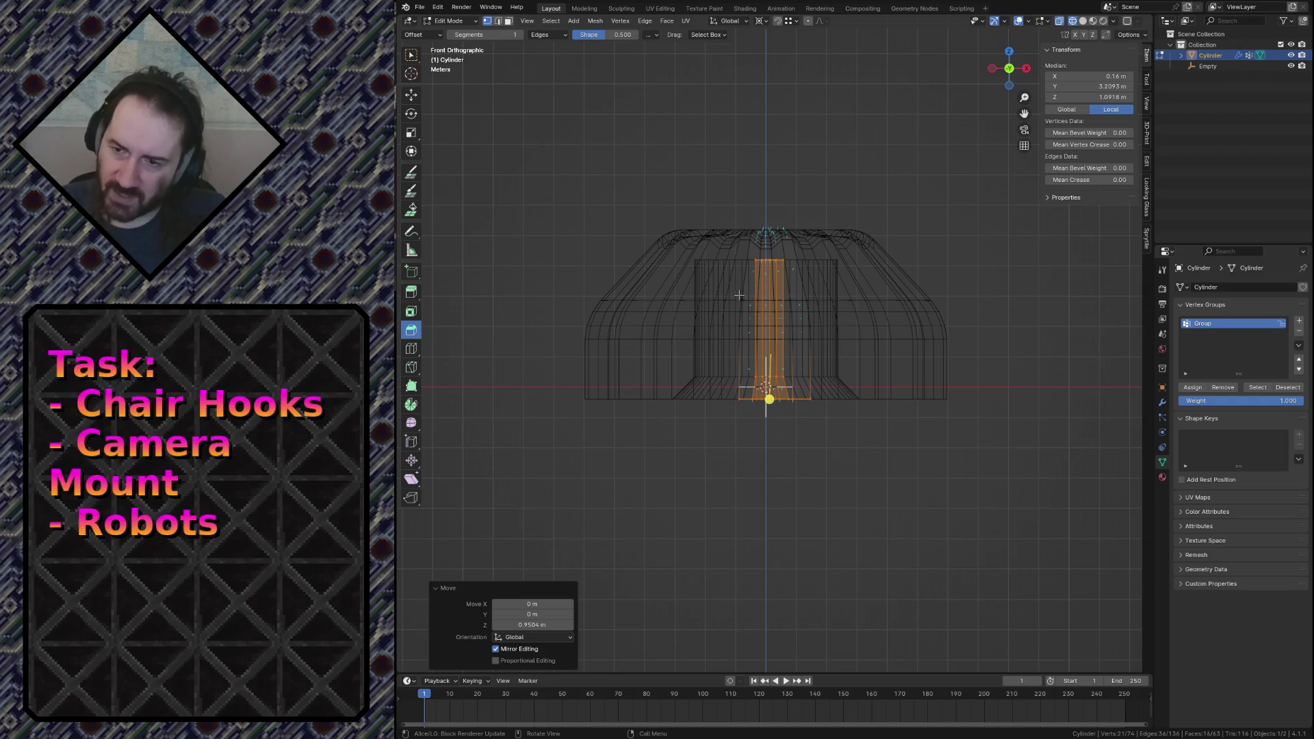
Deselect the mesh, save the file, switch to solid shading and return to object mode.
left_click(727, 198)
key("ctrl+s")
middle_click_drag(727, 198, 727, 198)
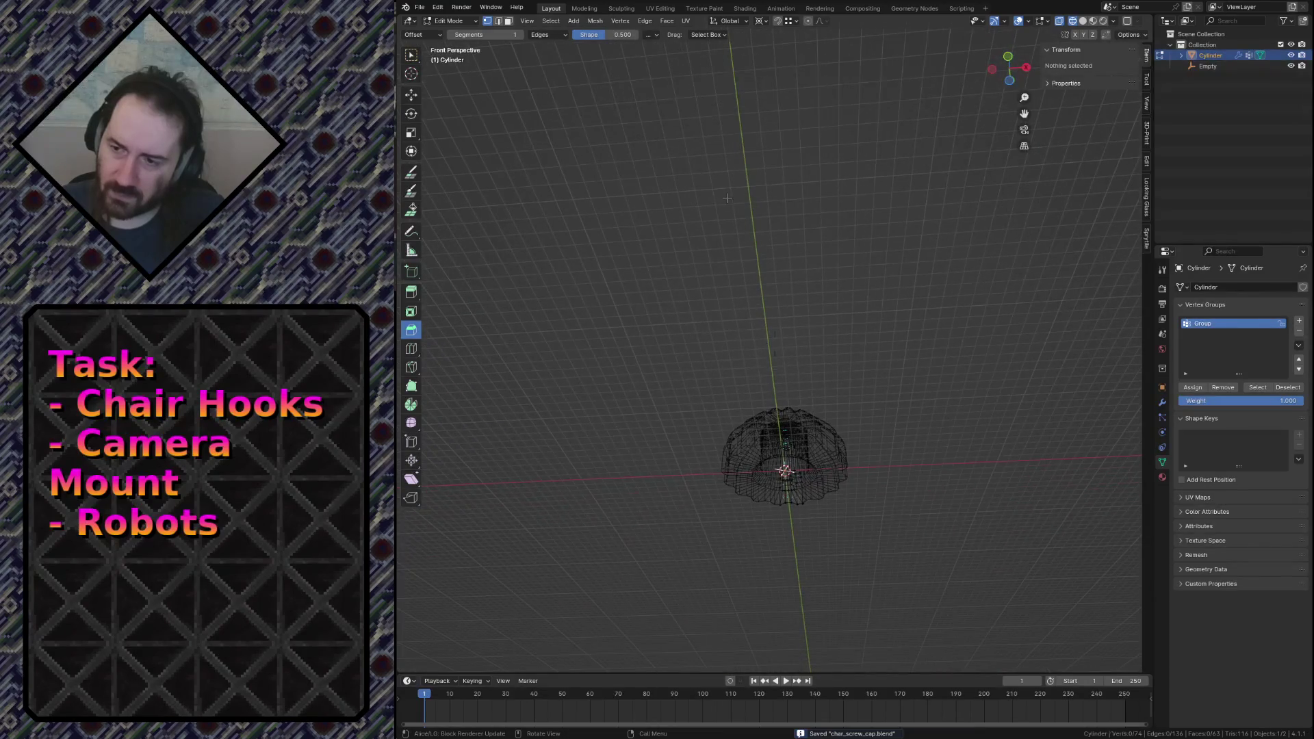
key("z")
left_click(805, 199)
key("Tab")
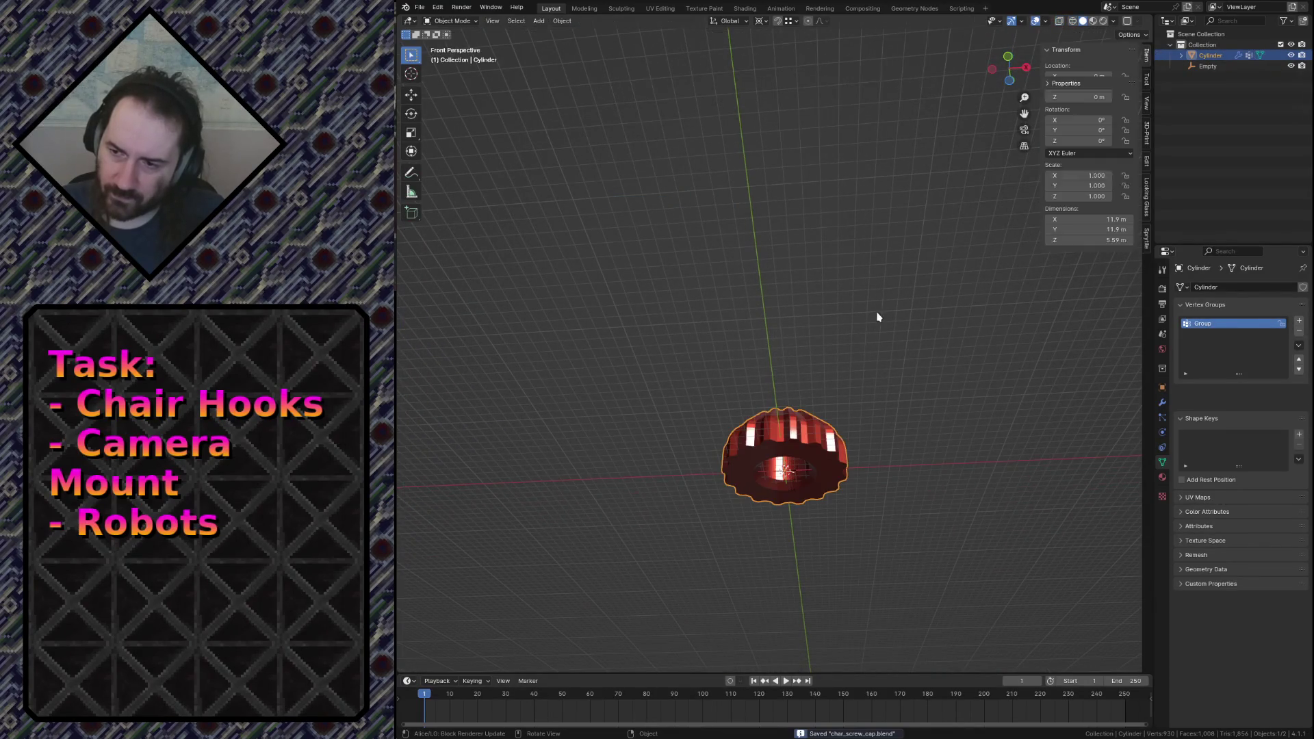
Fly closer to the red cap, save again, and bring up the MatCap choices.
key("shift+grave")
key("w")
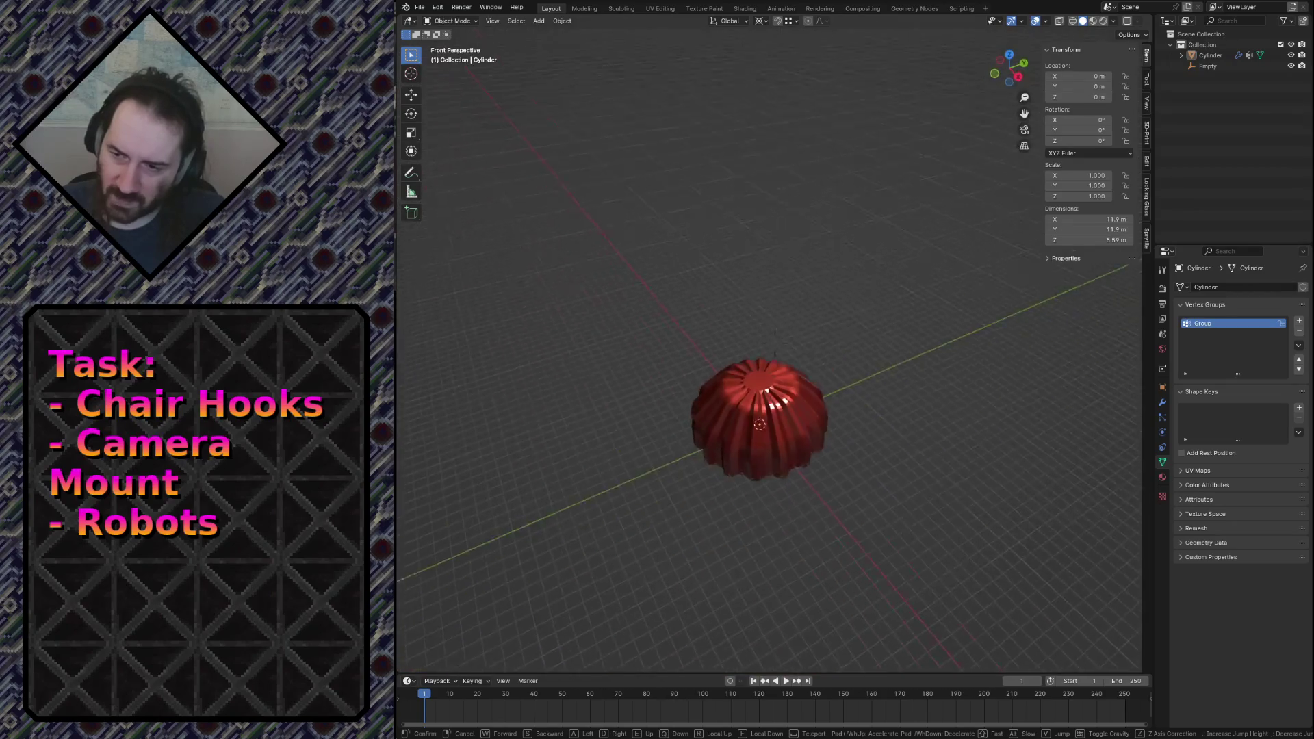
key("Return")
key("ctrl+s")
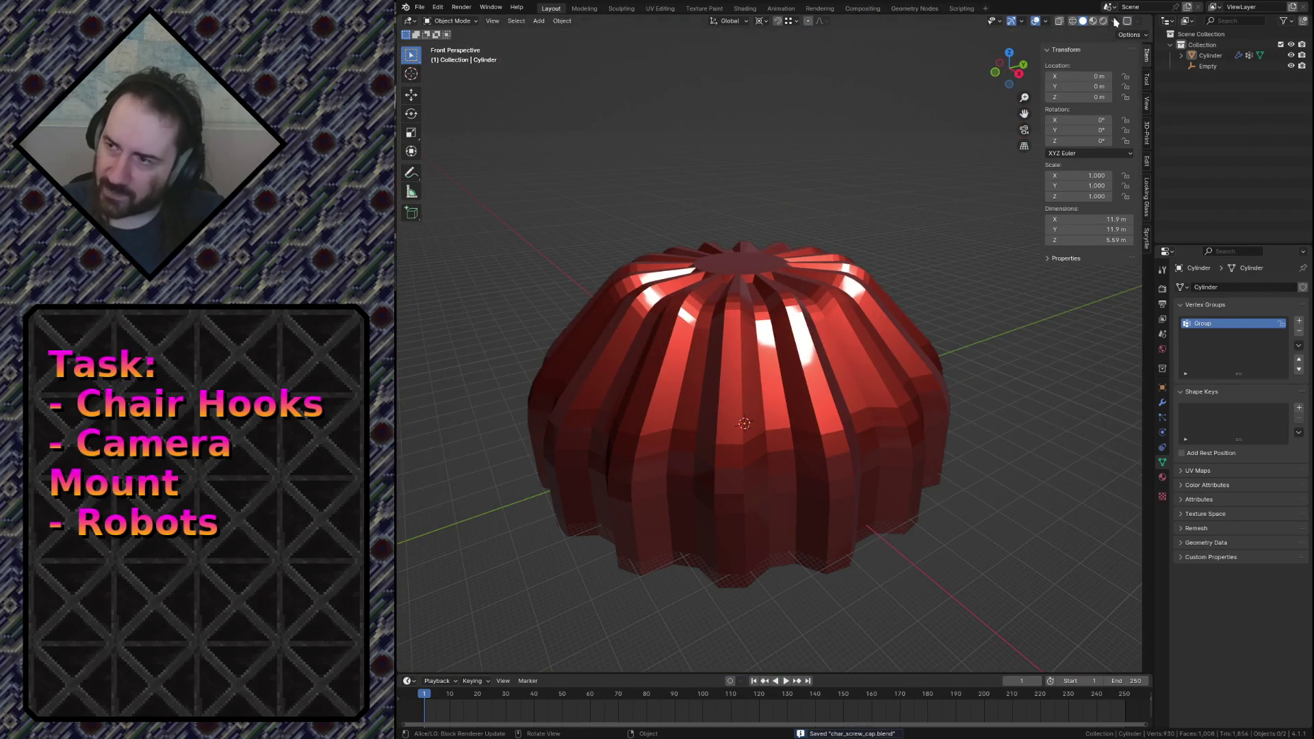
left_click(1114, 20)
left_click(1104, 97)
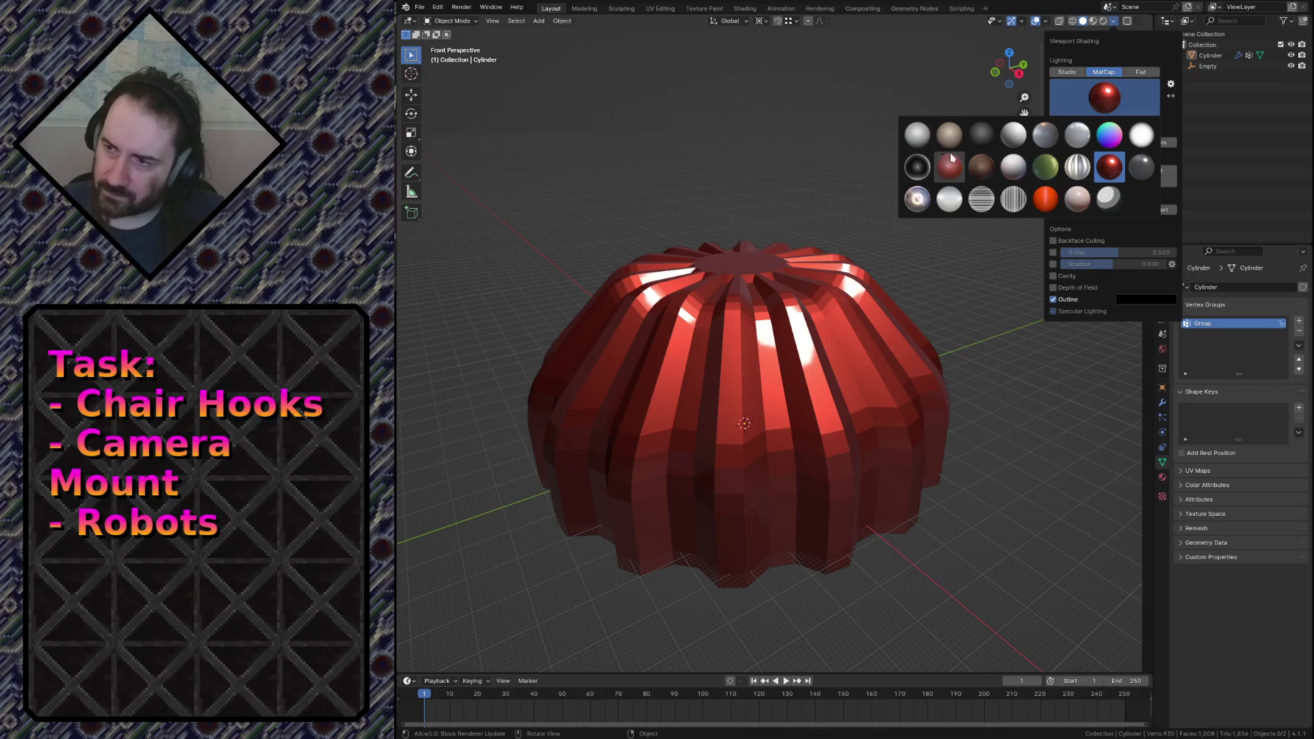
Apply the dark grey MatCap, inspect the cap's underside and front, and save chair_screw_cap.blend.
left_click(984, 141)
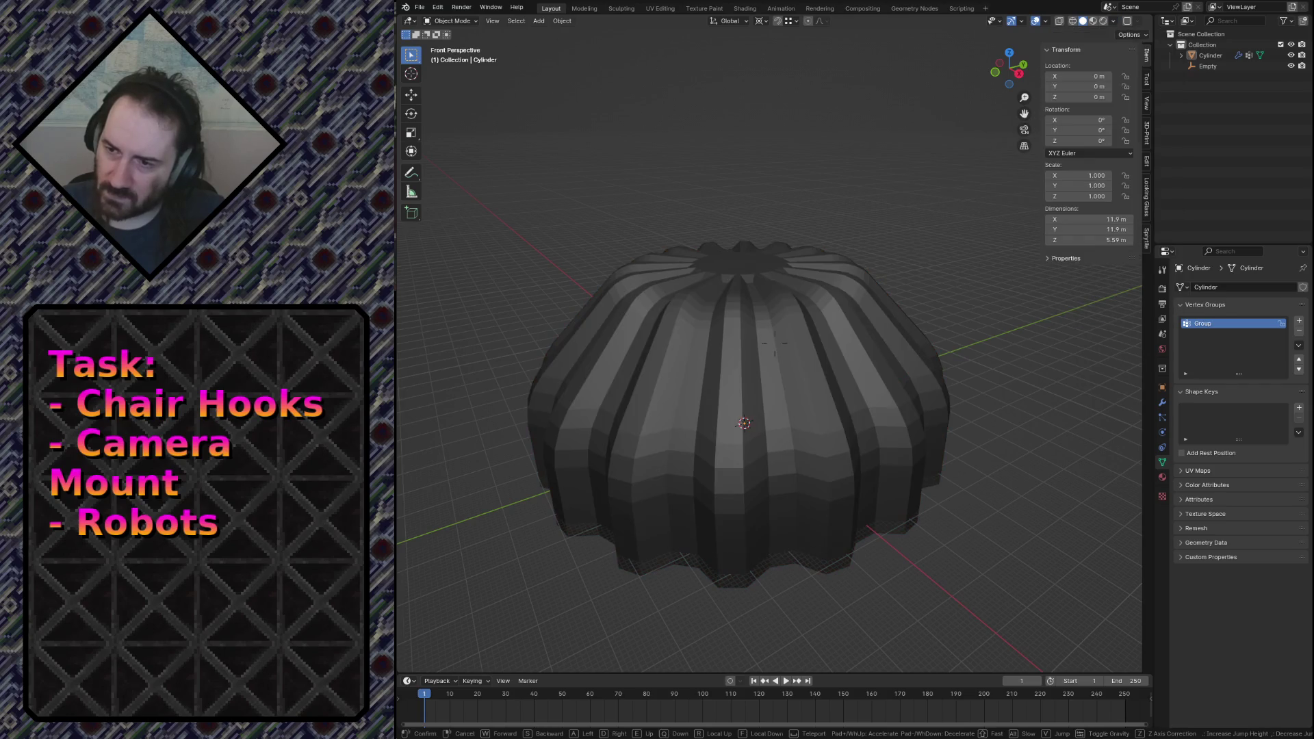
key("shift+grave")
key("w")
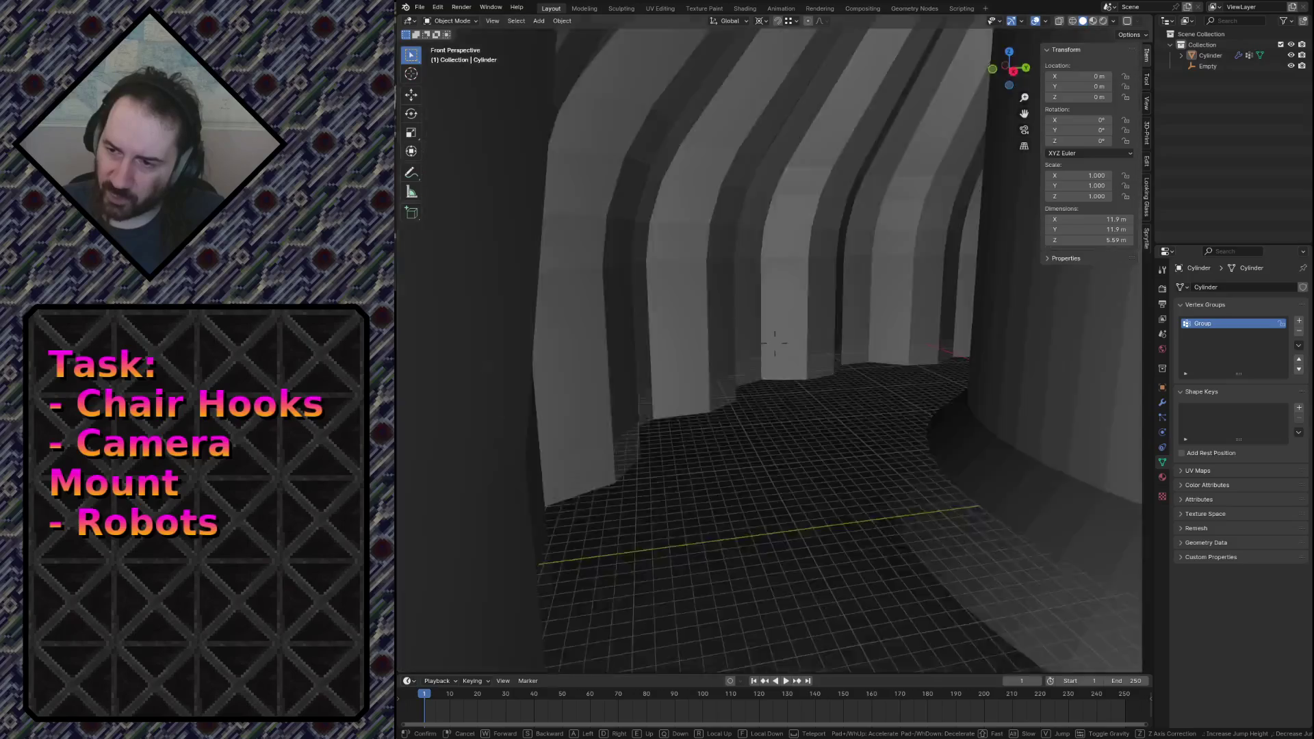
key("s")
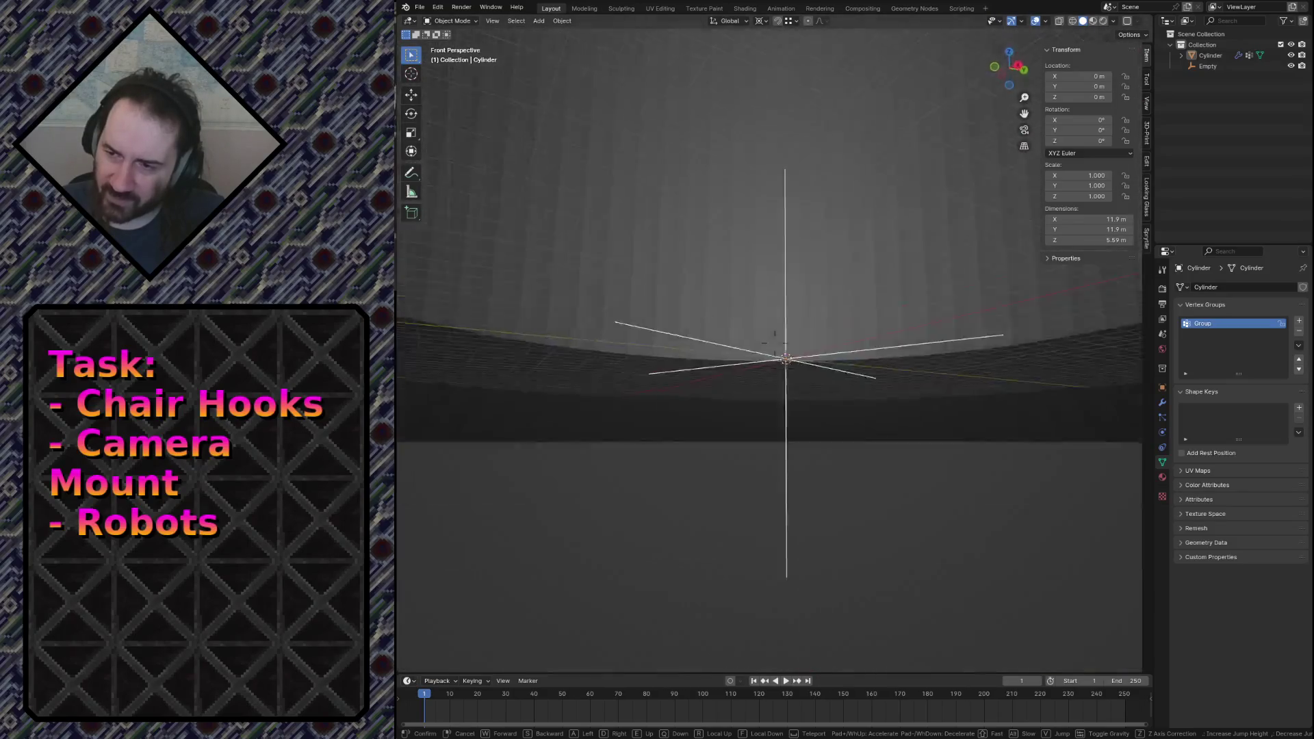
key("w")
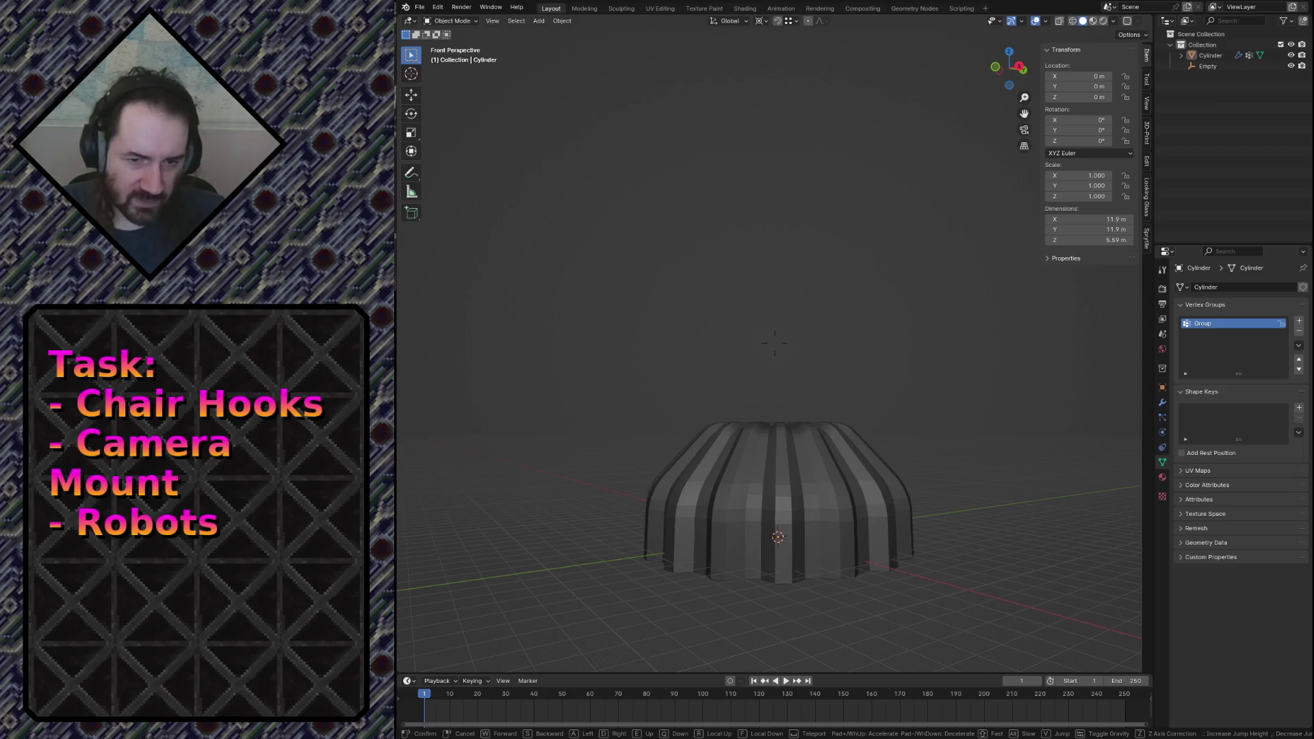
key("w")
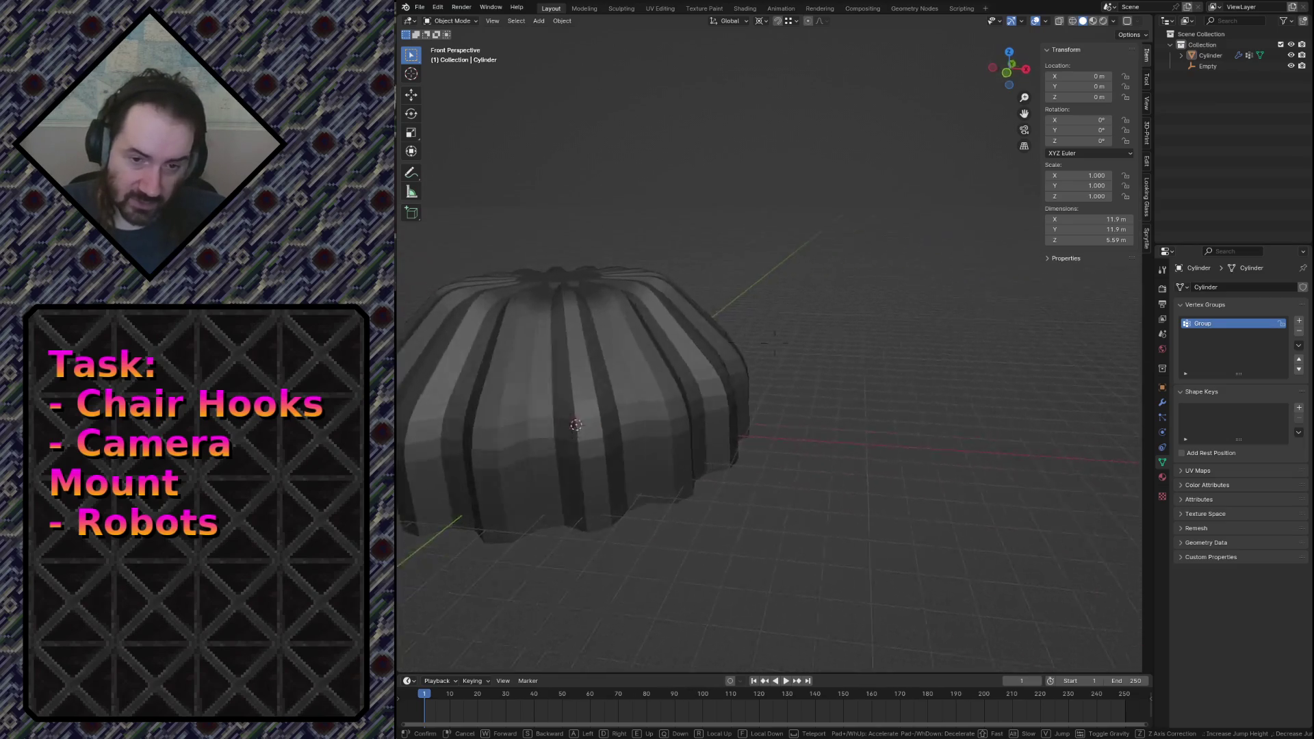
key("Return")
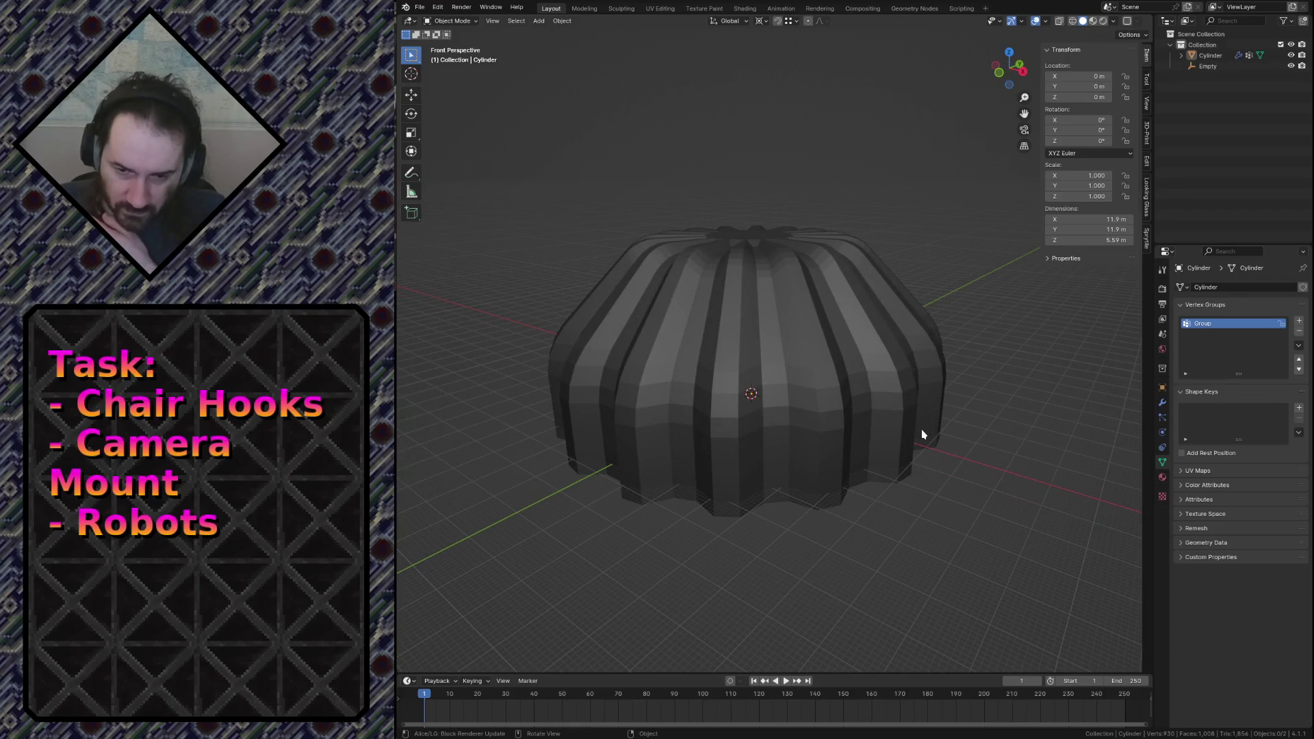
key("ctrl+s")
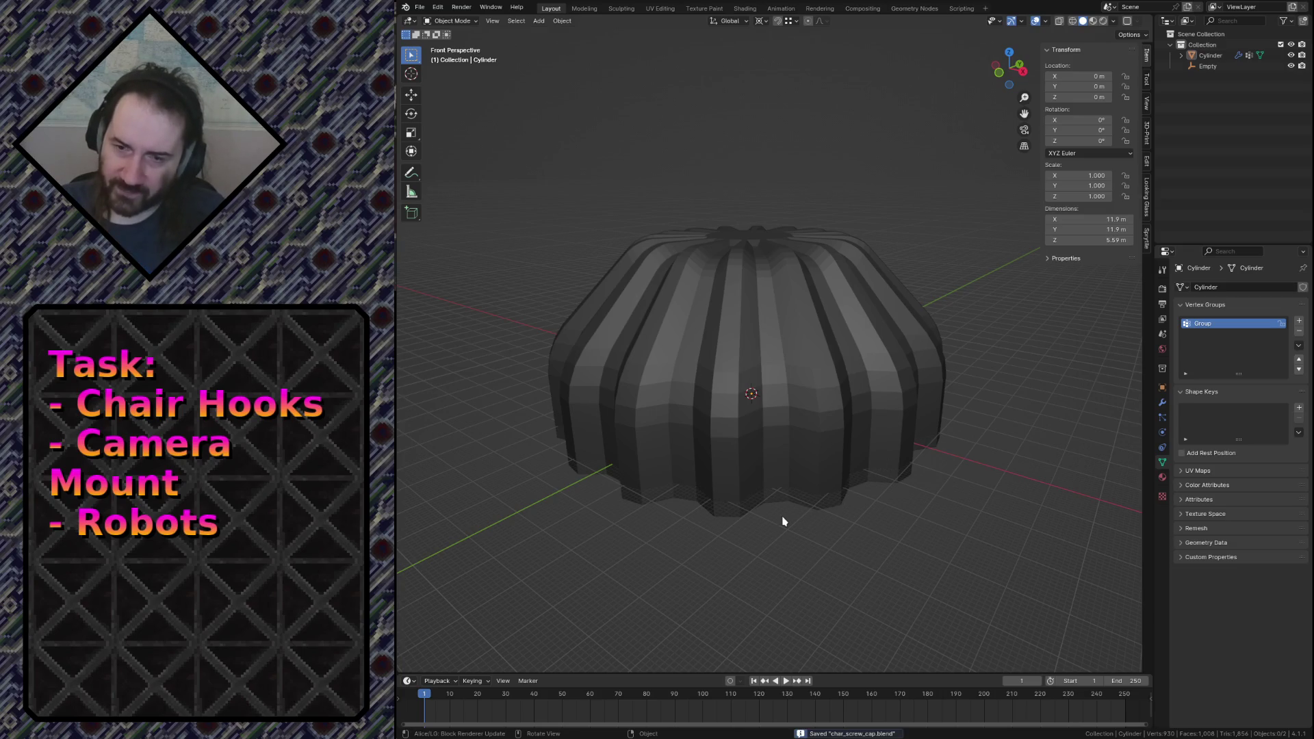
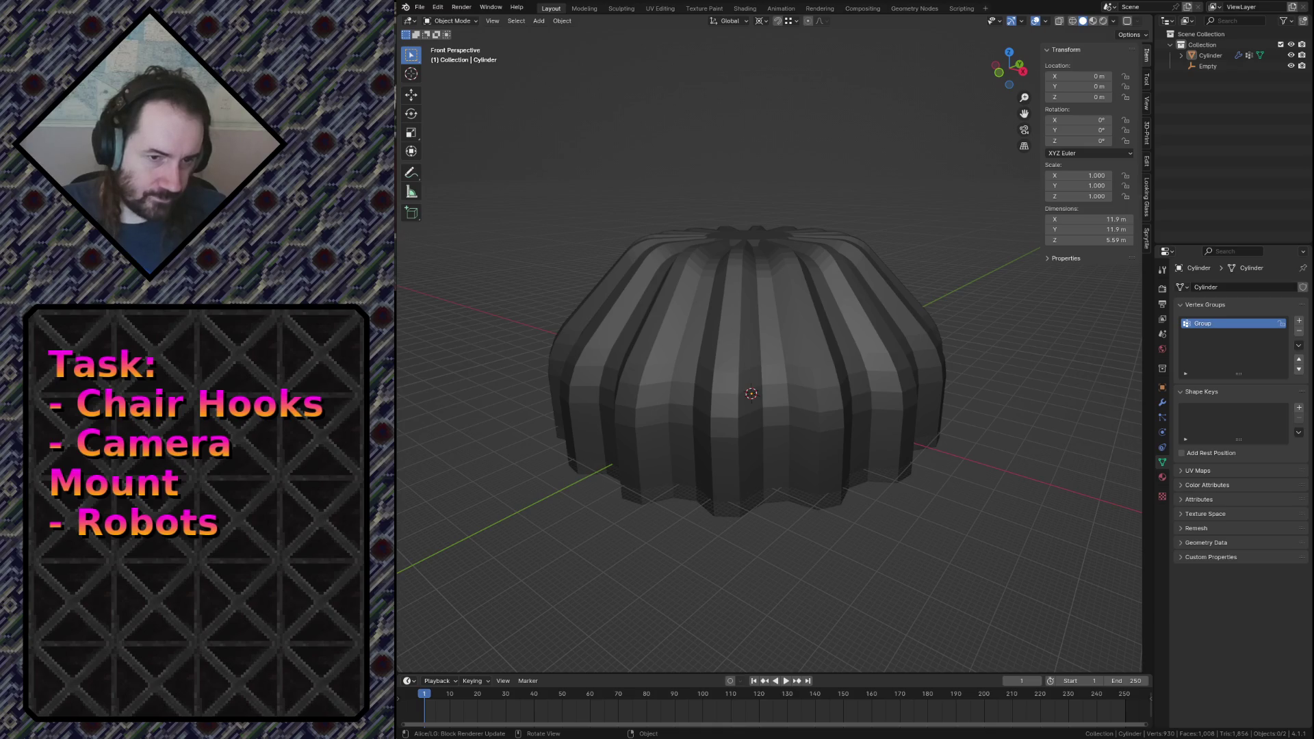
Switch from Blender to UltiMaker Cura, with chair_screw_cap.stl loaded on the Ender-3 V2 plate.
key("alt+Tab")
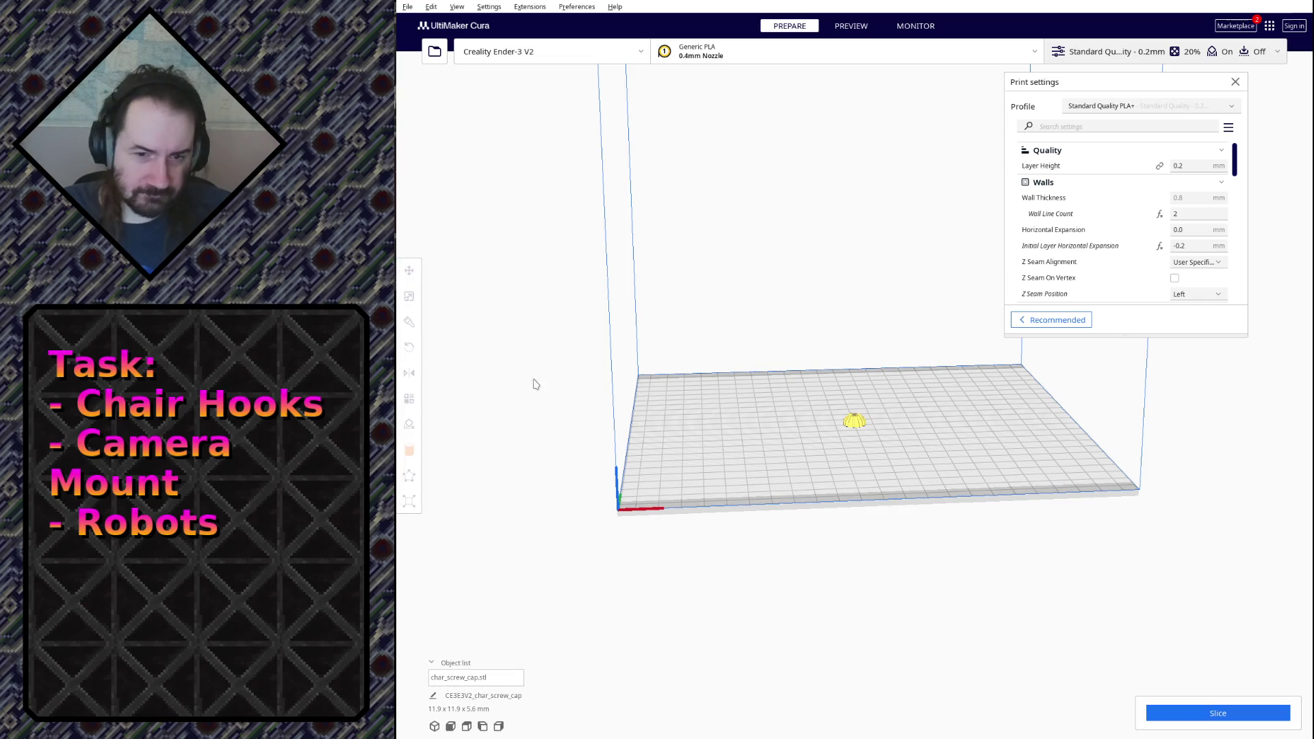
Duplicate the screw cap with Multiply Selected, keeping only one extra copy.
scroll(837, 347, "up", 2)
scroll(852, 397, "up", 4)
scroll(866, 451, "up", 4)
mouse_move(866, 452)
right_mouse_down()
mouse_move(882, 275)
mouse_move(889, 513)
right_mouse_up()
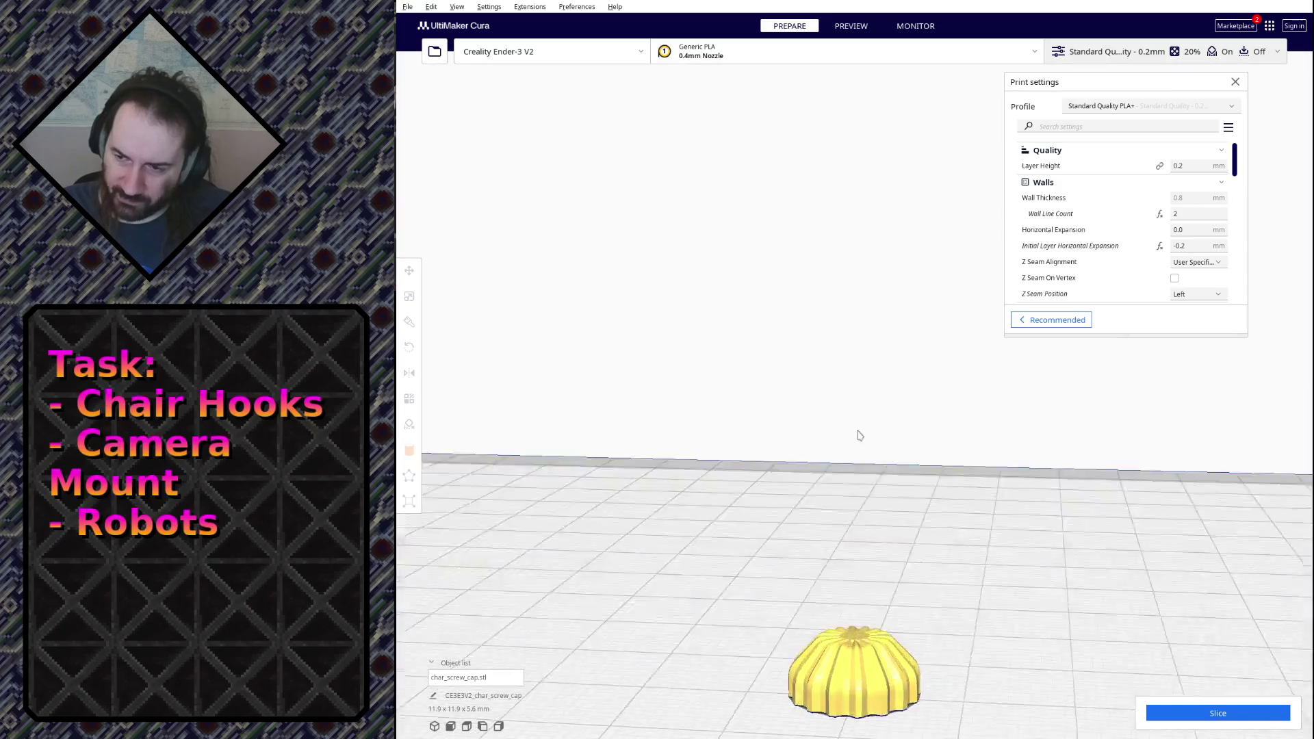
scroll(889, 514, "down", 3)
scroll(840, 425, "down", 3)
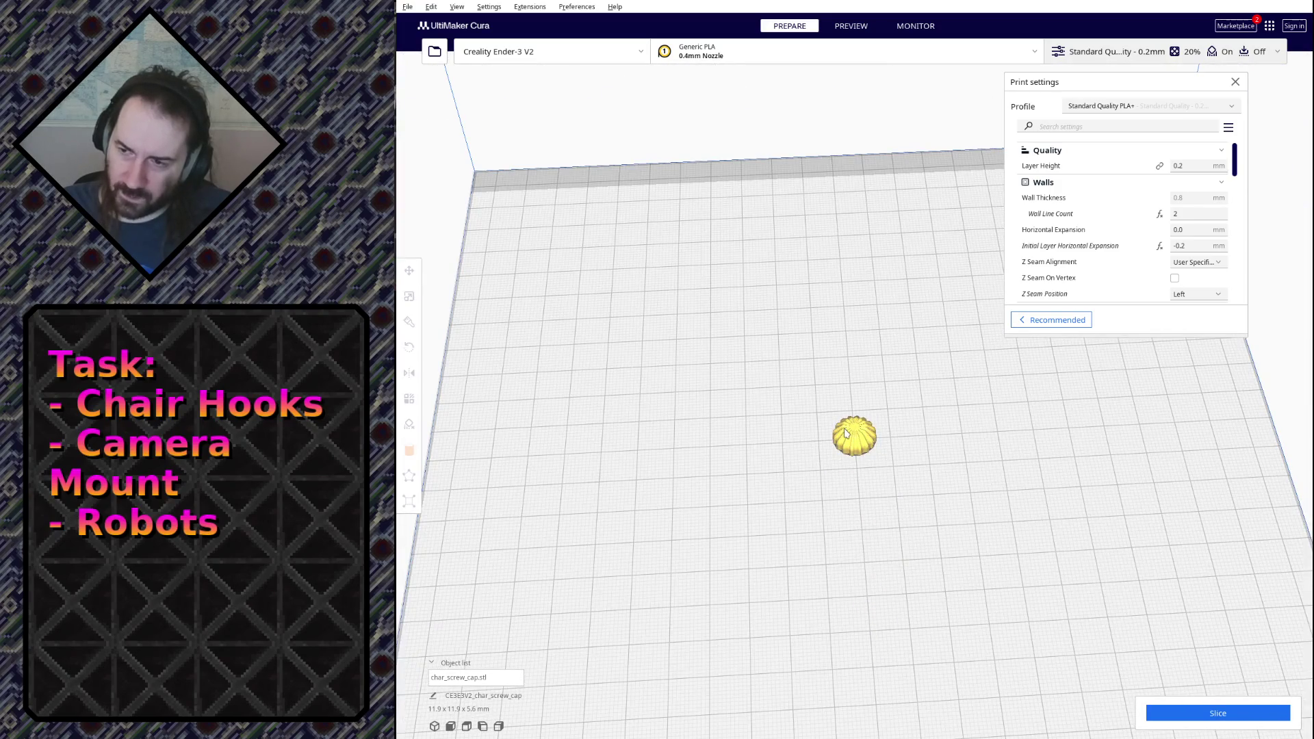
left_click(847, 433)
right_click(848, 435)
left_click(851, 491)
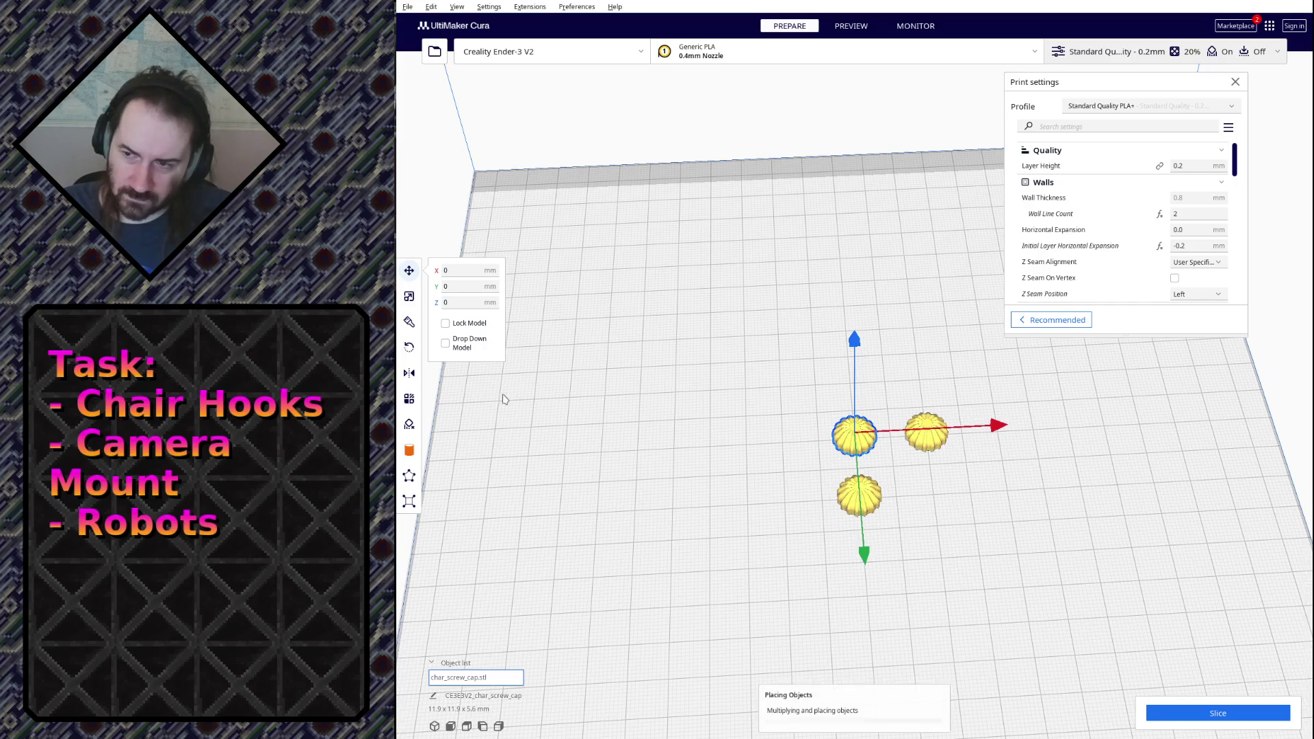
left_click(867, 499)
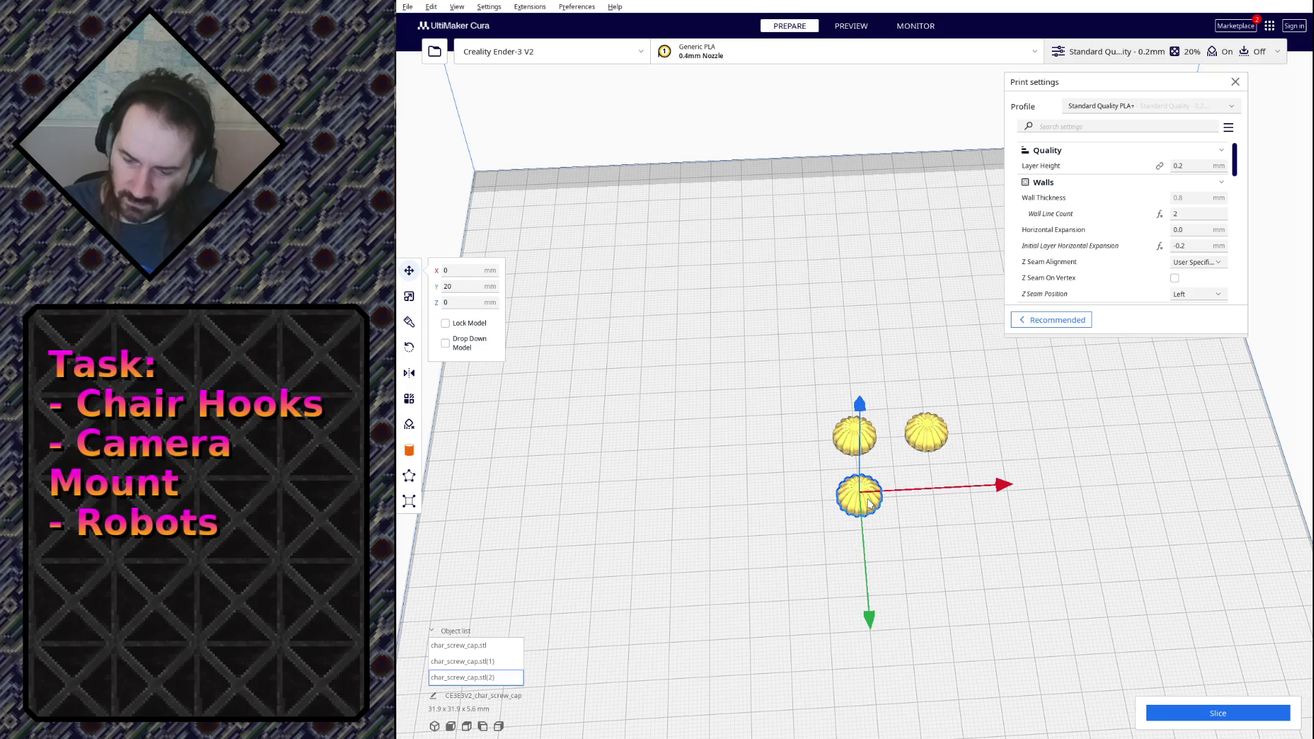
key("Delete")
Shift both caps slightly left toward the middle of the build plate.
scroll(693, 512, "down", 5)
scroll(821, 412, "up", 3)
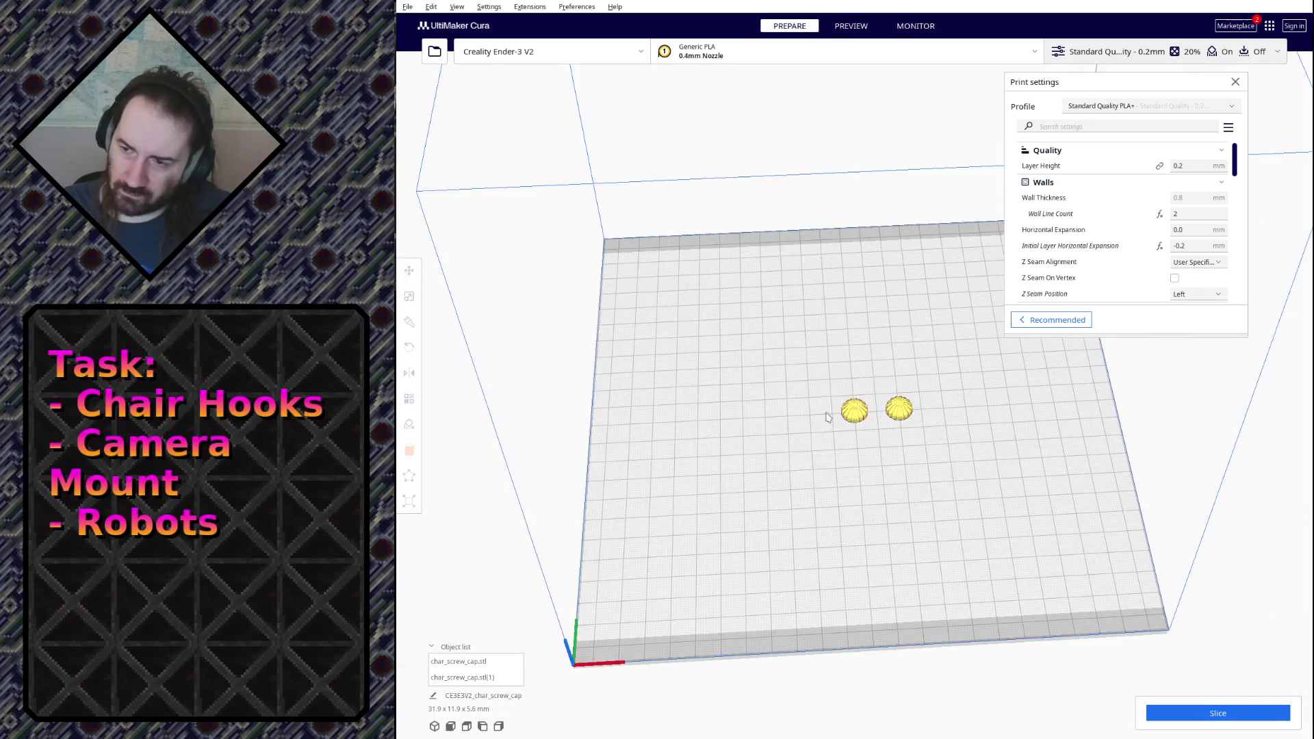
left_click(854, 411)
left_click(899, 409, "ctrl")
left_click_drag(1004, 408, 981, 409)
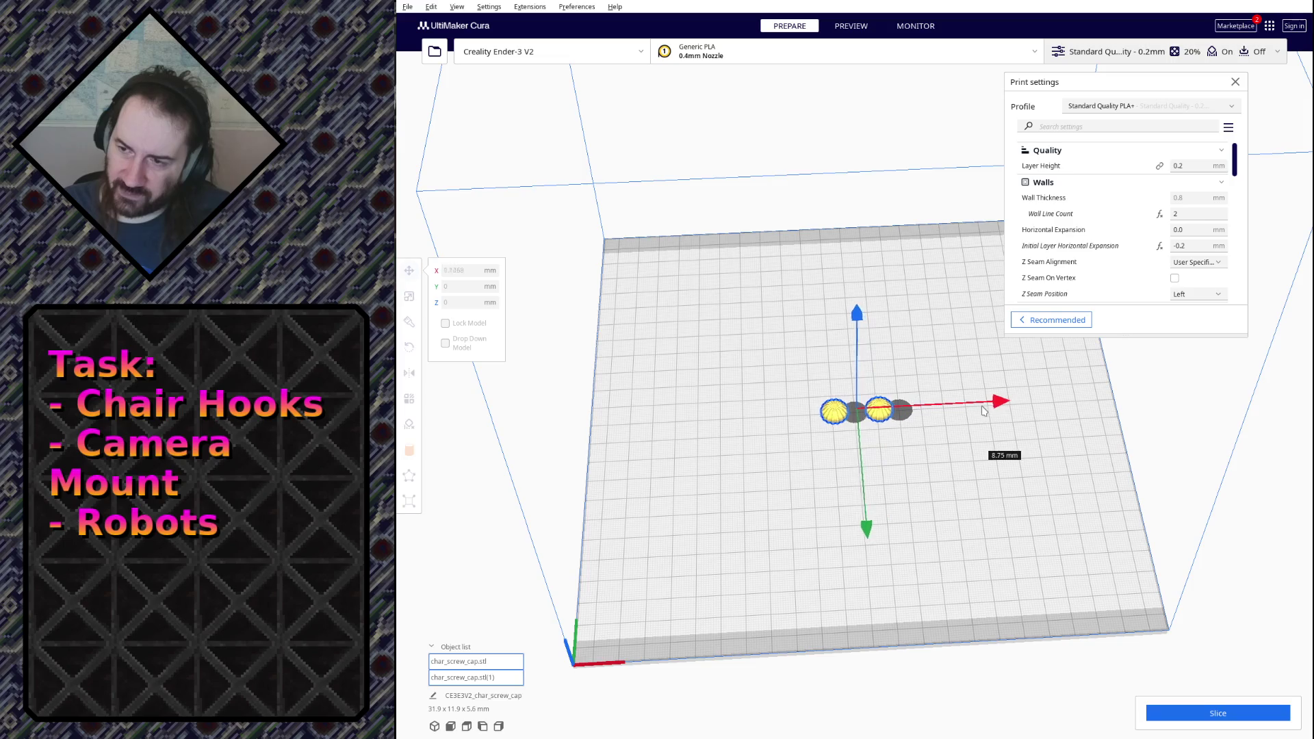
left_click(958, 543)
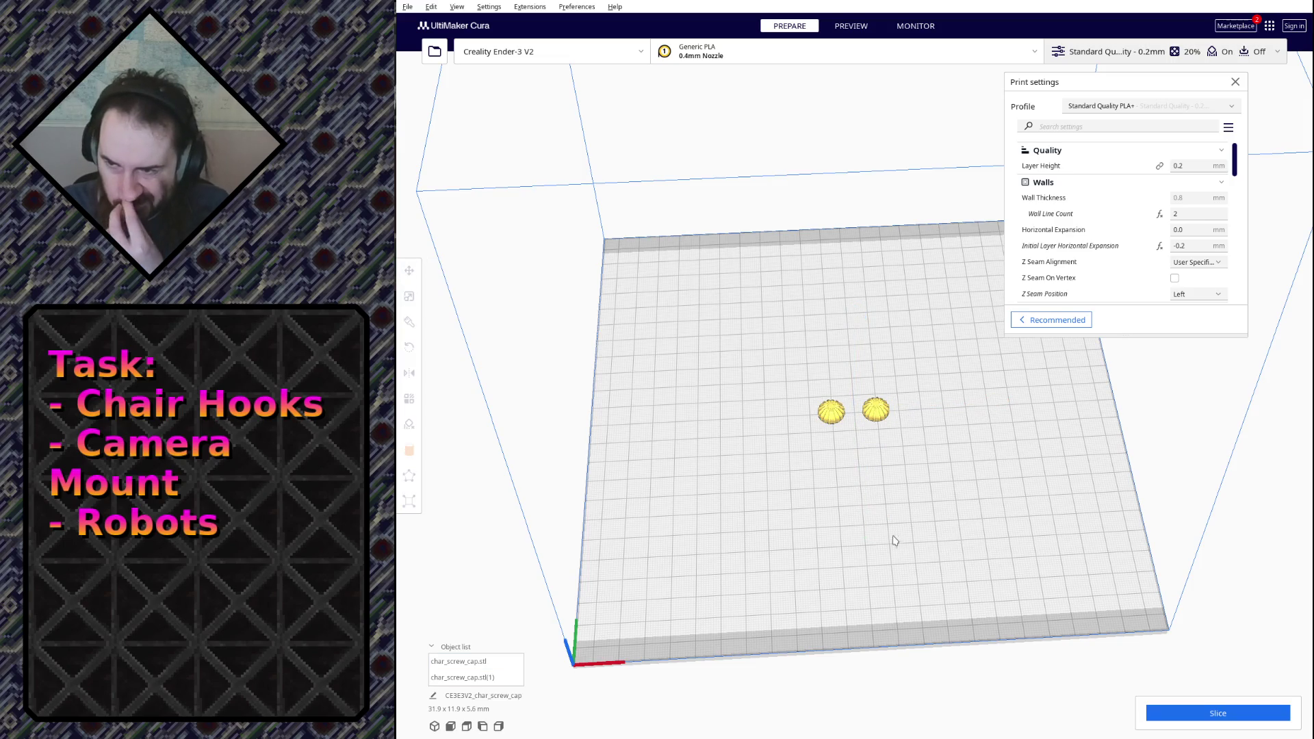
Turn off Generate Support in the print settings.
right_click_drag(895, 543, 869, 543)
scroll(861, 543, "up", 5)
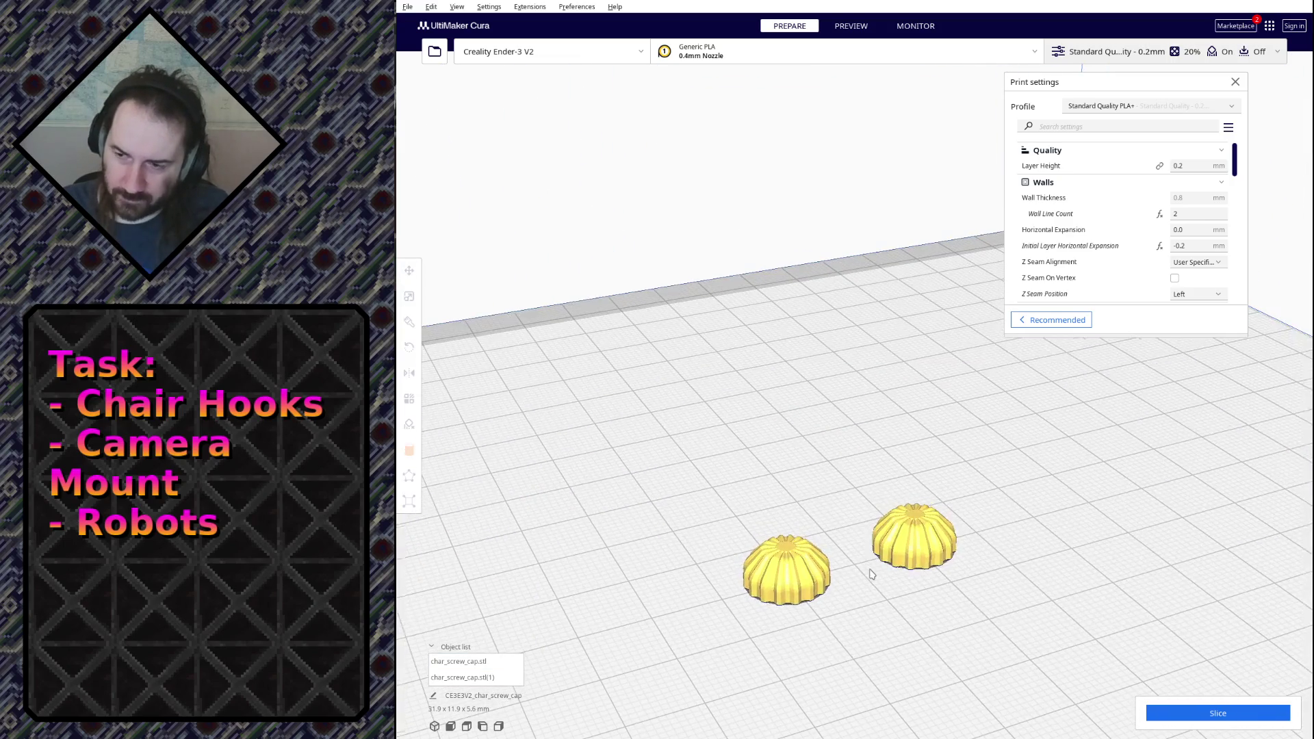
middle_click_drag(892, 610, 867, 462)
scroll(862, 473, "up", 5)
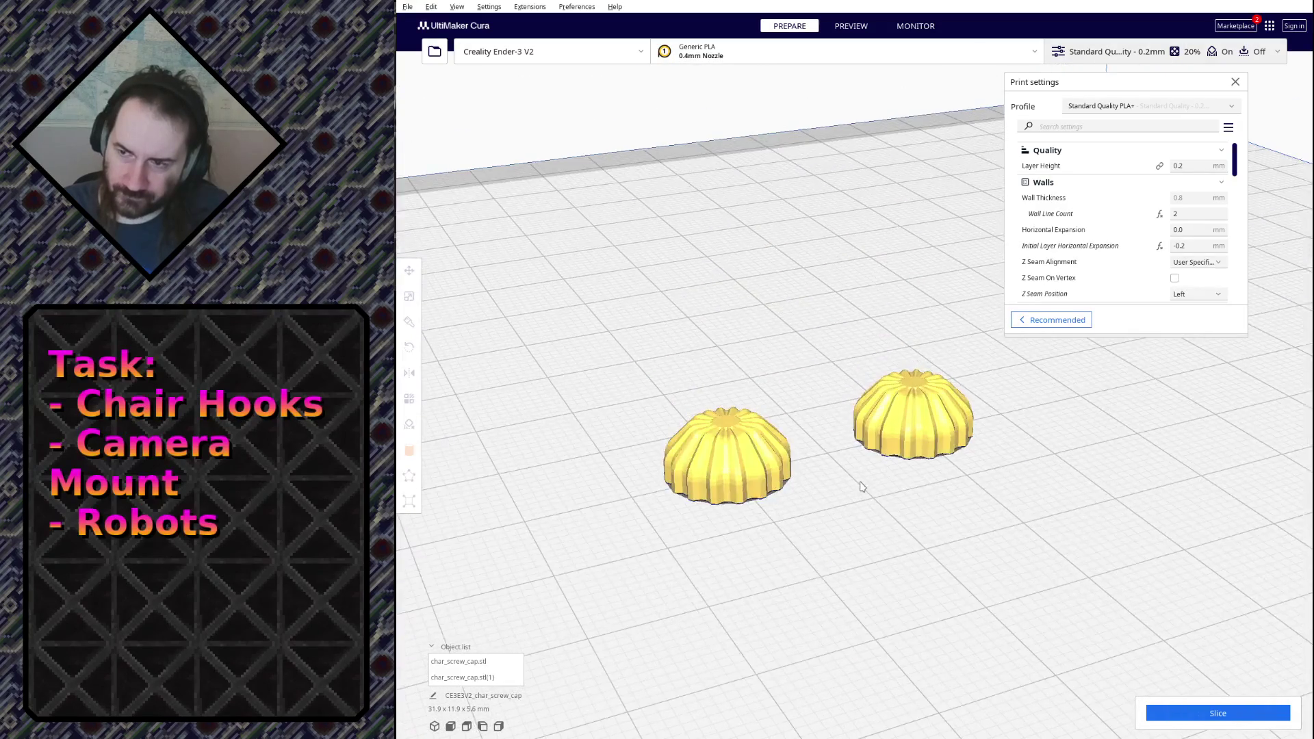
scroll(1068, 224, "down", 3)
scroll(1061, 227, "down", 2)
scroll(1058, 230, "down", 3)
scroll(1052, 232, "down", 3)
scroll(1055, 233, "down", 3)
scroll(1055, 232, "down", 3)
scroll(1055, 234, "down", 2)
left_click(1175, 237)
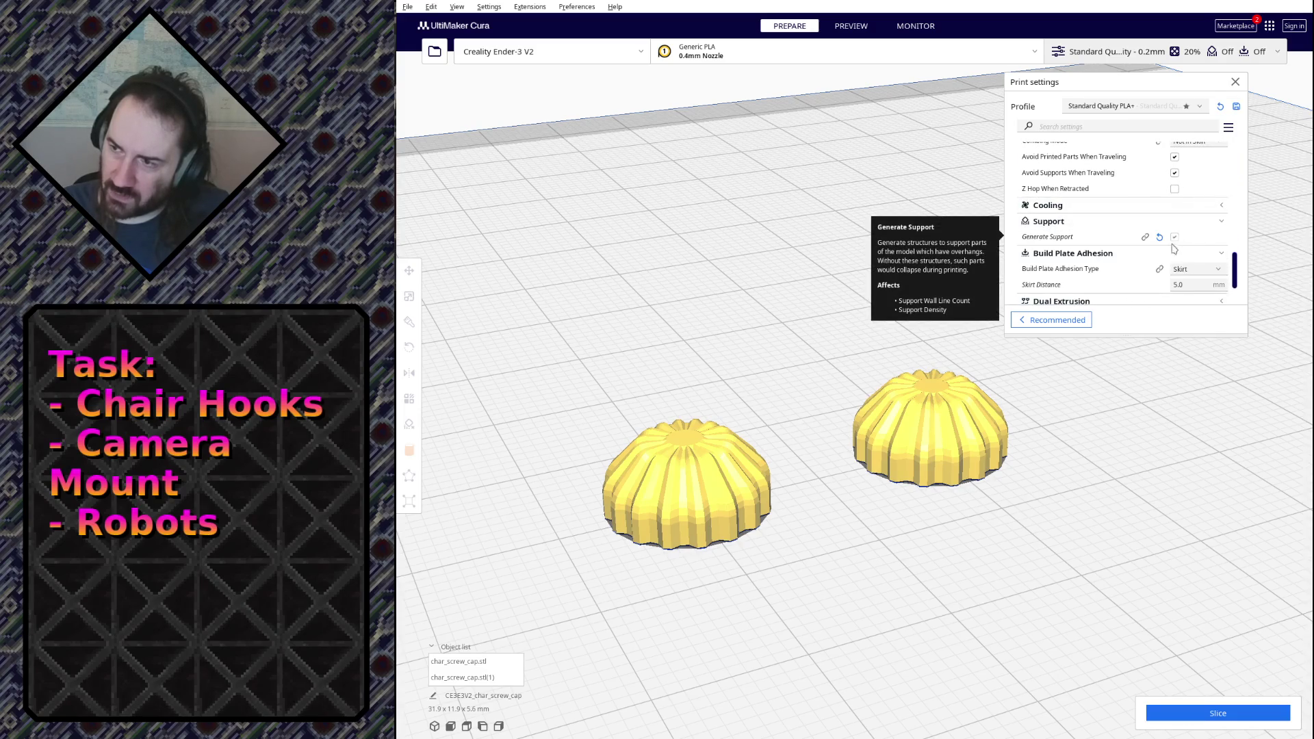
Slice the two caps and view the result in the Preview.
left_click(1209, 713)
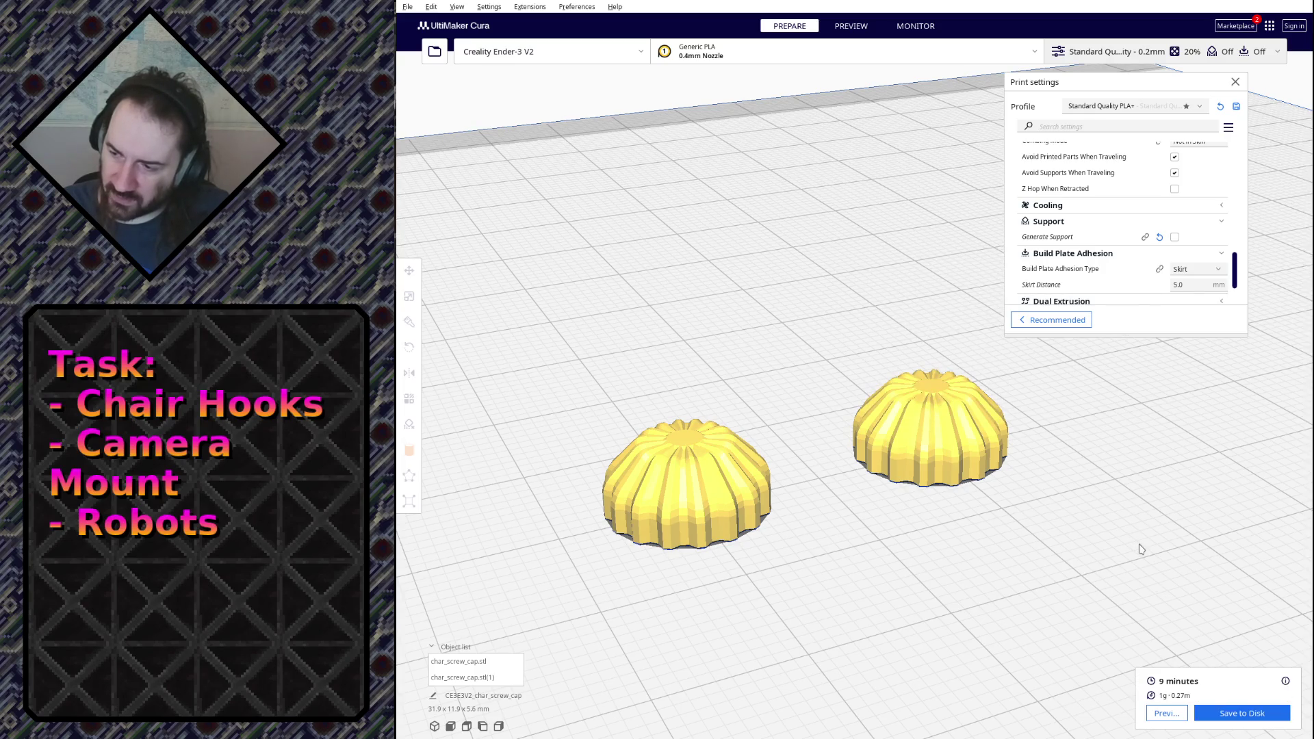
left_click(1157, 712)
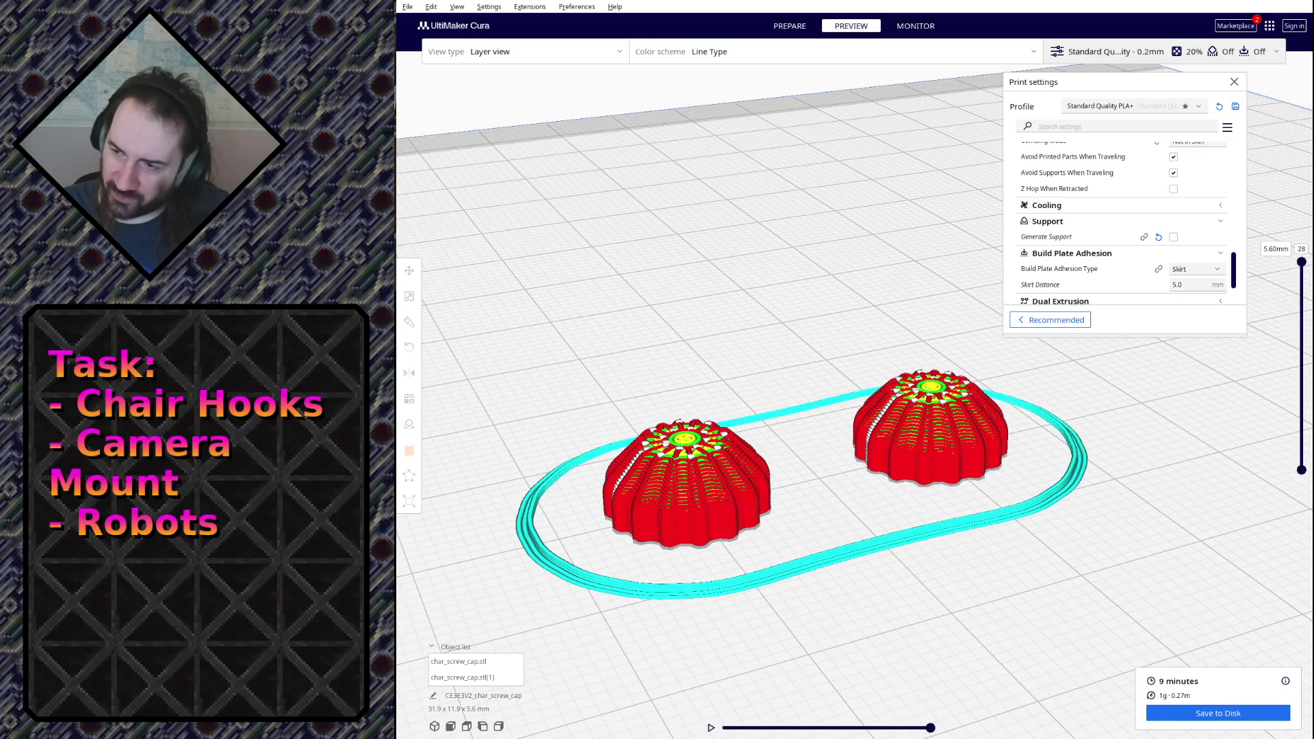
scroll(882, 436, "up", 1)
scroll(882, 435, "up", 3)
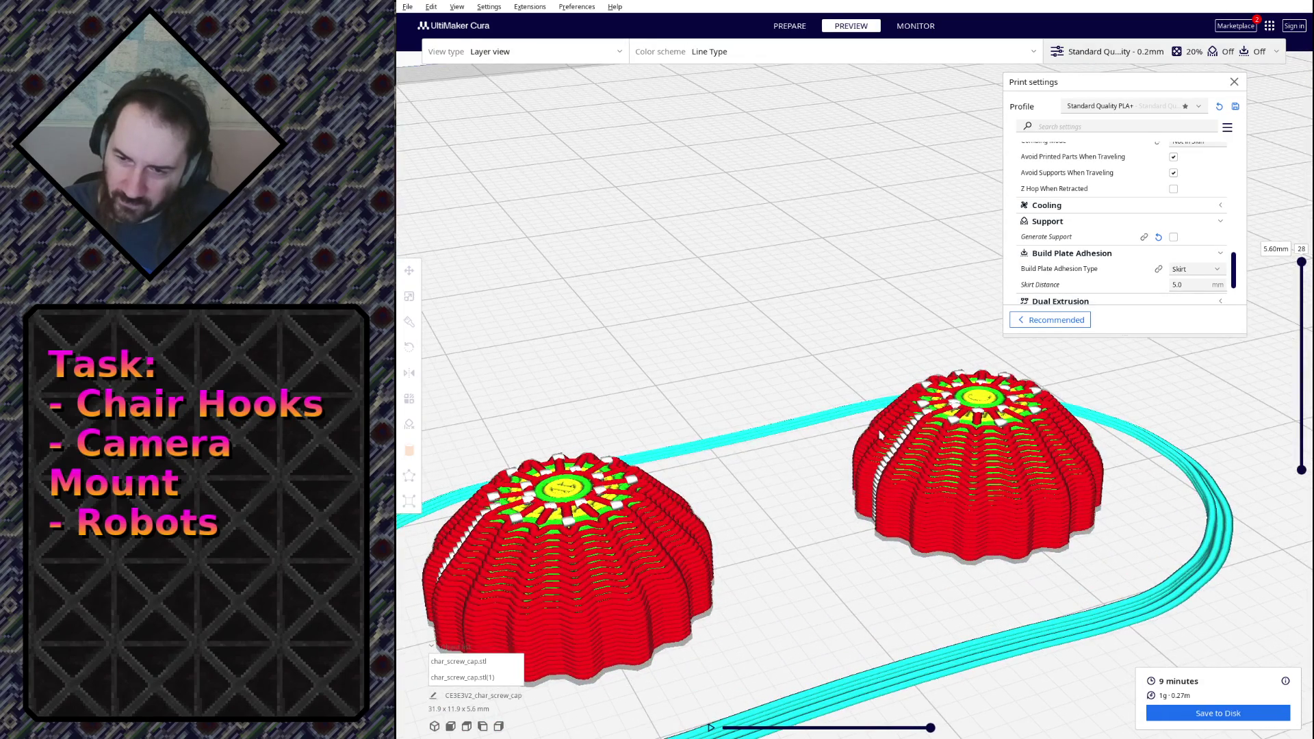
mouse_move(814, 381)
right_mouse_down()
mouse_move(814, 473)
mouse_move(841, 451)
right_mouse_up()
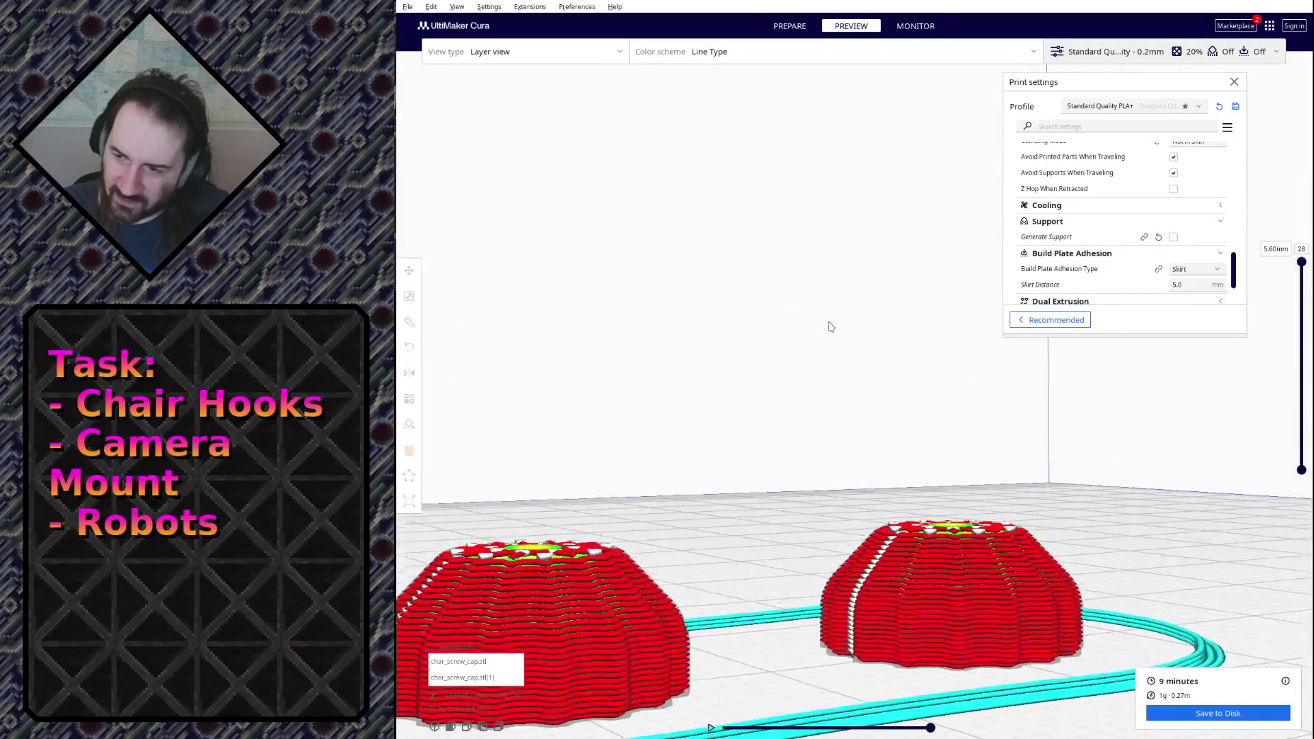
Lower the layer slider to show only the caps' bottom layers.
mouse_move(1301, 262)
left_mouse_down()
mouse_move(1293, 437)
mouse_move(1292, 389)
left_mouse_up()
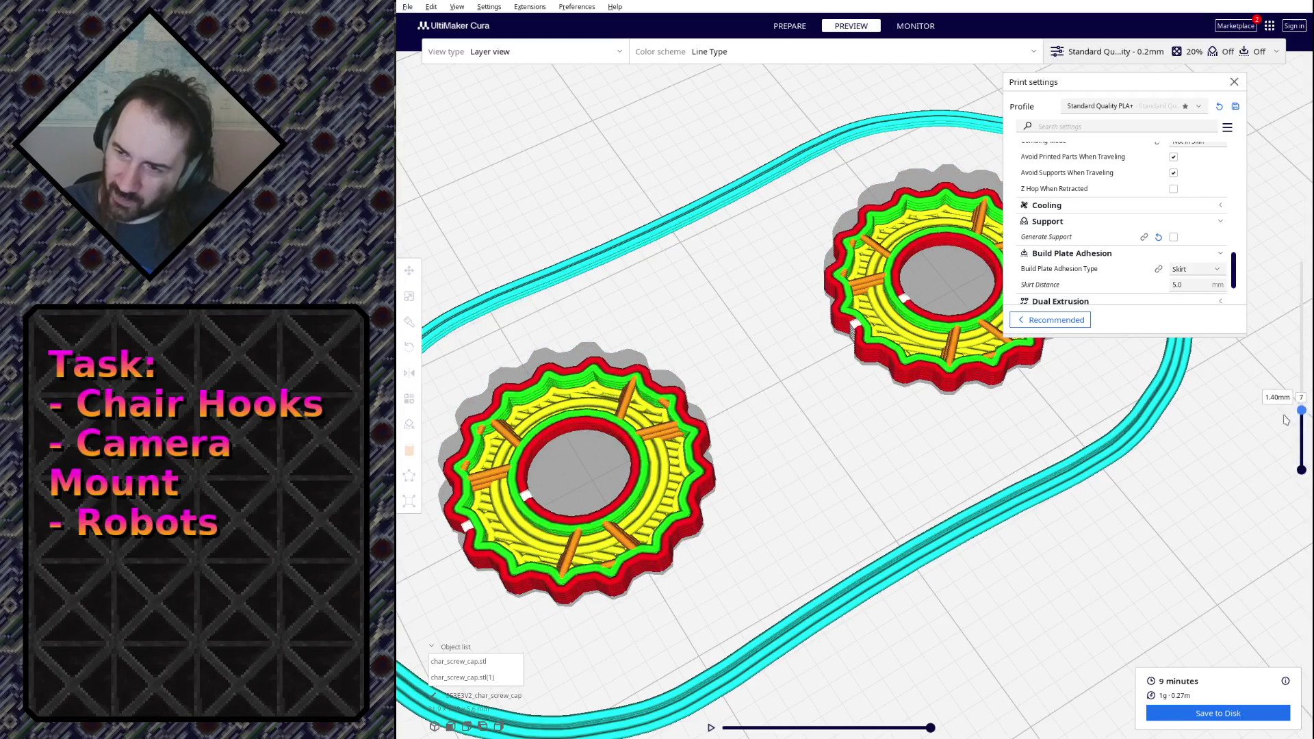
scroll(1164, 260, "up", 5)
scroll(1123, 226, "up", 5)
scroll(1095, 206, "up", 5)
scroll(1084, 200, "up", 5)
scroll(1084, 200, "up", 3)
scroll(1095, 204, "up", 3)
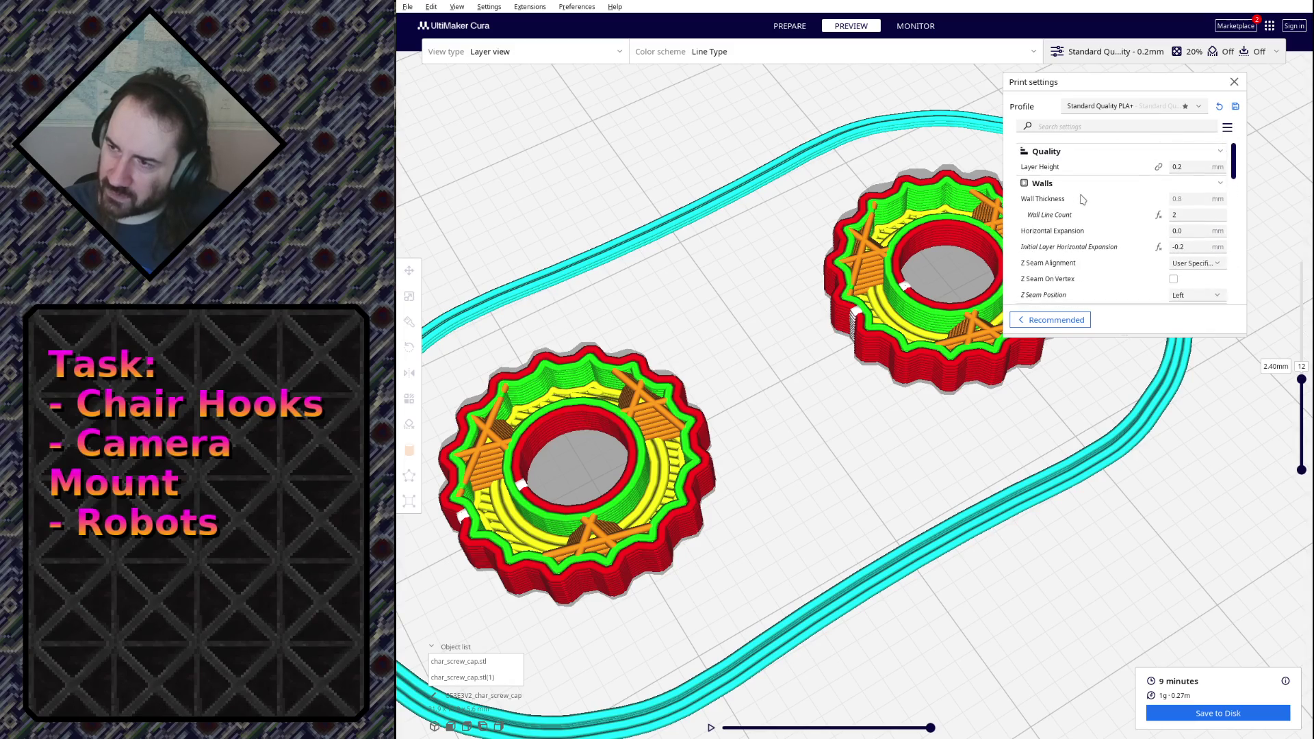
Set Wall Line Count to 3 and reslice the caps.
double_click(1196, 215)
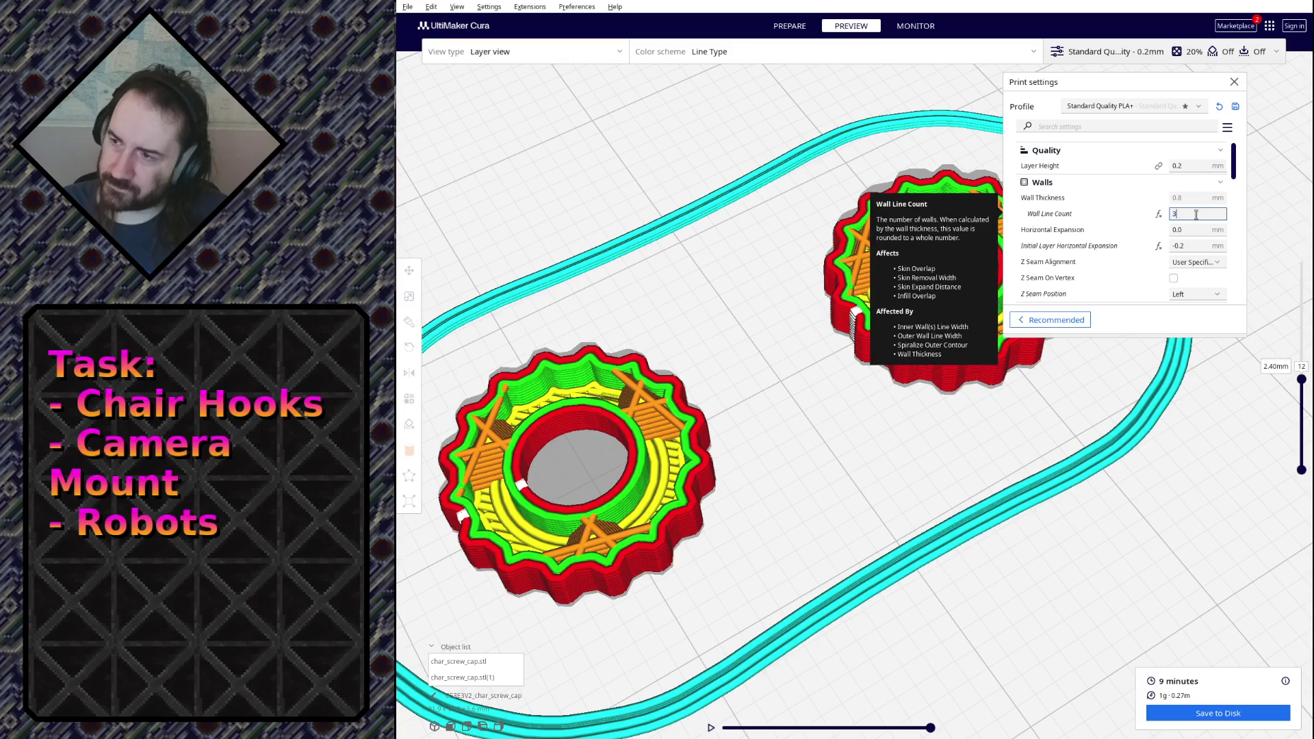
type("3")
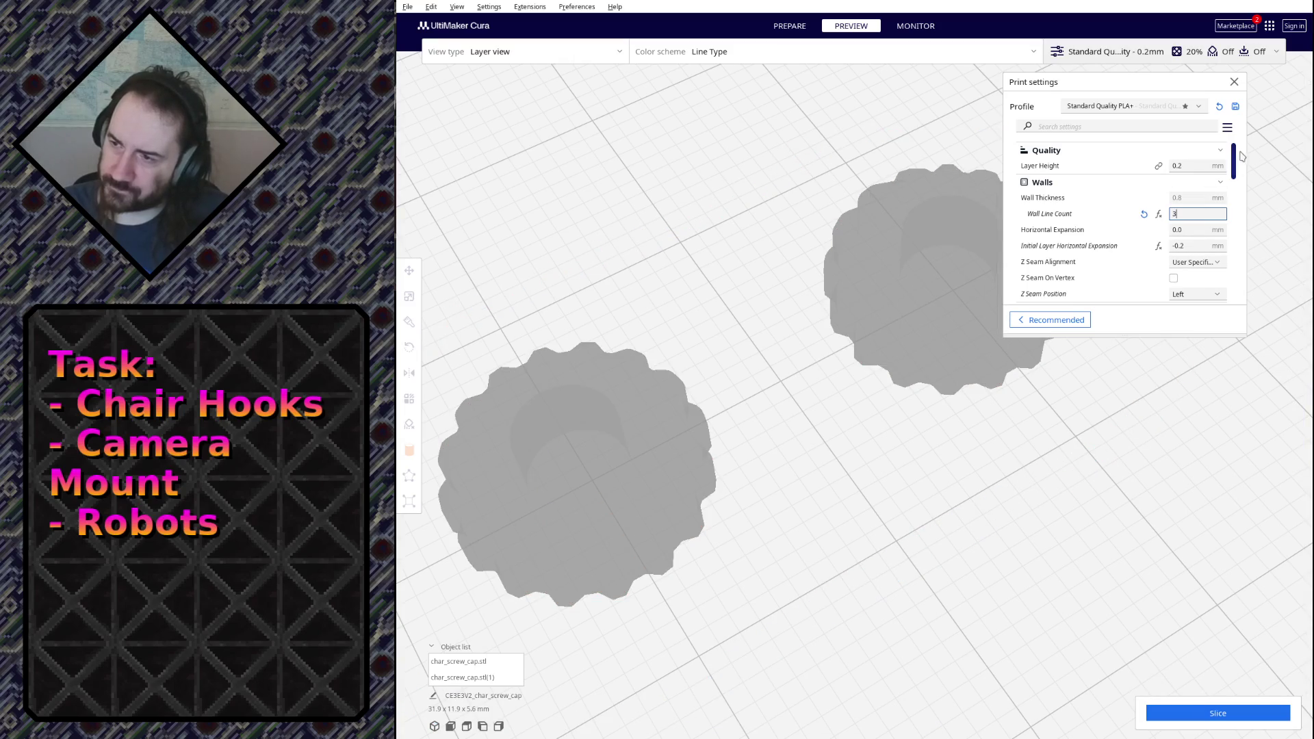
key("Return")
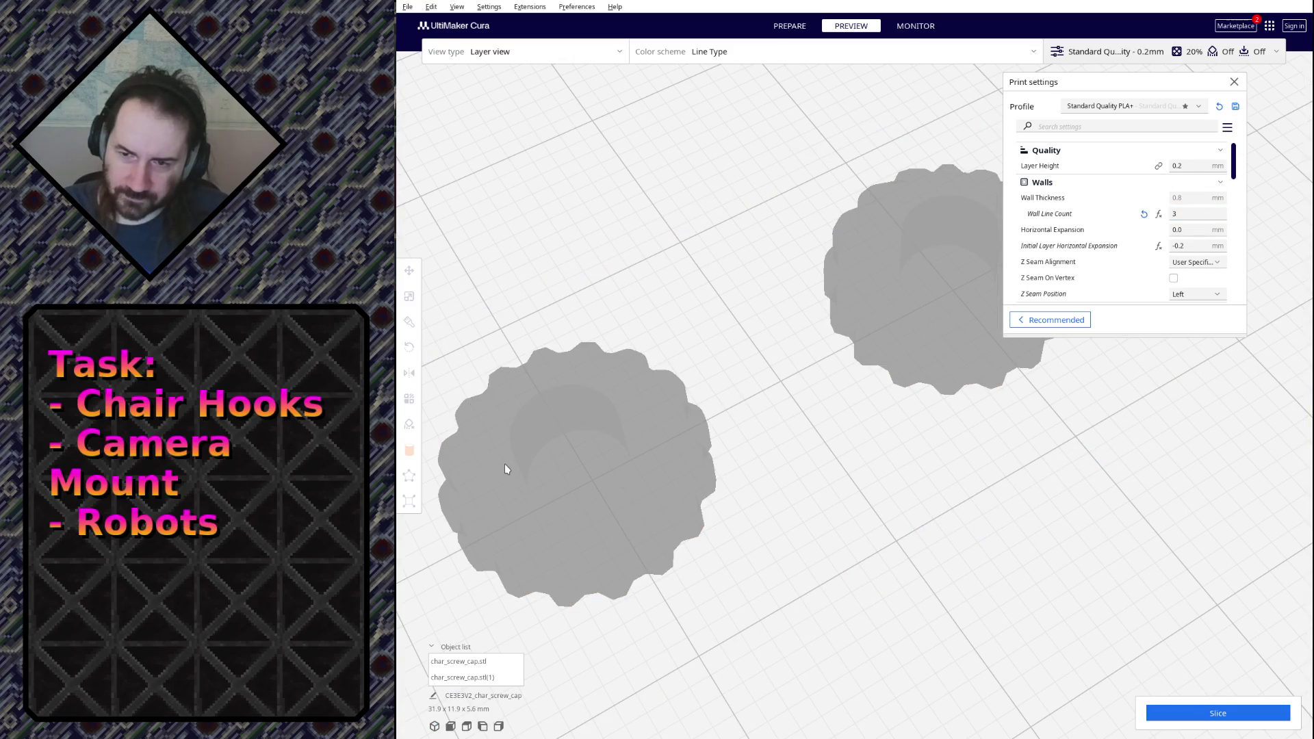
left_click(1191, 707)
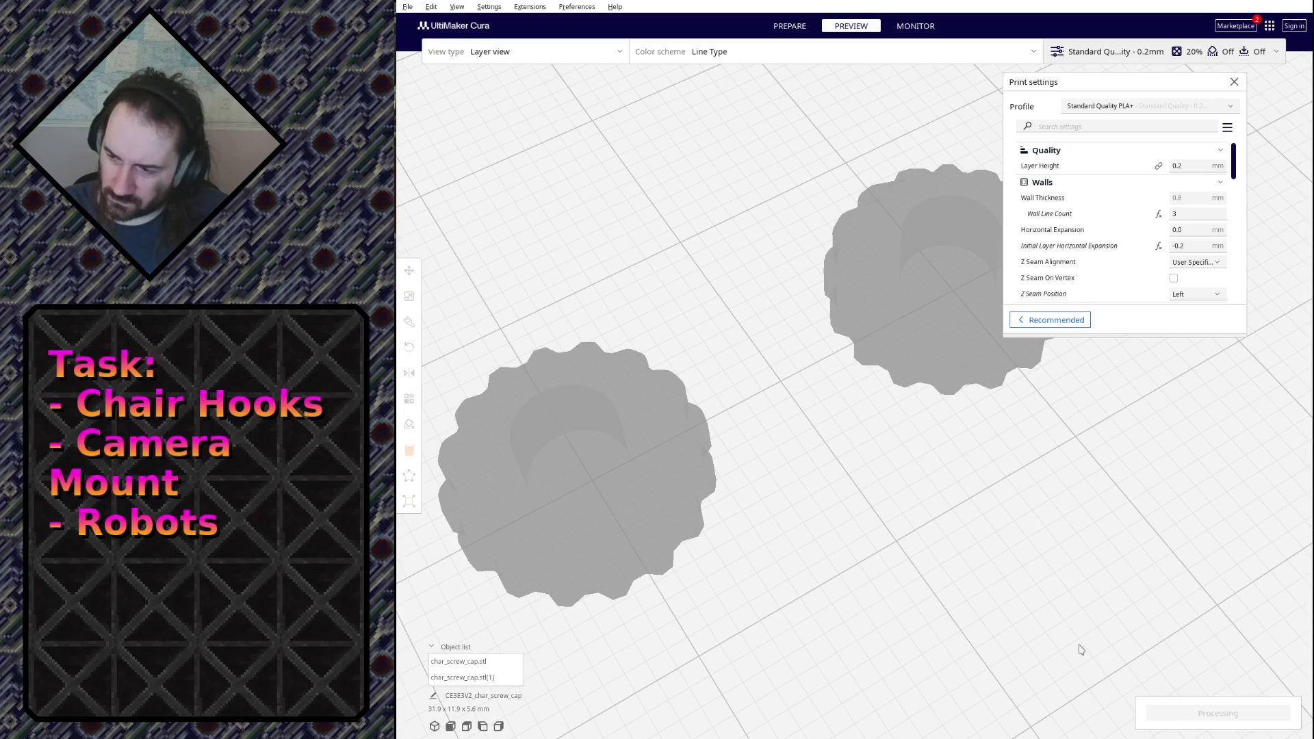
mouse_move(798, 334)
right_mouse_down()
mouse_move(809, 286)
mouse_move(798, 341)
right_mouse_up()
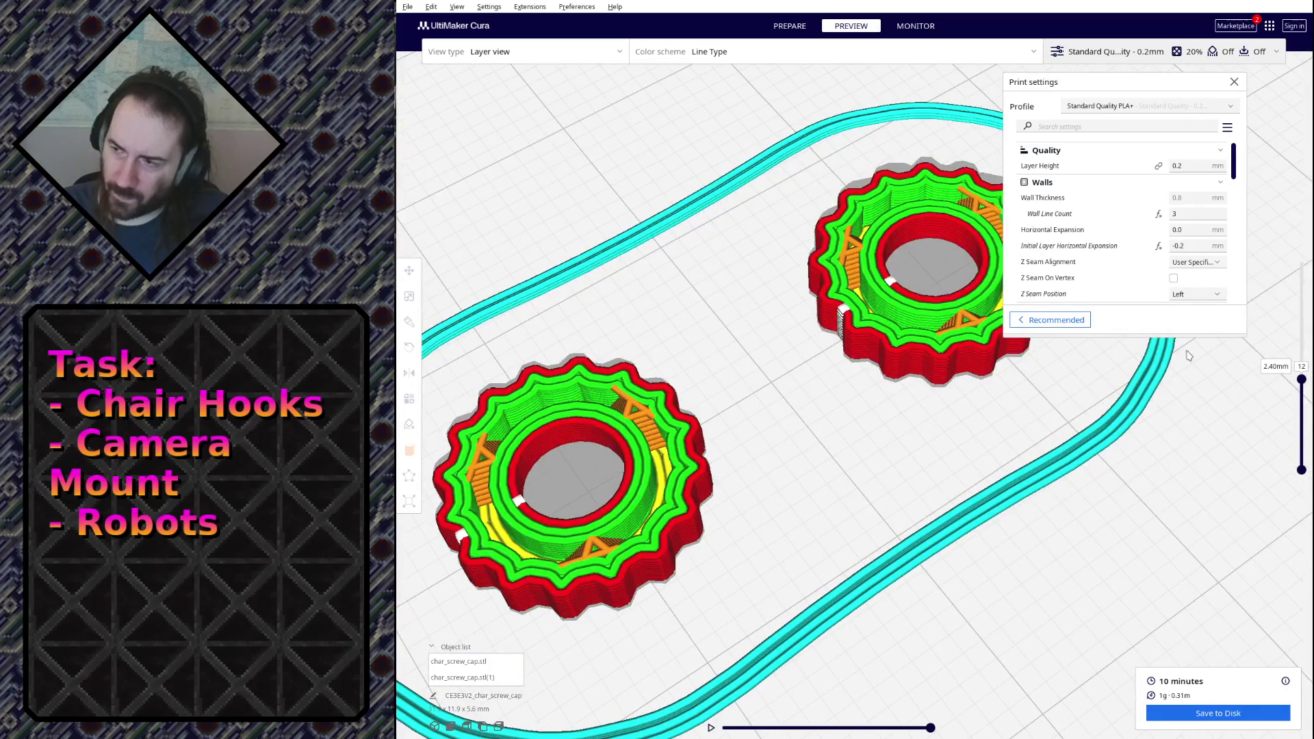
scroll(1129, 188, "down", 2)
scroll(1143, 179, "down", 2)
scroll(1143, 179, "down", 1)
scroll(1143, 178, "down", 2)
Set Infill Density to 25% and reslice, giving a 10-minute estimate.
left_click(1191, 207)
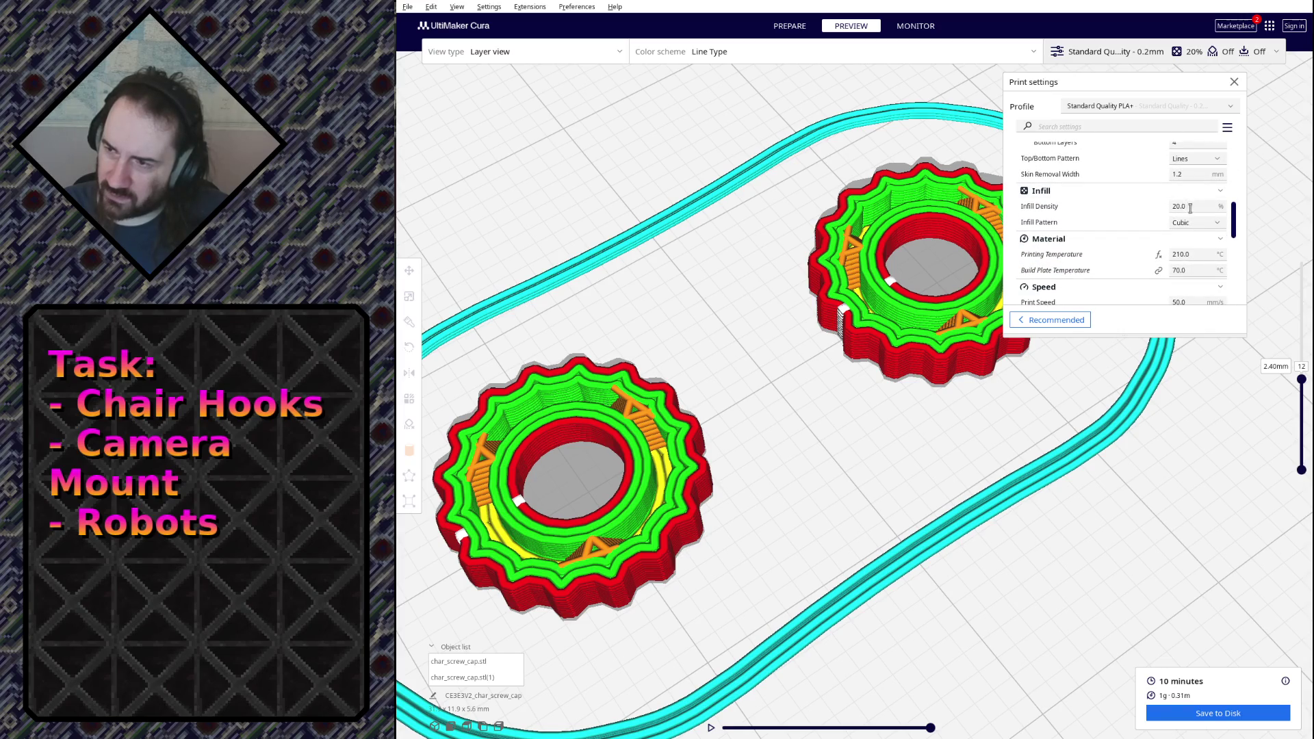
type("25")
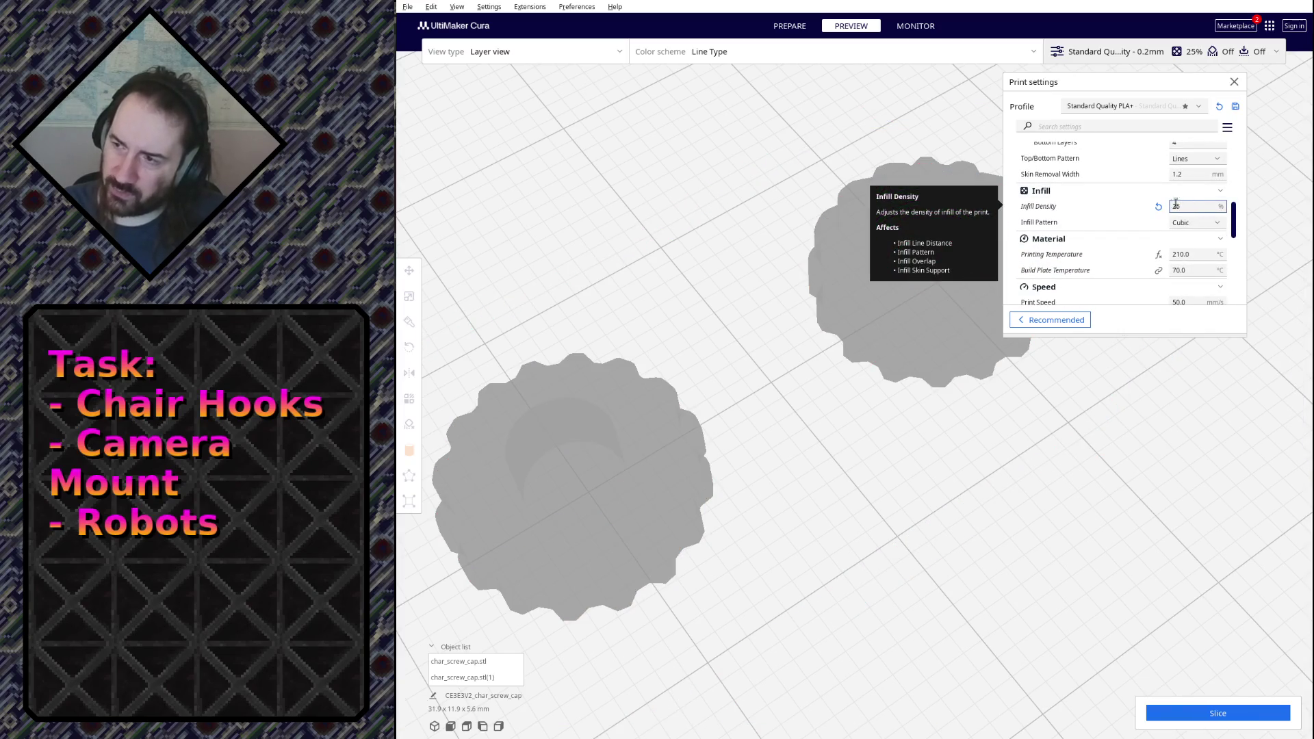
left_click(1206, 711)
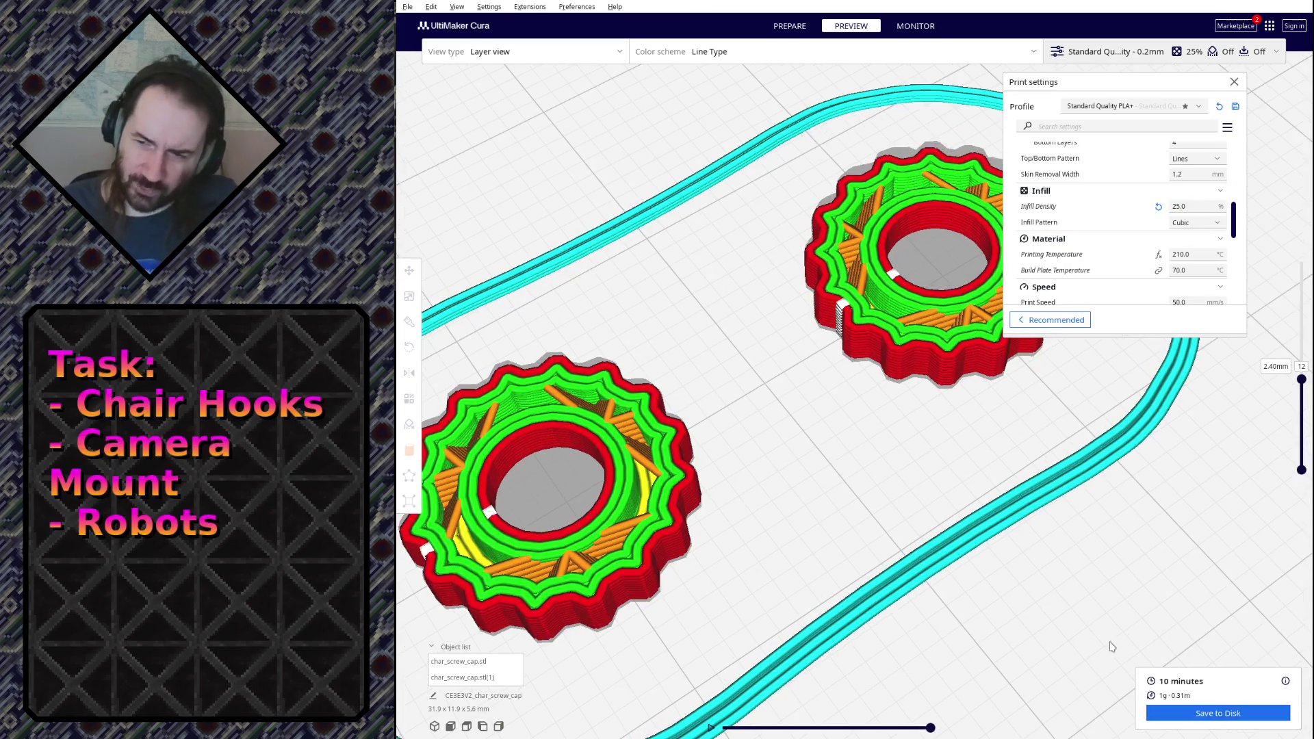
scroll(753, 404, "up", 3)
scroll(717, 419, "up", 2)
scroll(718, 419, "down", 2)
scroll(718, 419, "down", 2)
scroll(734, 591, "down", 2)
scroll(735, 590, "down", 1)
mouse_move(735, 590)
right_mouse_down()
mouse_move(862, 208)
mouse_move(857, 231)
mouse_move(719, 228)
right_mouse_up()
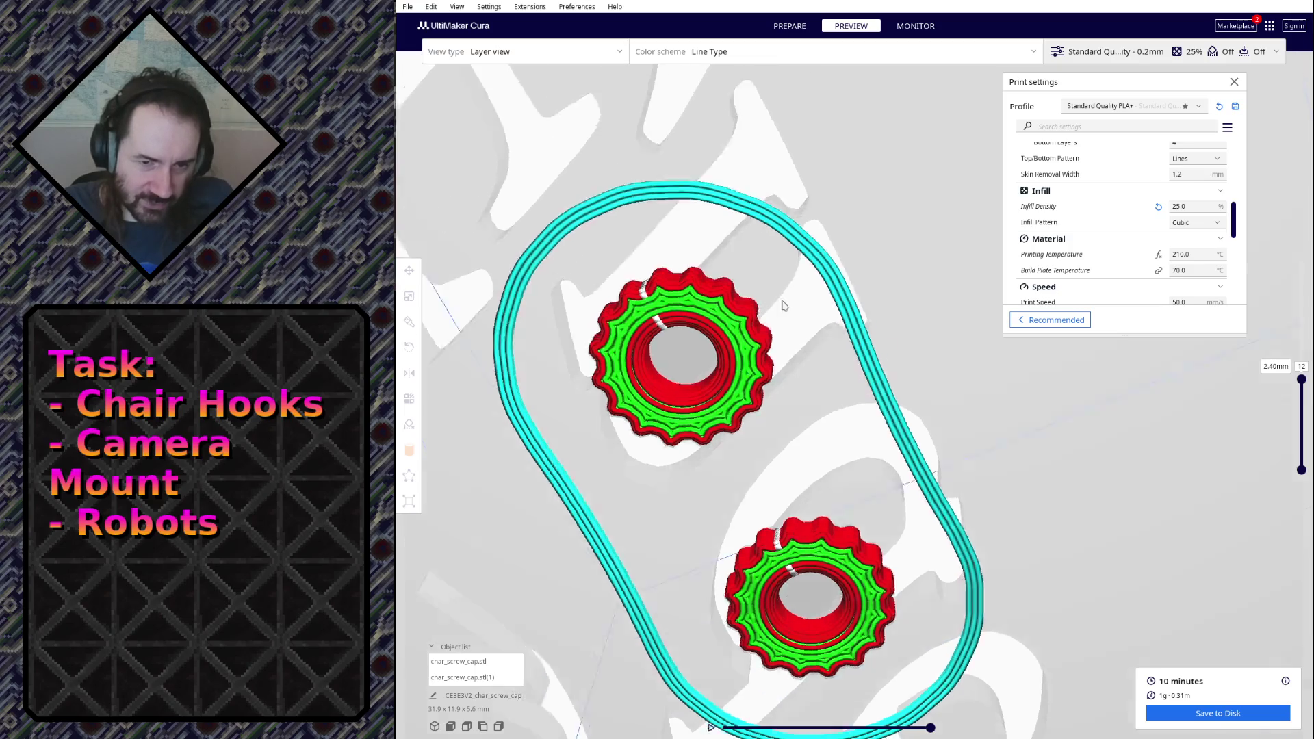
Raise the layer slider back to layer 28 to reveal the caps' 5.60 mm domed tops.
right_click_drag(808, 282, 807, 383)
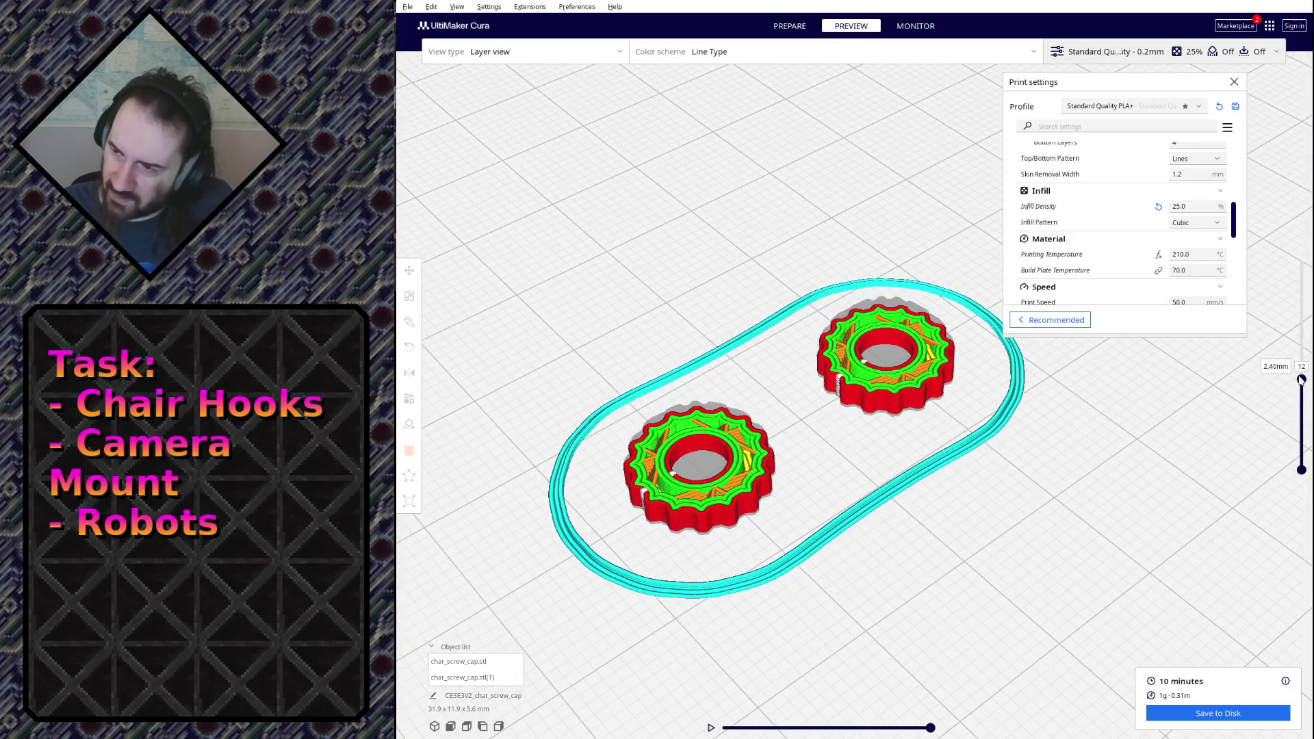
left_click_drag(1302, 379, 1301, 262)
scroll(605, 335, "up", 5)
mouse_move(605, 334)
right_mouse_down()
mouse_move(685, 240)
mouse_move(824, 378)
right_mouse_up()
scroll(824, 378, "down", 5)
left_click(864, 302)
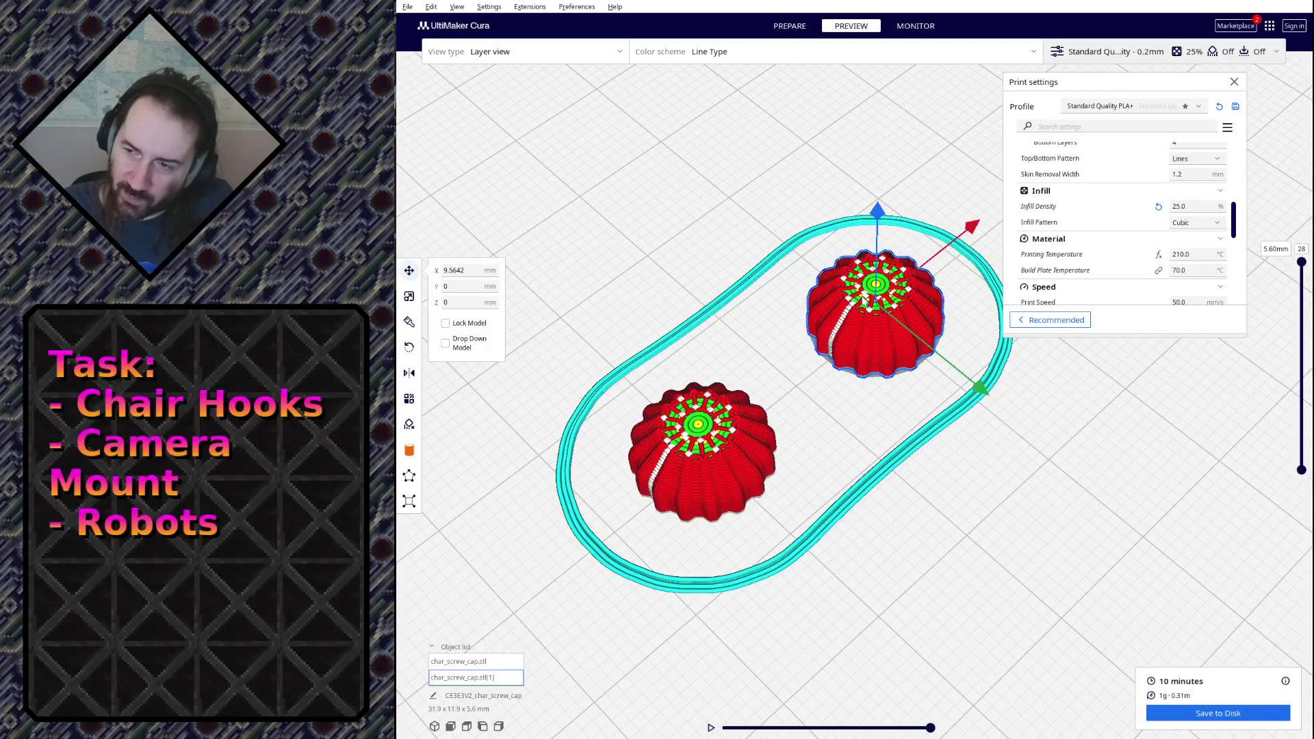
Delete the extra multiplied copies, leaving three caps on the plate.
right_click(831, 328)
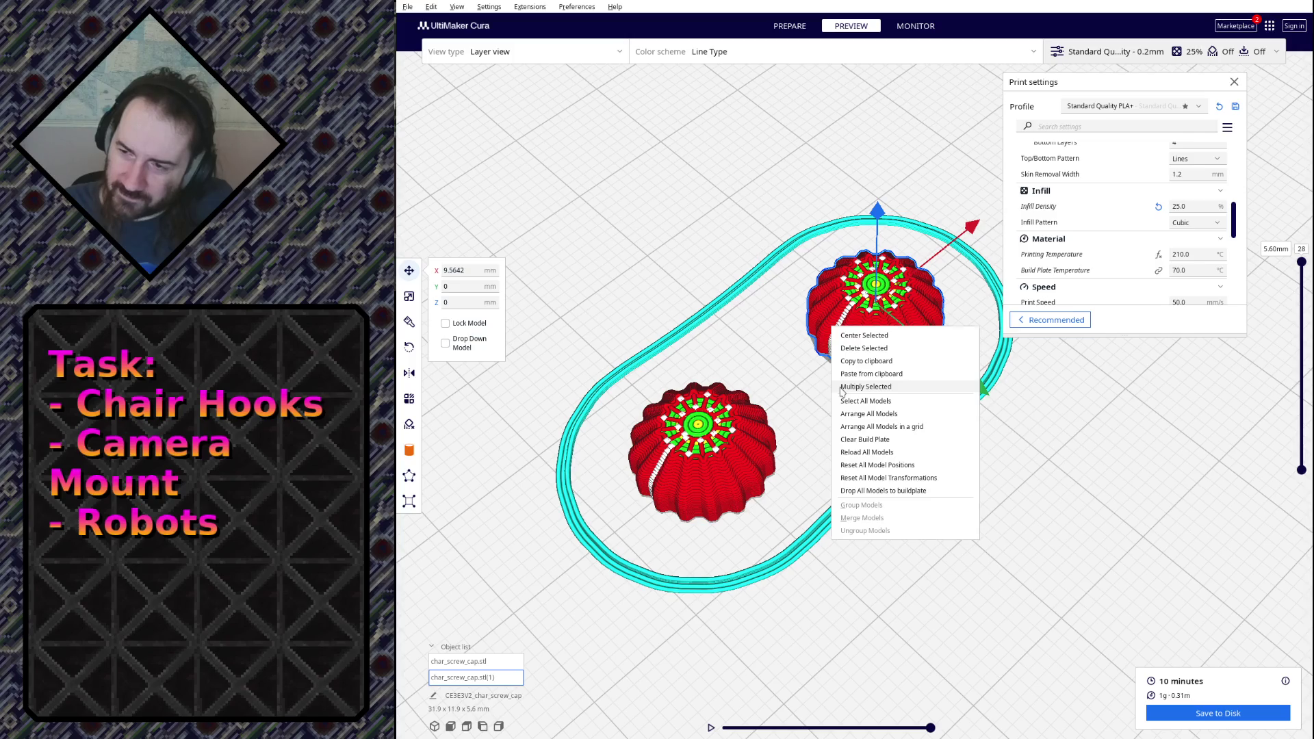
key("Escape")
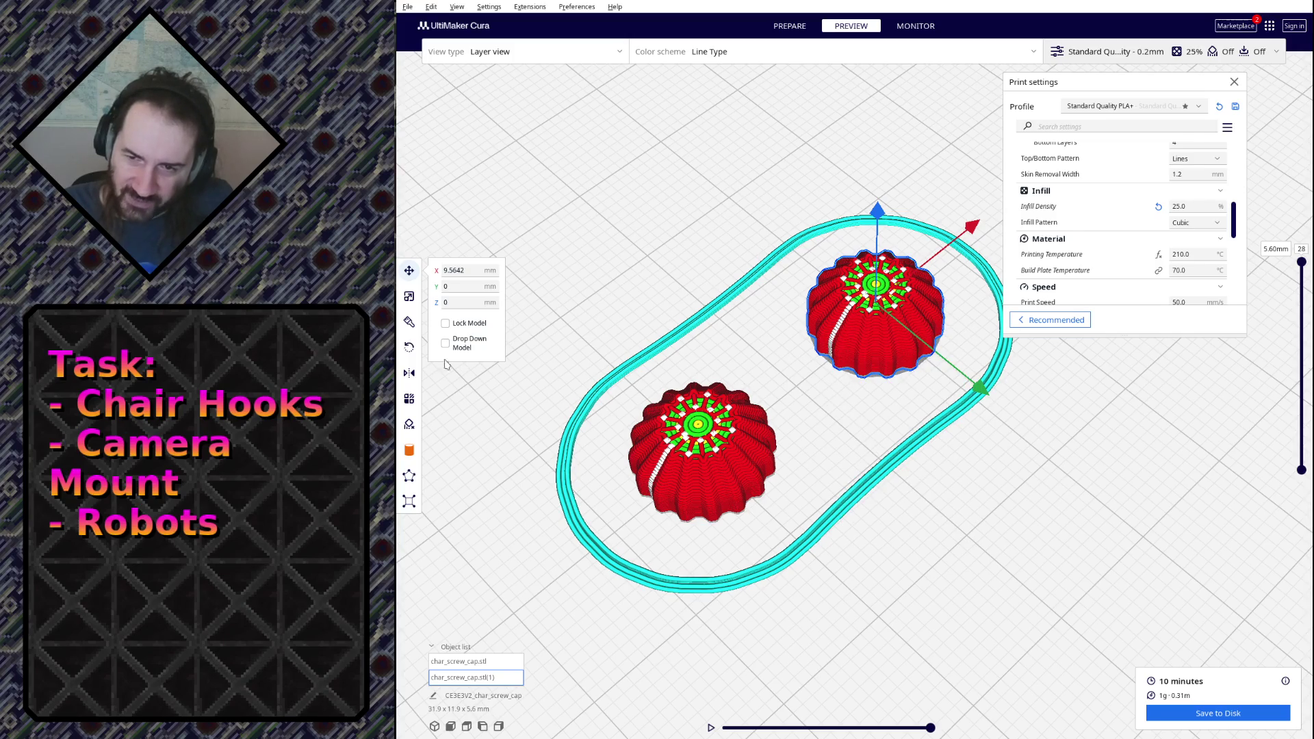
scroll(499, 397, "down", 5)
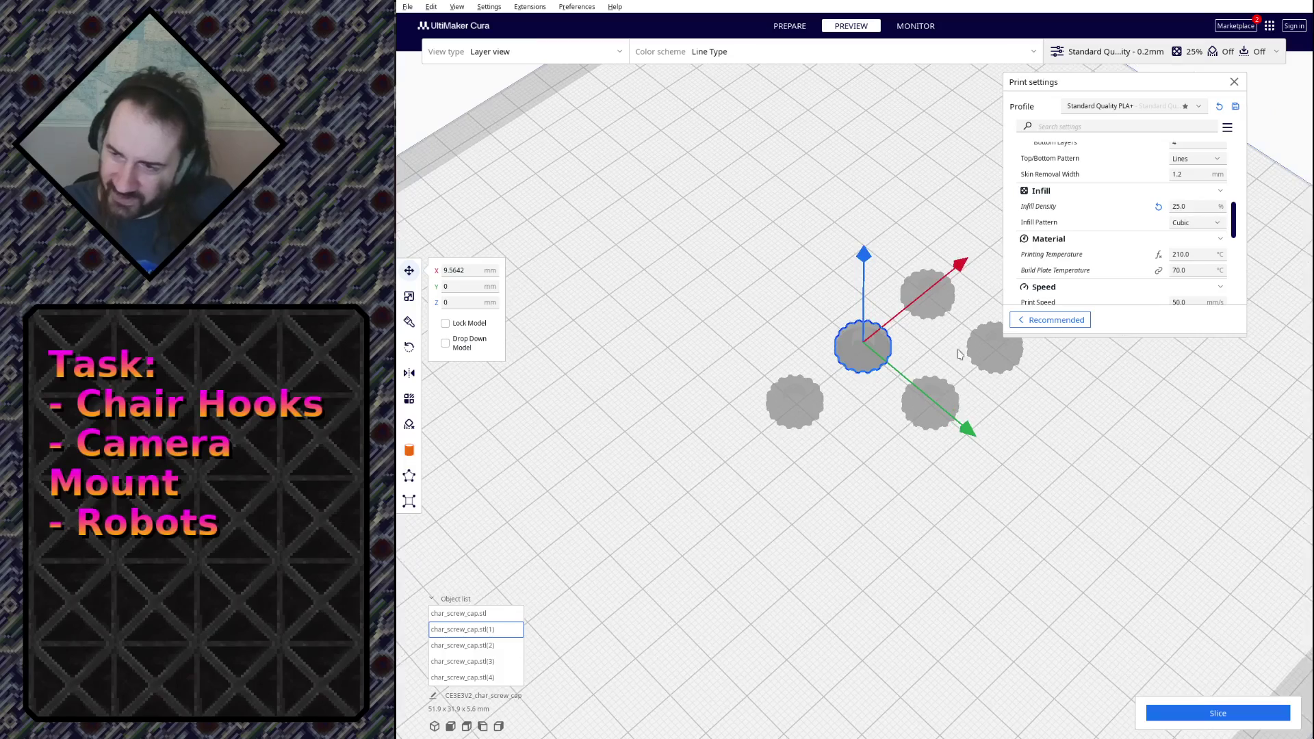
key("Delete")
left_click(943, 397)
key("Delete")
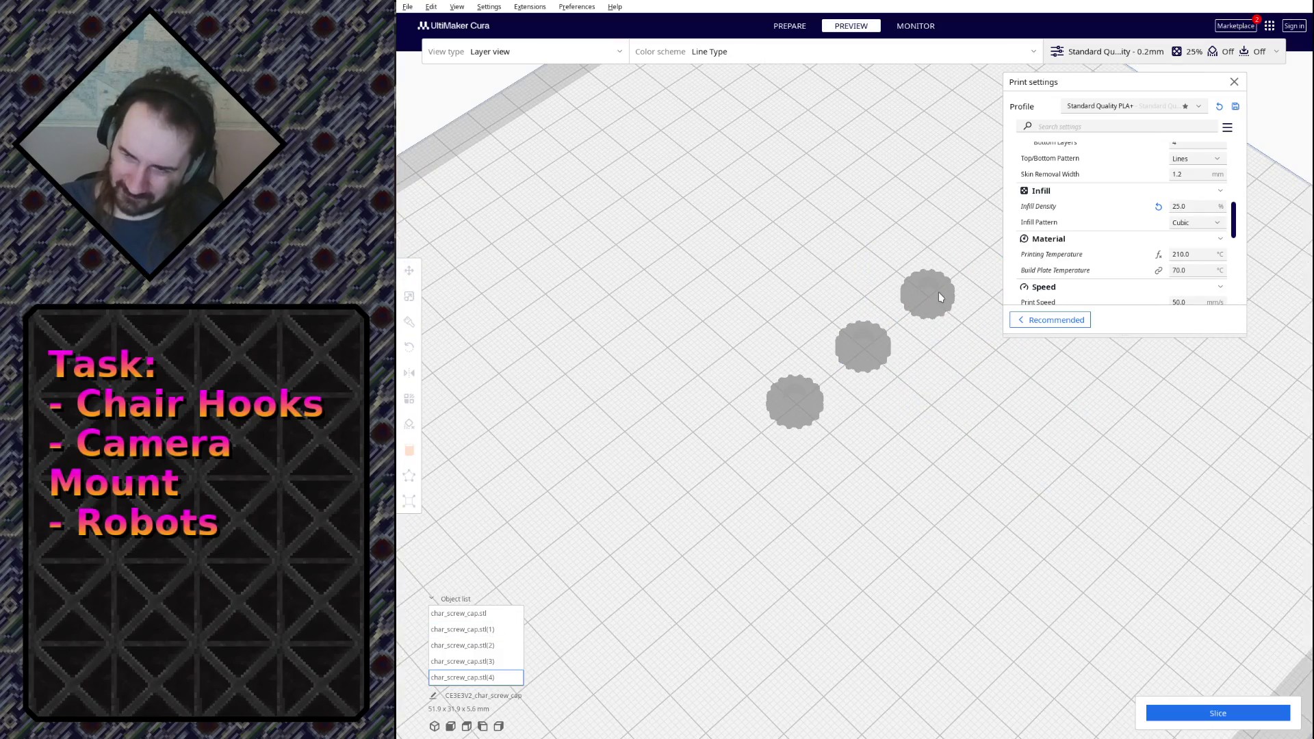
right_click_drag(934, 315, 831, 391)
scroll(831, 390, "down", 3)
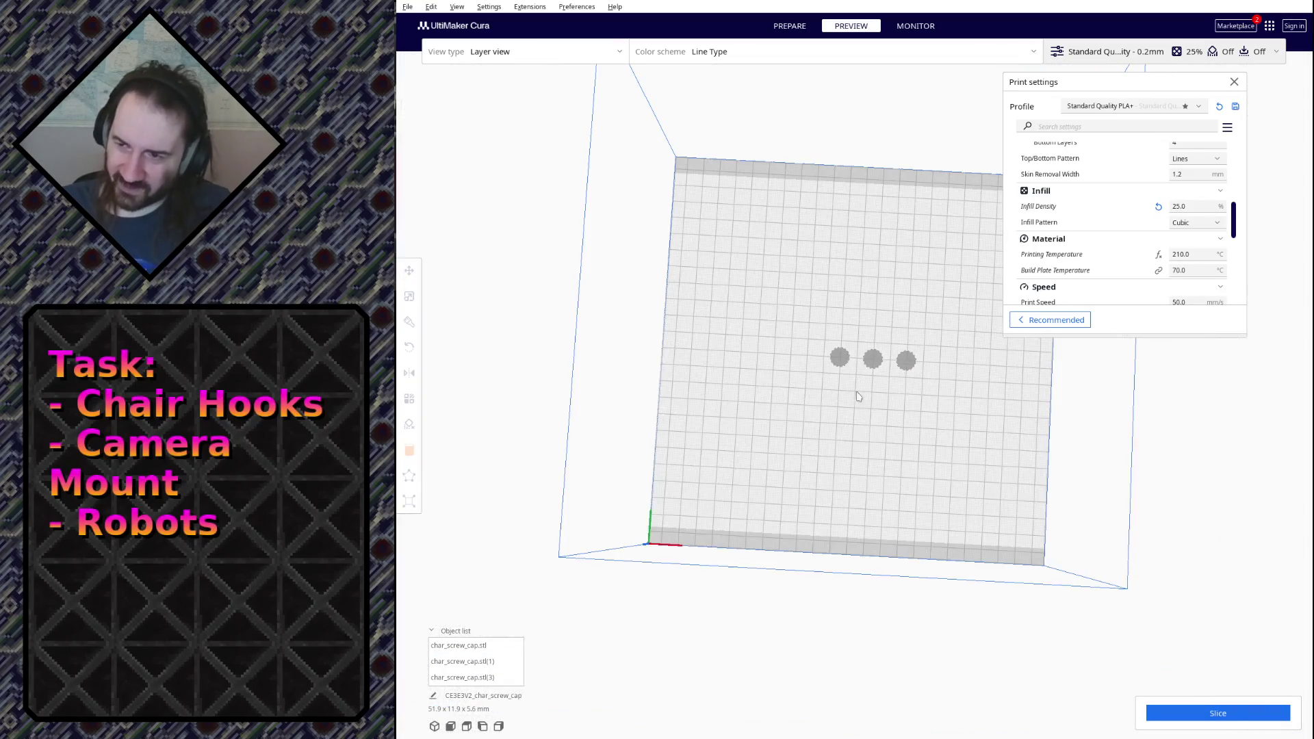
Shift all three caps slightly left and slice them (15 minutes, 1 g).
left_click(840, 358)
left_click(875, 363, "ctrl")
left_click(907, 362, "ctrl")
left_click_drag(1012, 376, 951, 396)
left_click(951, 396)
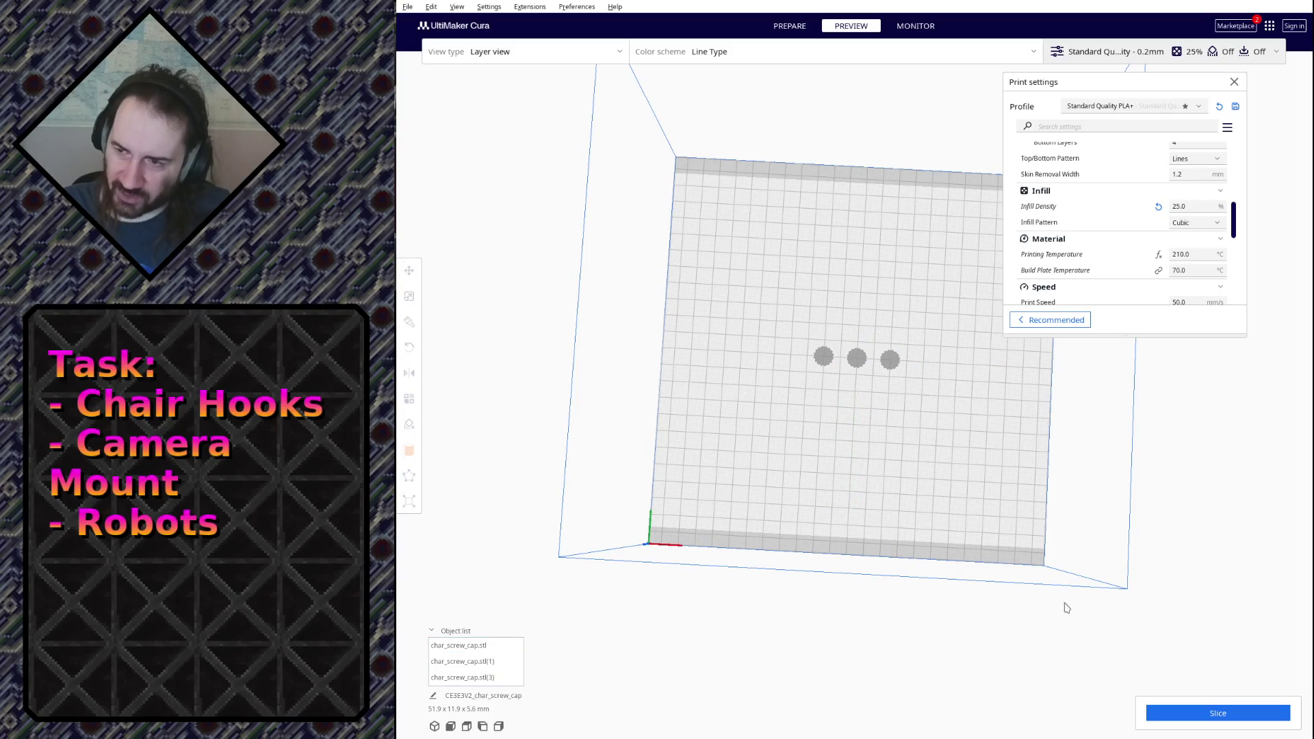
left_click(1167, 725)
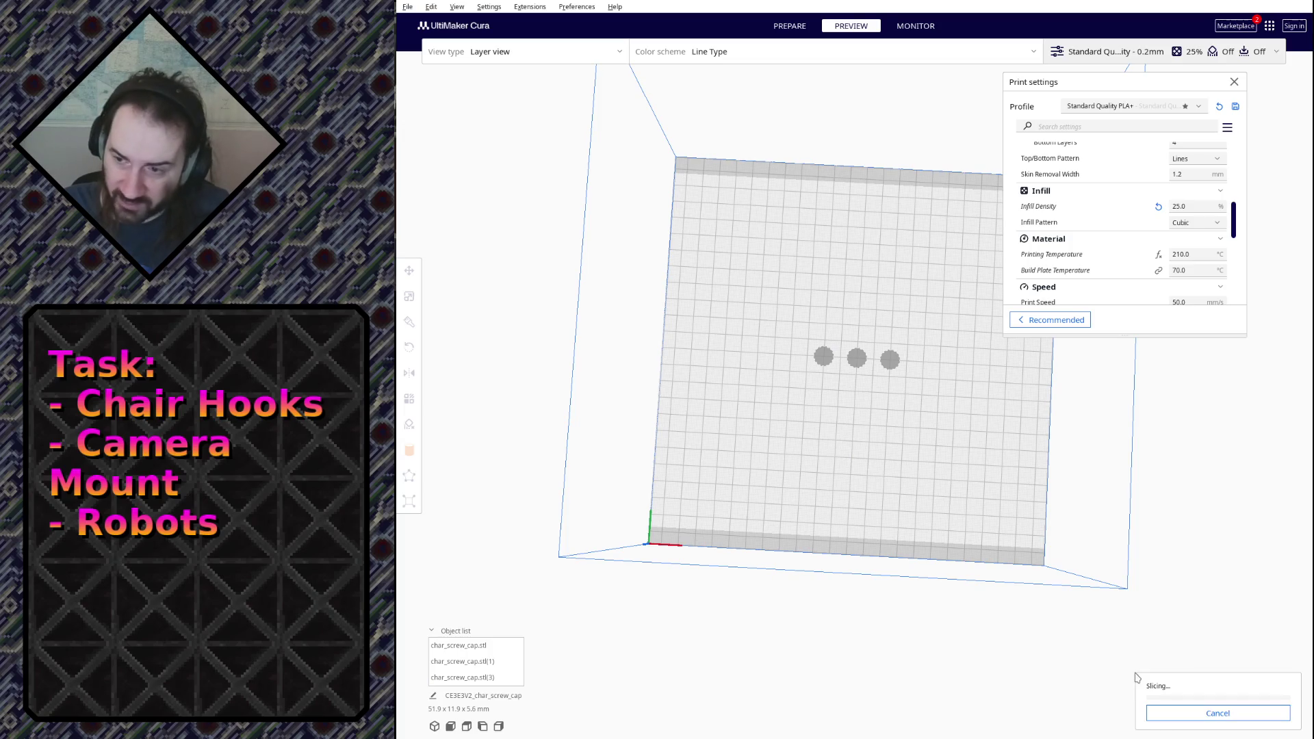
Orbit and zoom the layer preview, centring the camera on a cap.
scroll(841, 443, "up", 6)
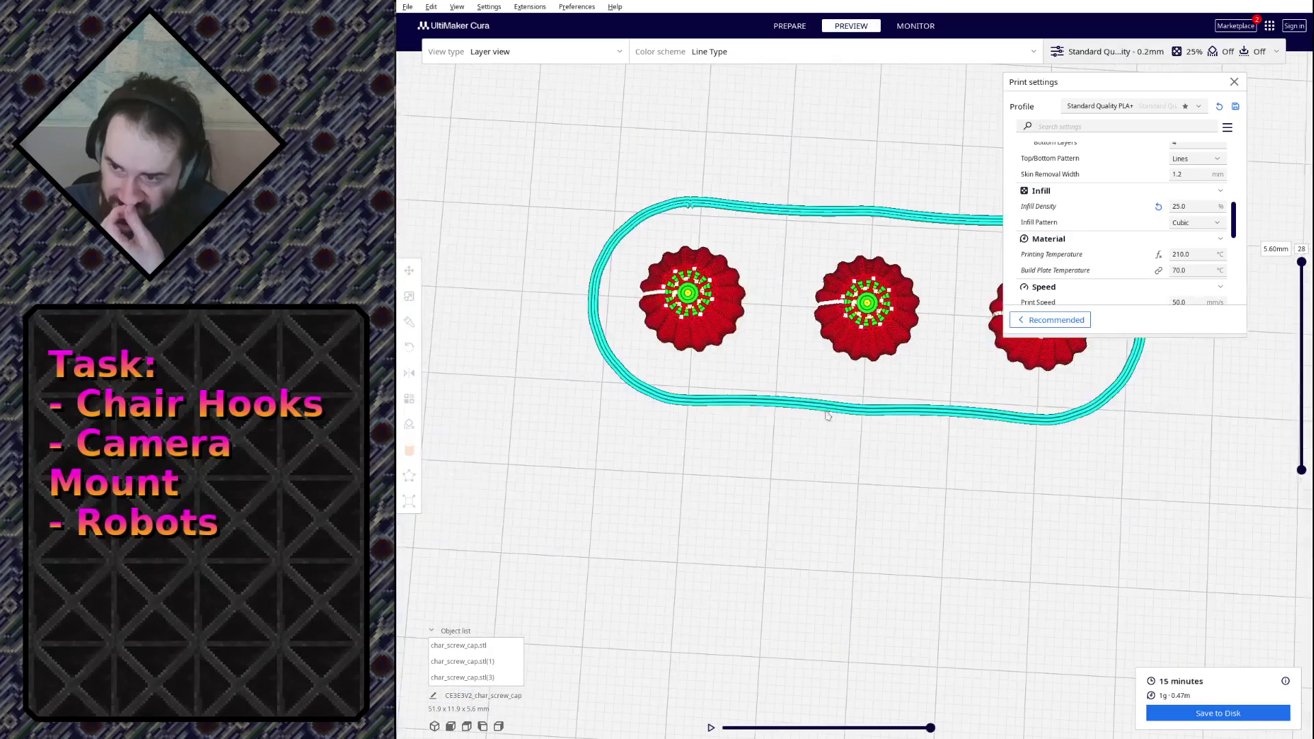
right_click_drag(841, 443, 760, 348)
scroll(759, 348, "up", 2)
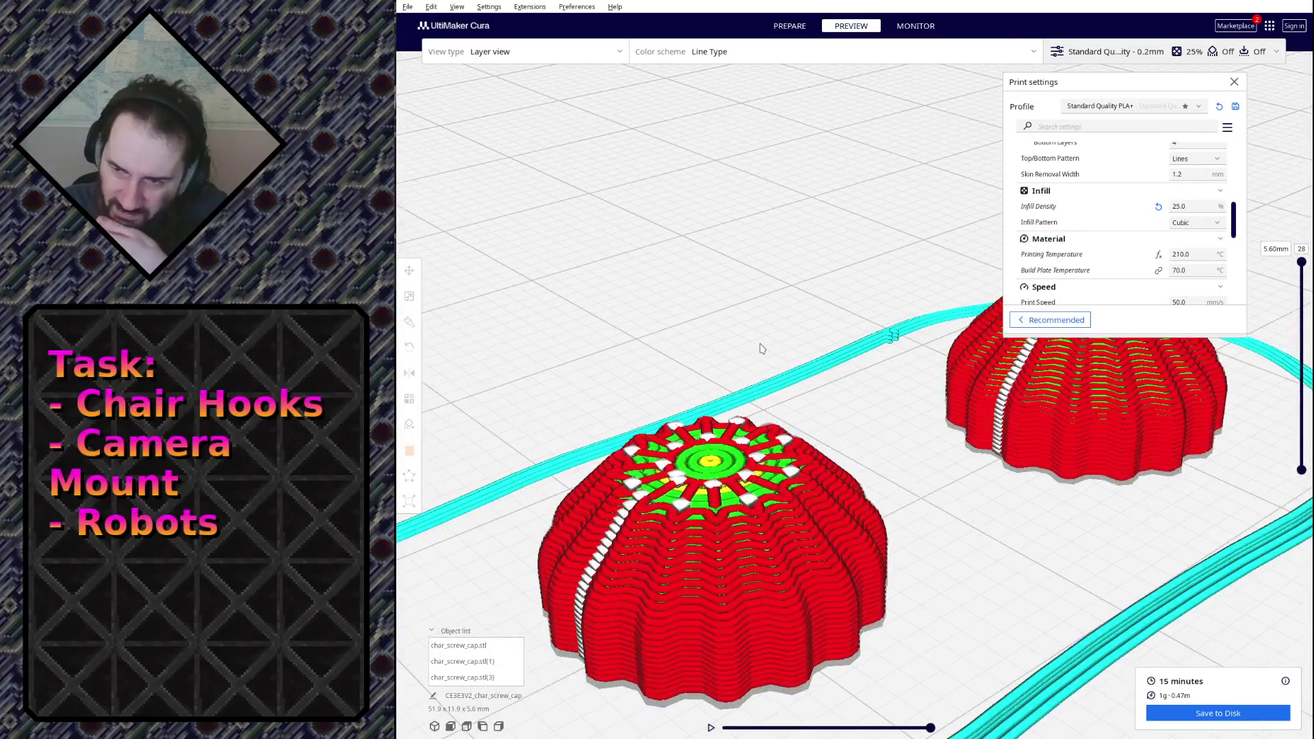
scroll(760, 349, "up", 2)
scroll(625, 534, "down", 3)
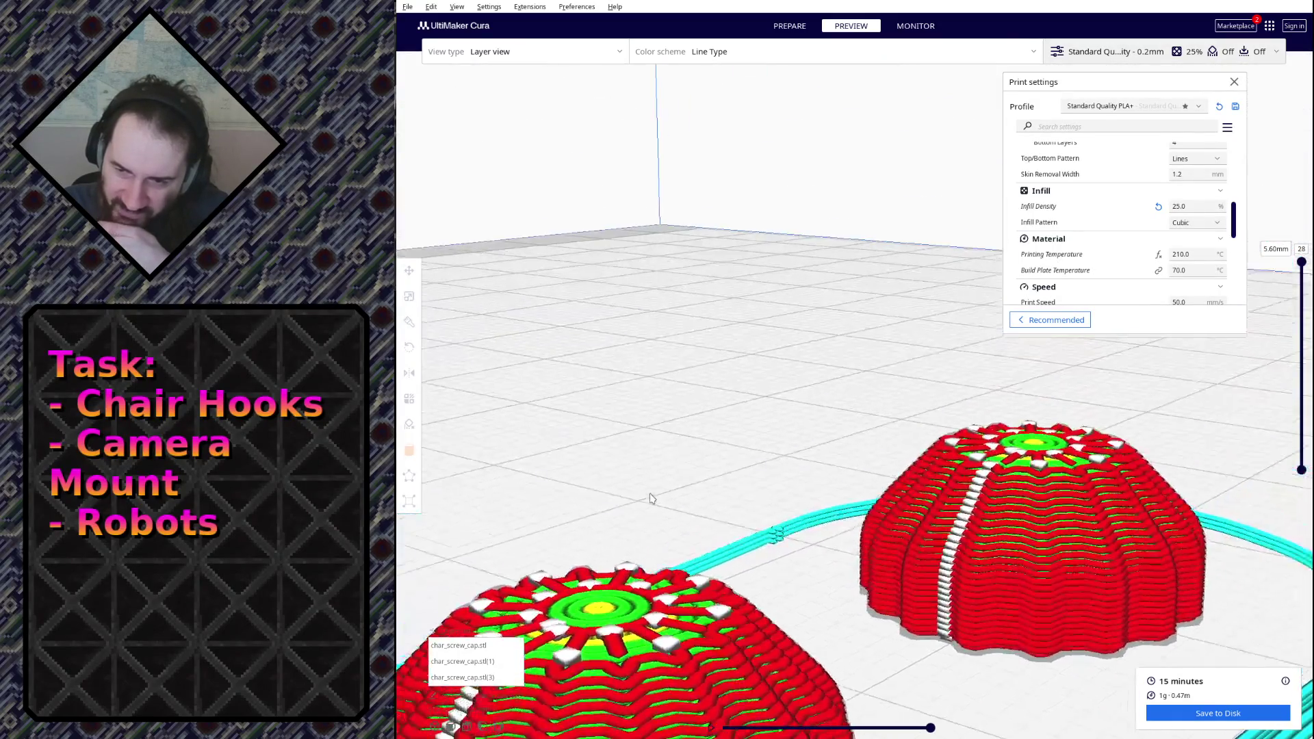
scroll(621, 578, "down", 2)
right_click_drag(621, 578, 633, 443)
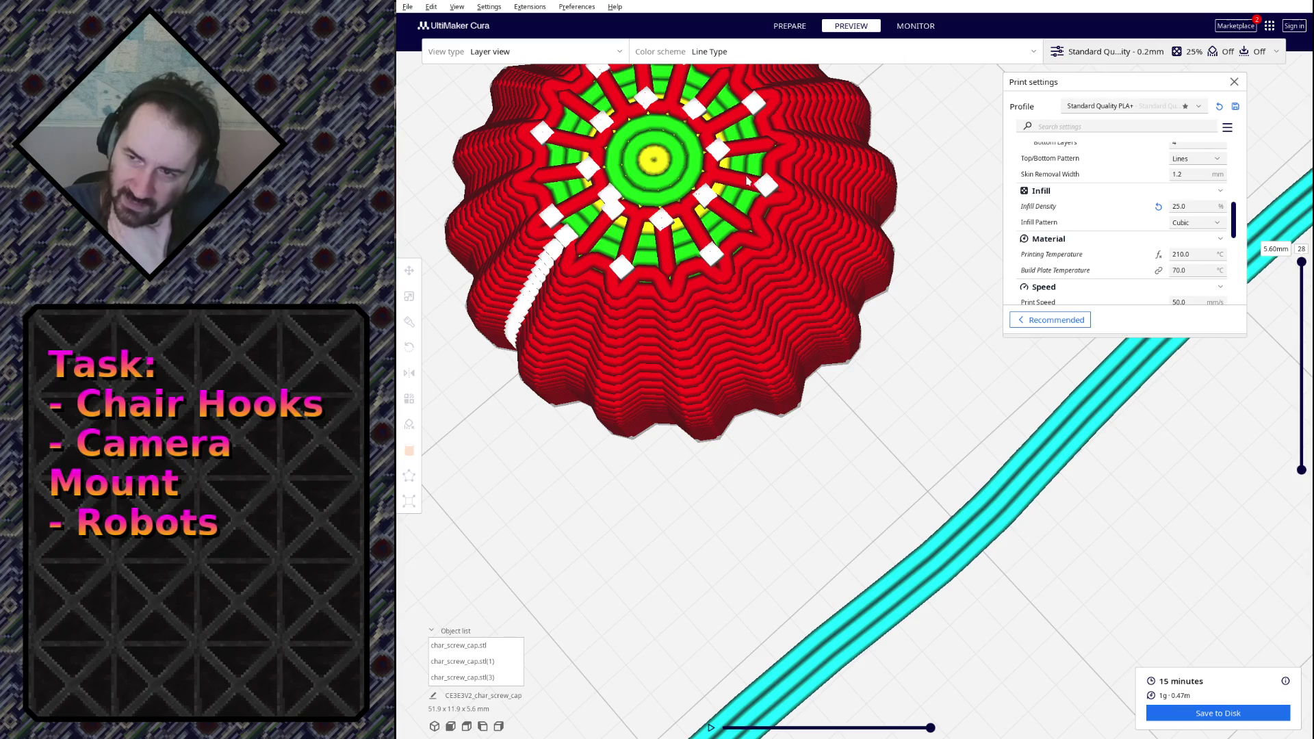
right_click(734, 105)
left_click(774, 350)
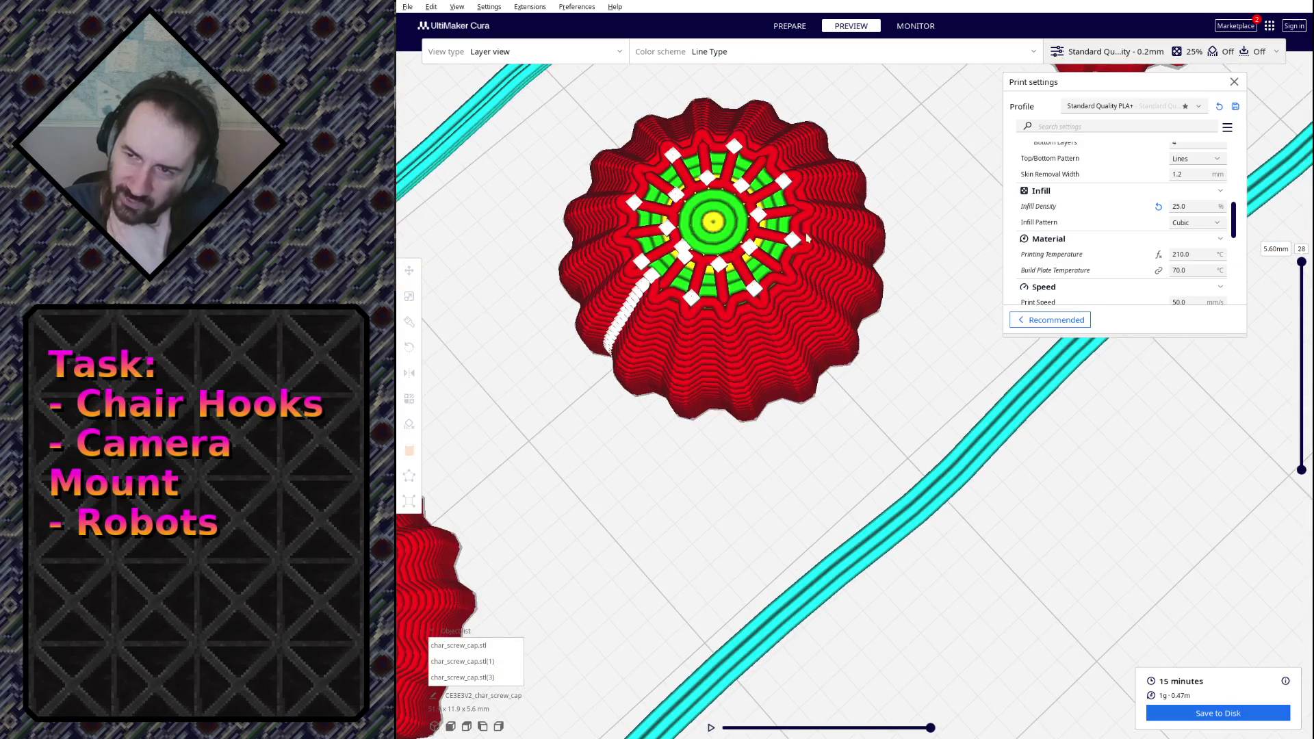
mouse_move(662, 302)
right_mouse_down()
mouse_move(790, 355)
mouse_move(748, 299)
mouse_move(748, 317)
right_mouse_up()
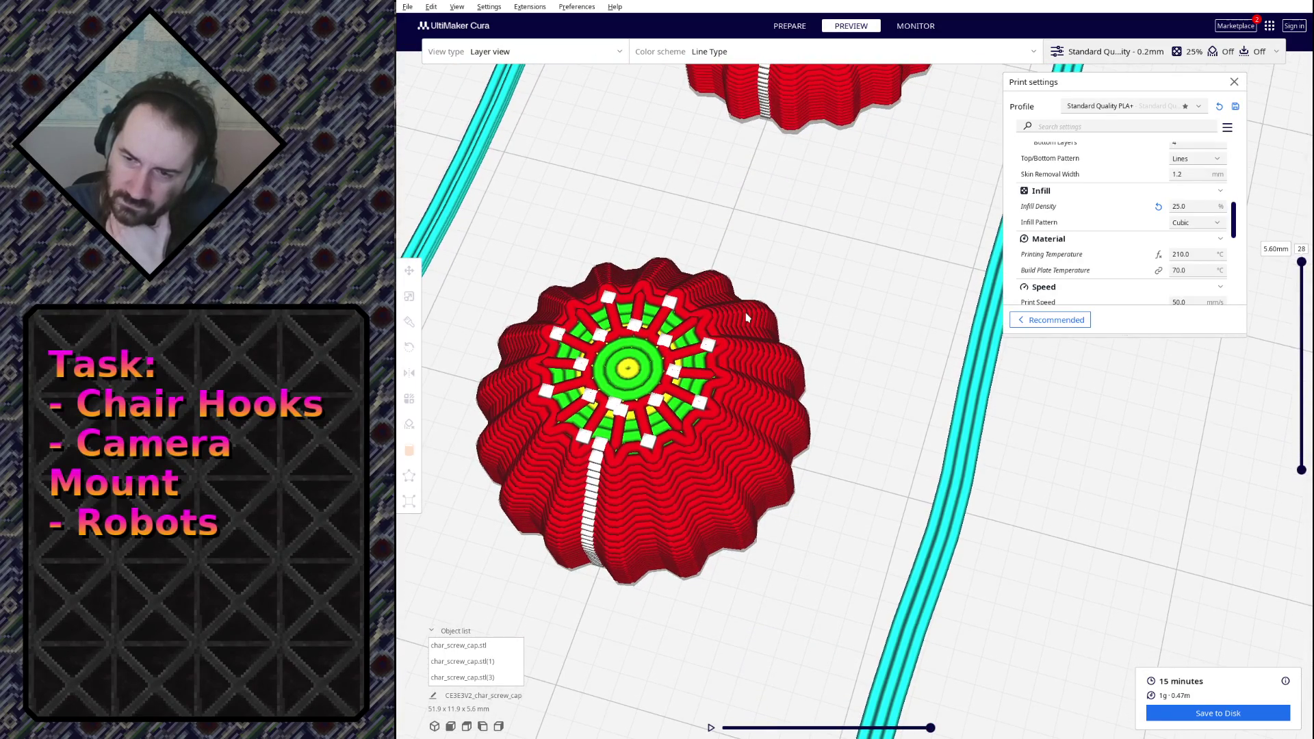
mouse_move(748, 317)
right_mouse_down()
mouse_move(725, 277)
mouse_move(633, 318)
right_mouse_up()
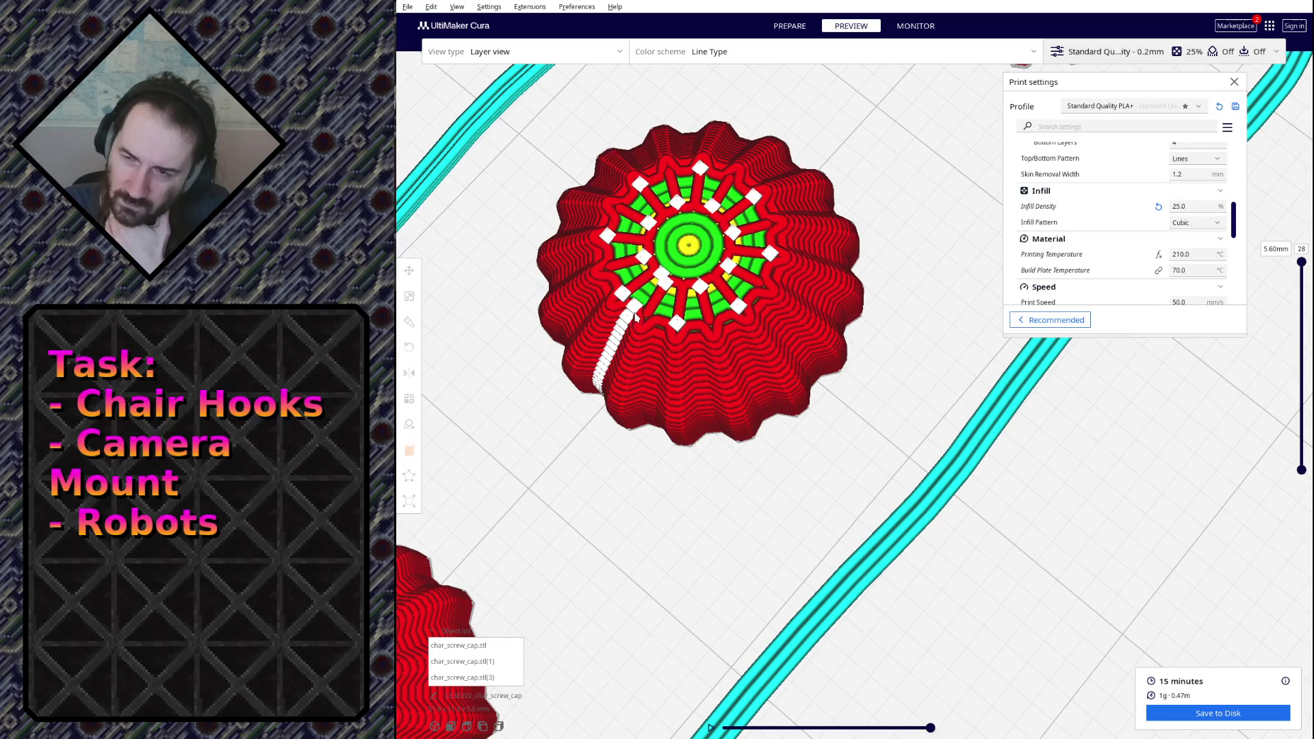
left_click(709, 341)
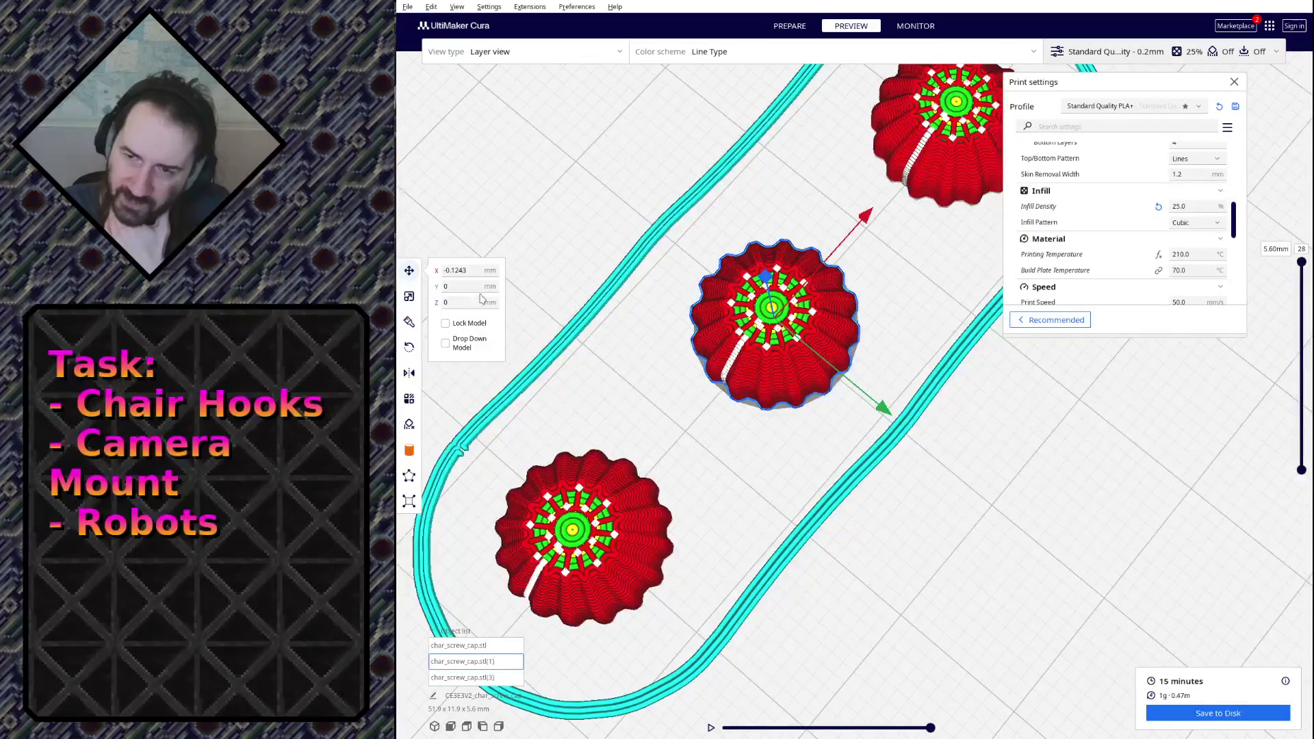
Rotate the middle cap a few degrees about its vertical axis with the Rotate tool.
left_click(409, 347)
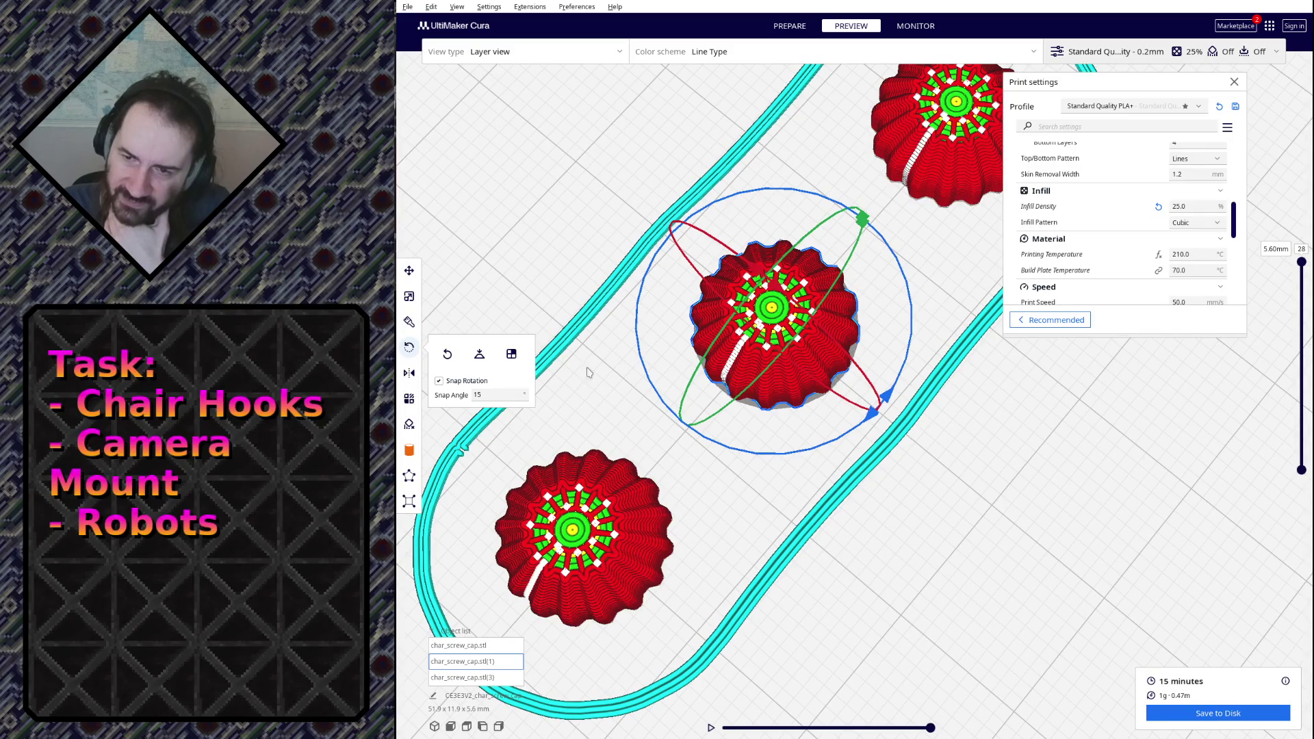
double_click(489, 395)
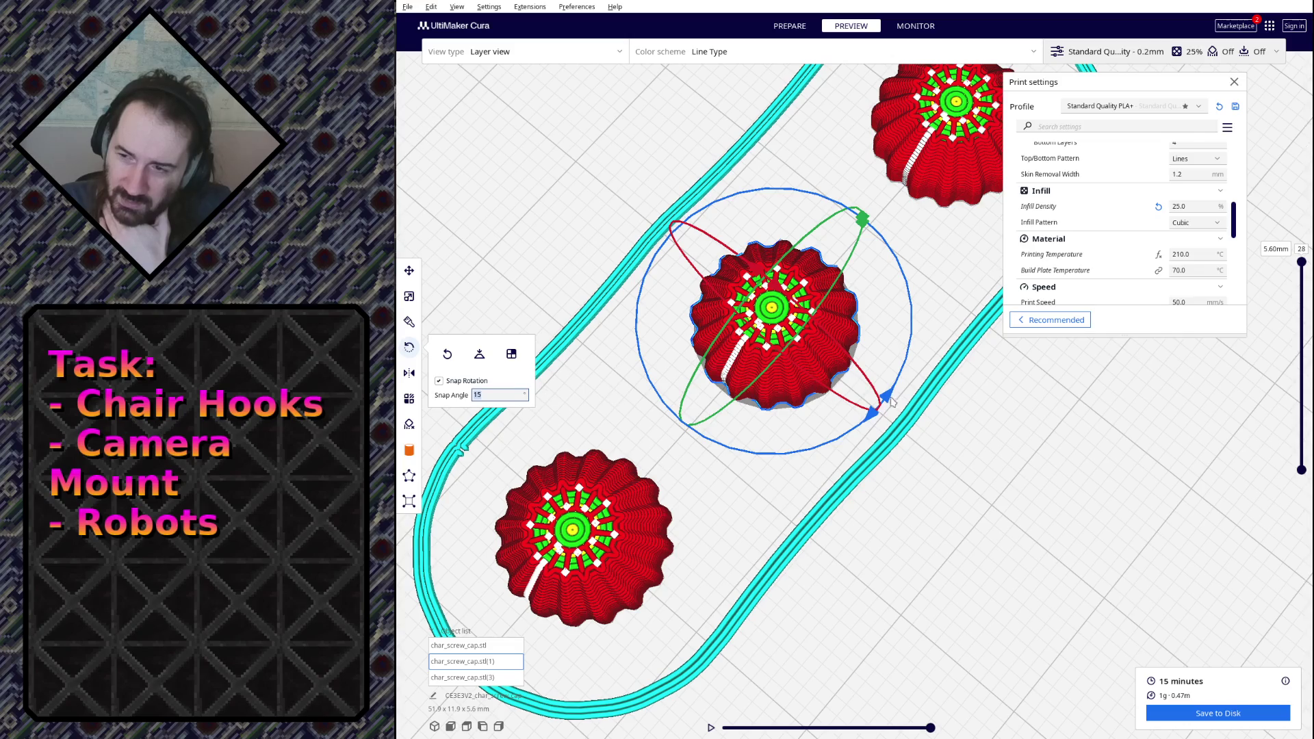
left_click_drag(871, 419, 910, 380)
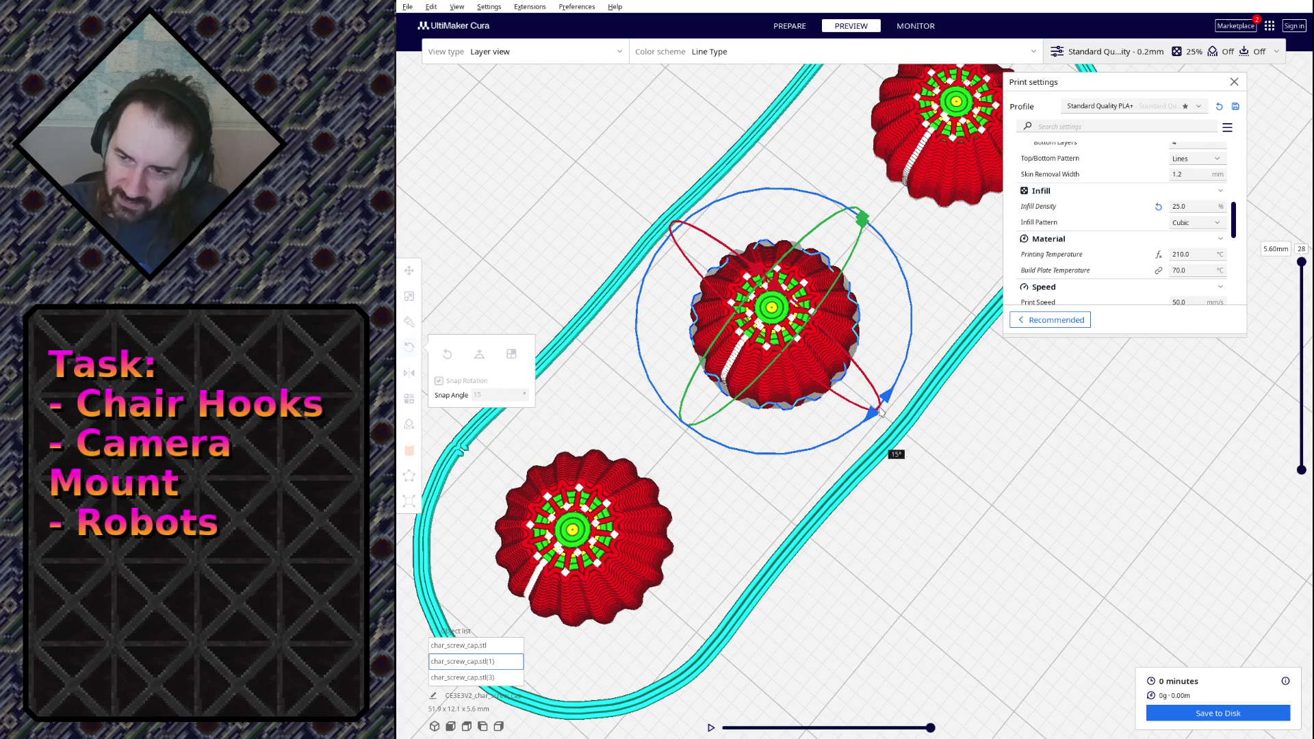
left_click_drag(910, 380, 861, 430, "shift")
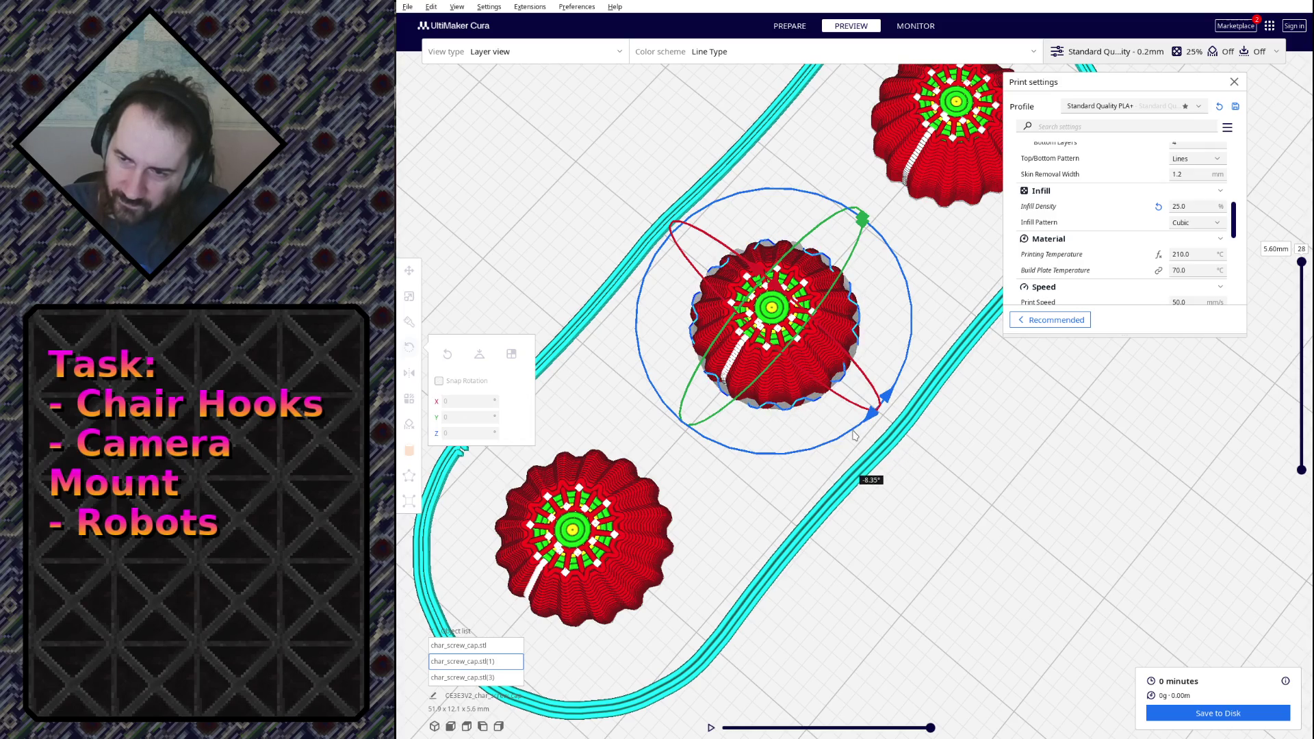
left_click_drag(860, 430, 838, 421, "shift")
Re-slice the plate with Ctrl+P after the rotation.
key("ctrl+p")
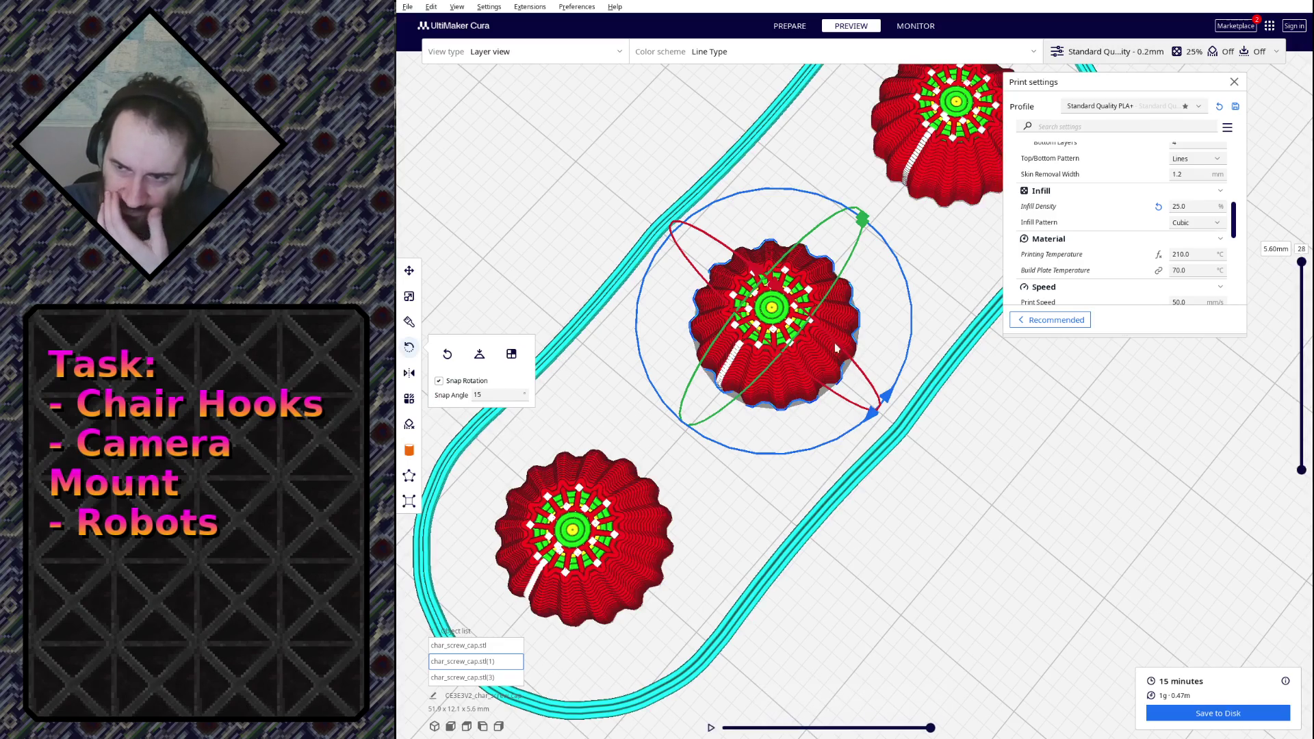
scroll(1157, 604, "up", 3)
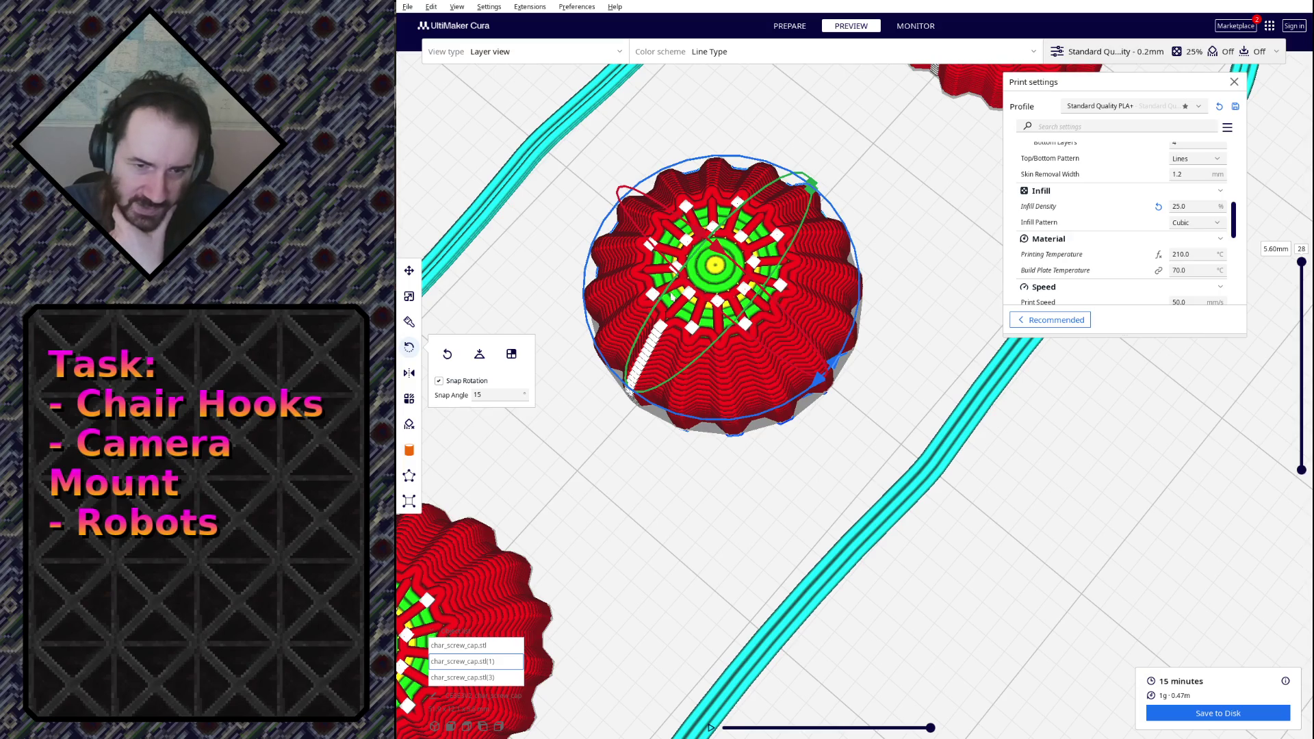
scroll(787, 228, "down", 2)
scroll(788, 228, "down", 3)
Delete the two outer caps and duplicate the remaining middle cap into two copies.
left_click(679, 477)
left_click(922, 243, "ctrl")
key("Delete")
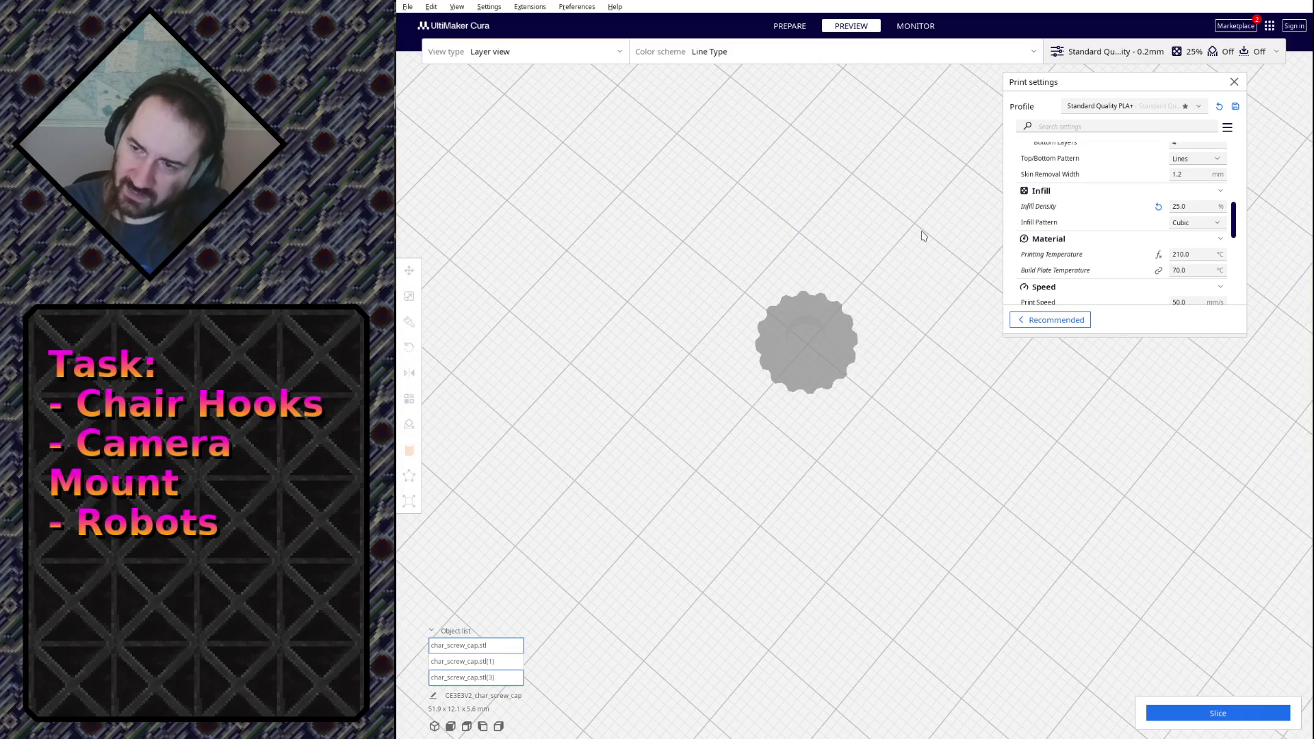
left_click(822, 349)
right_click(827, 352)
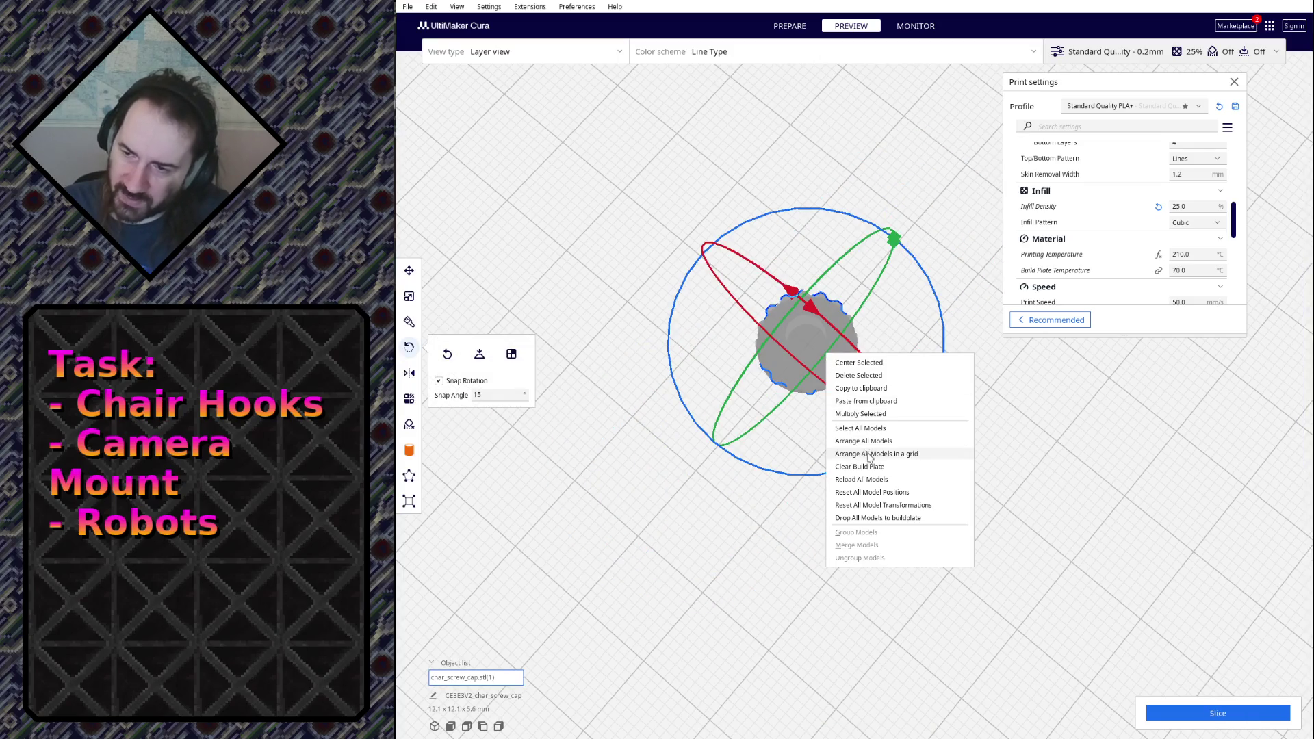
left_click(865, 429)
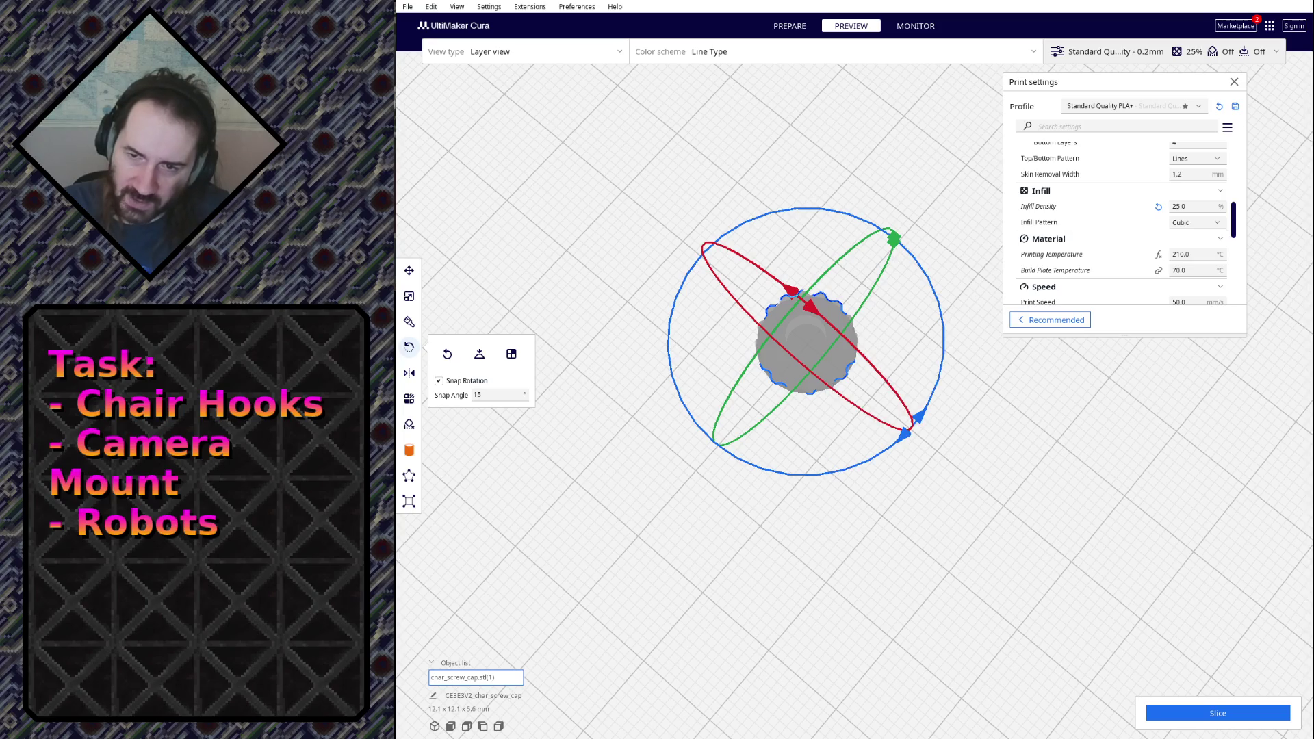
key("ctrl+v")
key("ctrl+v")
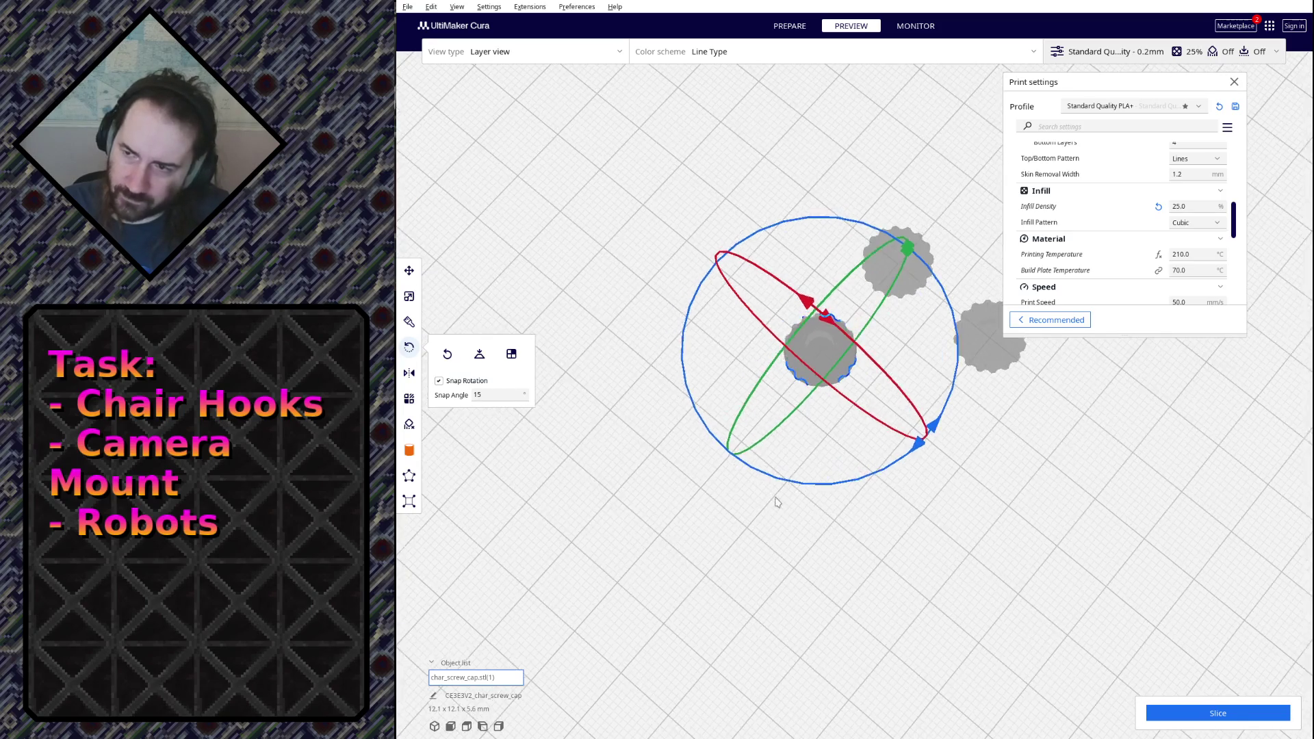
Move one copy down-left into a diagonal row and slice the three caps.
left_click(907, 284)
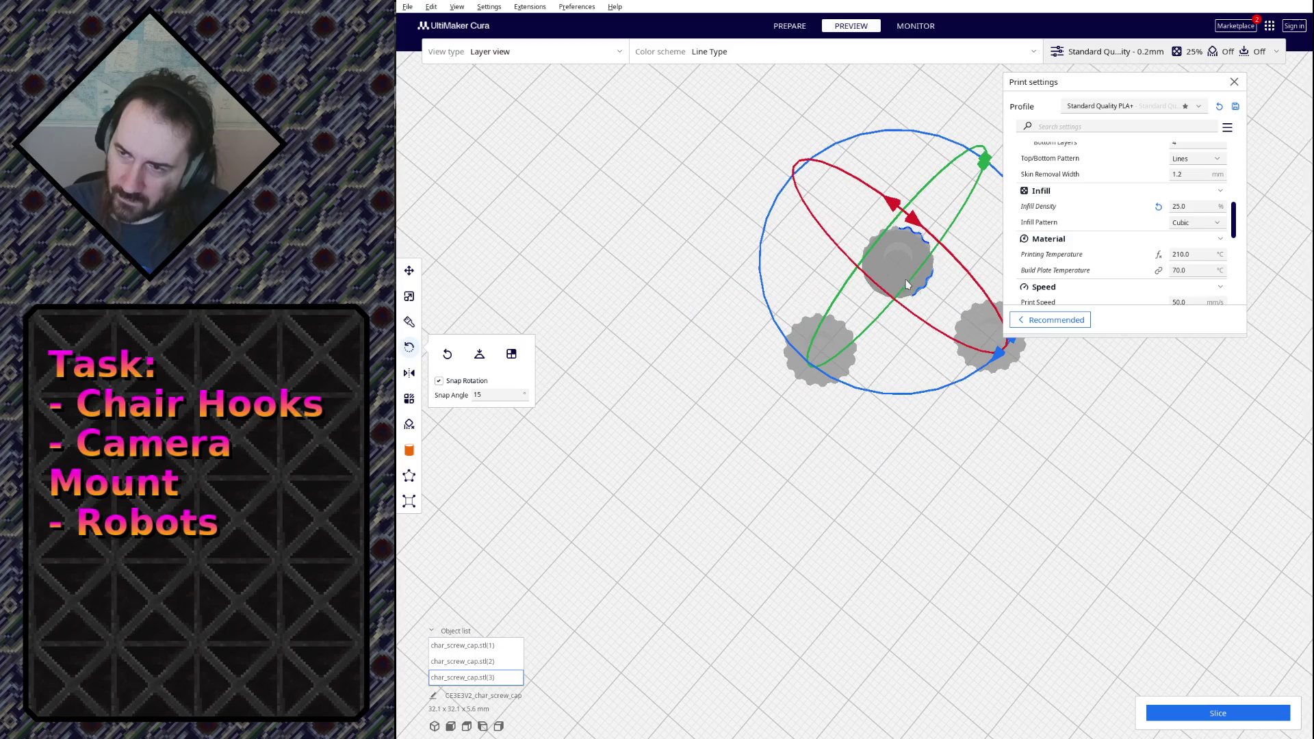
key("t")
left_click(1006, 357)
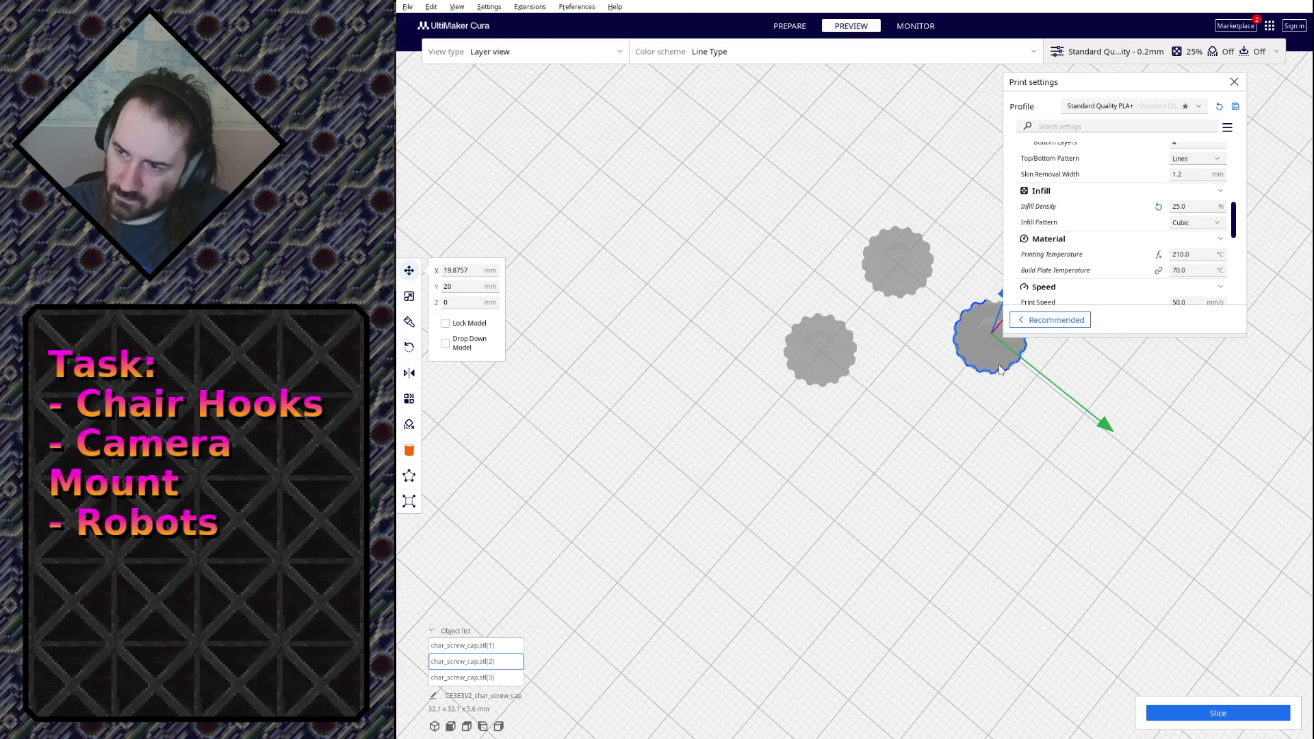
left_click_drag(1000, 363, 737, 469)
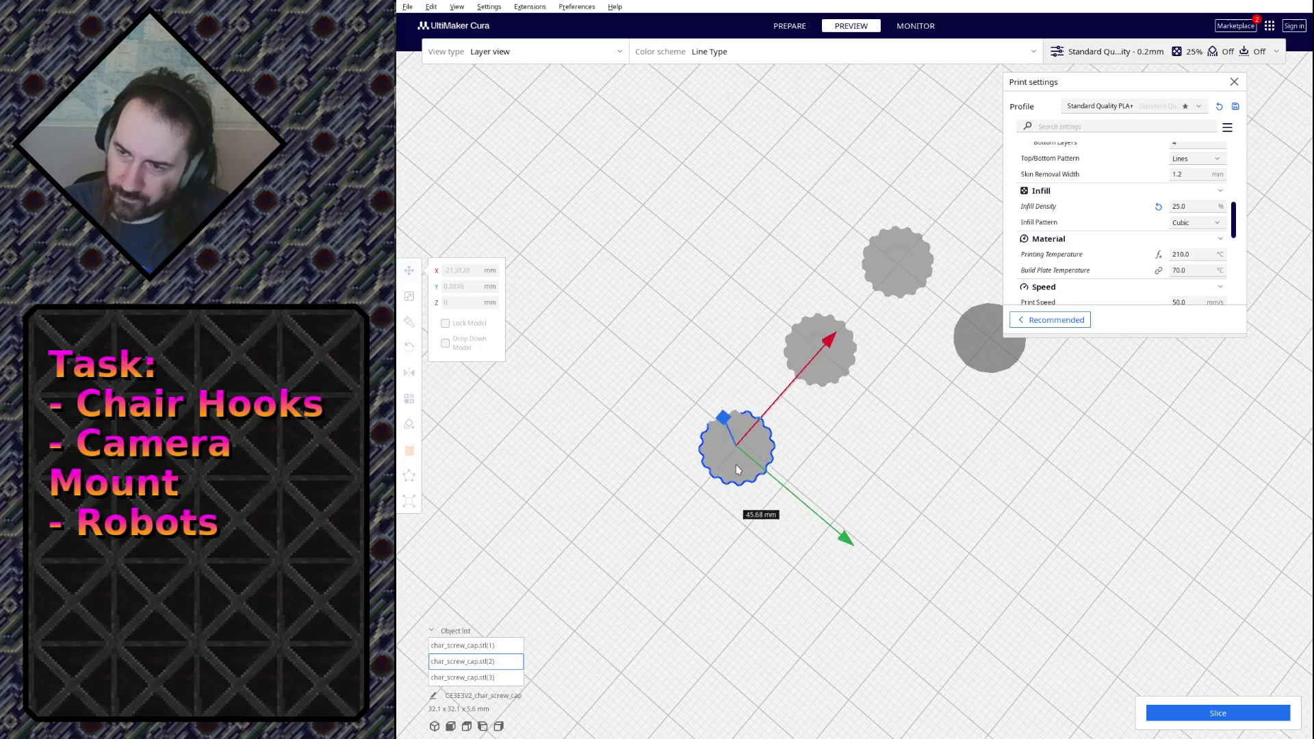
left_click(1238, 713)
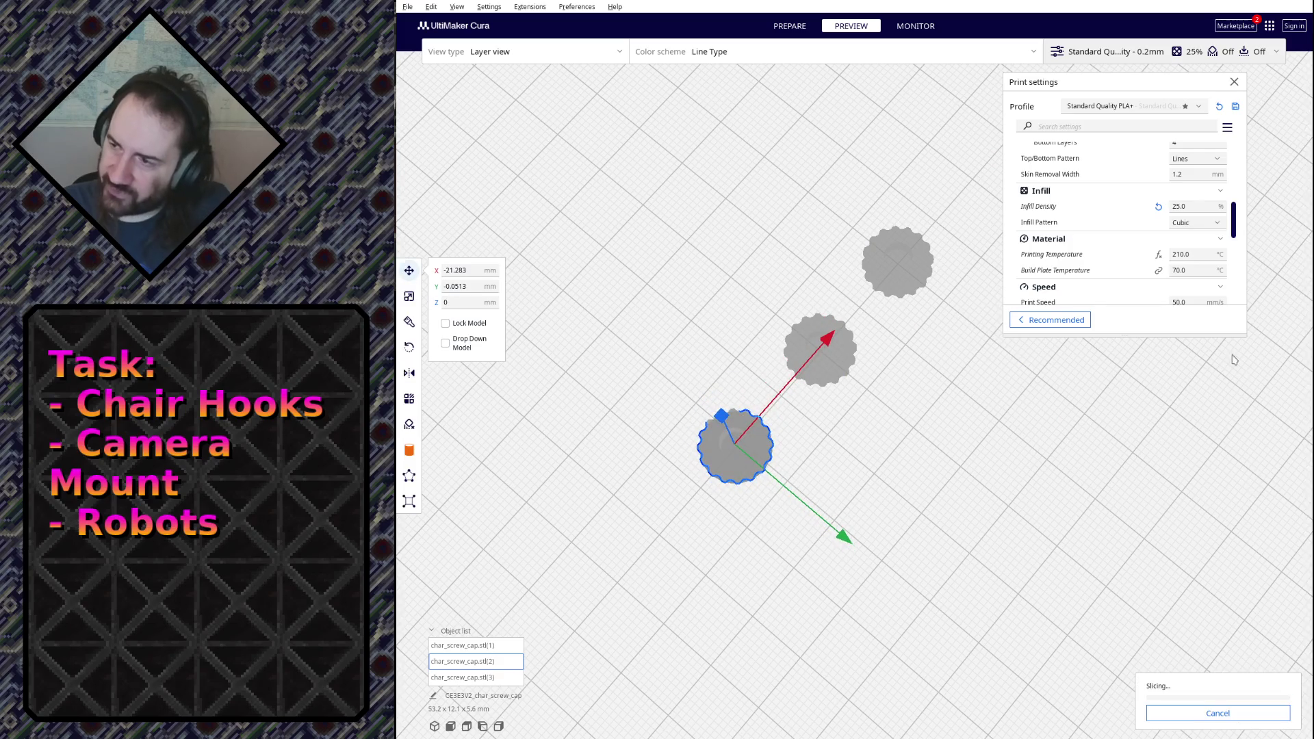
right_click_drag(890, 384, 895, 494)
scroll(888, 442, "up", 5)
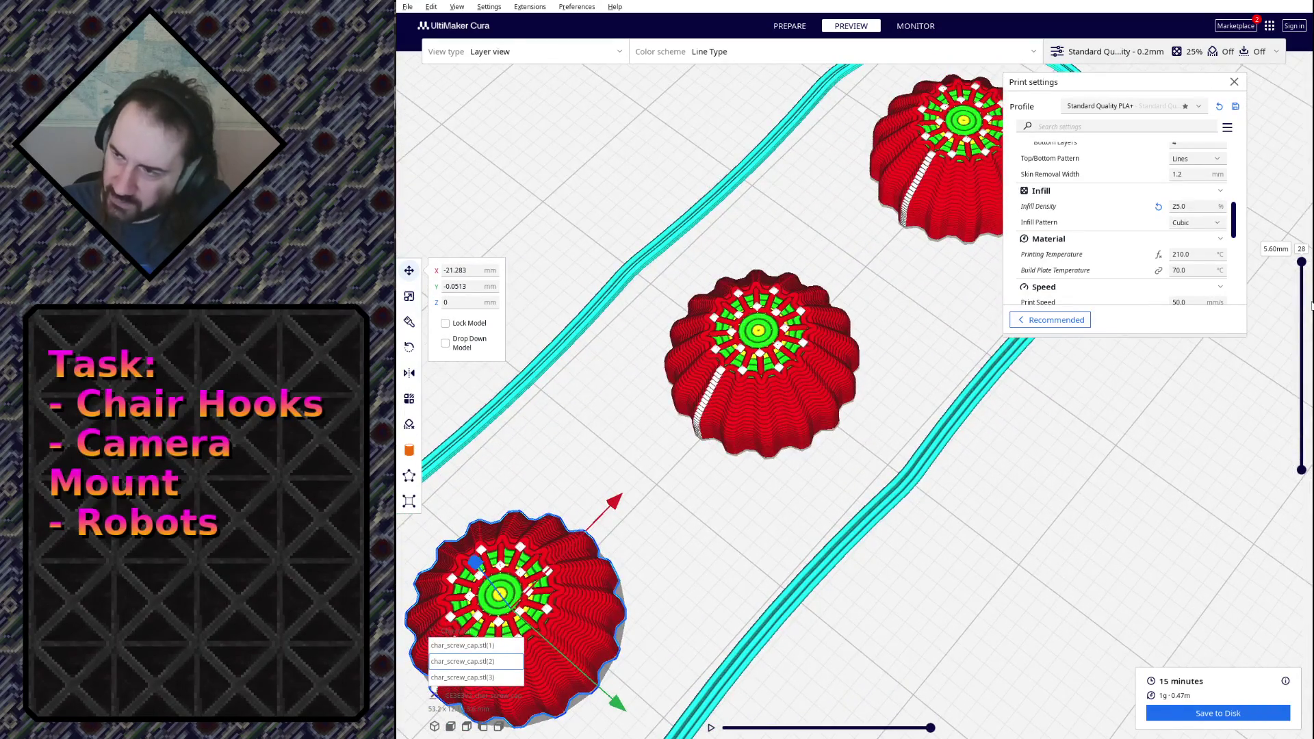
left_click_drag(1302, 262, 1304, 293)
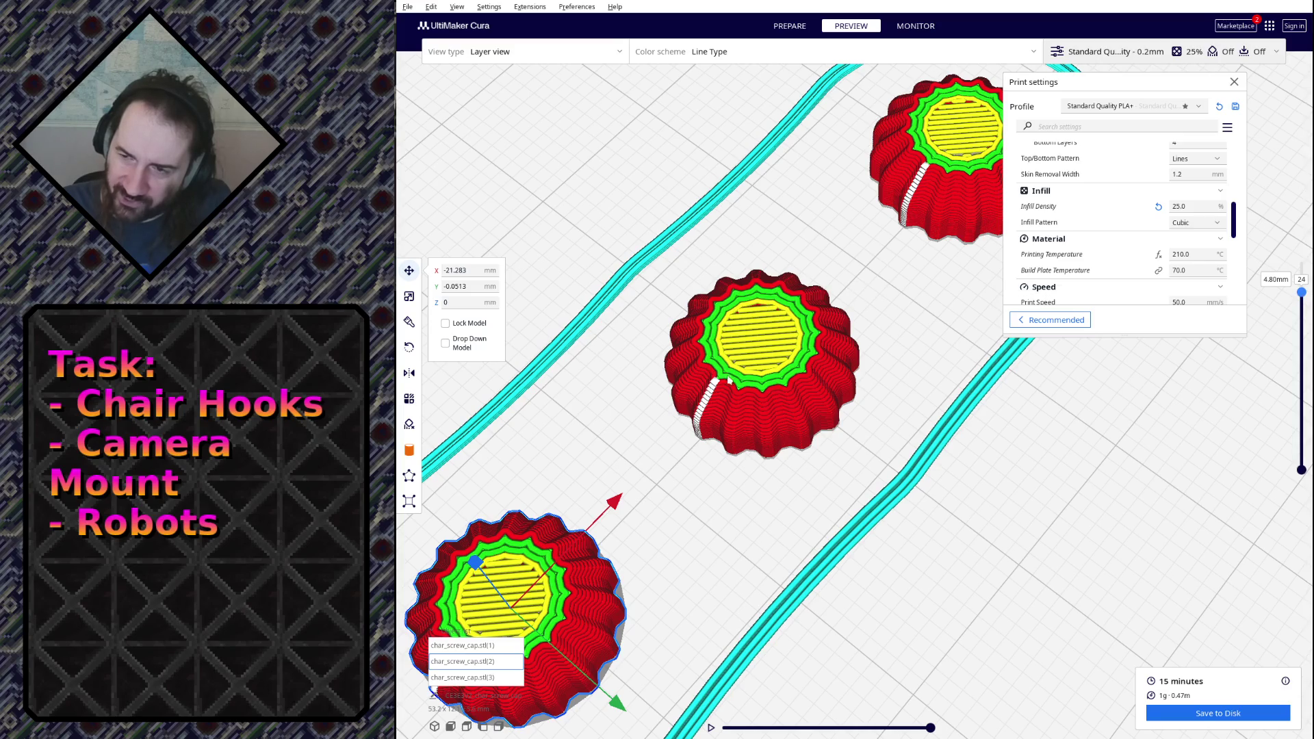
left_click_drag(1302, 293, 1301, 261)
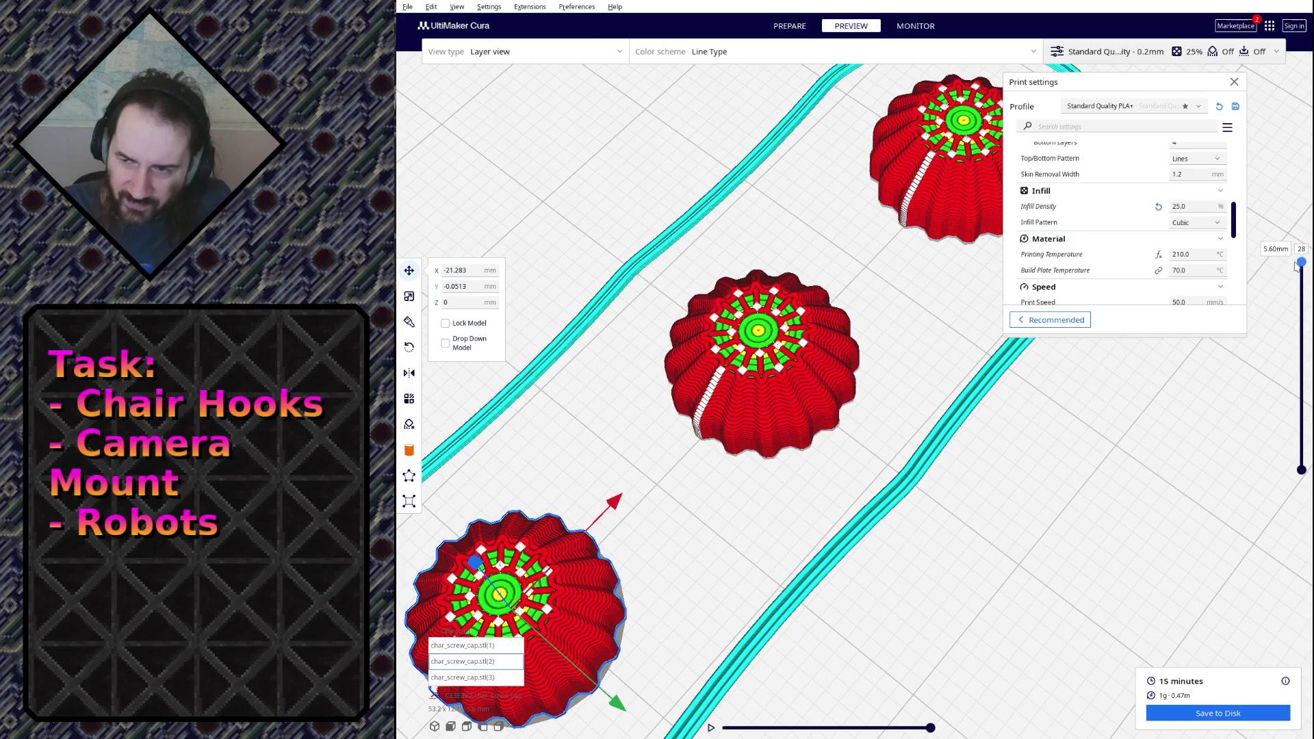
right_click_drag(1295, 251, 974, 273)
scroll(959, 157, "up", 5)
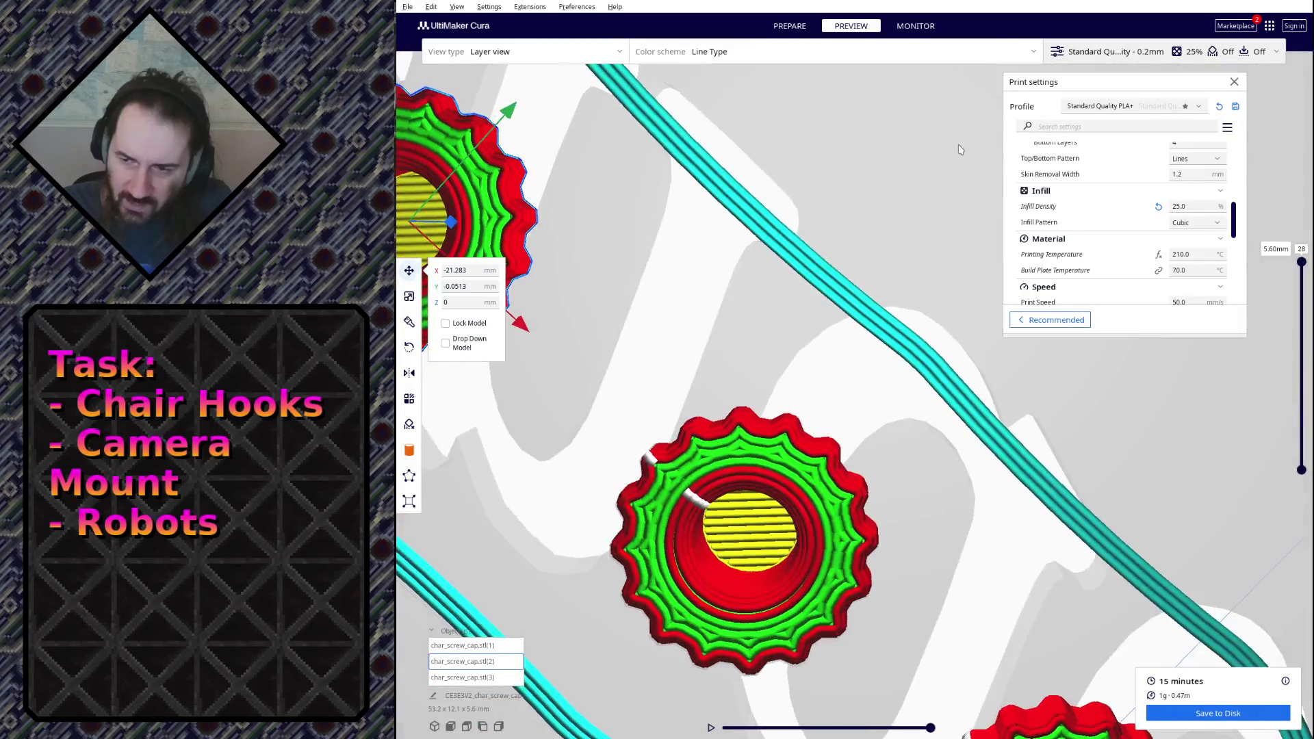
right_click_drag(959, 173, 949, 203)
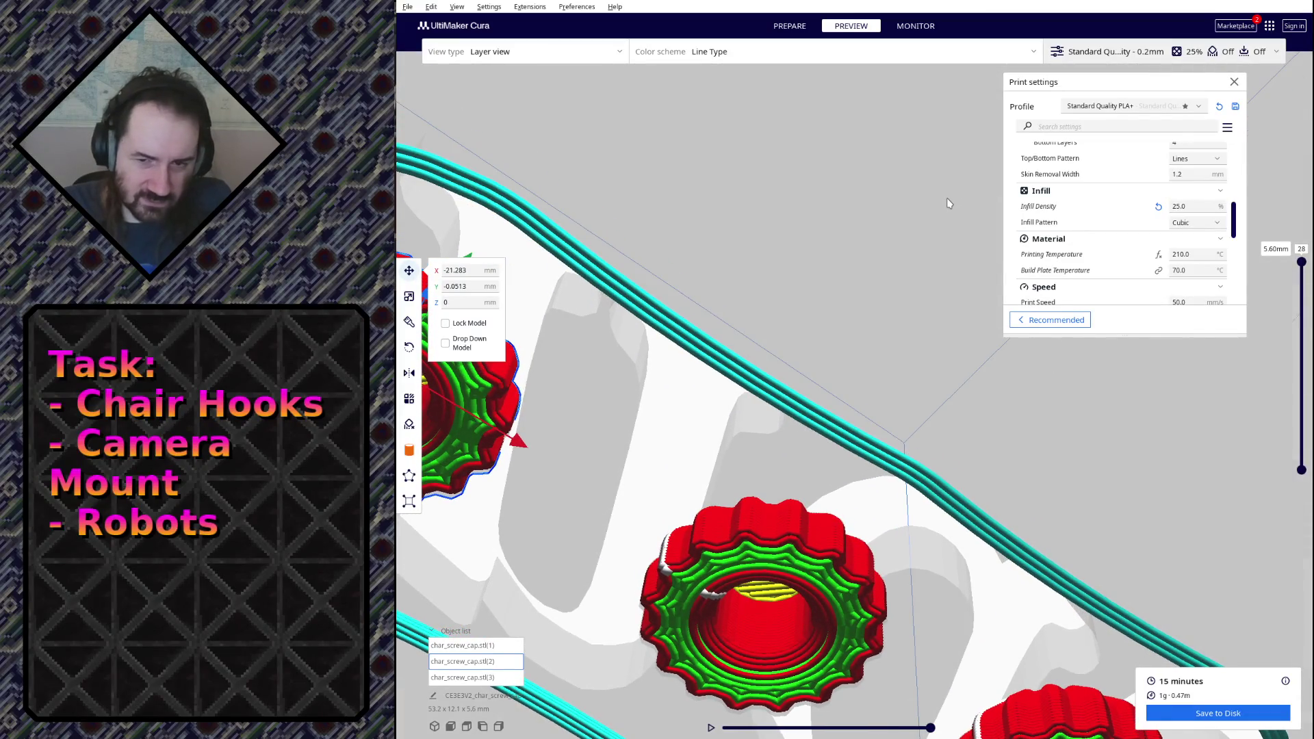
scroll(949, 203, "down", 5)
scroll(924, 270, "down", 3)
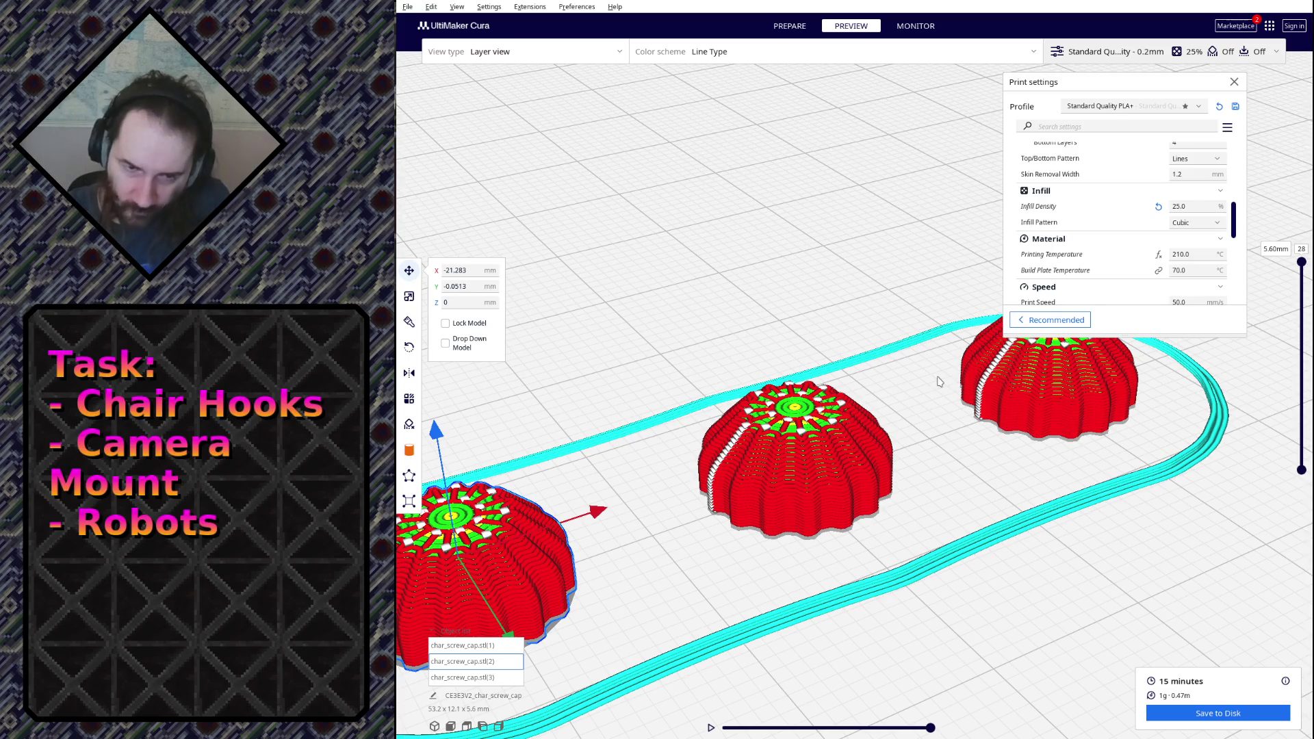
scroll(777, 496, "down", 2)
scroll(824, 527, "down", 1)
scroll(860, 474, "down", 2)
Save the sliced three-cap print (15 minutes, 1 g) to disk and return to Blender.
mouse_move(860, 473)
right_mouse_down()
mouse_move(852, 513)
mouse_move(760, 527)
right_mouse_up()
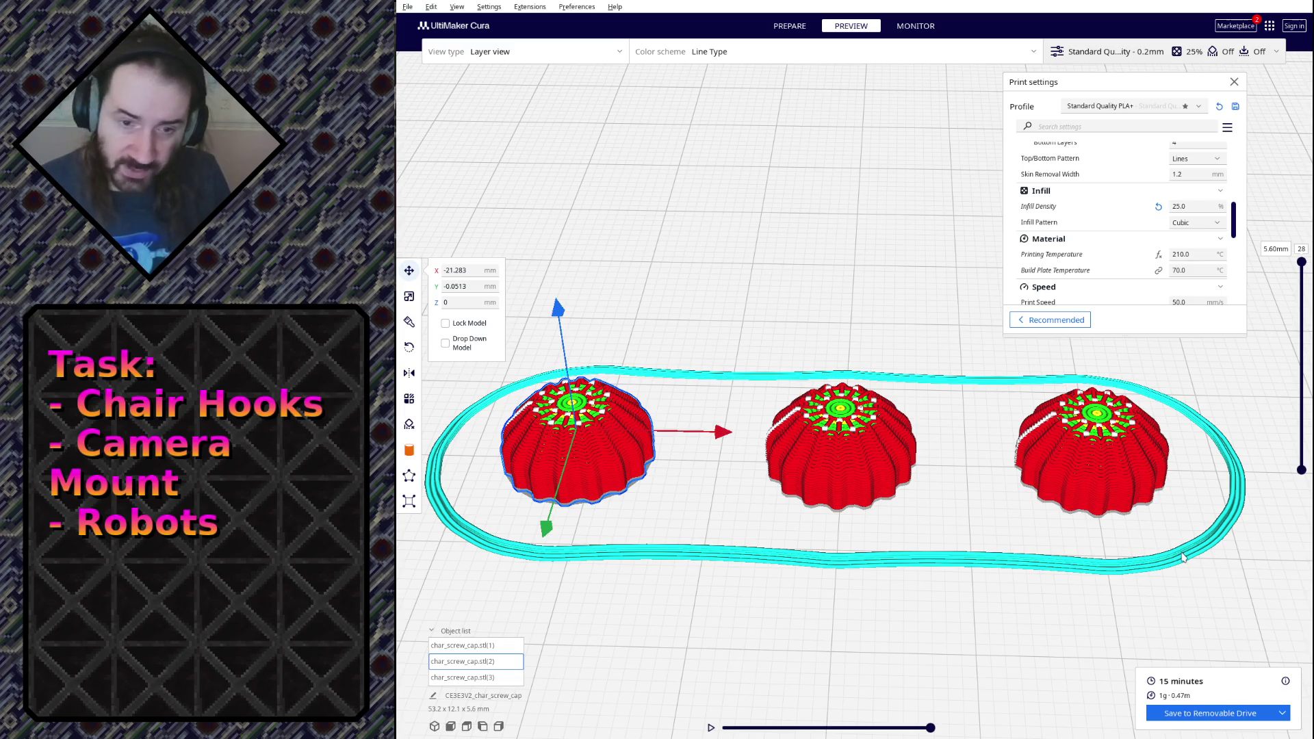
left_click(1214, 714)
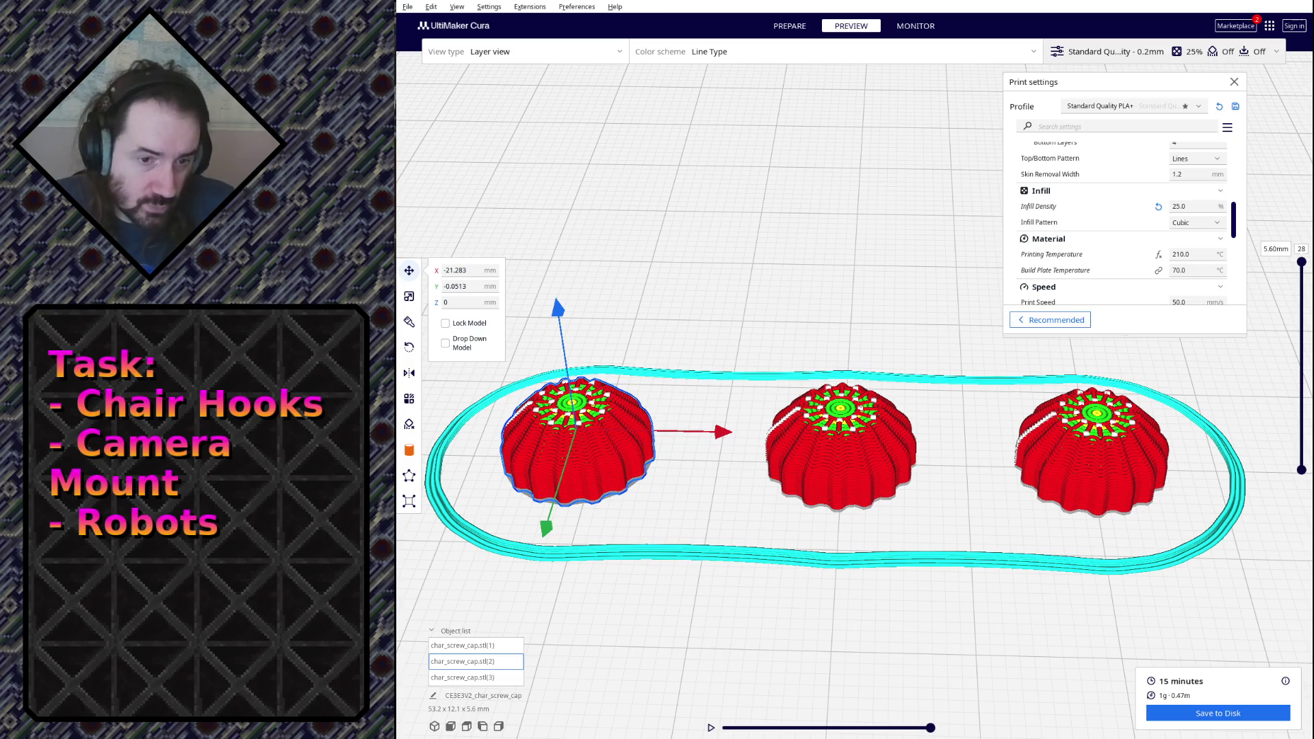
key("alt+Tab")
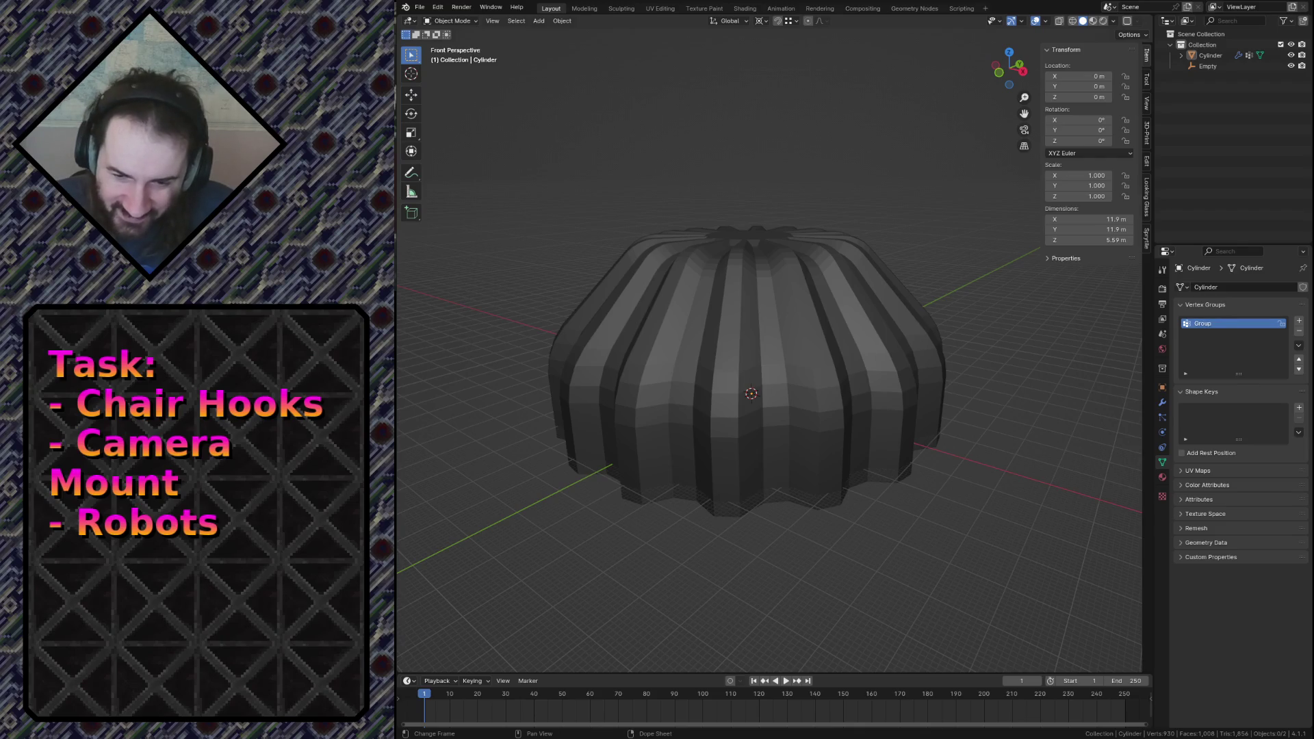
Save char_screw_cap.blend and switch viewport shading to the rainbow normal matcap.
key("ctrl+s")
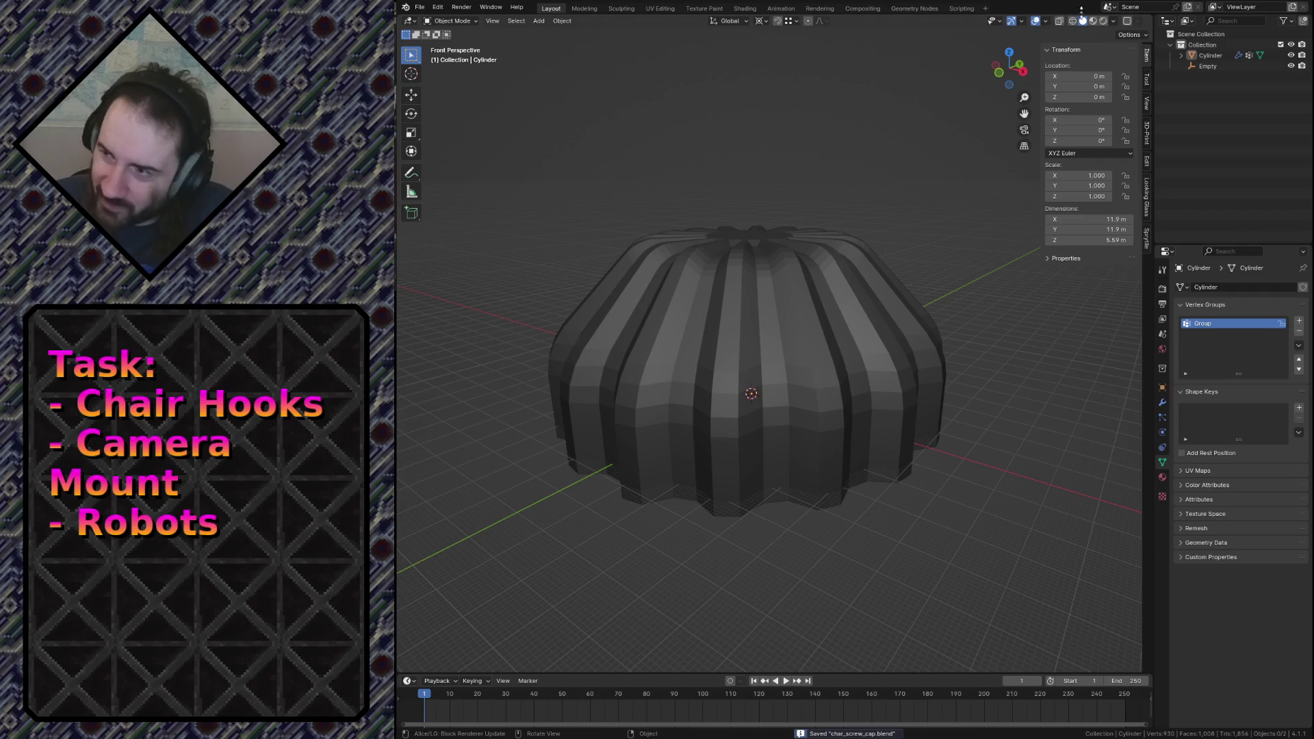
left_click(1114, 21)
left_click(1101, 101)
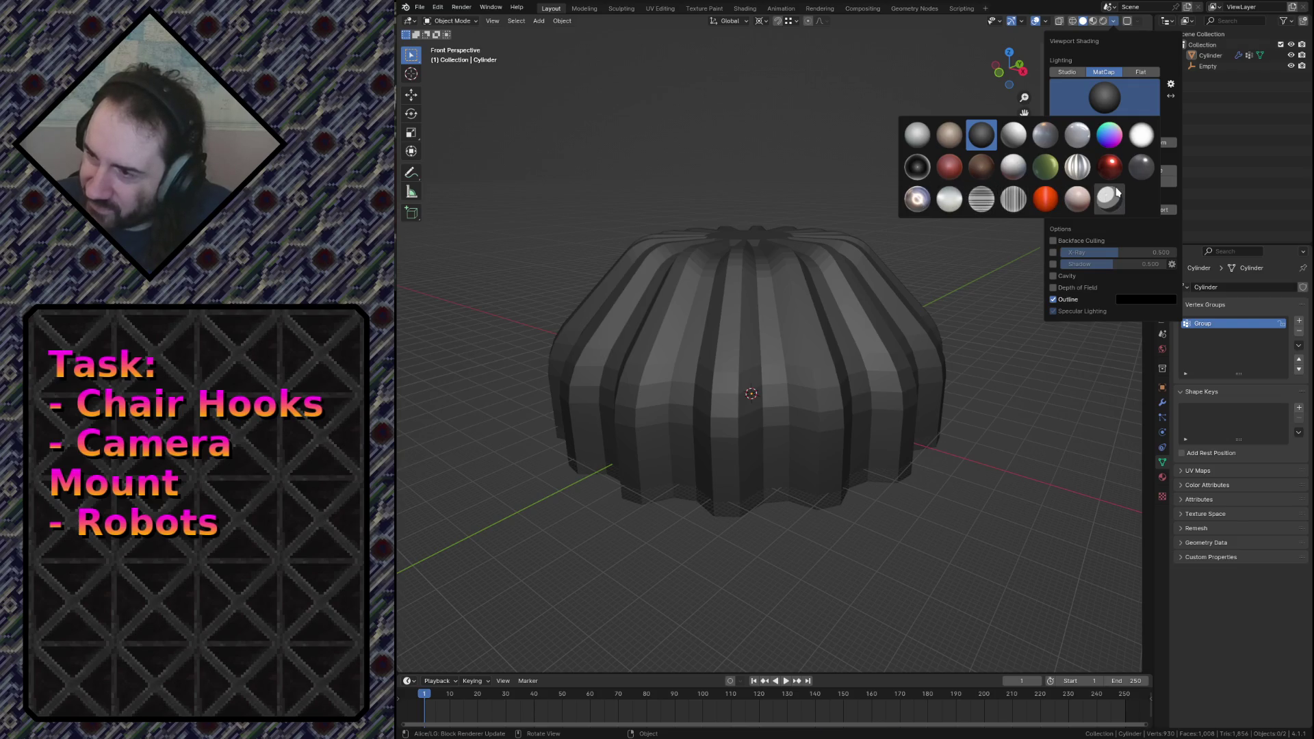
left_click(1111, 139)
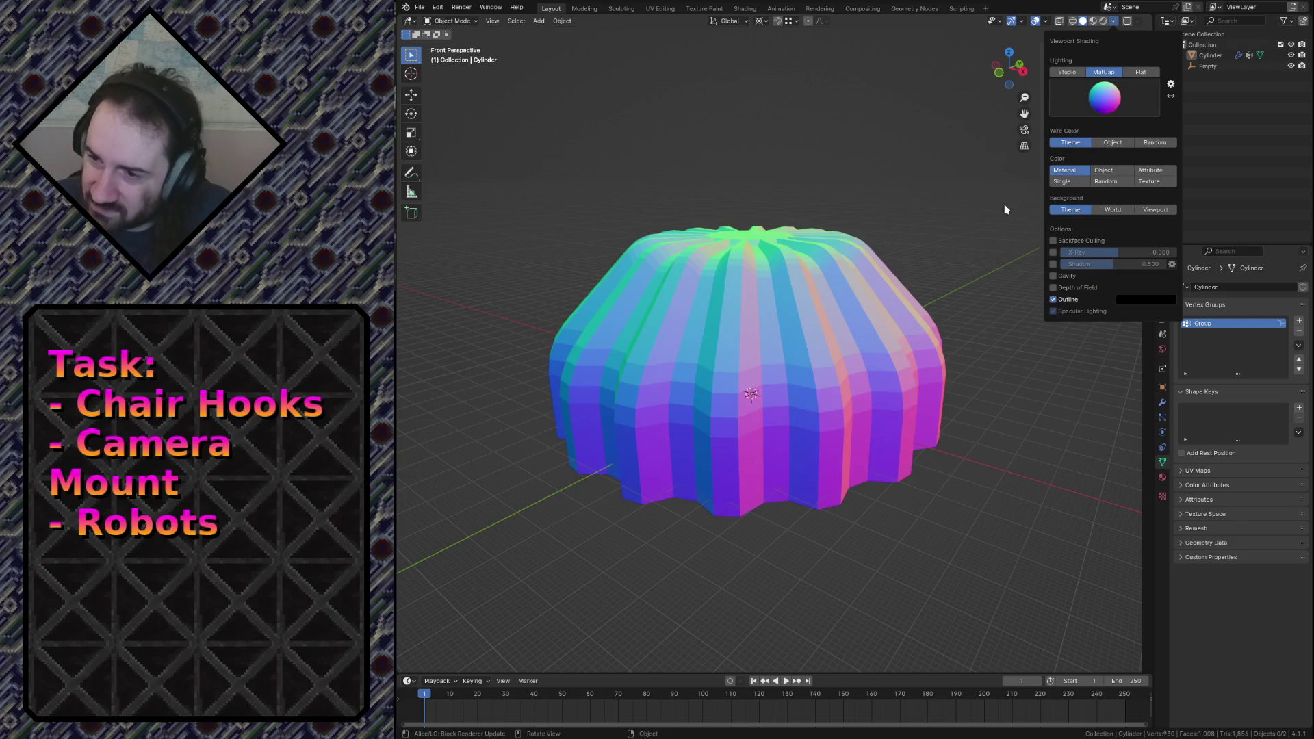
key("shift+grave")
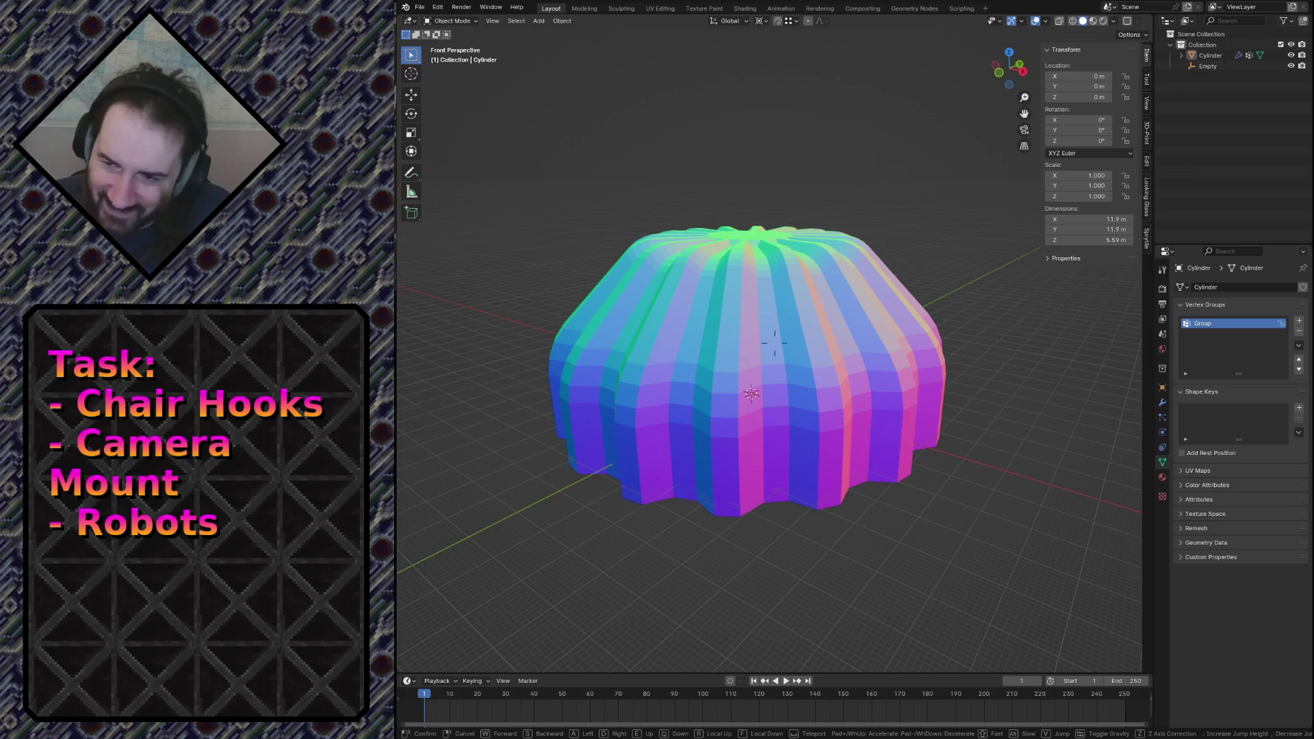
Walk toward and away from the fluted dome to see it from above and from the side.
key("s")
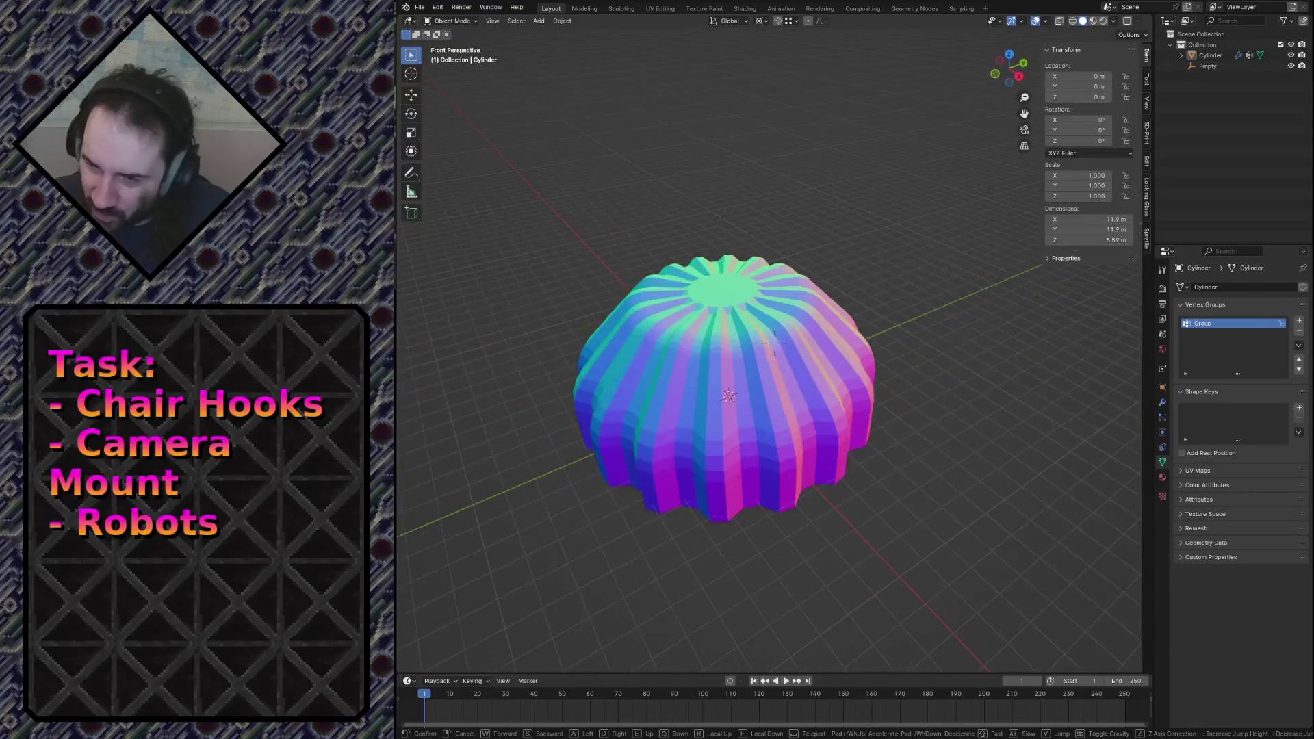
key("w")
key("s")
key("w")
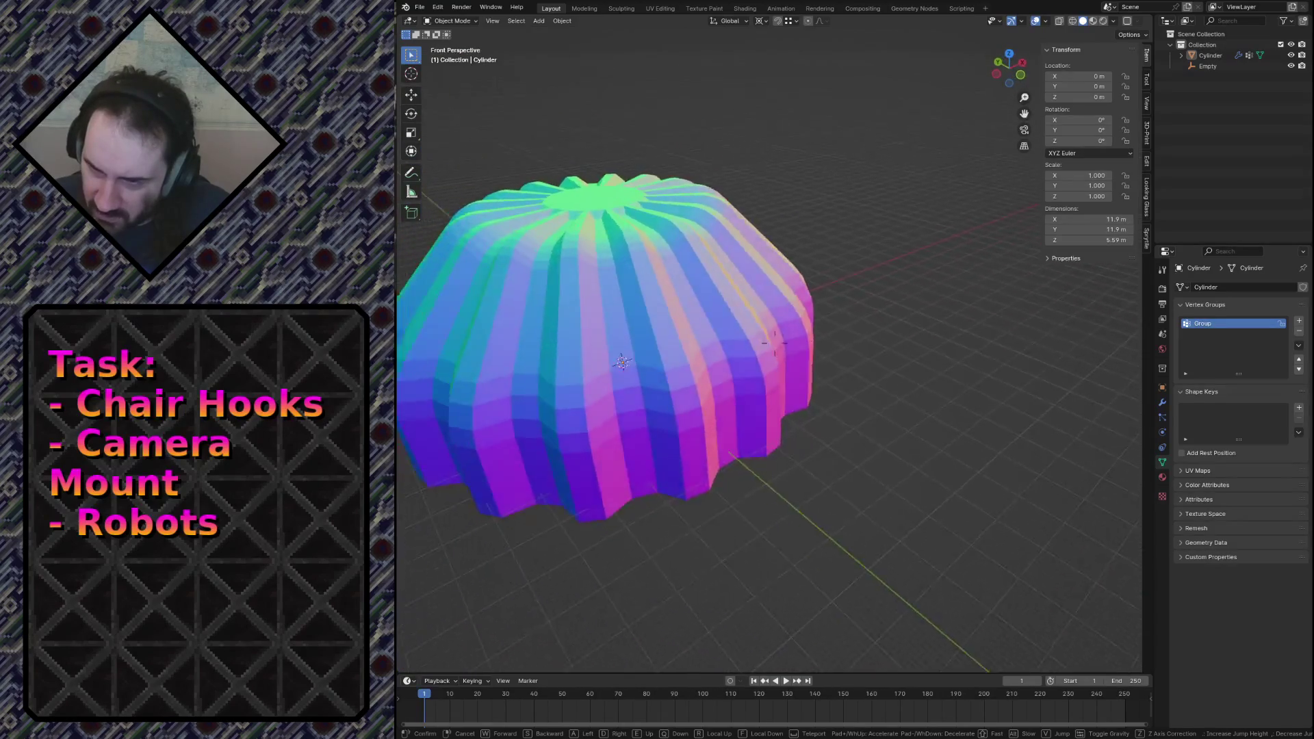
key("s")
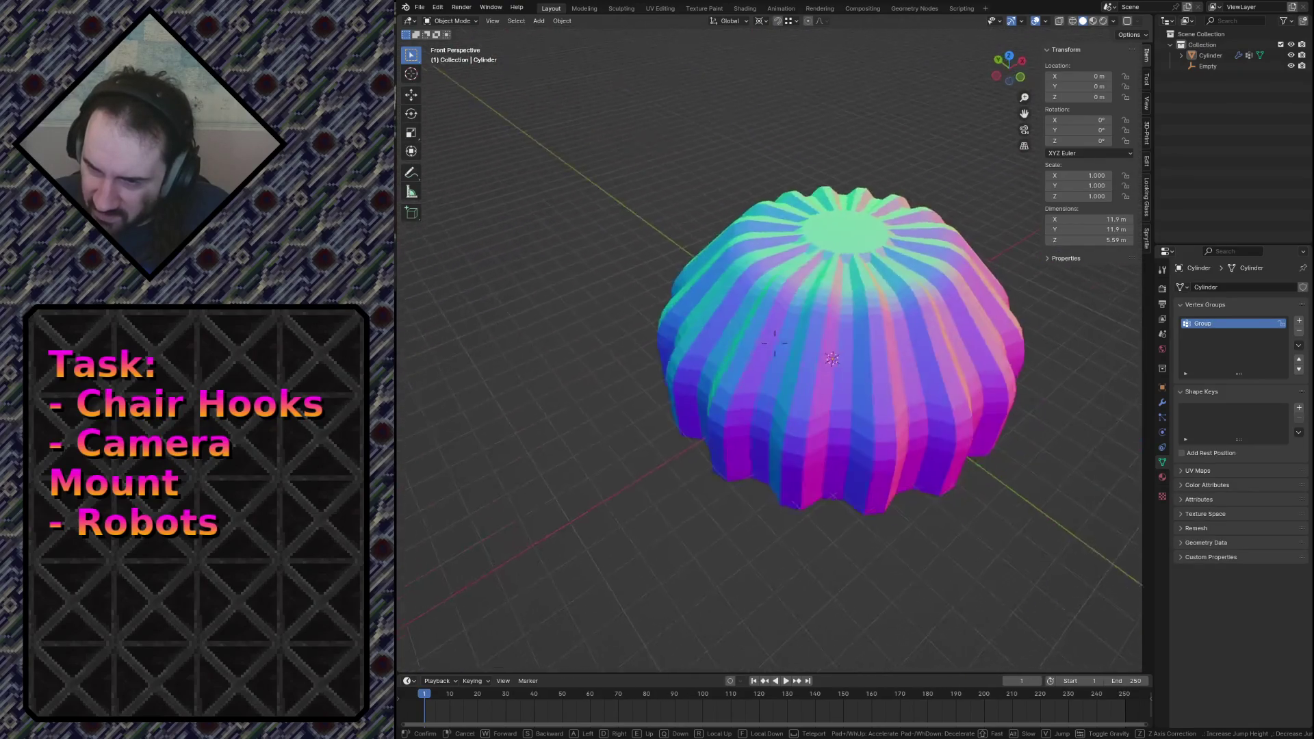
key("w")
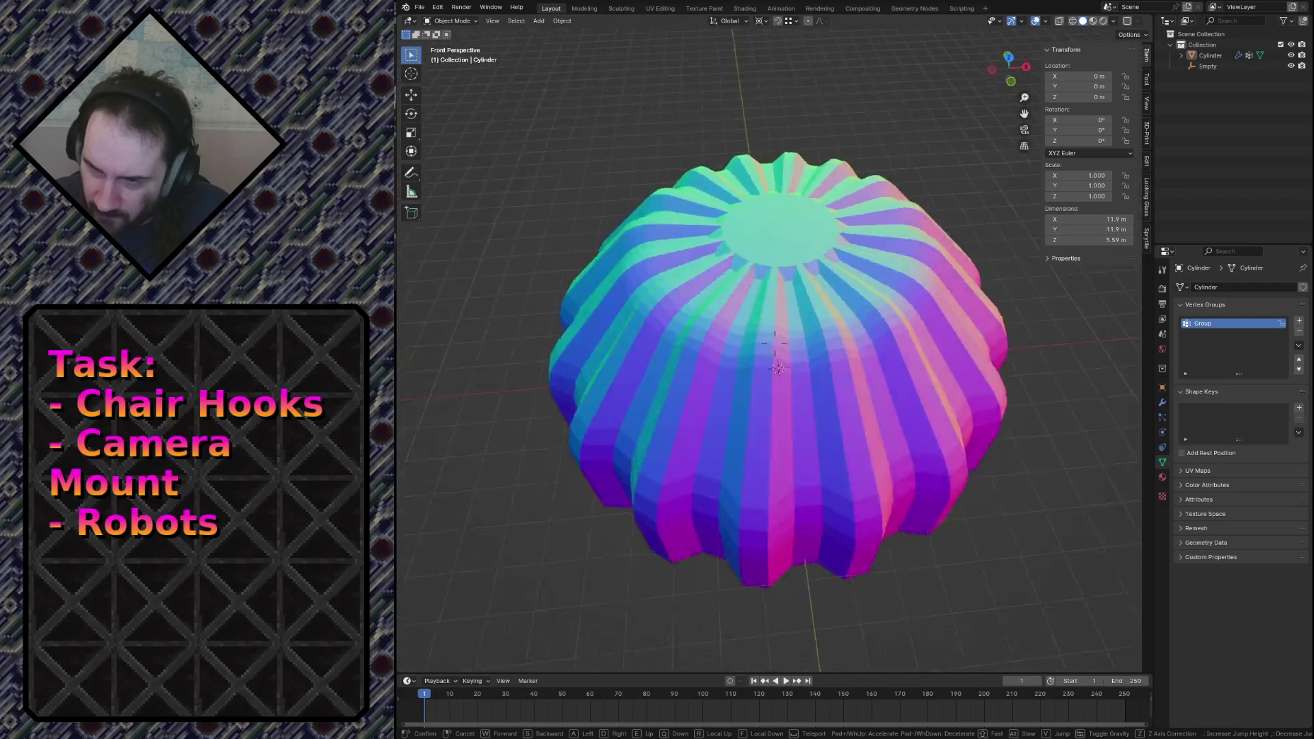
key("w")
Take close and full views of the dome's side, exit walk mode, save, and switch to the browser.
key("s")
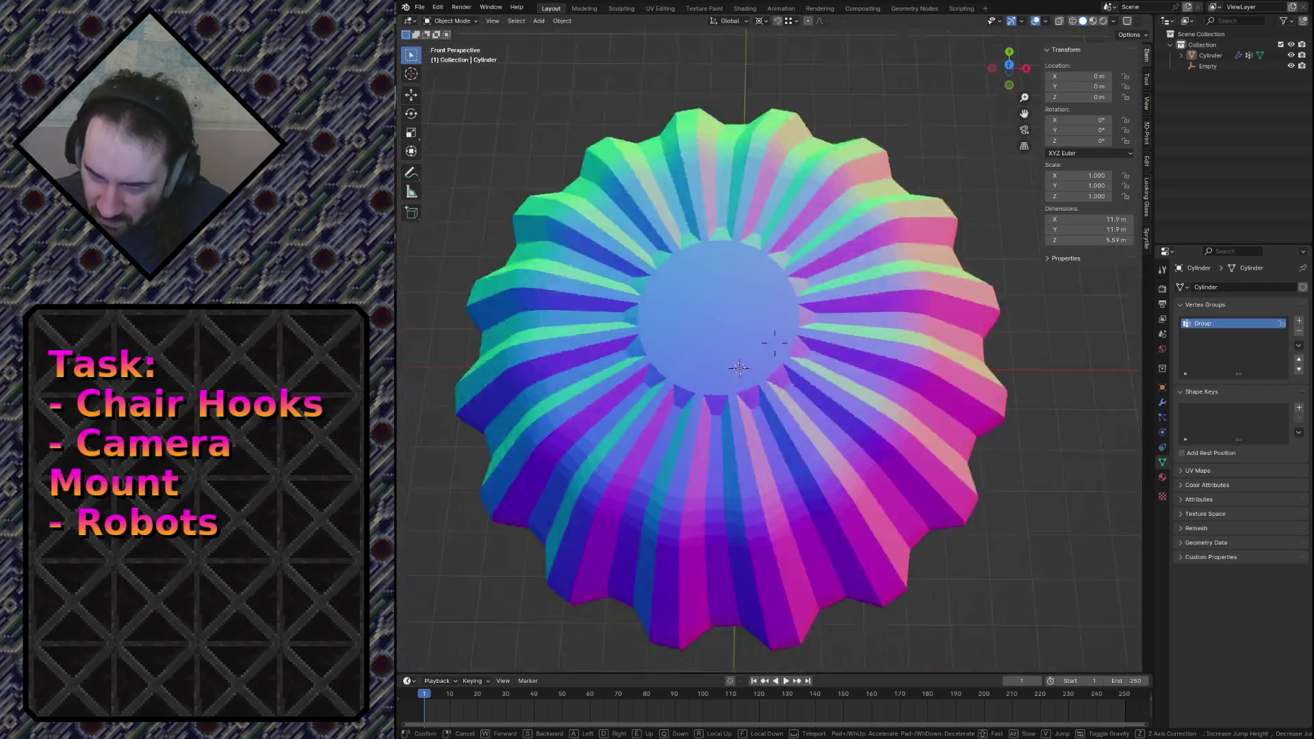
key("w")
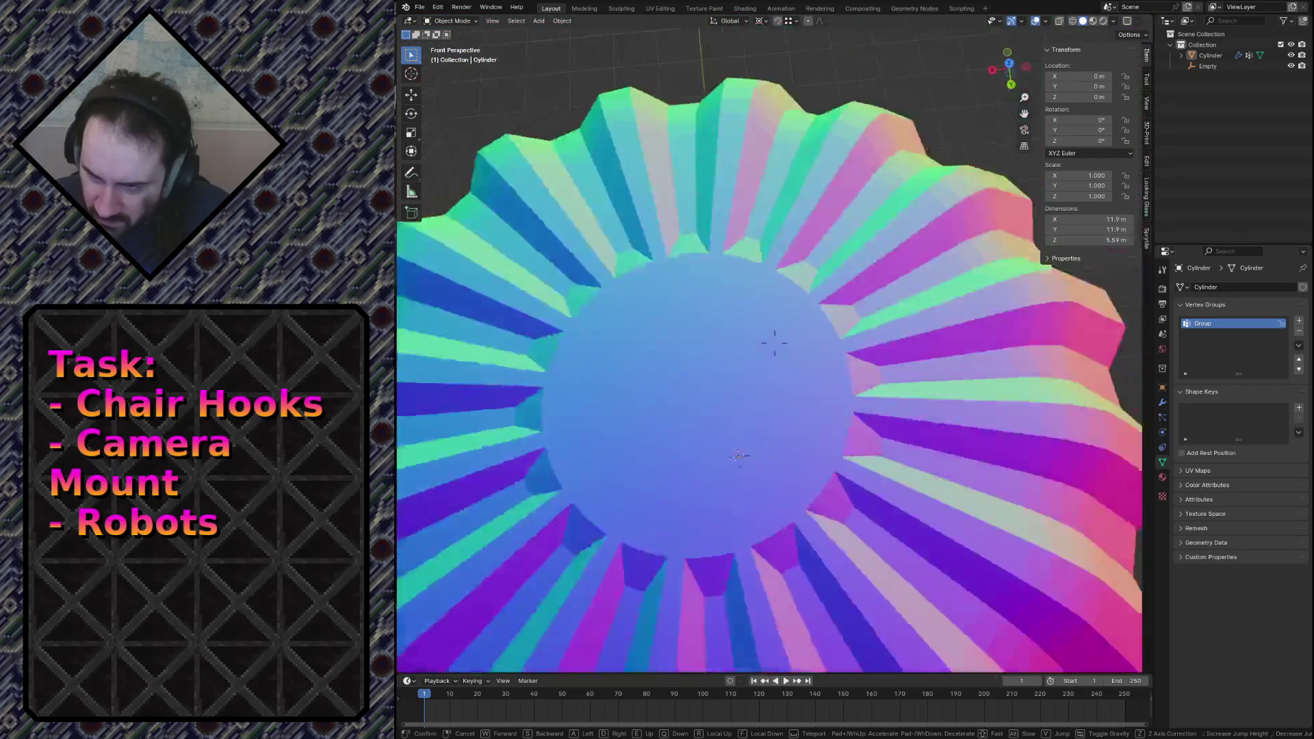
key("s")
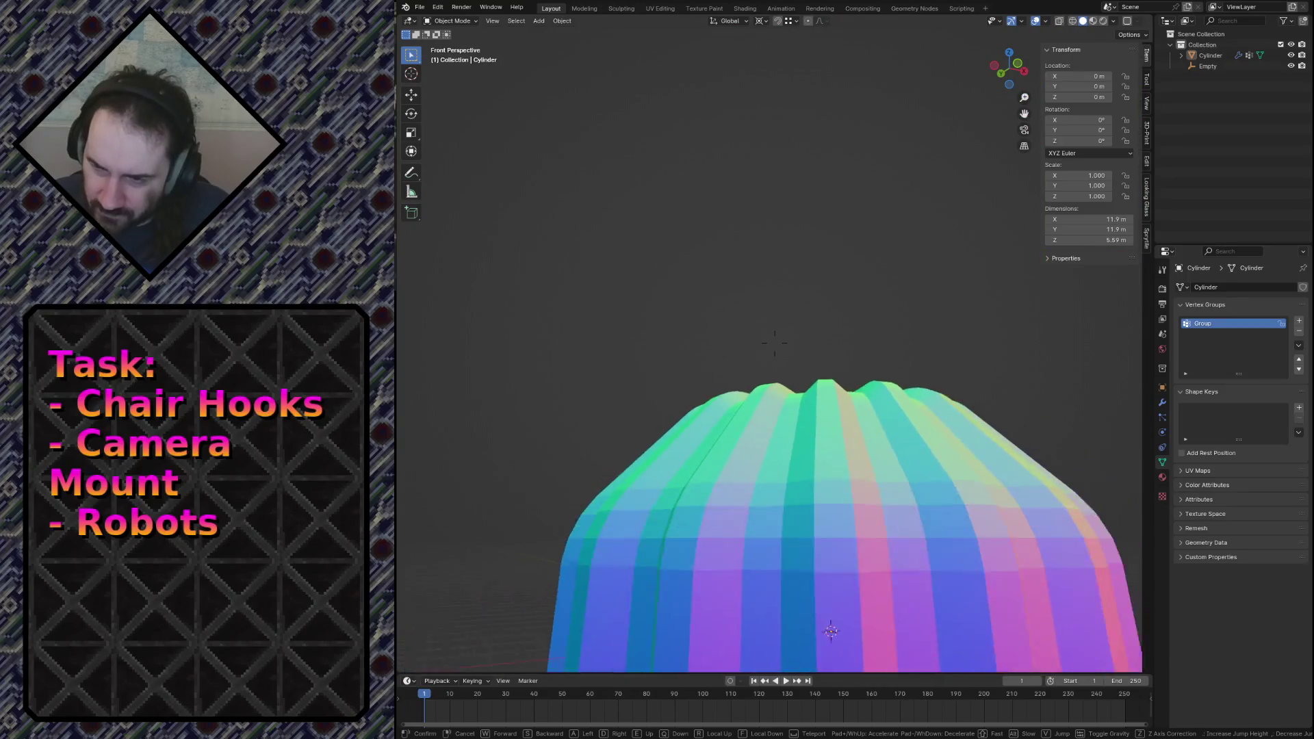
key("w")
key("s")
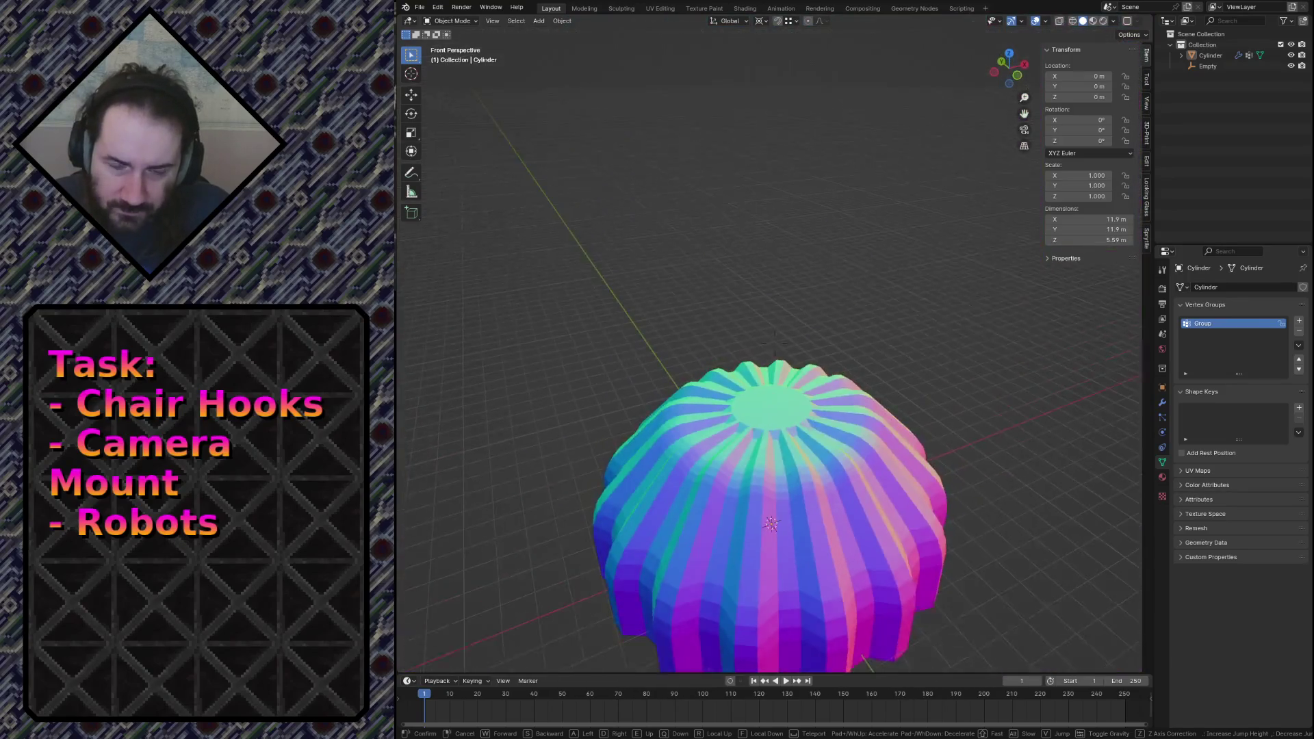
key("Escape")
key("ctrl+s")
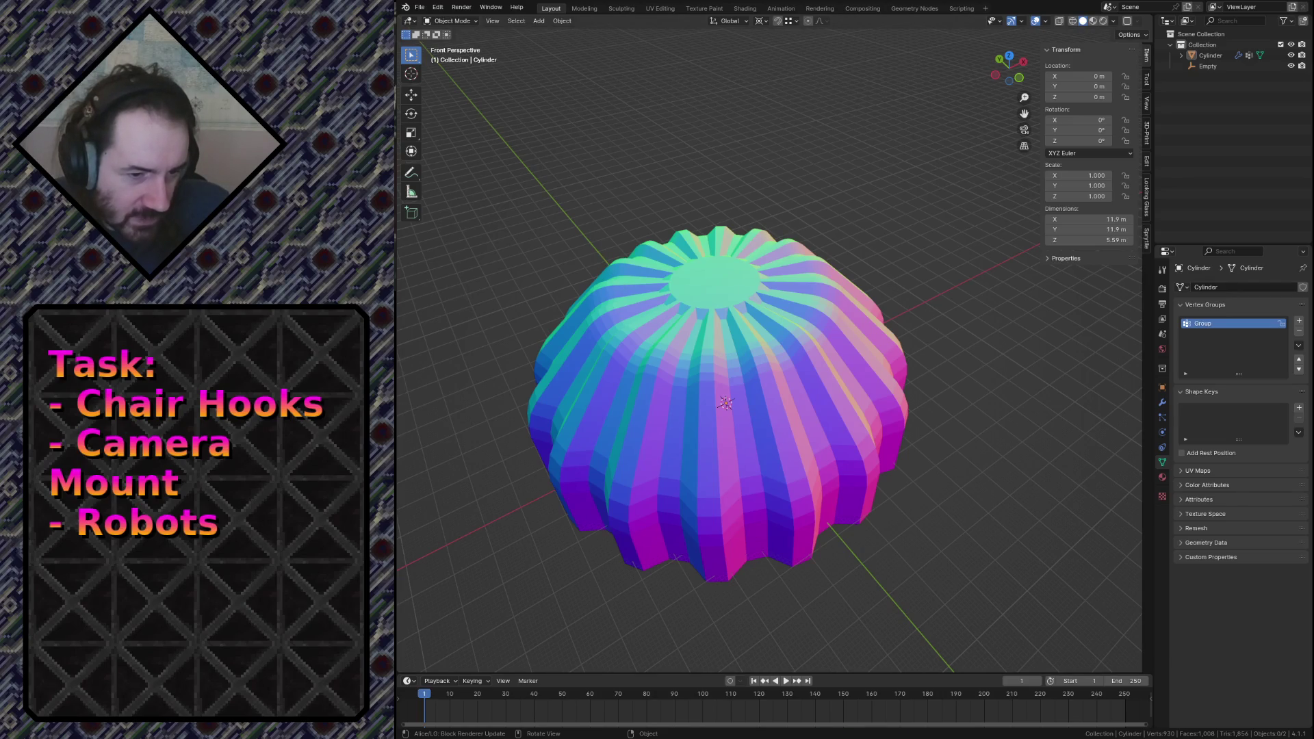
key("alt+Tab")
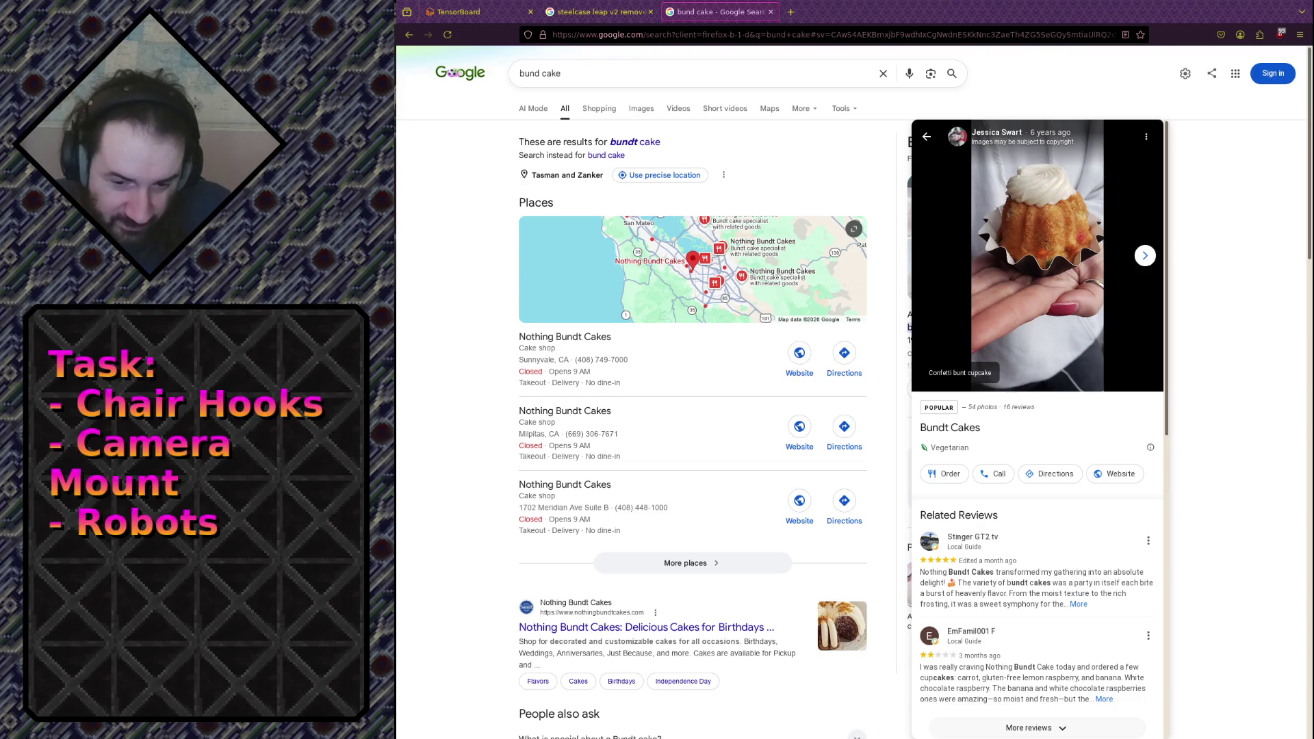
Close the steelcase chair and bund cake search tabs, leaving only TensorBoard.
left_click(650, 12)
left_click(651, 13)
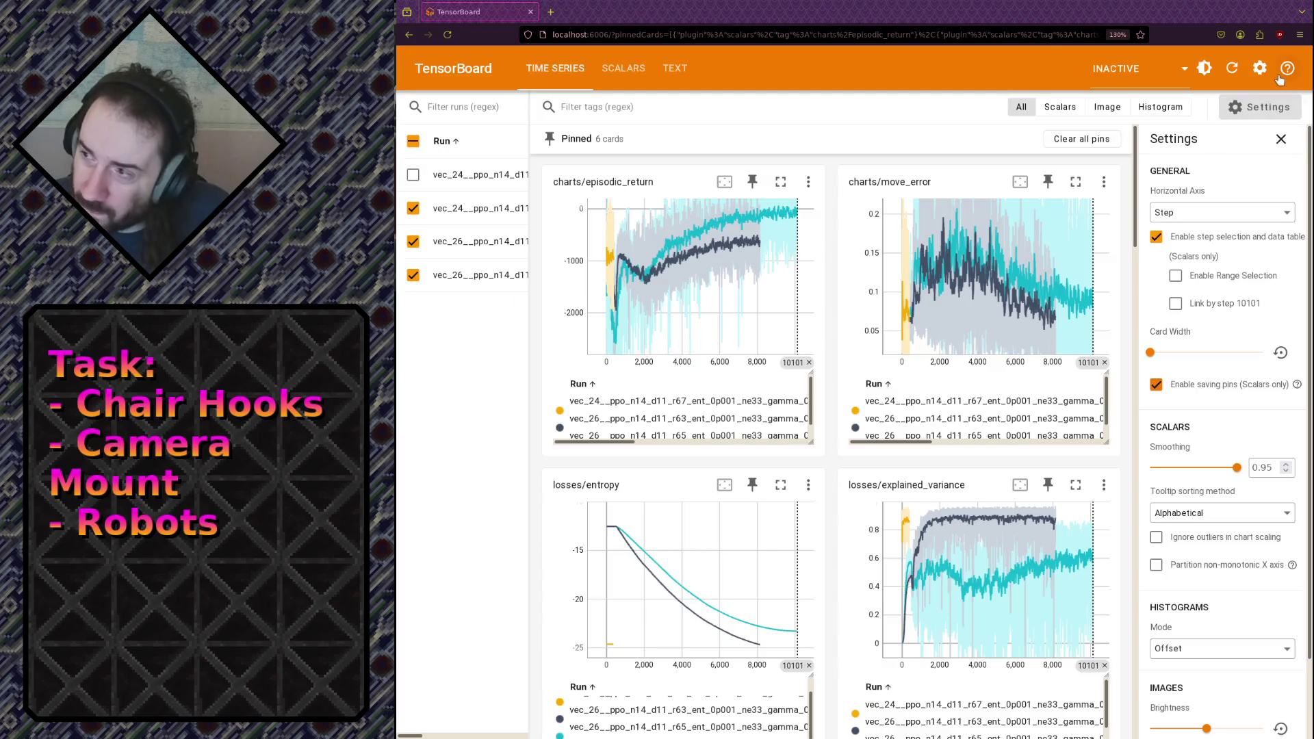
Reload the training charts and include the vec_24 run, trying a first zoom on move_error.
left_click(1236, 68)
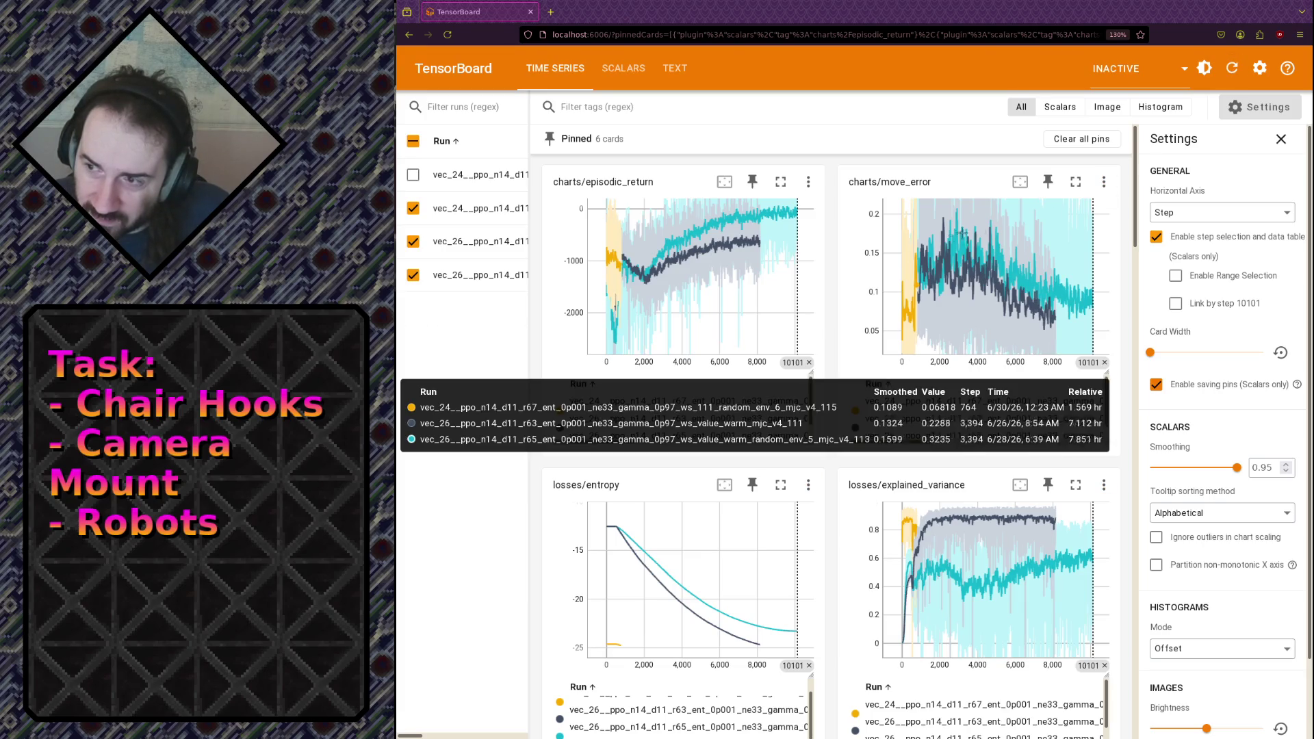
left_click_drag(909, 238, 933, 321)
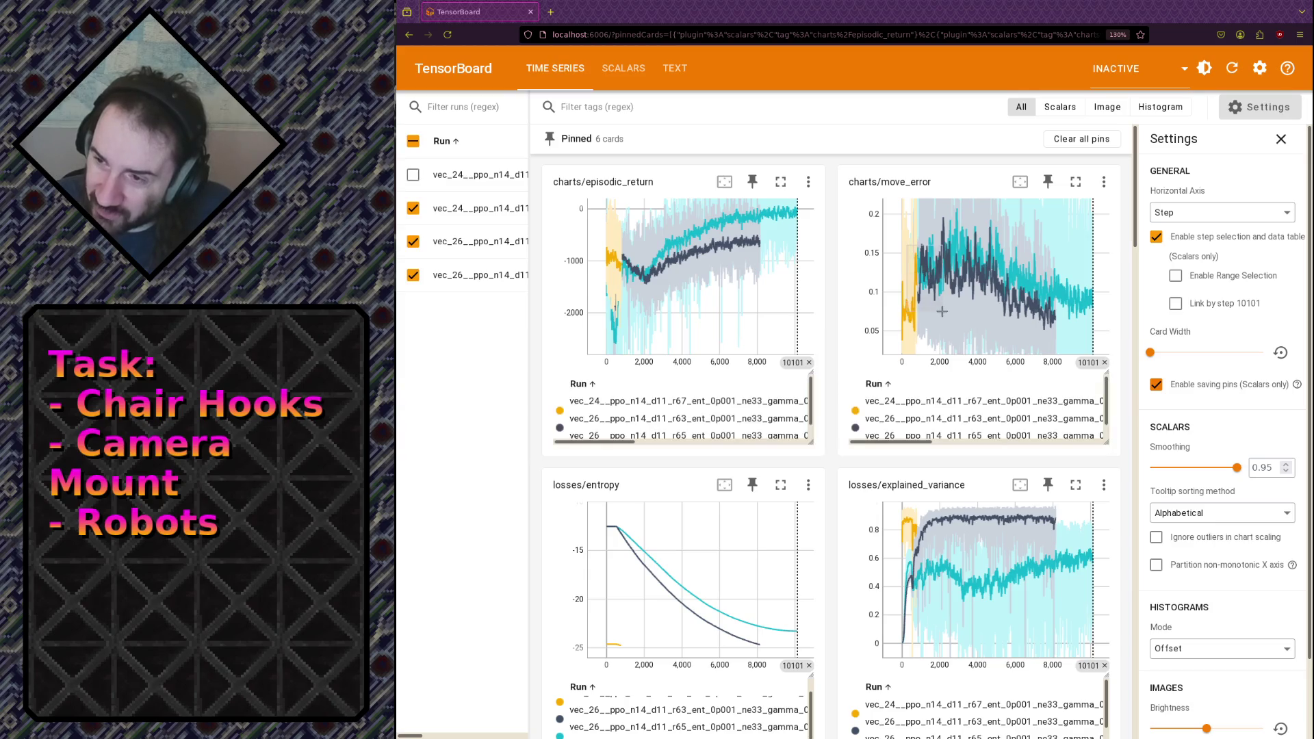
double_click(922, 224)
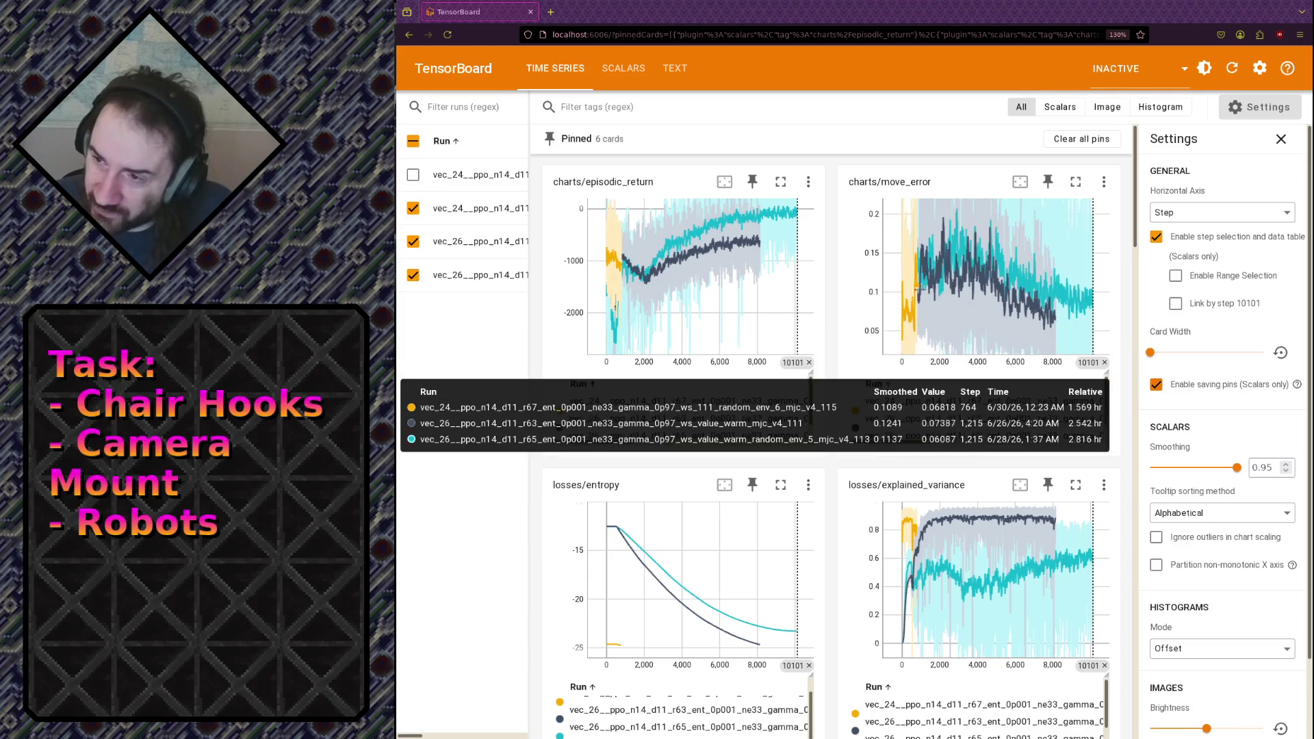
left_click(413, 174)
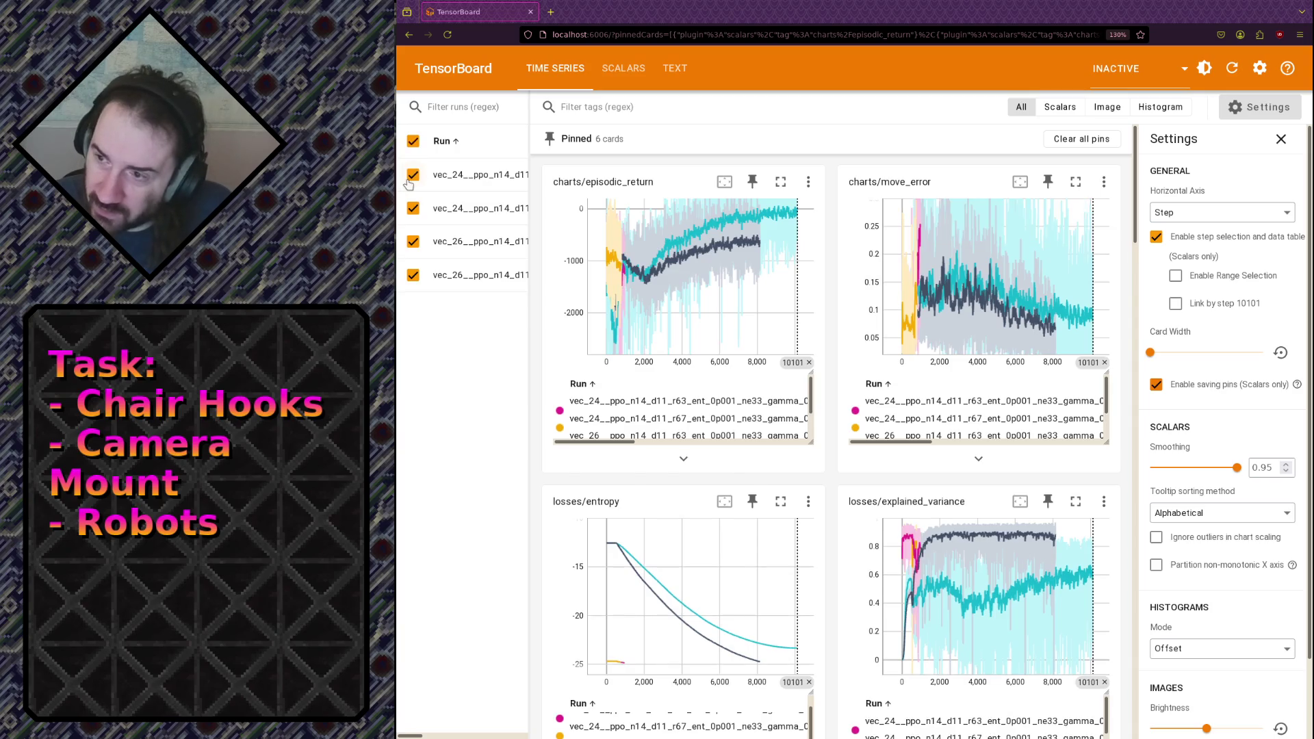
mouse_move(905, 264)
left_mouse_down()
mouse_move(939, 320)
mouse_move(997, 314)
left_mouse_up()
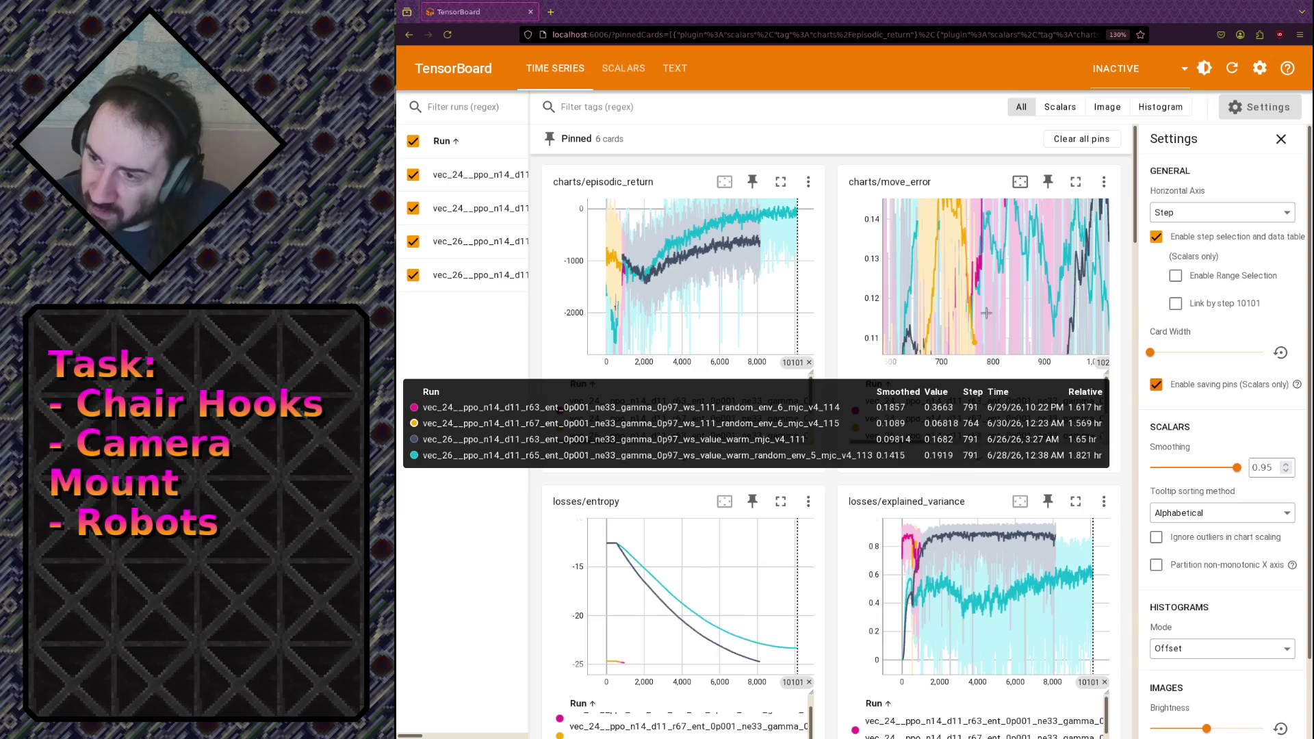
double_click(982, 274)
Re-zoom the move_error chart several times, settling on early steps around 450–1,210.
left_click_drag(915, 252, 929, 328)
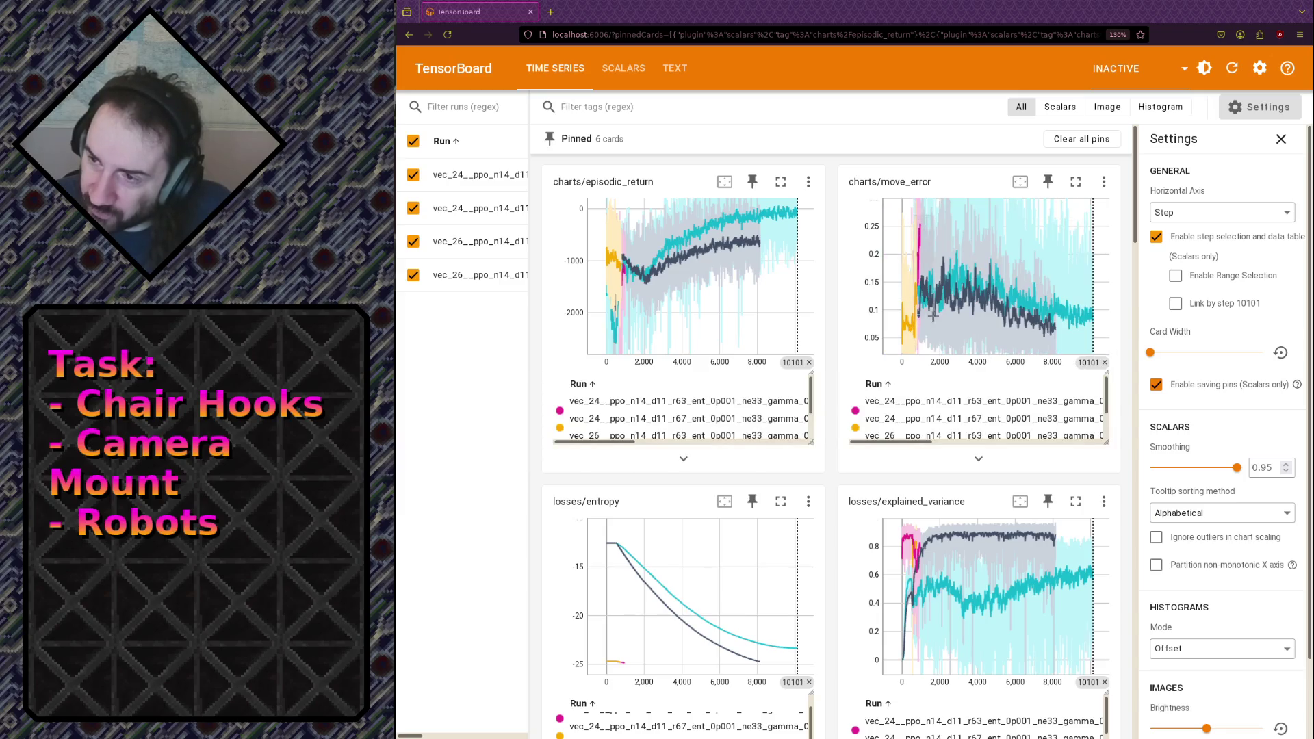
left_click_drag(909, 282, 946, 334)
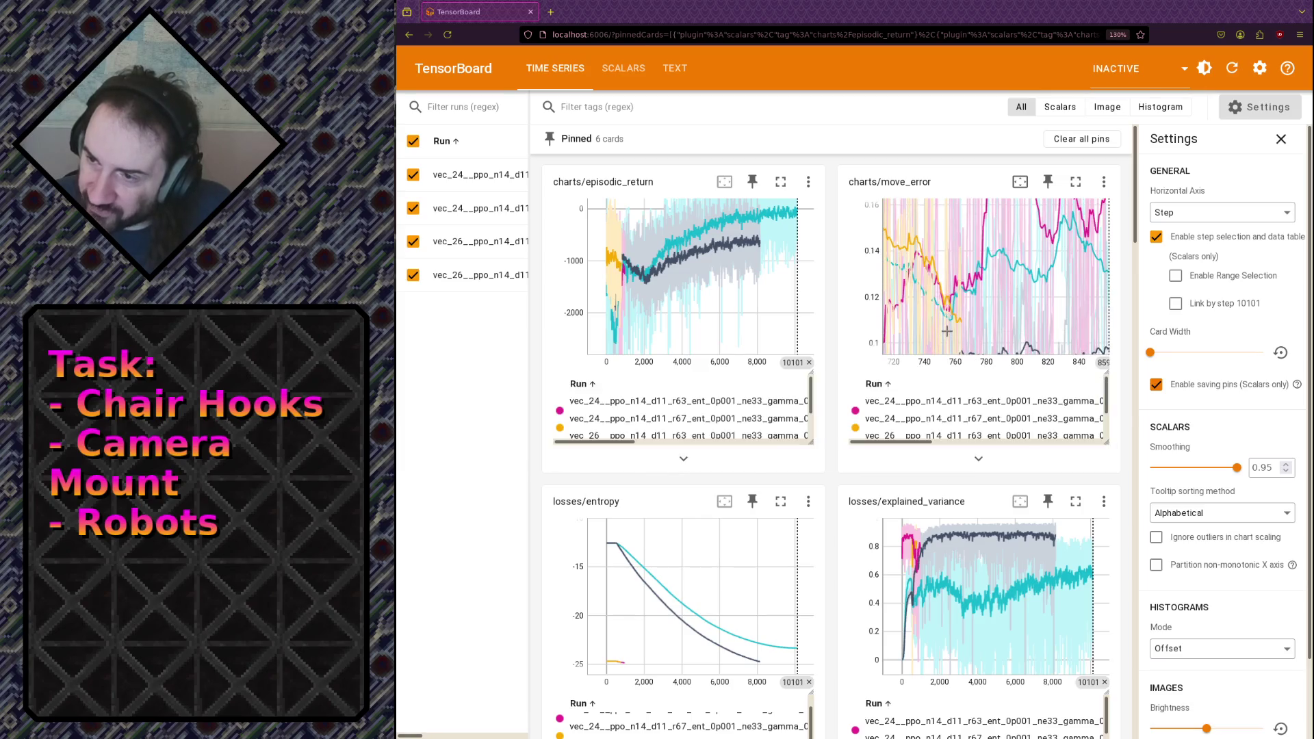
double_click(903, 284)
left_click_drag(904, 277, 935, 325)
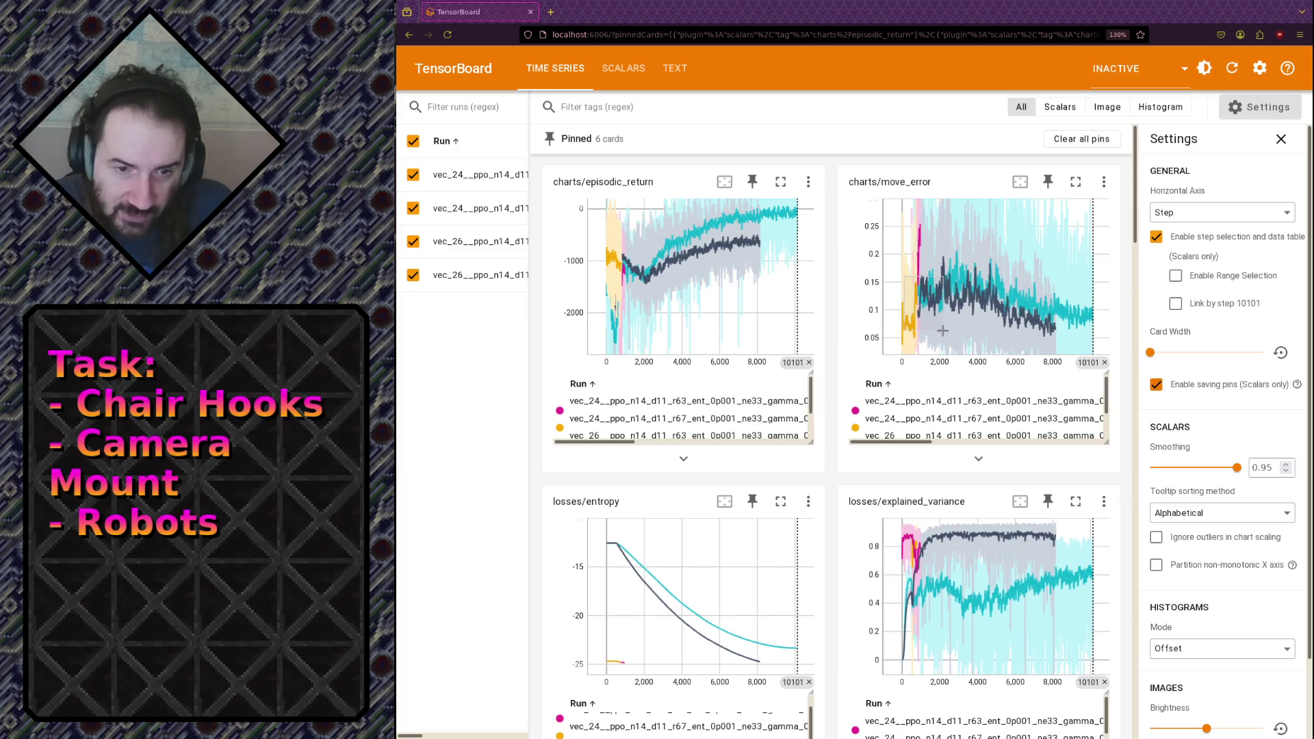
left_click_drag(942, 331, 944, 331)
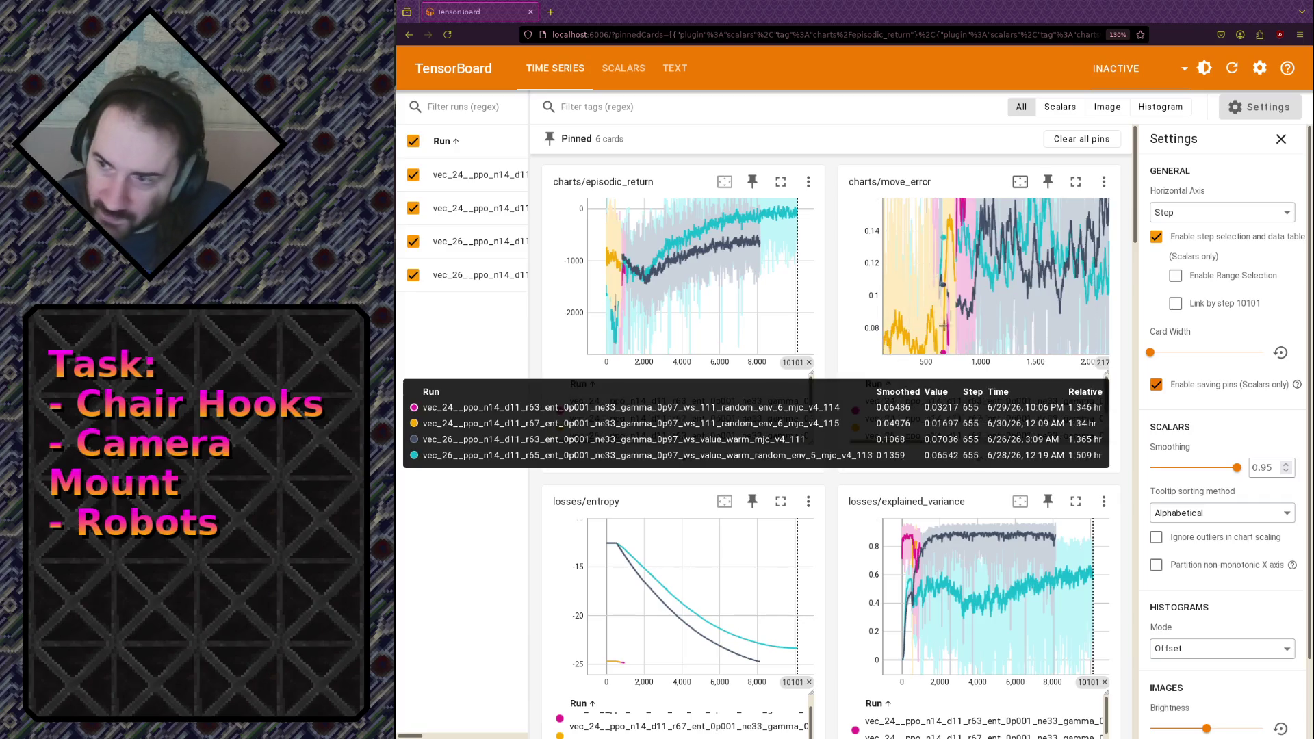
double_click(925, 243)
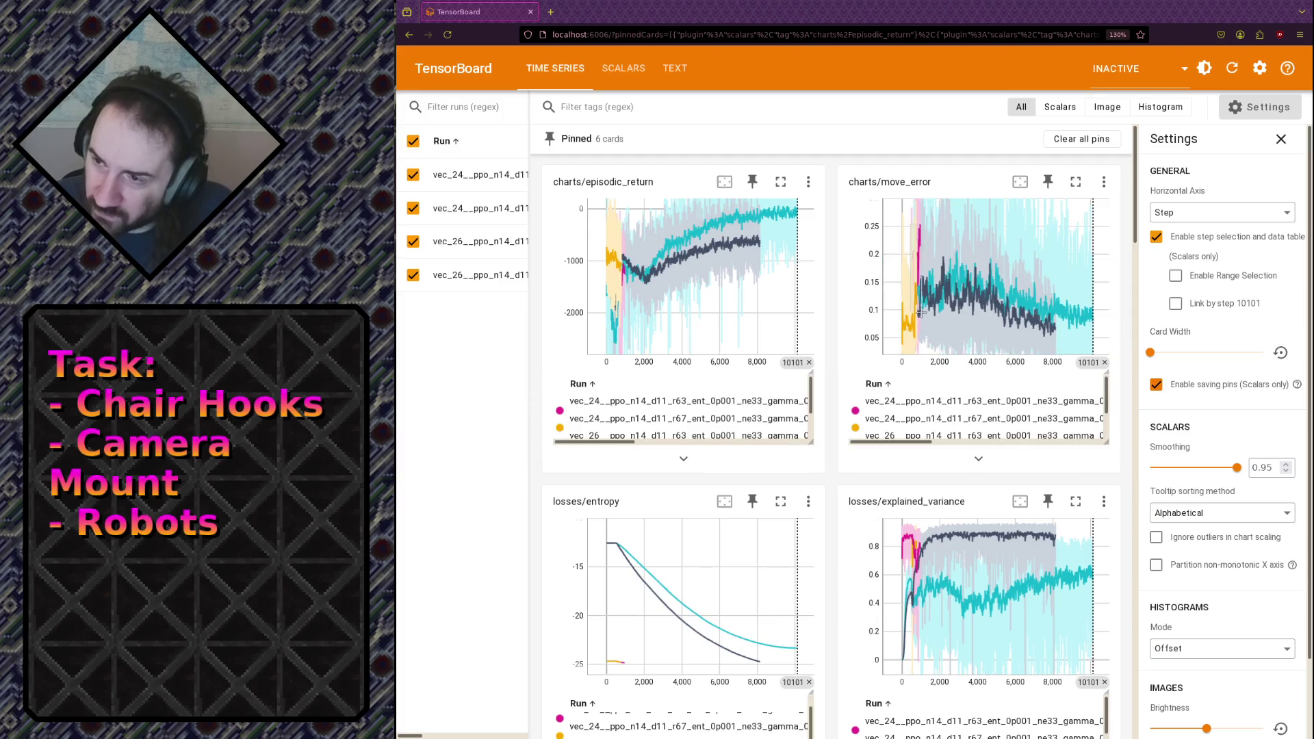
left_click_drag(925, 331, 911, 225)
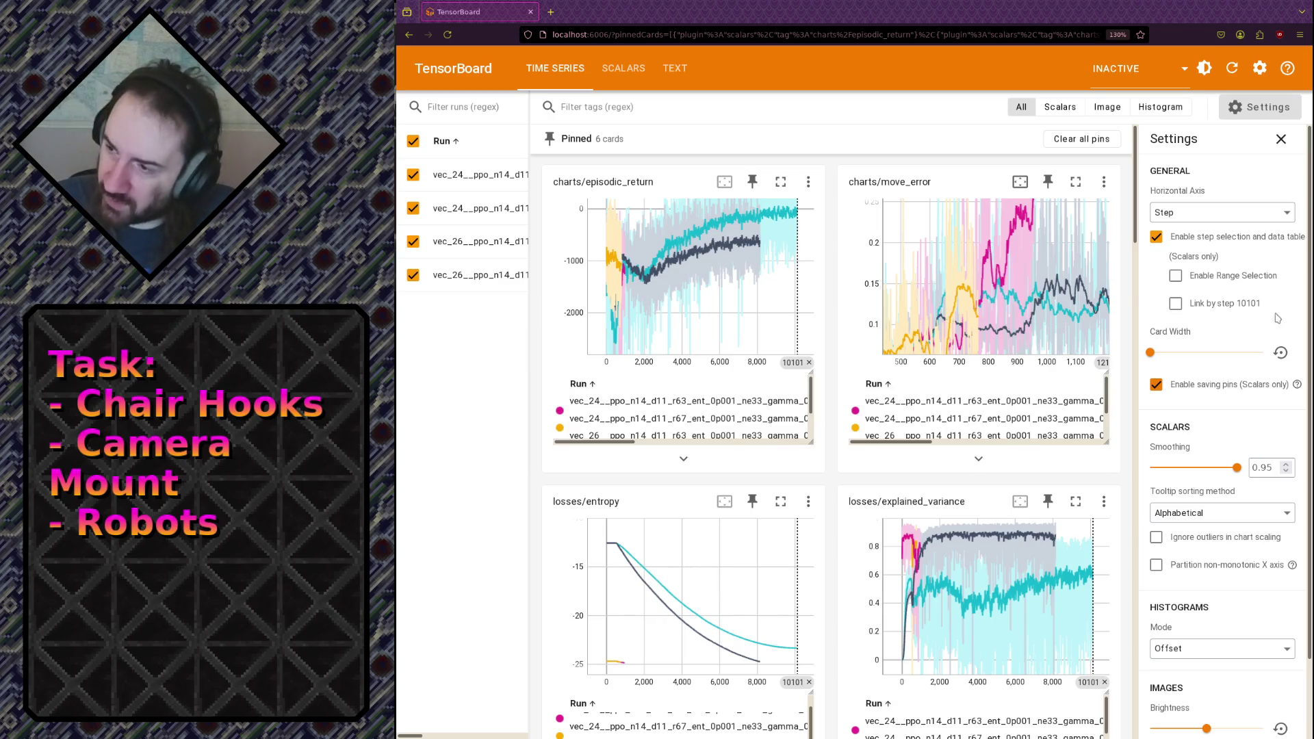
left_click(1229, 213)
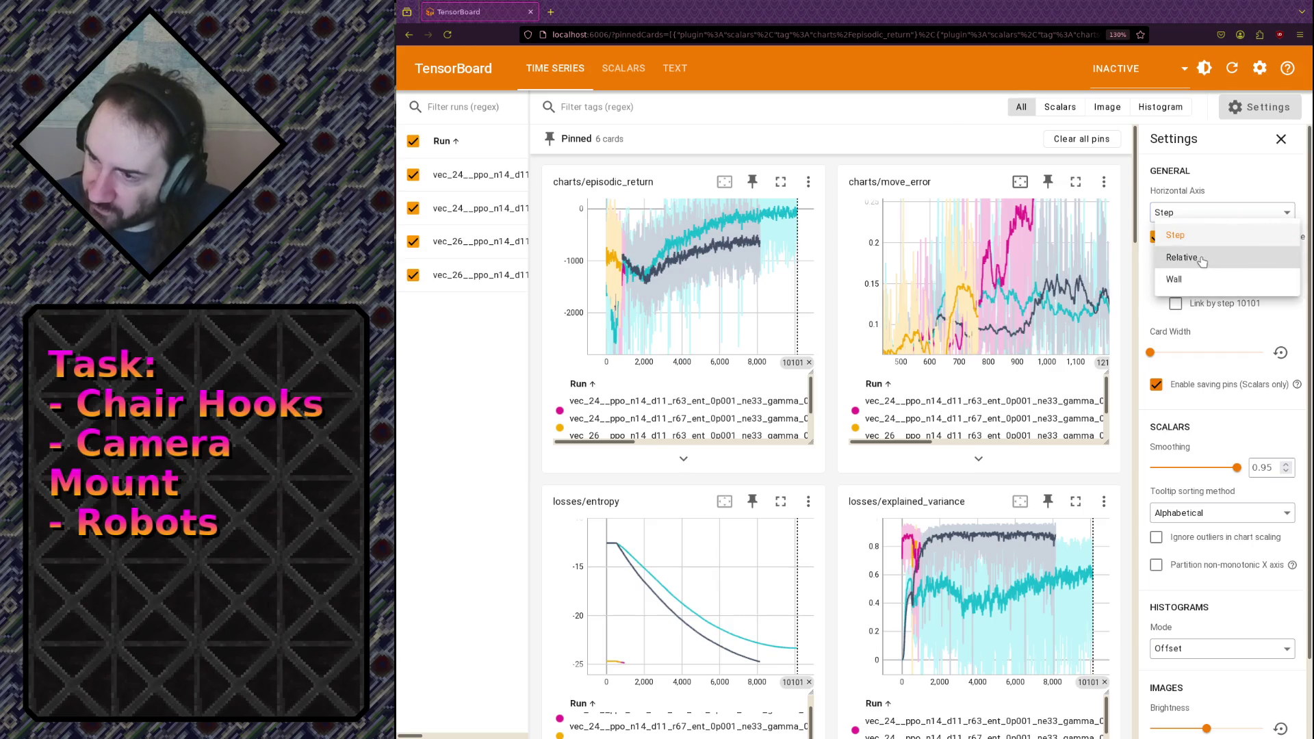
Set the horizontal axis to Relative, zoom move_error to about 1.3–2.5 hours, and return to Blender.
left_click(1203, 261)
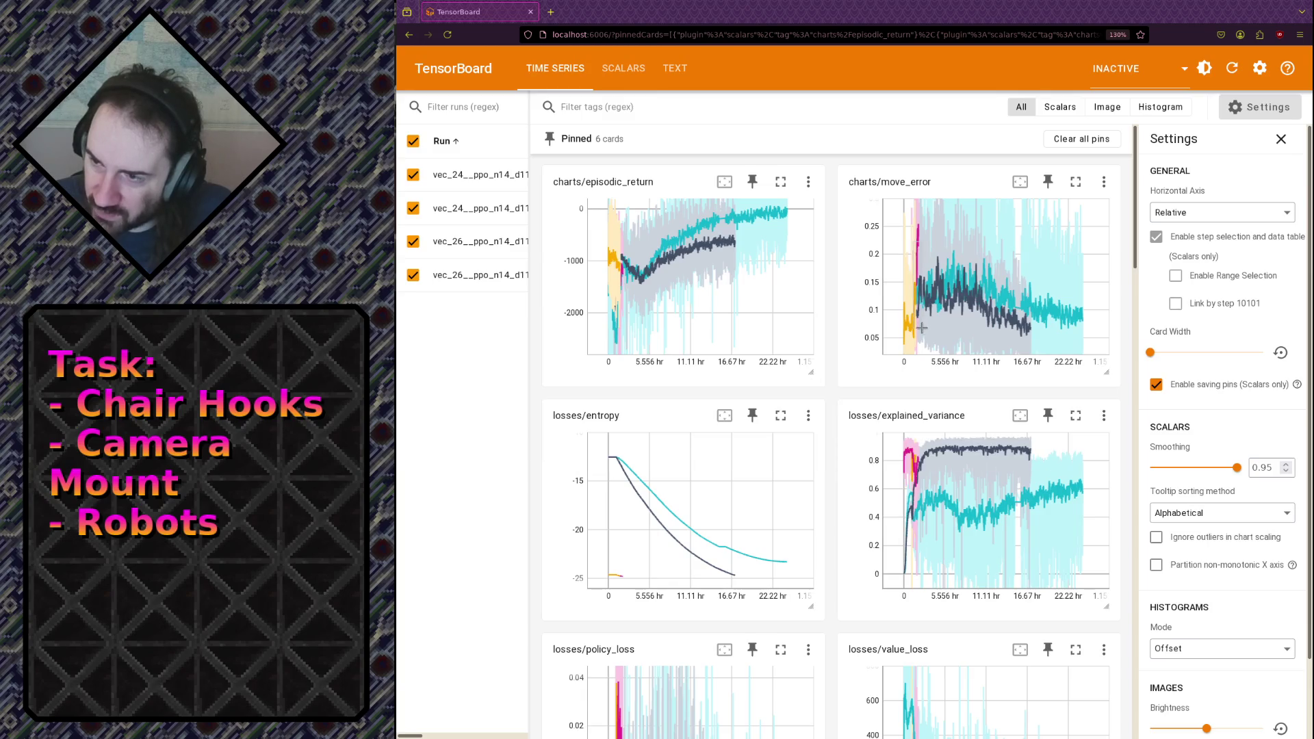
left_click_drag(923, 327, 914, 242)
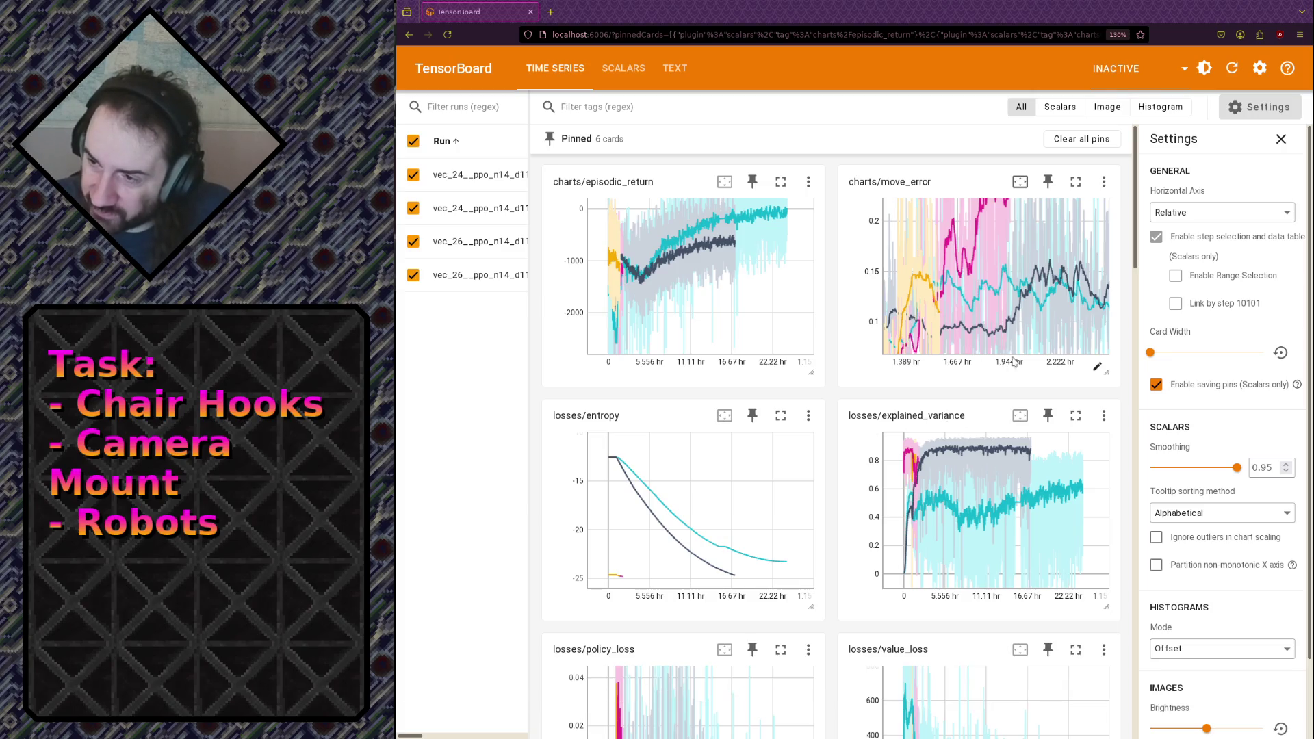
mouse_move(1013, 214)
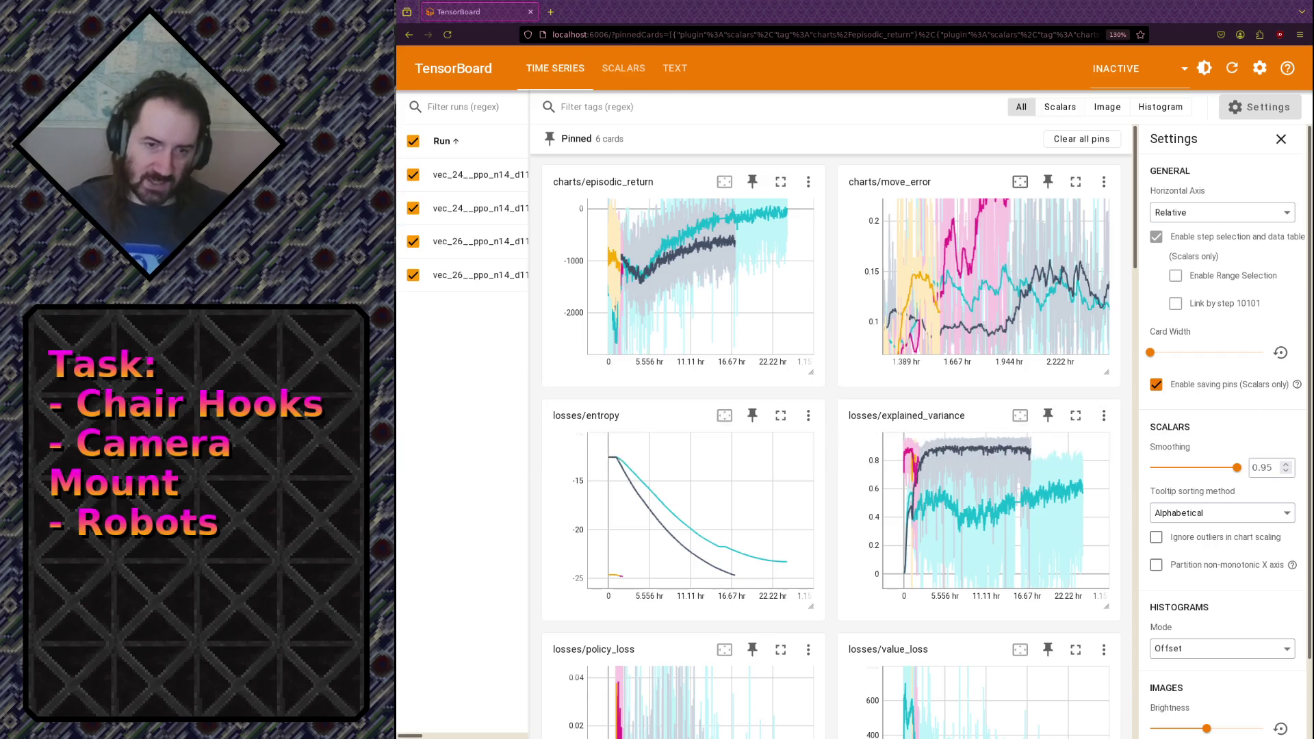
key("alt+Tab")
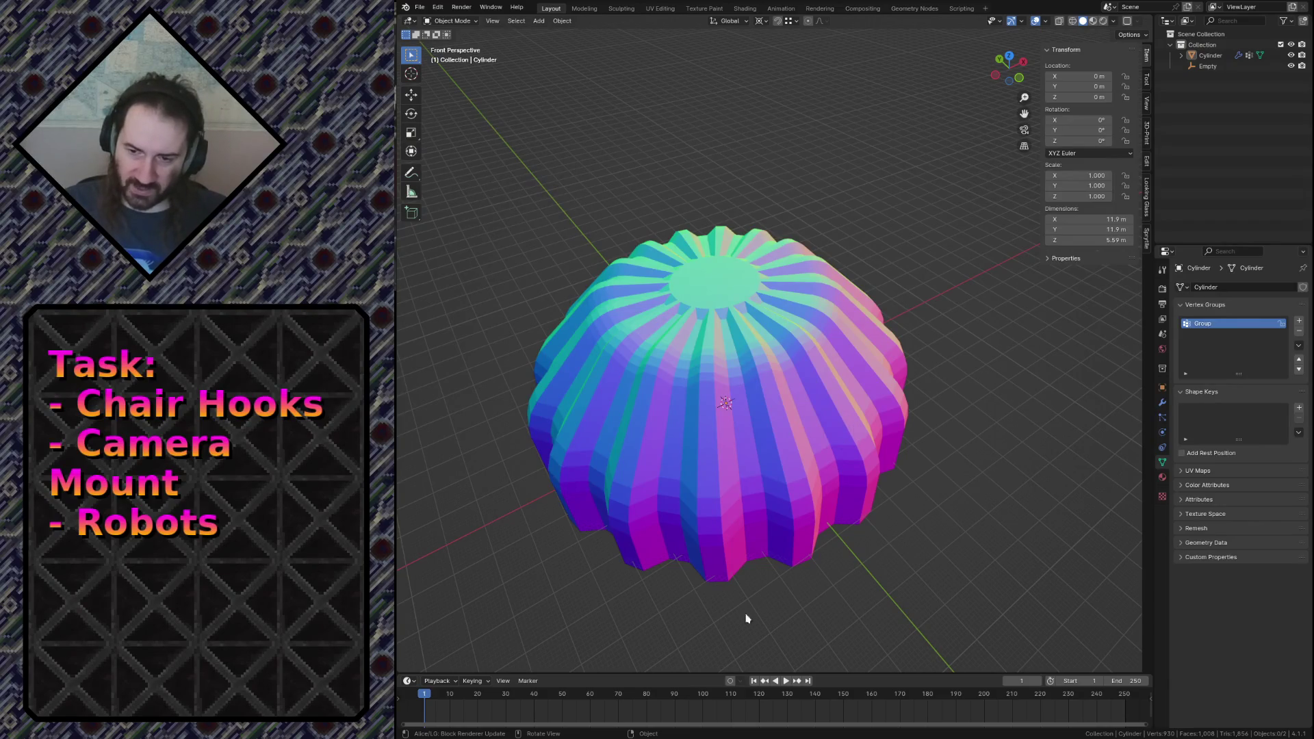
Open camera_mount.blend from the recent files list.
left_click(420, 6)
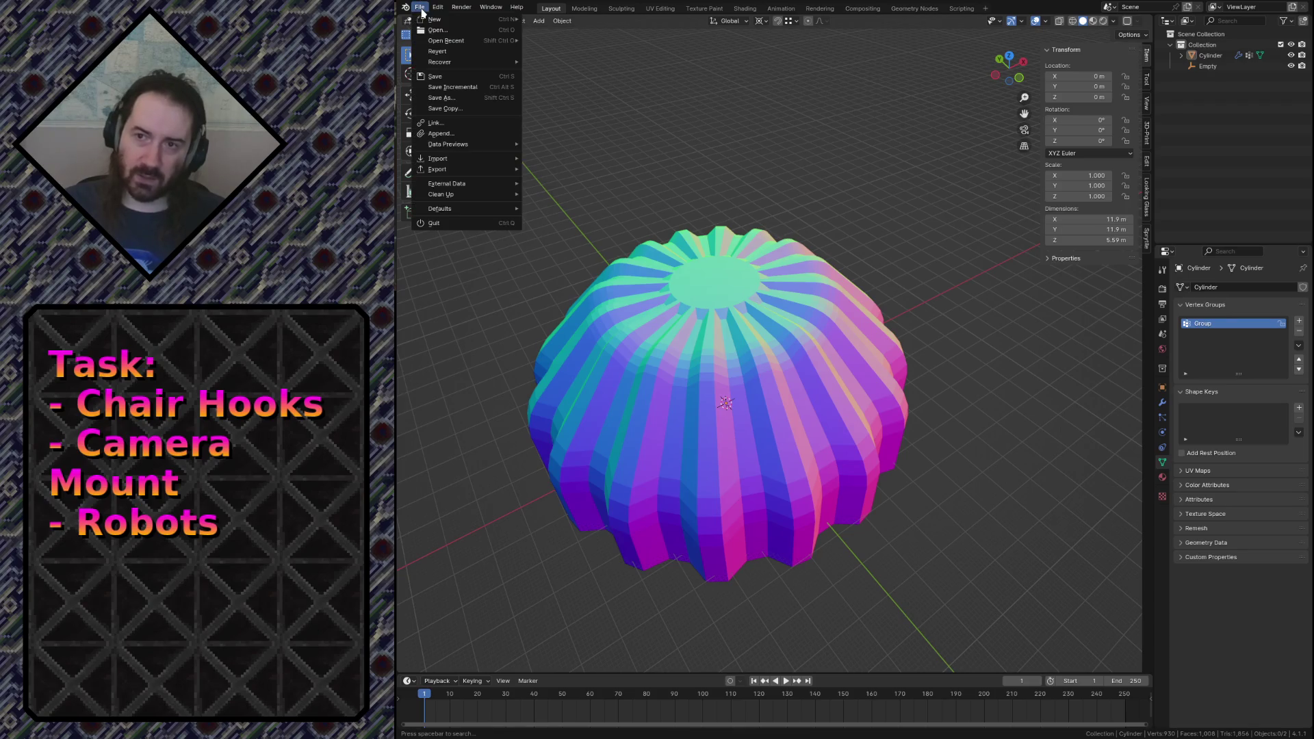
mouse_move(452, 40)
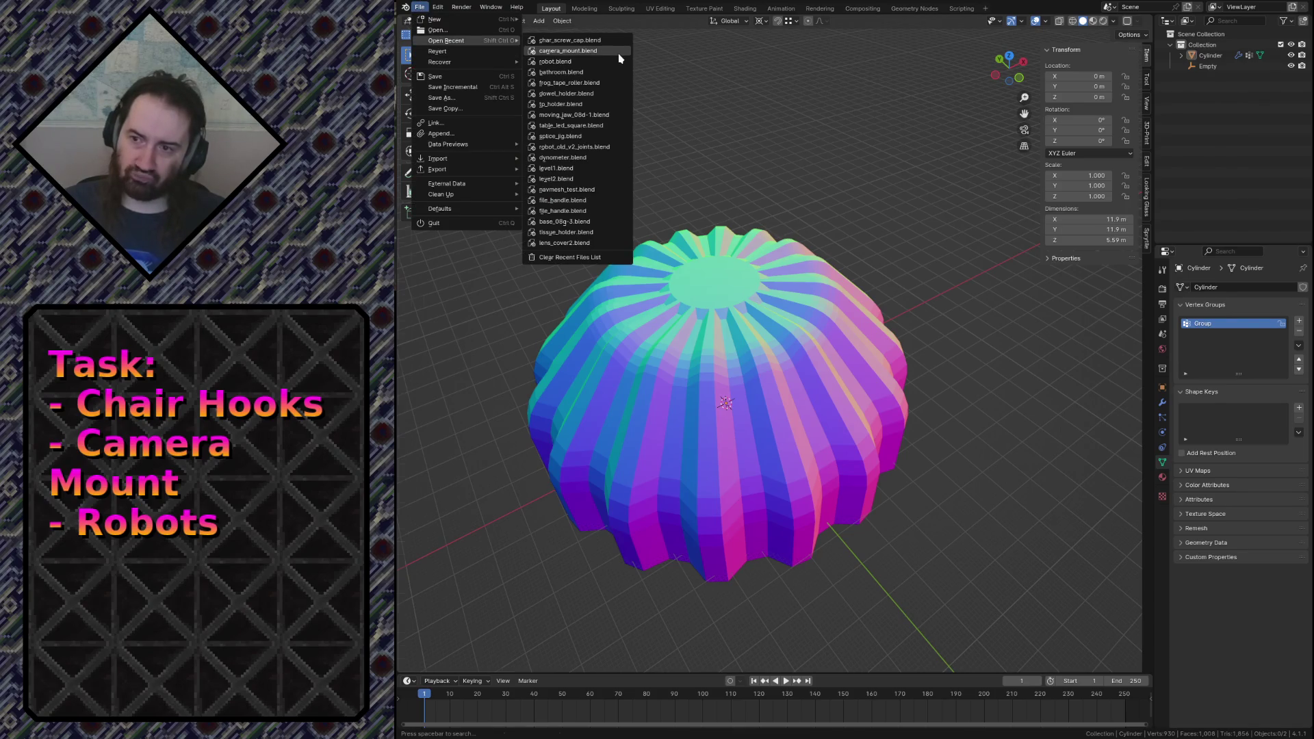
left_click(620, 55)
Zoom and pan the viewport to frame the TOP and SIDE mount sketches.
scroll(722, 355, "down", 3)
scroll(748, 343, "up", 2)
scroll(748, 343, "down", 4)
scroll(776, 325, "up", 3)
scroll(776, 325, "up", 3)
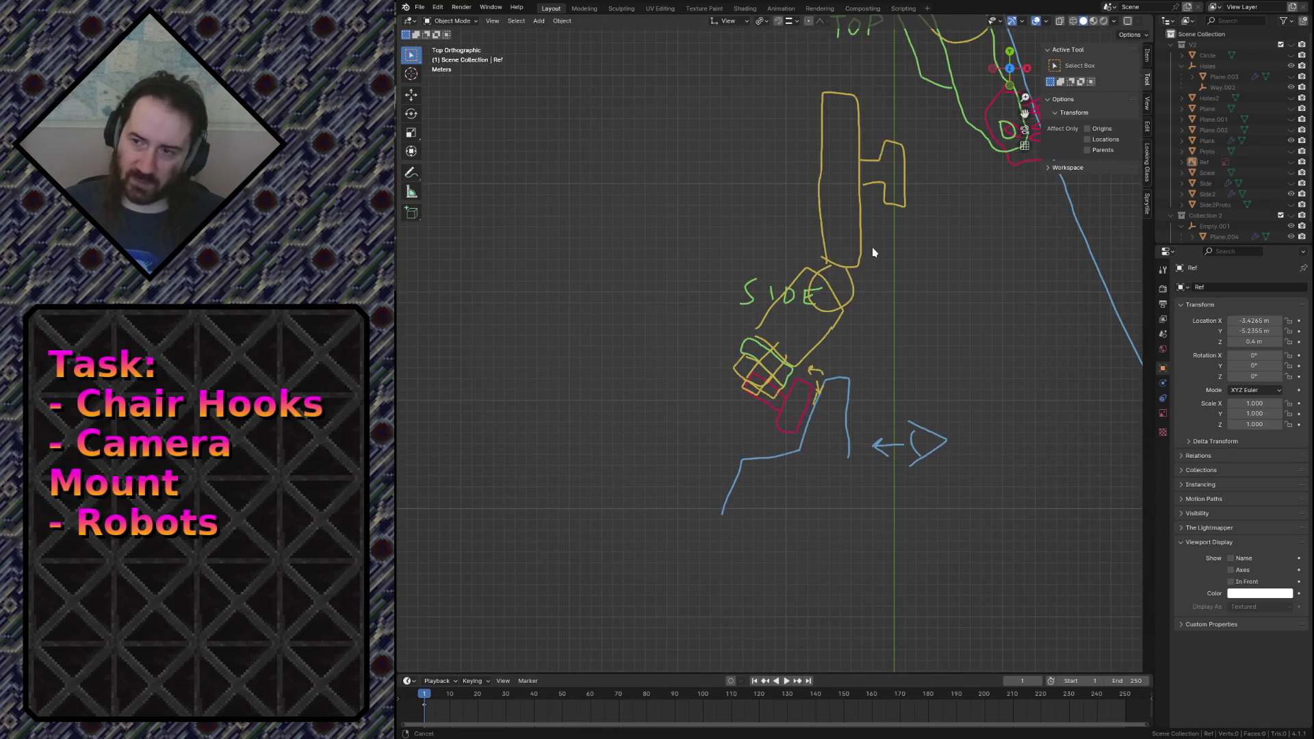
middle_click_drag(872, 256, 757, 420, "shift")
scroll(759, 410, "down", 3)
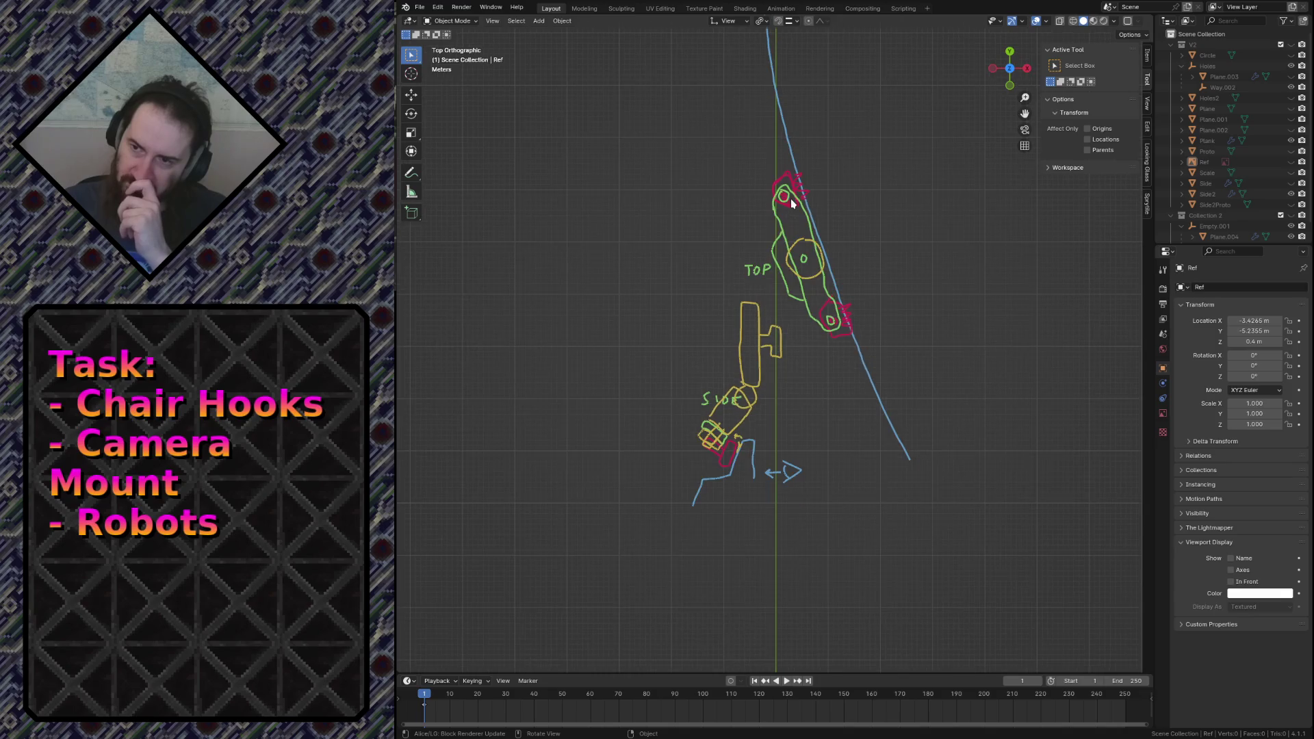
scroll(666, 436, "up", 2)
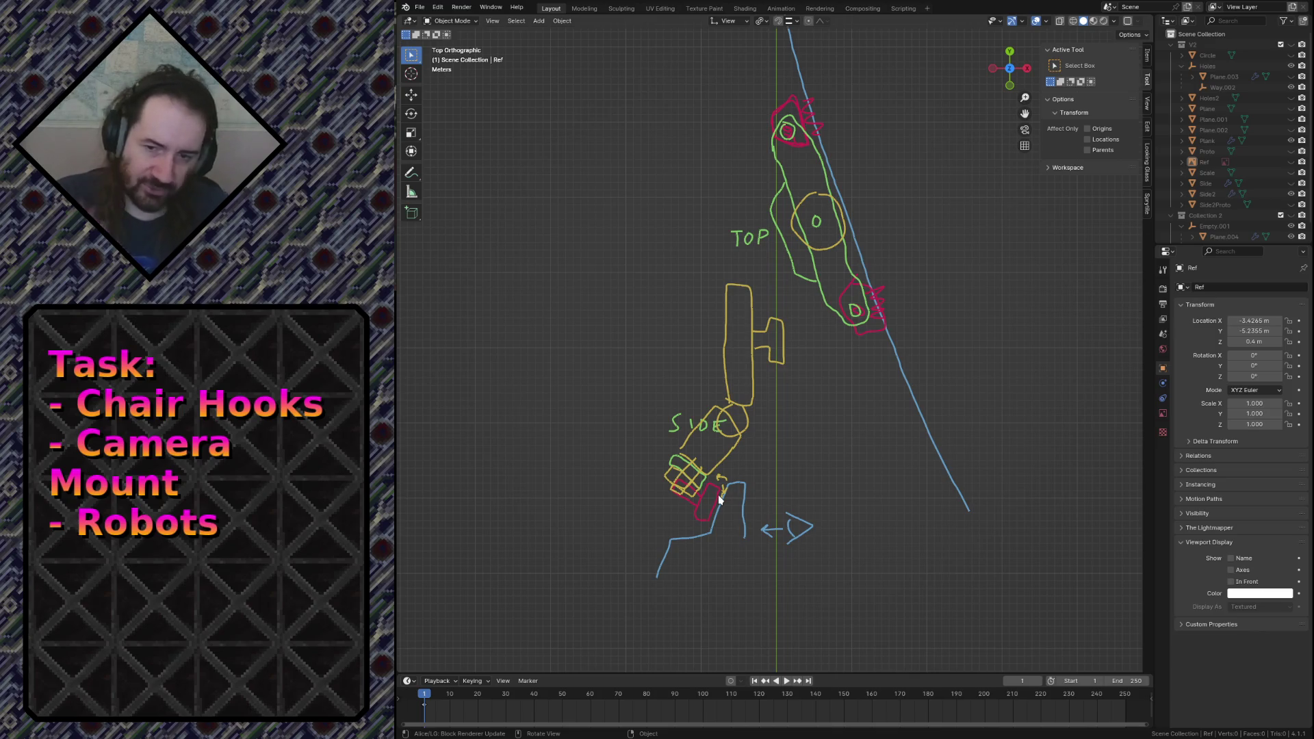
scroll(698, 521, "up", 4)
Orbit, snap back to top orthographic view with numpad 7, and pan onto the SIDE sketch.
middle_click_drag(692, 593, 749, 526)
key("KP_7")
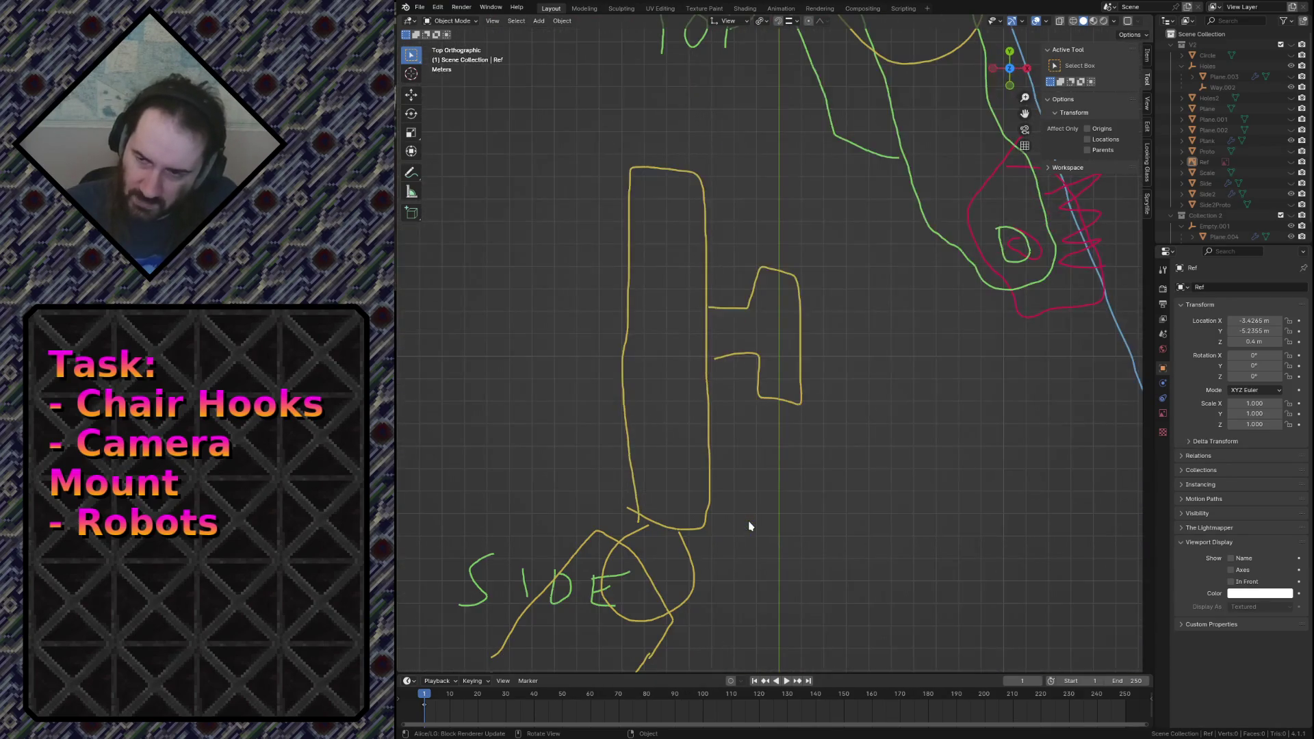
middle_click_drag(728, 563, 848, 264, "shift")
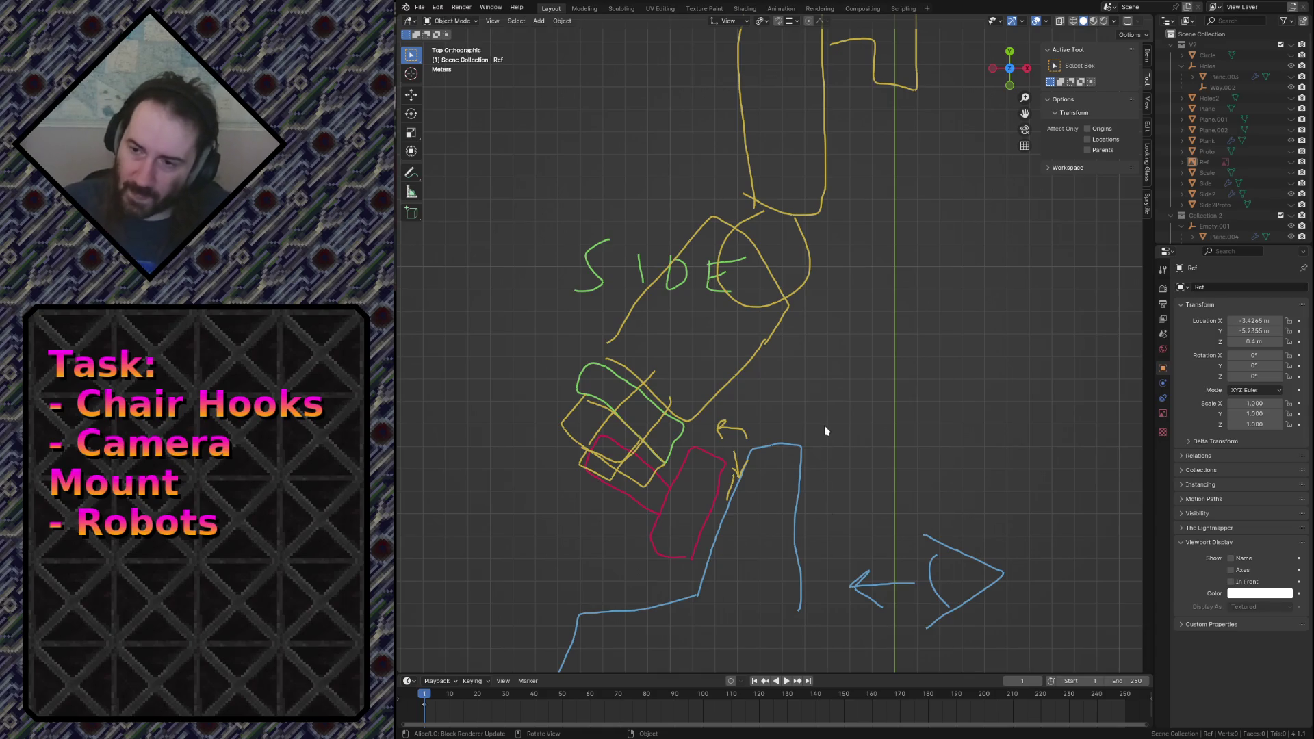
middle_click_drag(825, 430, 721, 500)
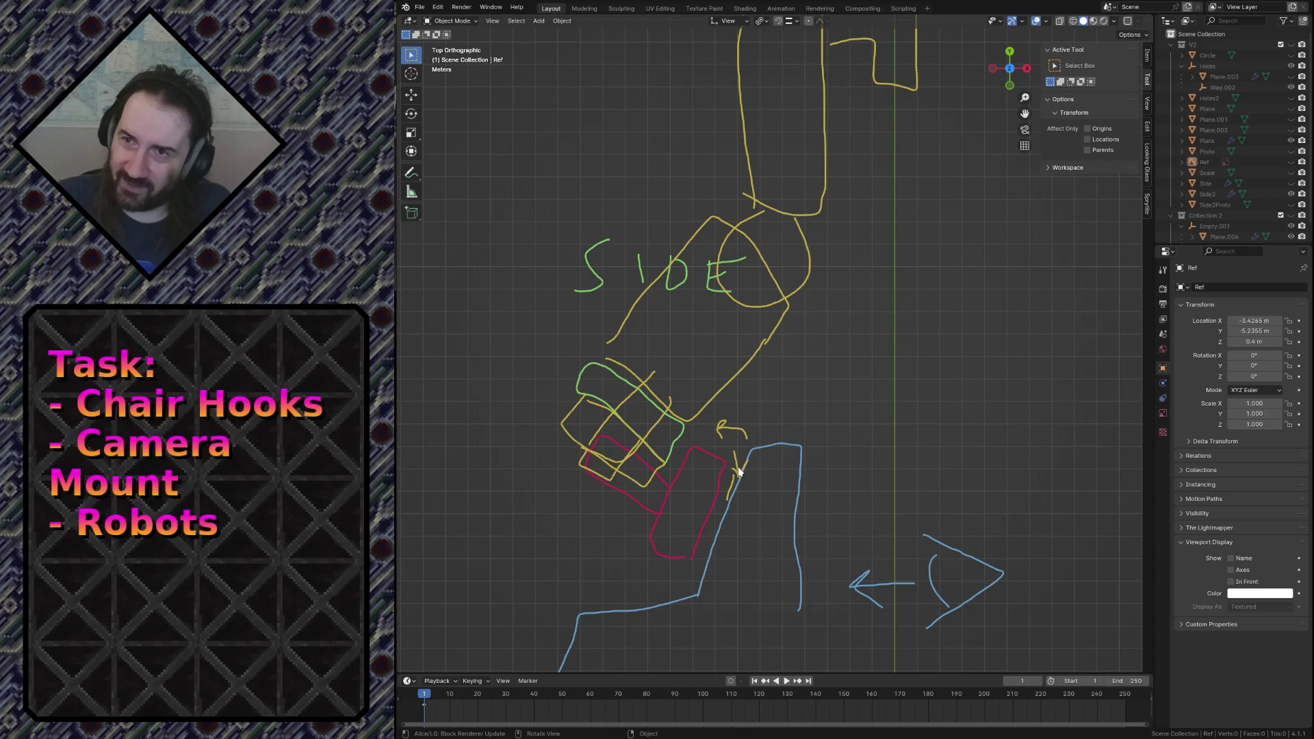
Open the CornerHolder_v3 project from recent files and fly back for an overview.
left_click(420, 7)
mouse_move(433, 42)
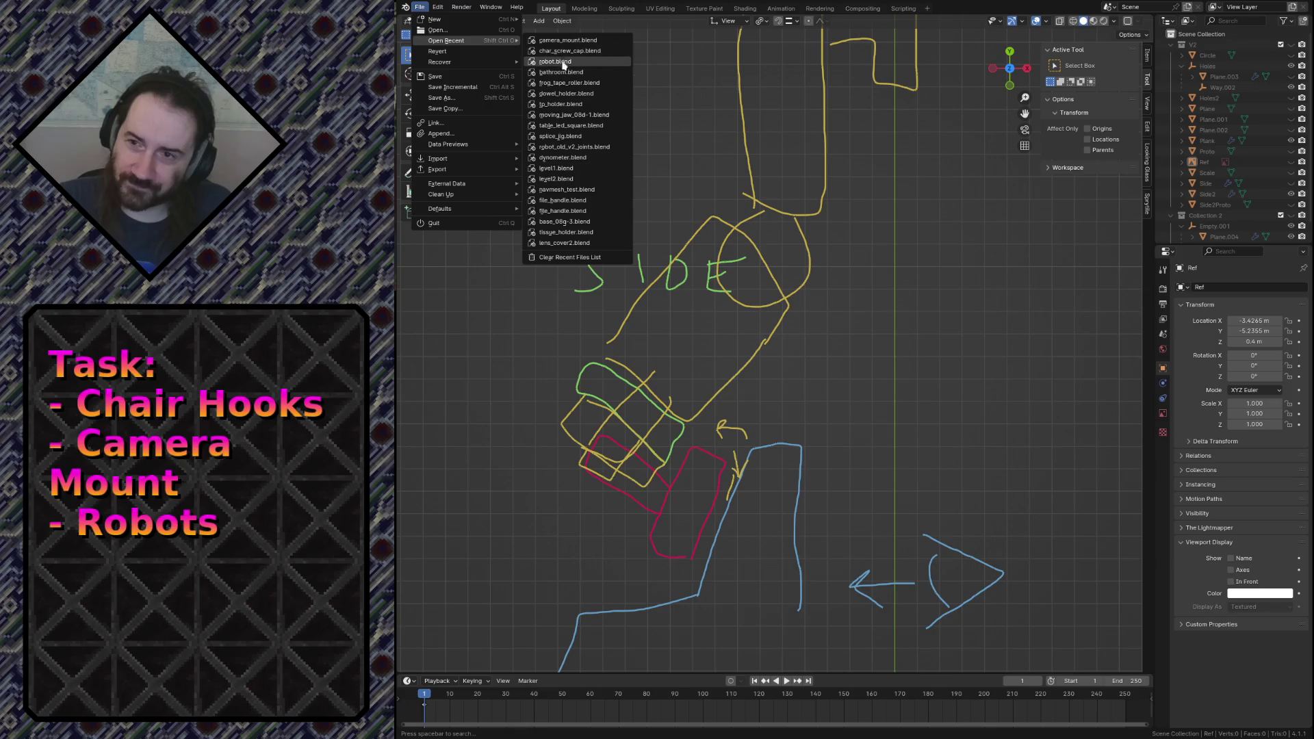
left_click(561, 125)
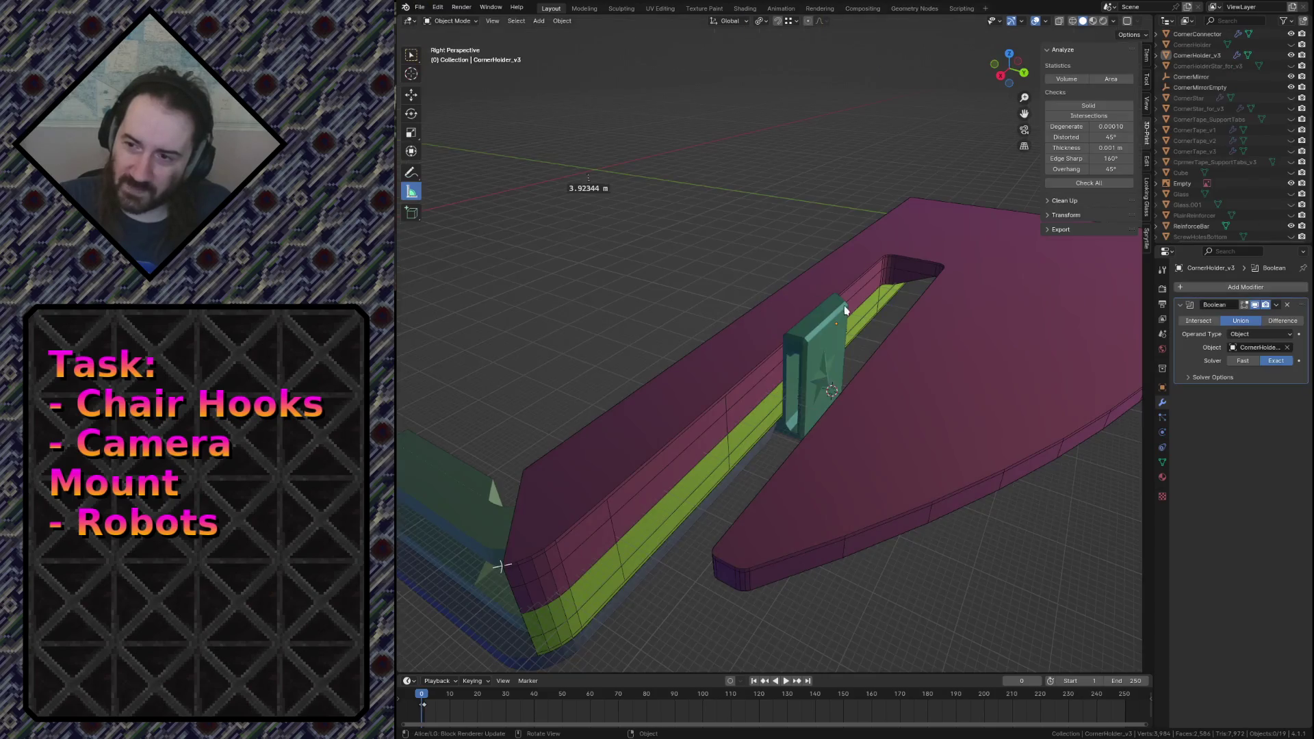
key("shift+grave")
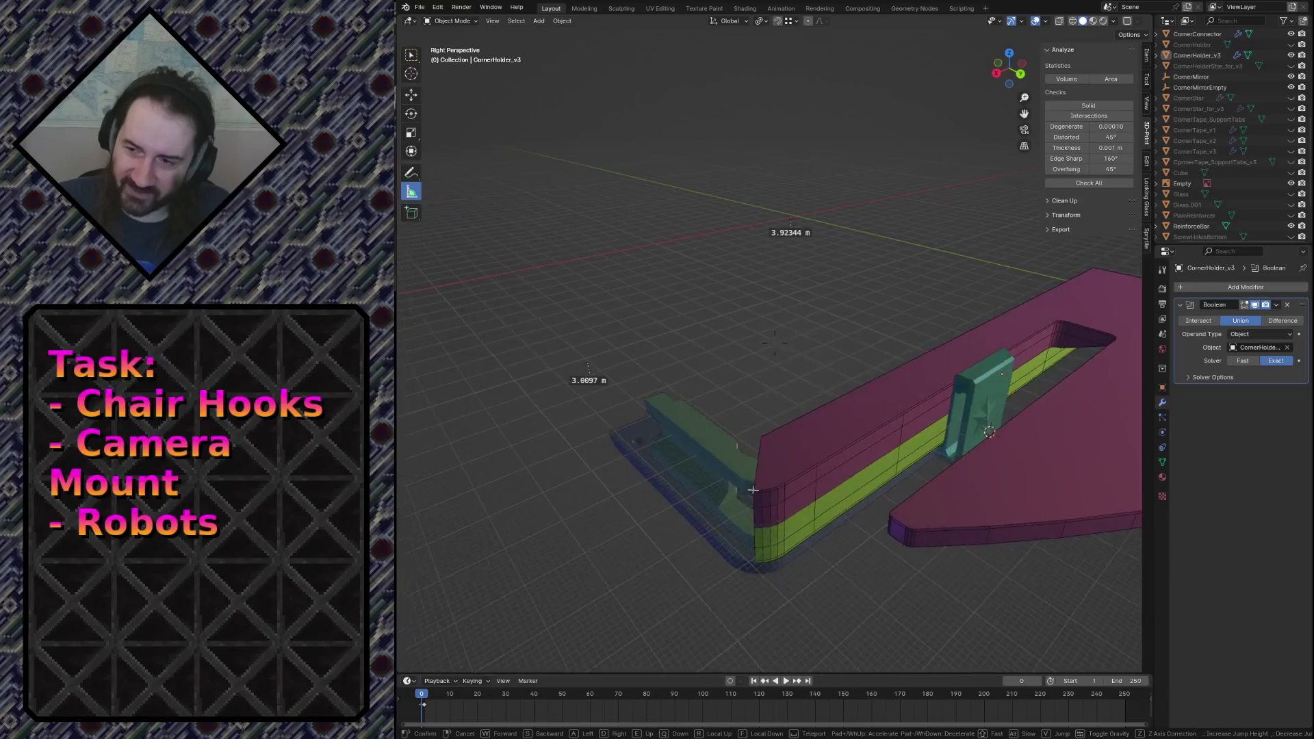
key("s")
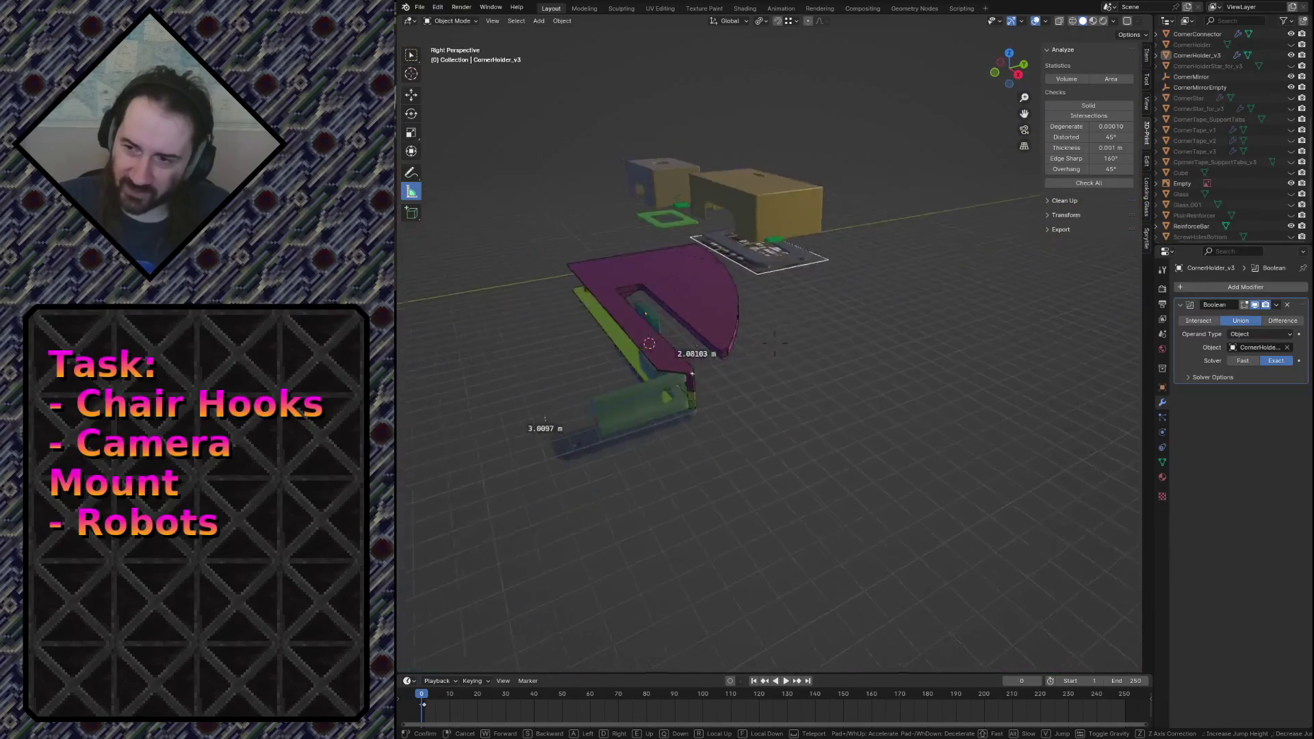
left_click(568, 452)
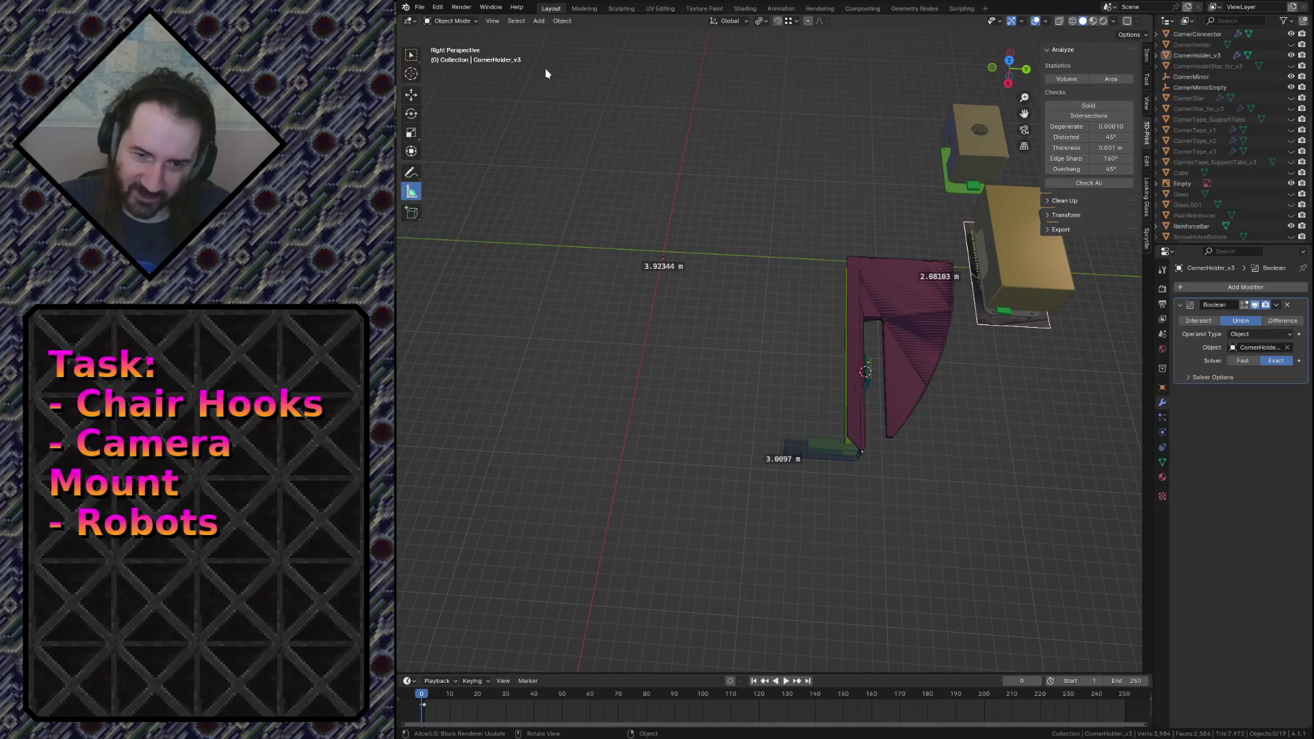
Fly in close to the magenta CornerHolder_v3 wedge and stop at that view.
key("shift+grave")
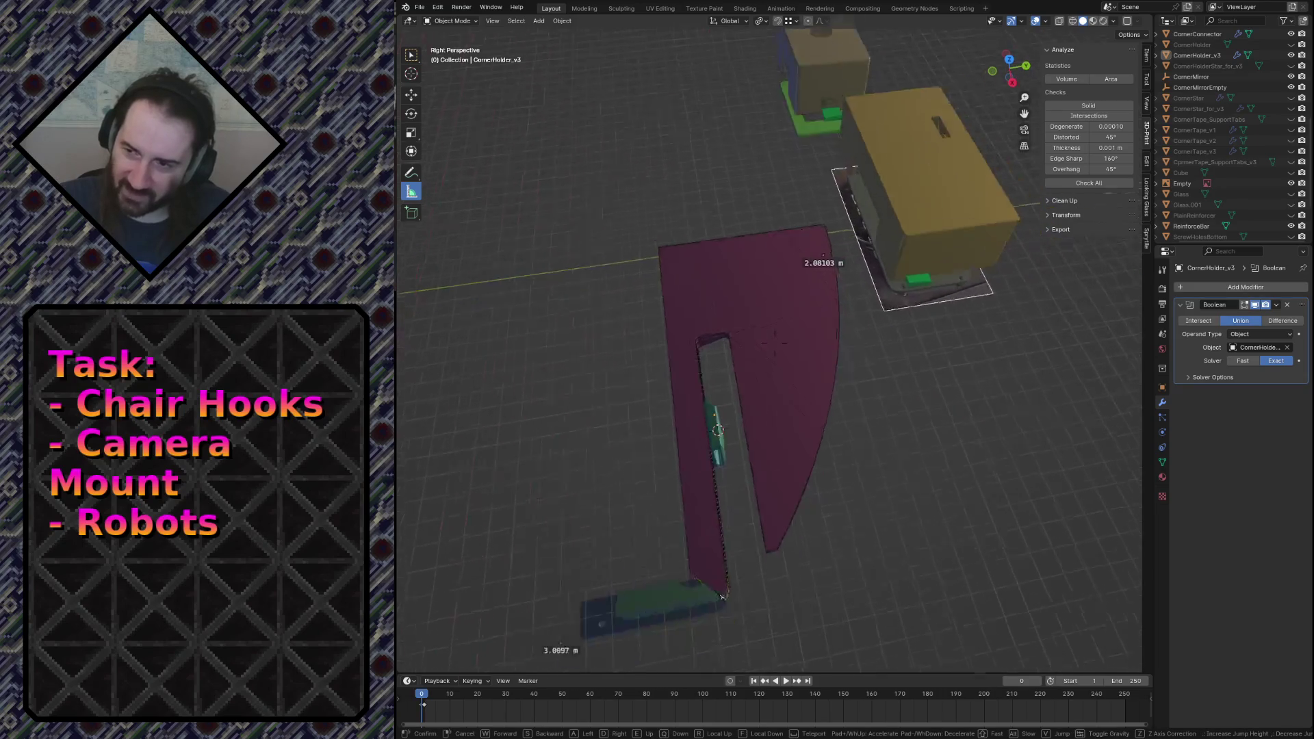
key("s")
key("w")
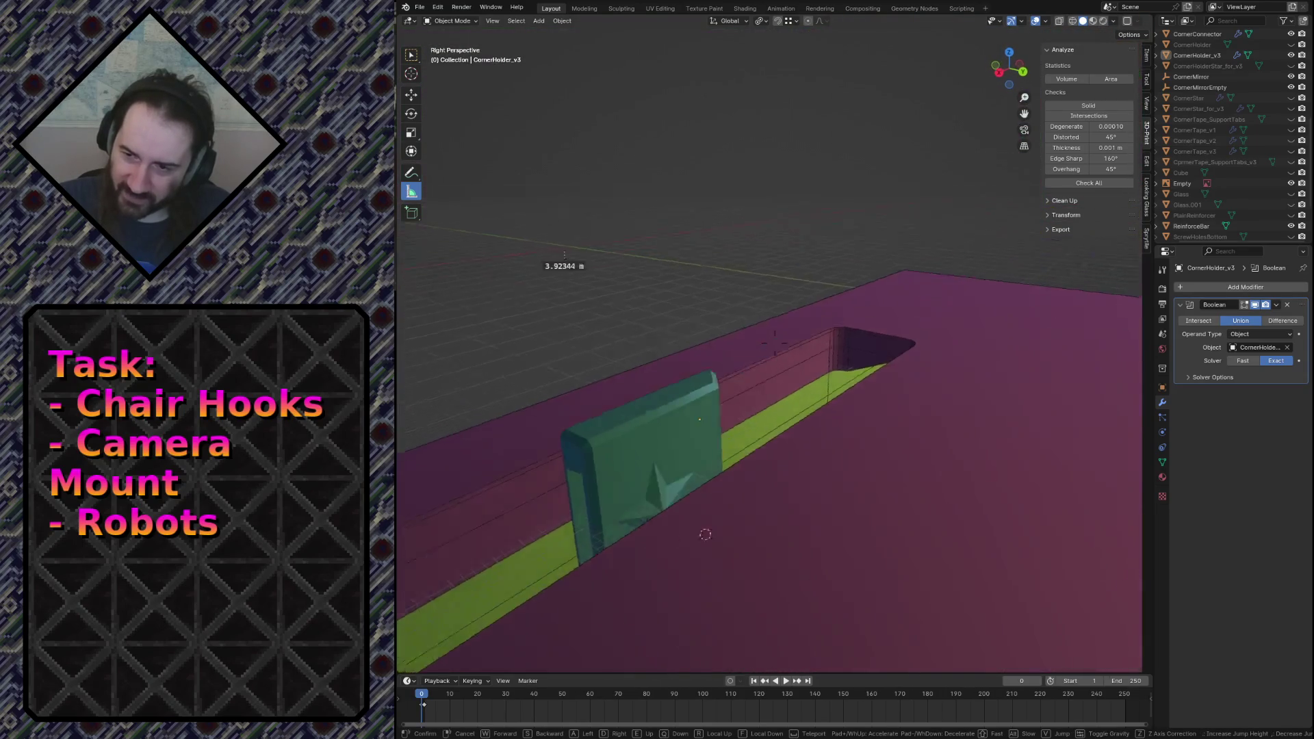
left_click(1121, 309)
scroll(1212, 64, "up", 6)
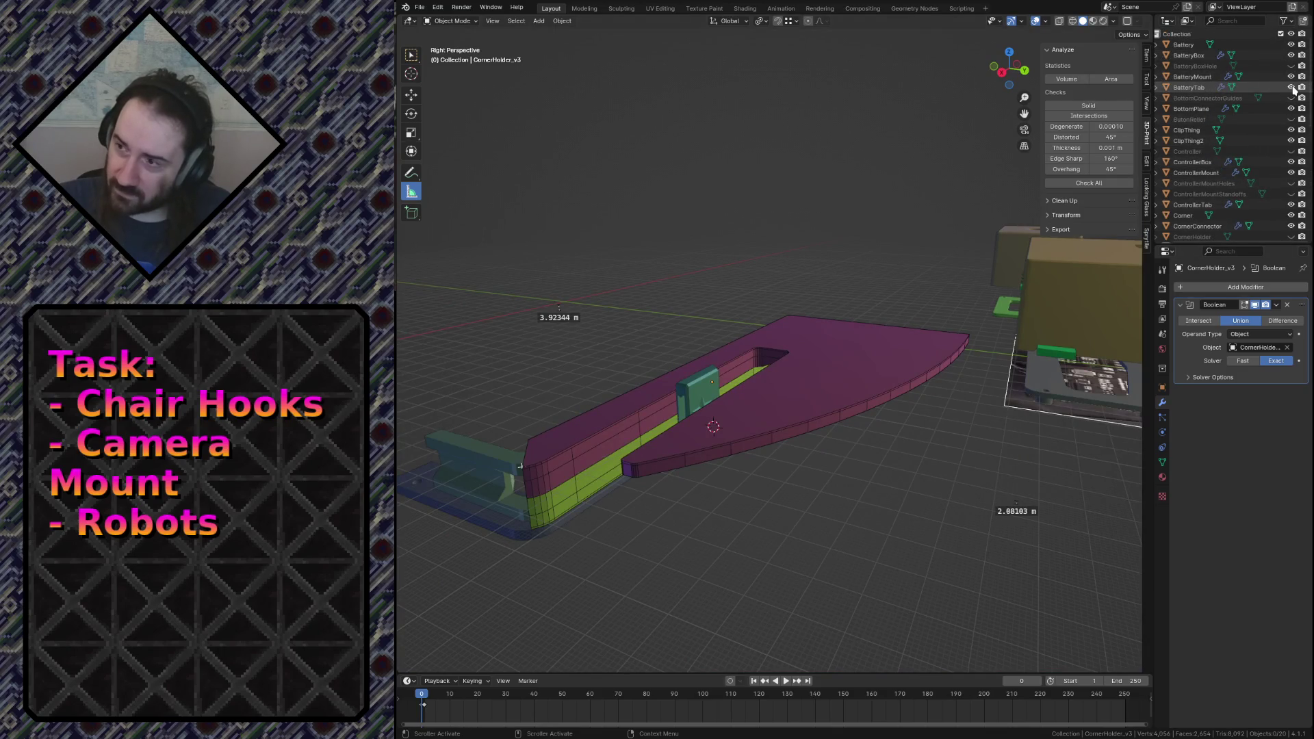
Toggle BatteryBoxHole visibility, then unhide, select and frame the CornerTape_v3 part.
left_click(1291, 66)
left_click(1293, 66)
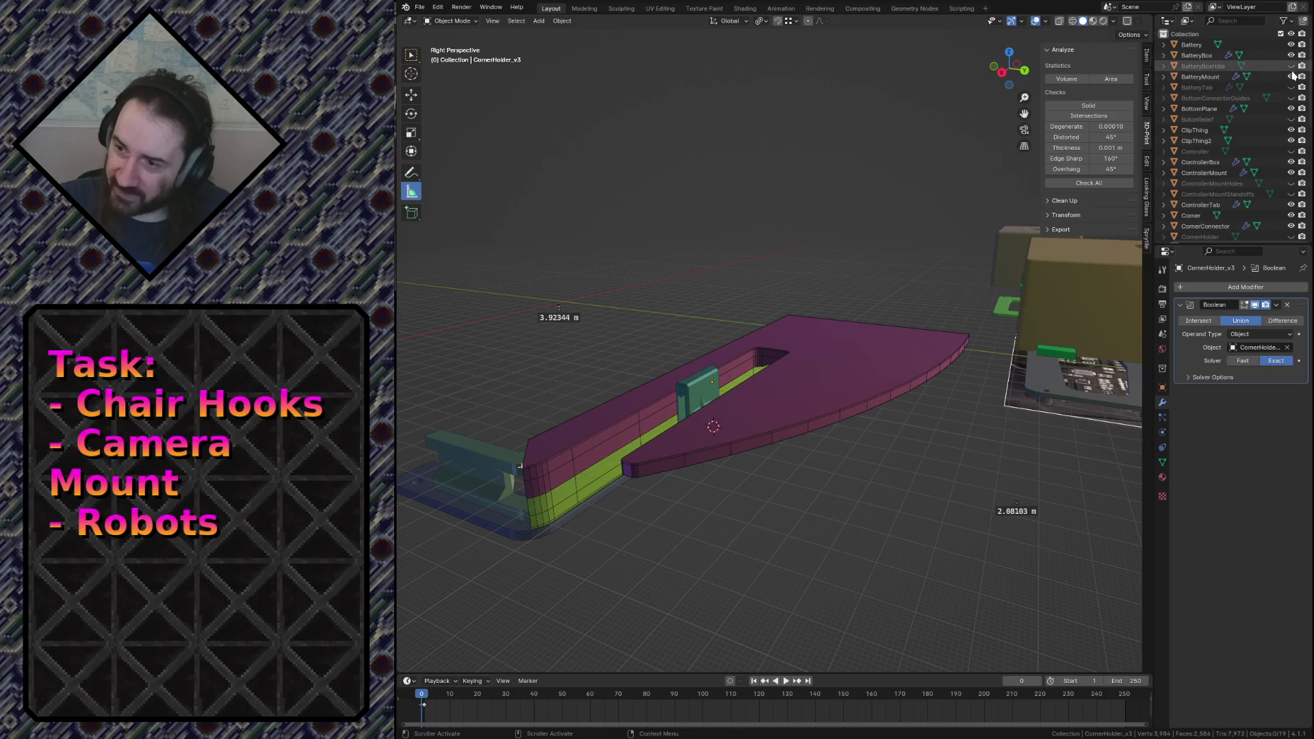
scroll(1287, 151, "down", 2)
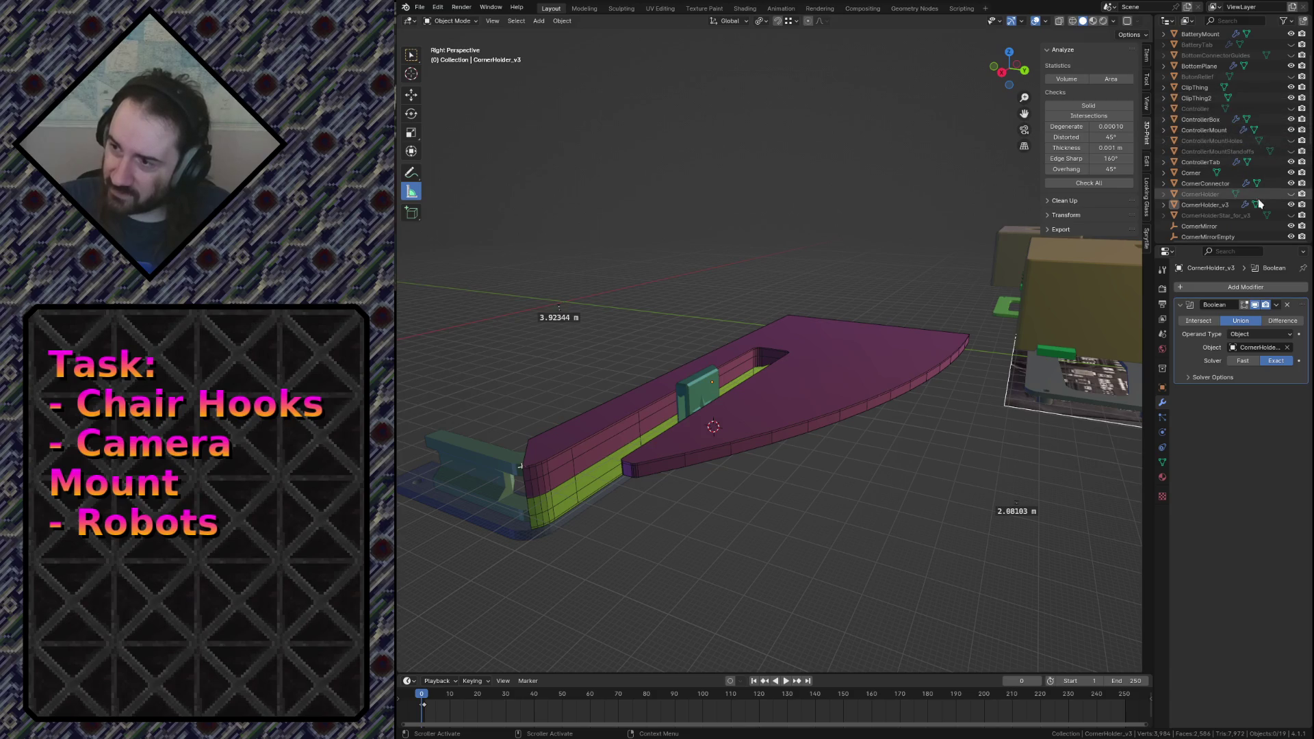
scroll(1290, 219, "down", 3)
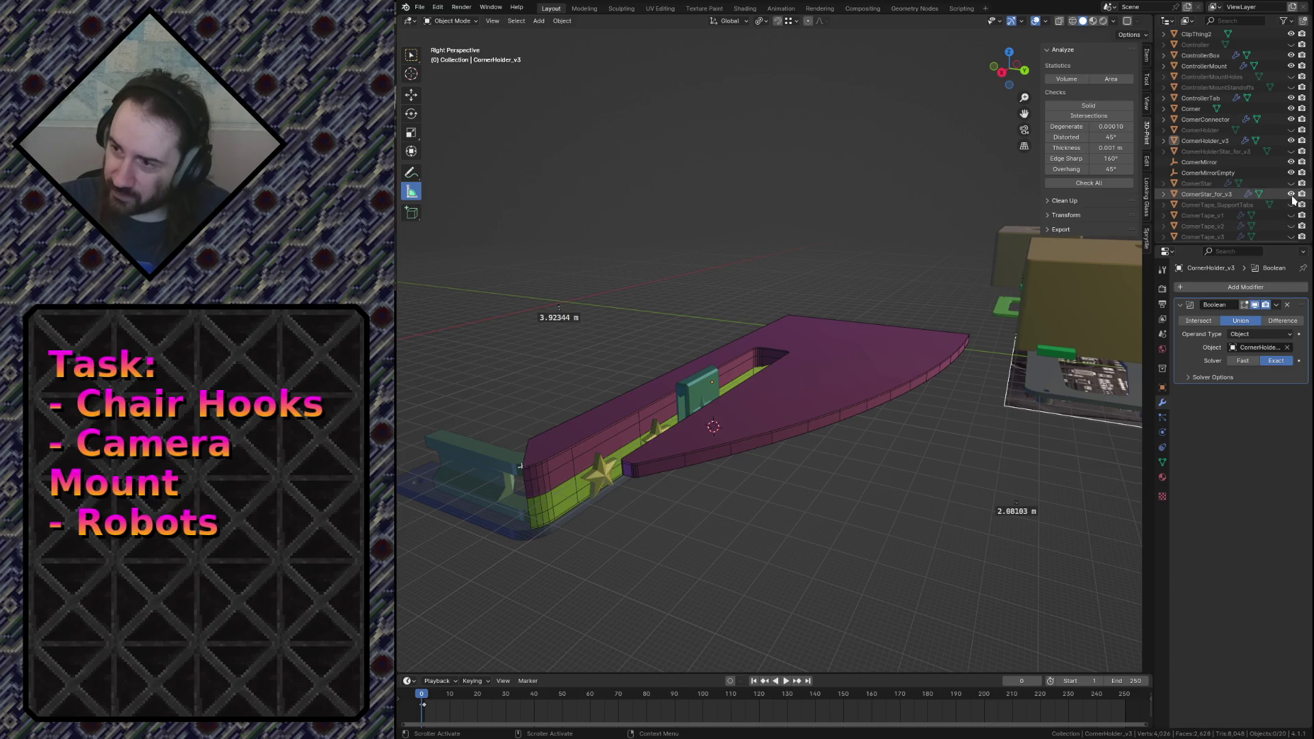
scroll(1291, 205, "down", 1)
left_click(1291, 215)
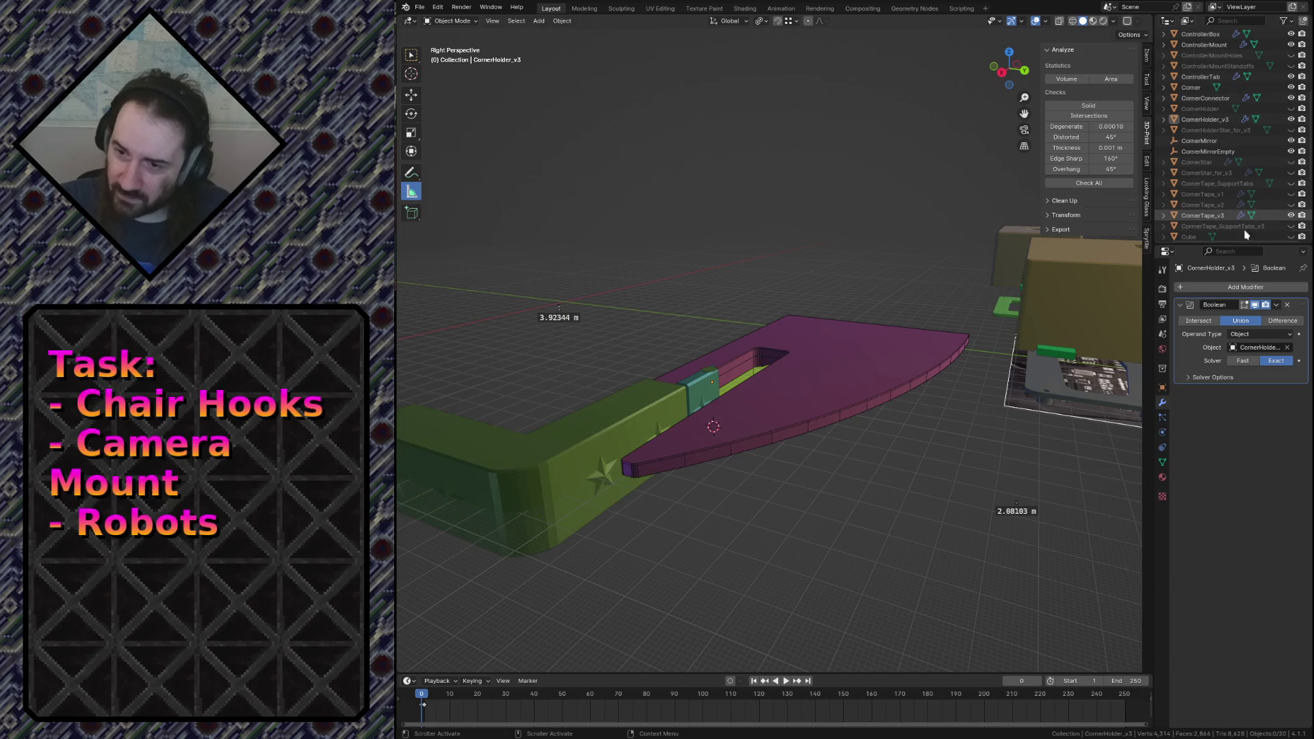
left_click(1205, 215)
key("KP_Decimal")
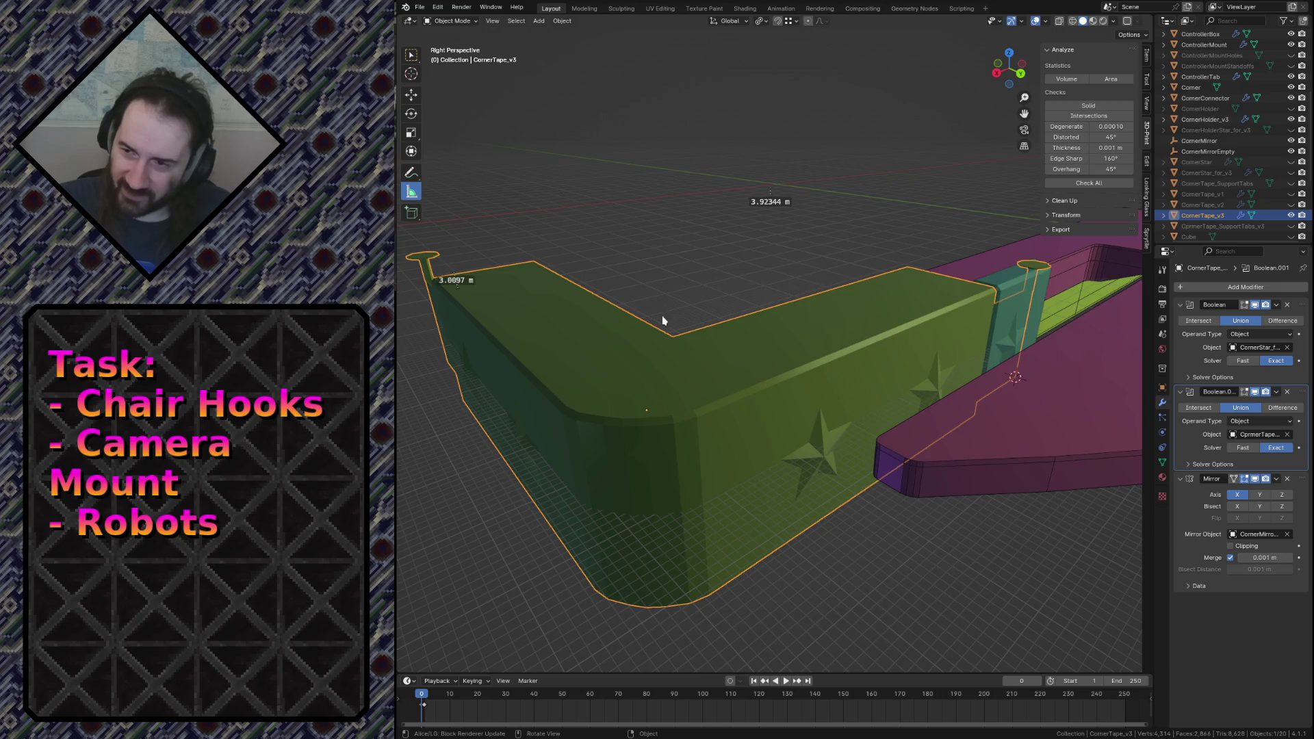
scroll(625, 293, "down", 6)
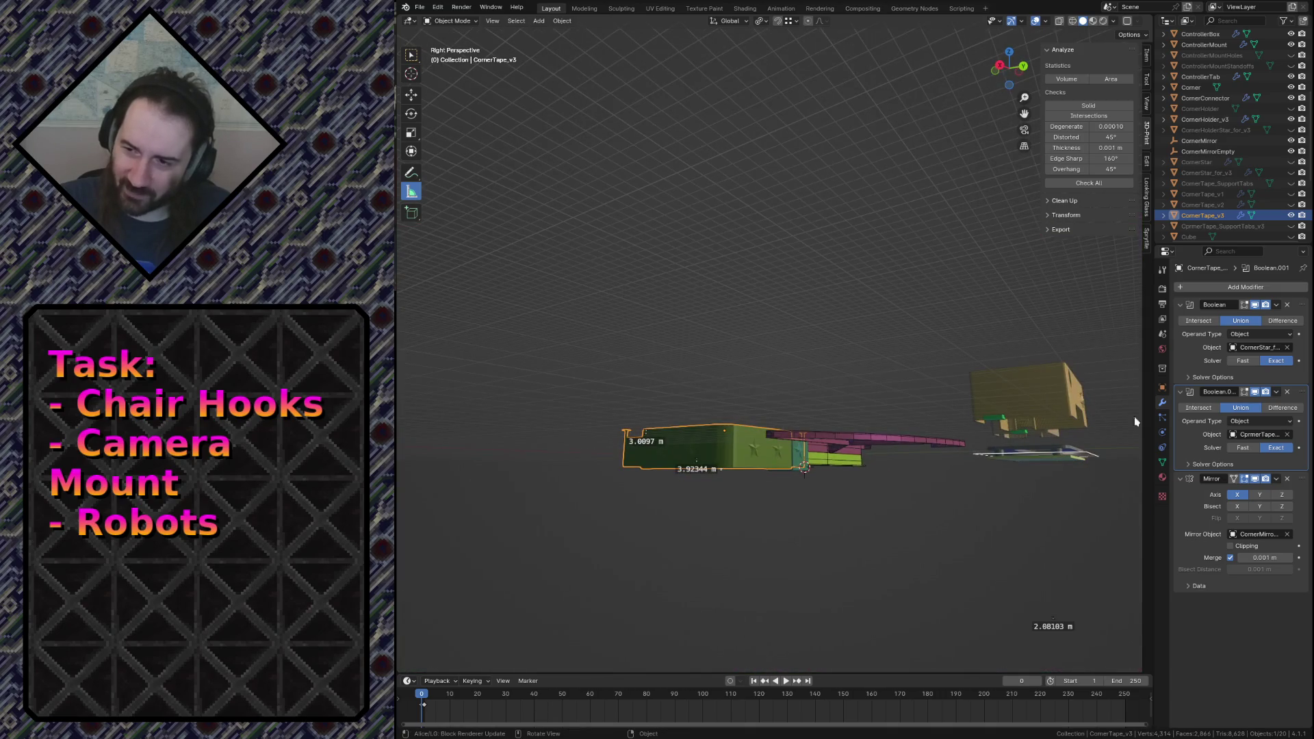
Deselect the corner tape and fly around it to a new vantage point.
key("shift+grave")
key("Escape")
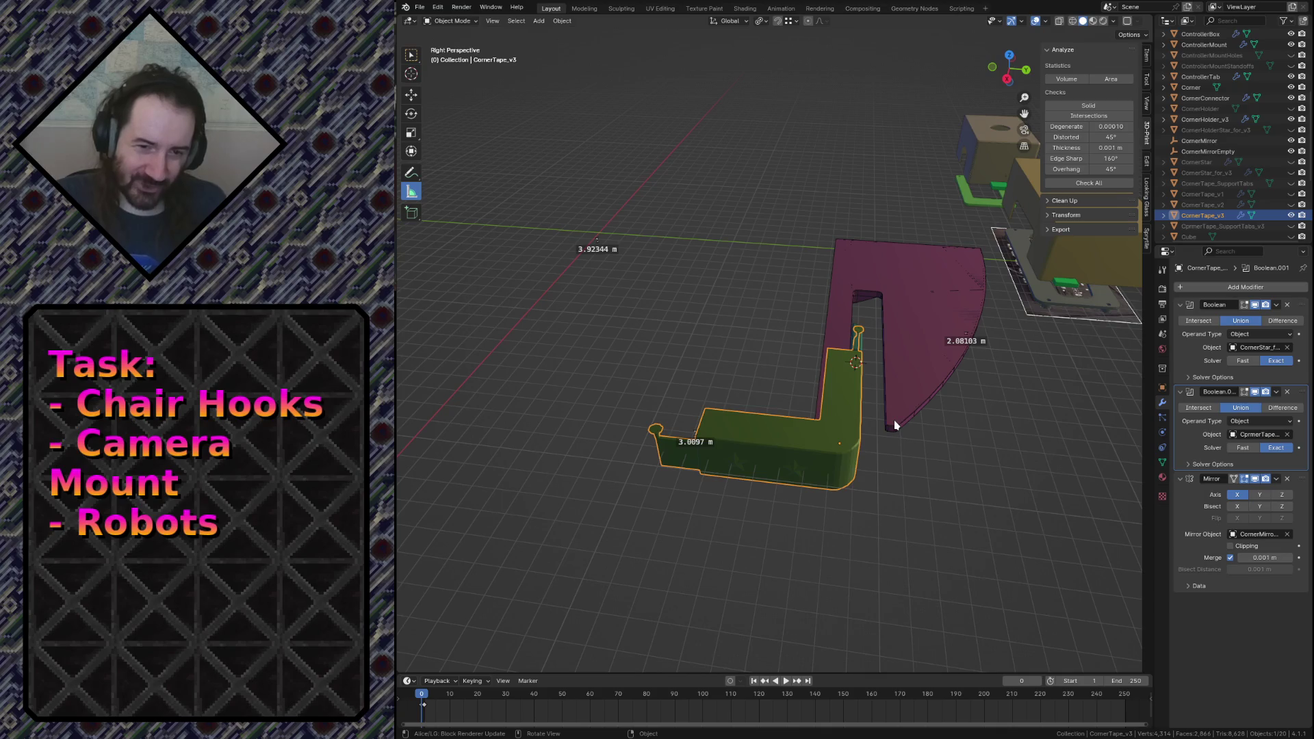
left_click(676, 330)
key("shift+grave")
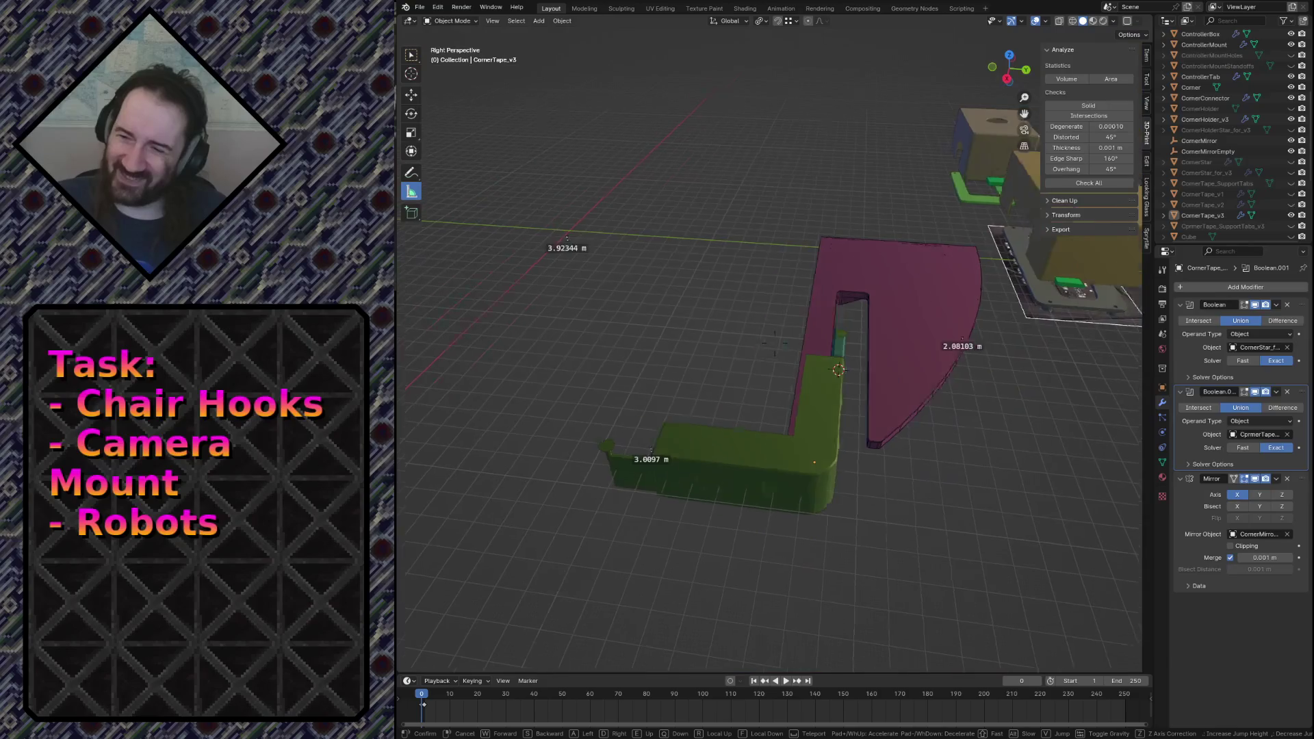
left_click(733, 160)
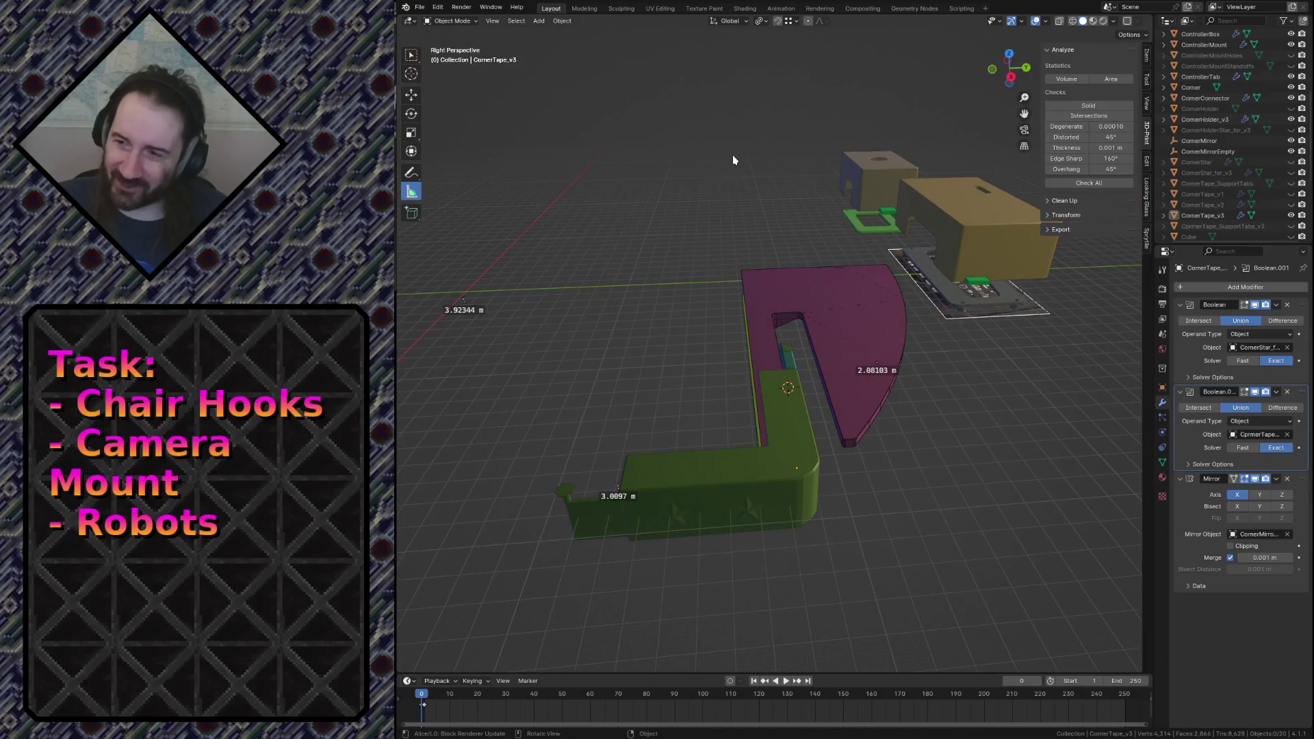
scroll(1225, 140, "up", 5)
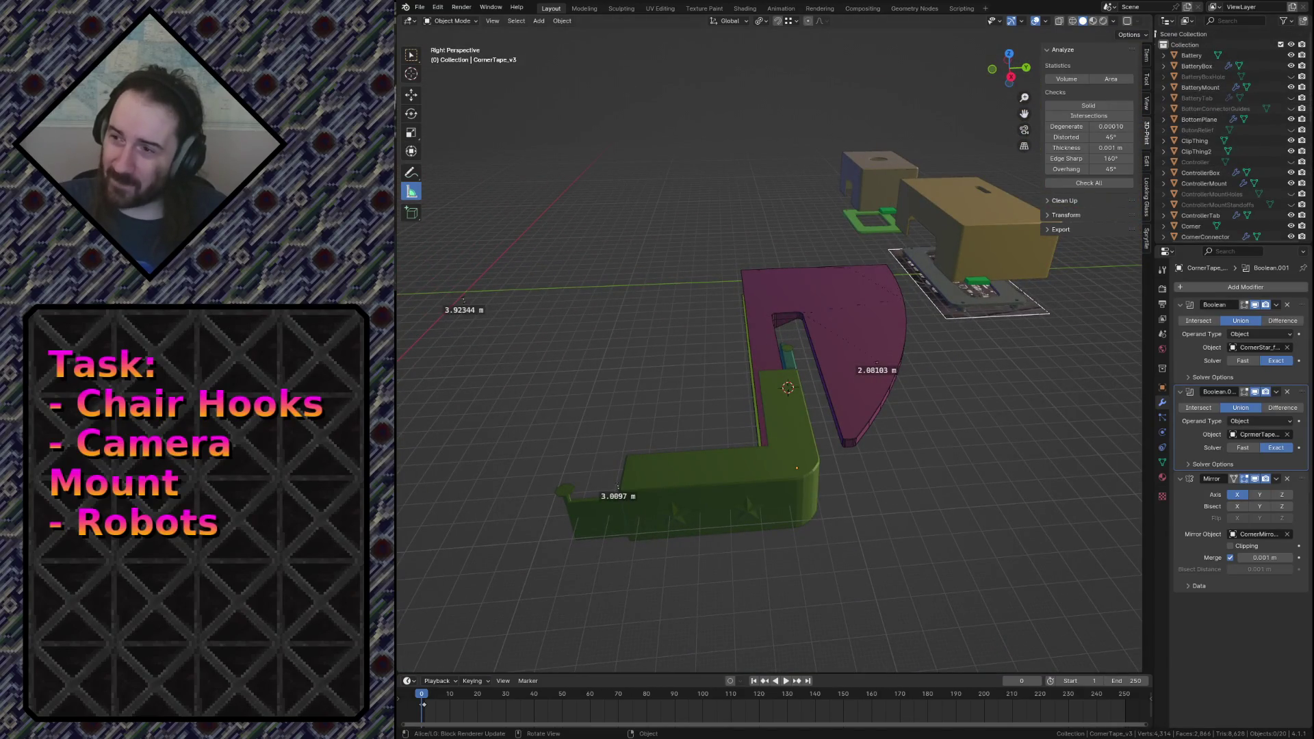
left_click(419, 7)
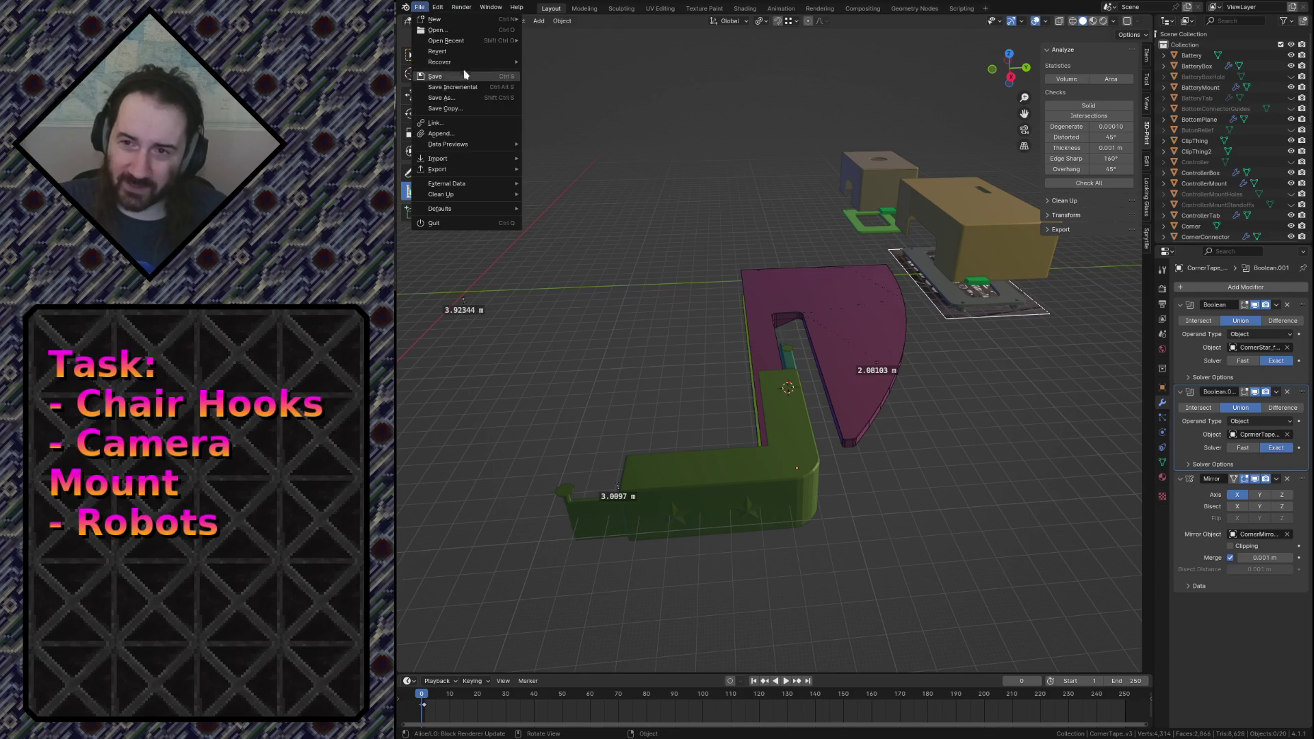
Reopen camera_mount.blend from recent files, choosing Don't Save for the current scene.
mouse_move(474, 46)
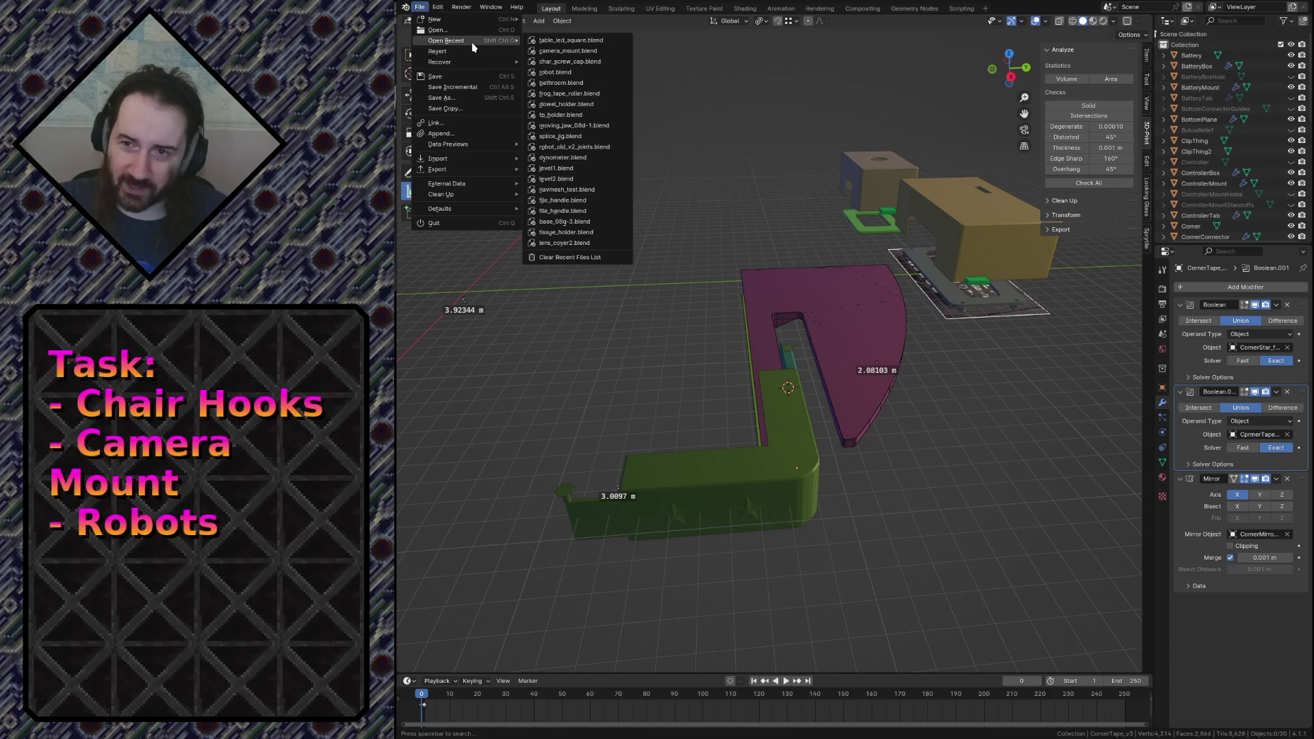
left_click(566, 51)
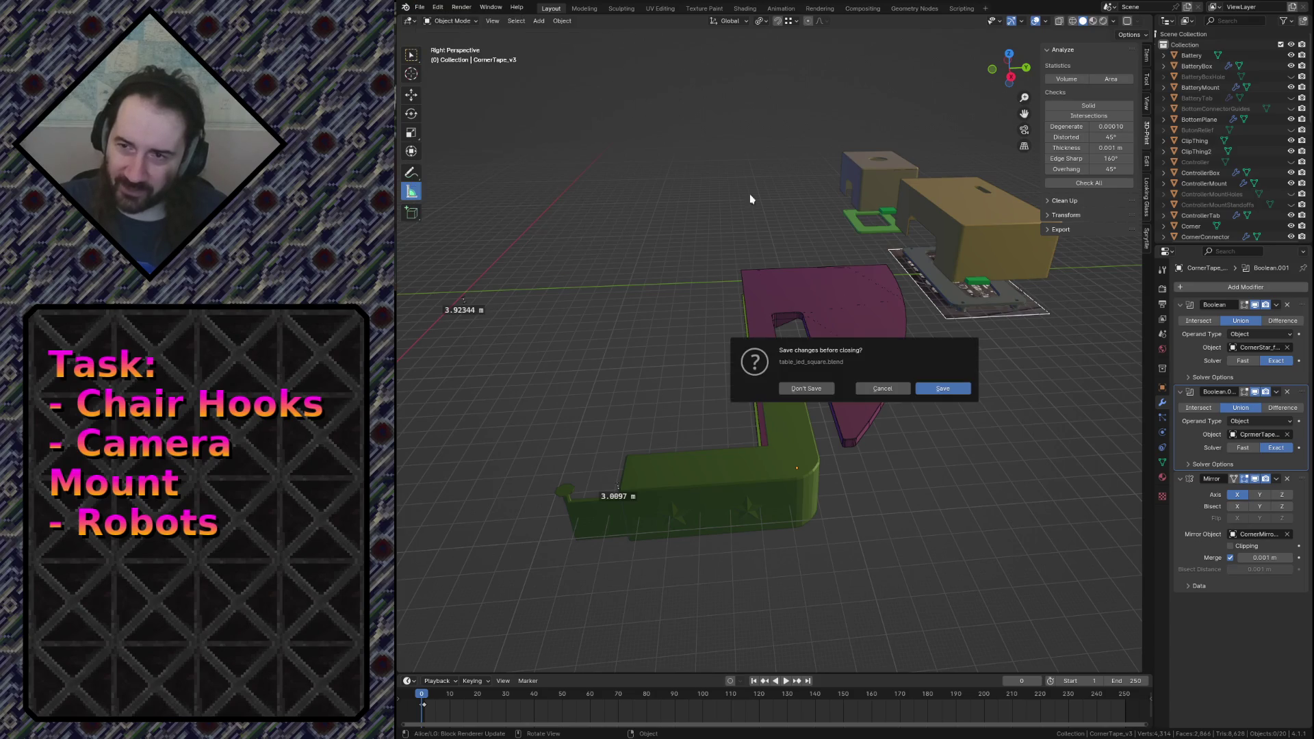
left_click(807, 388)
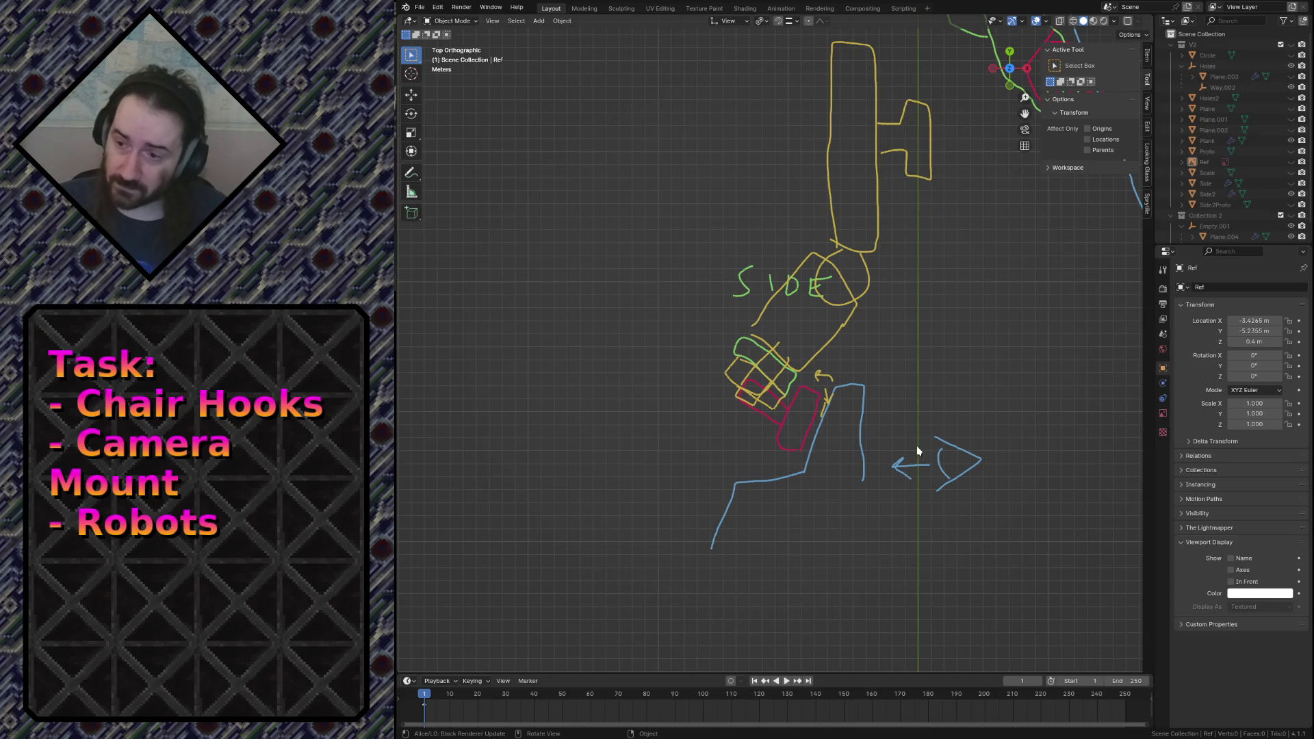
scroll(940, 411, "down", 1)
scroll(932, 402, "down", 1)
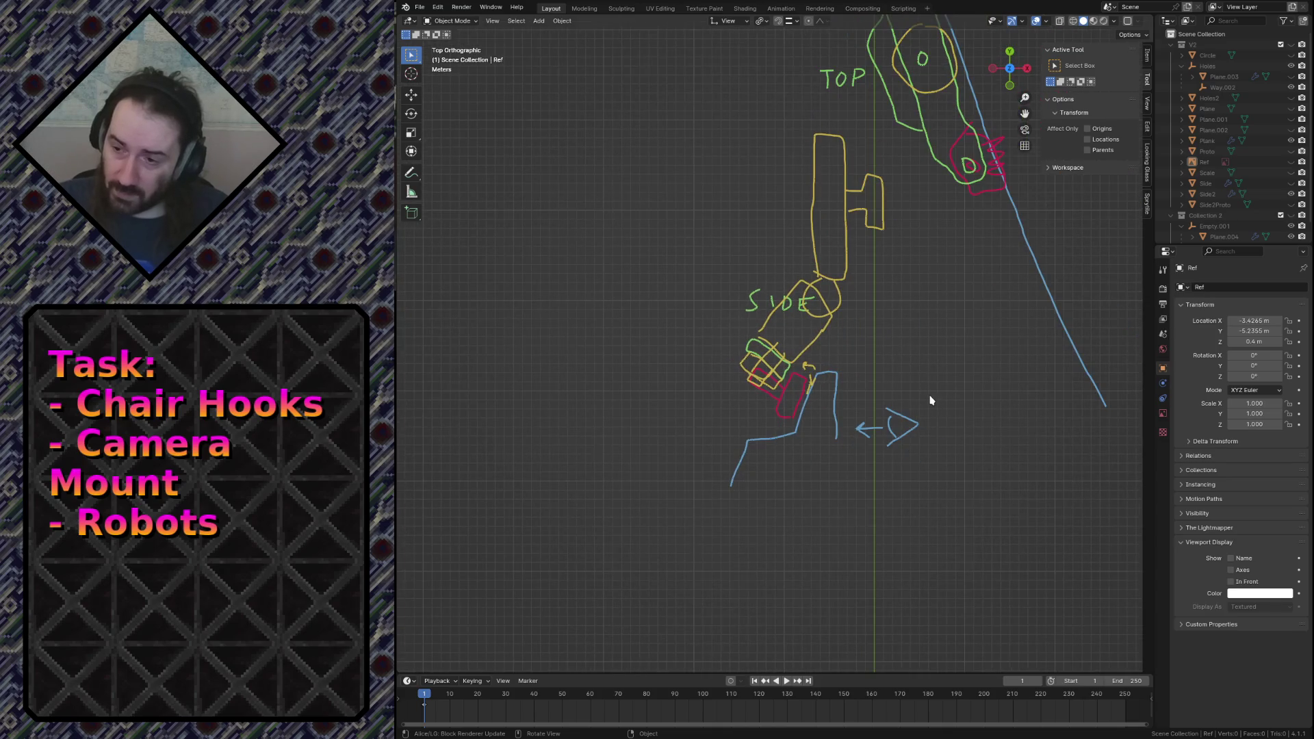
scroll(931, 403, "up", 3)
scroll(930, 403, "up", 2)
scroll(836, 434, "down", 2)
scroll(836, 434, "up", 1)
scroll(871, 545, "up", 3)
mouse_move(872, 545)
middle_mouse_down("shift")
mouse_move(850, 541)
mouse_move(842, 428)
middle_mouse_up("shift")
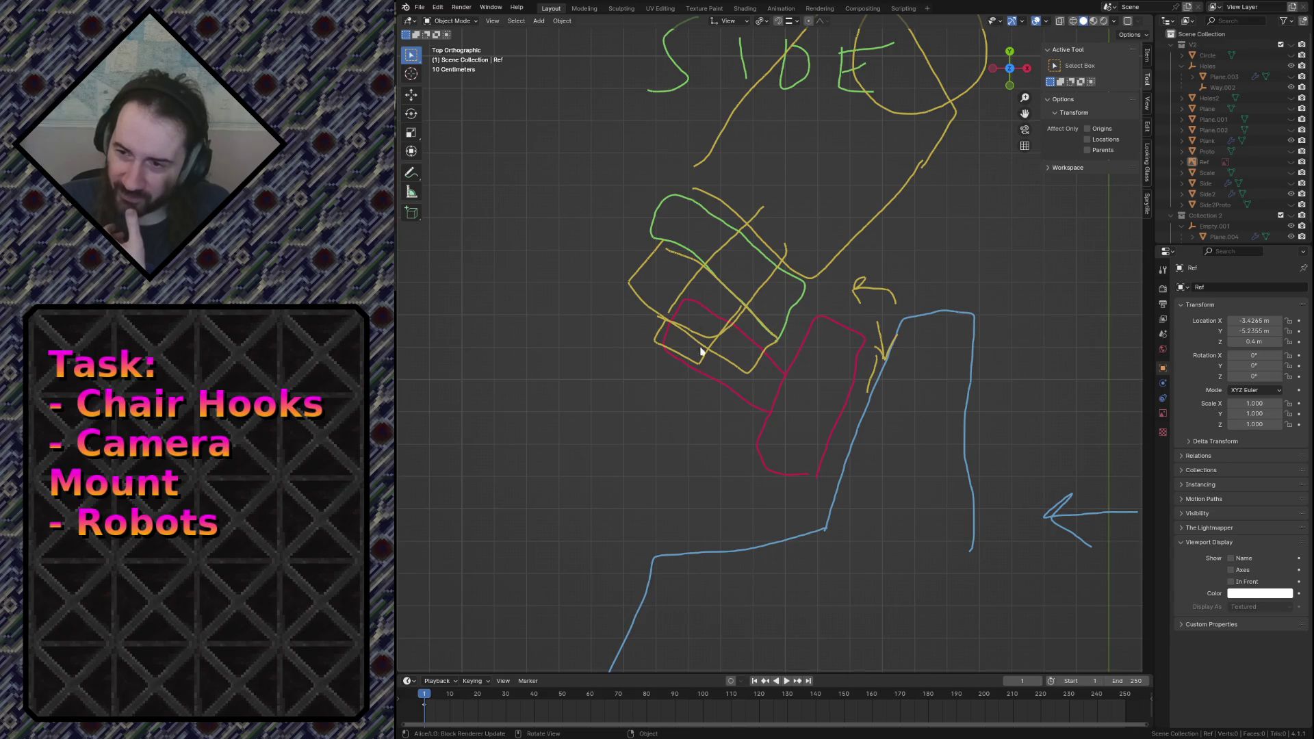
scroll(763, 108, "down", 4)
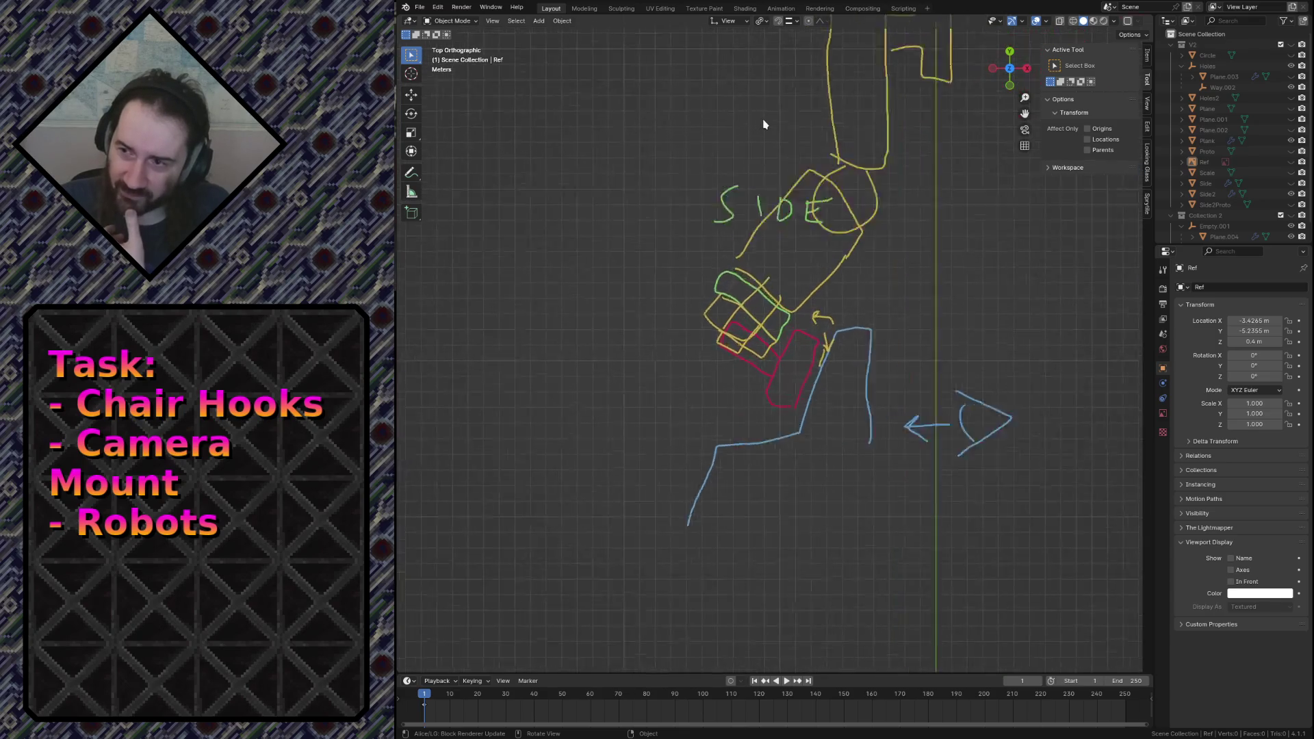
scroll(795, 237, "up", 4)
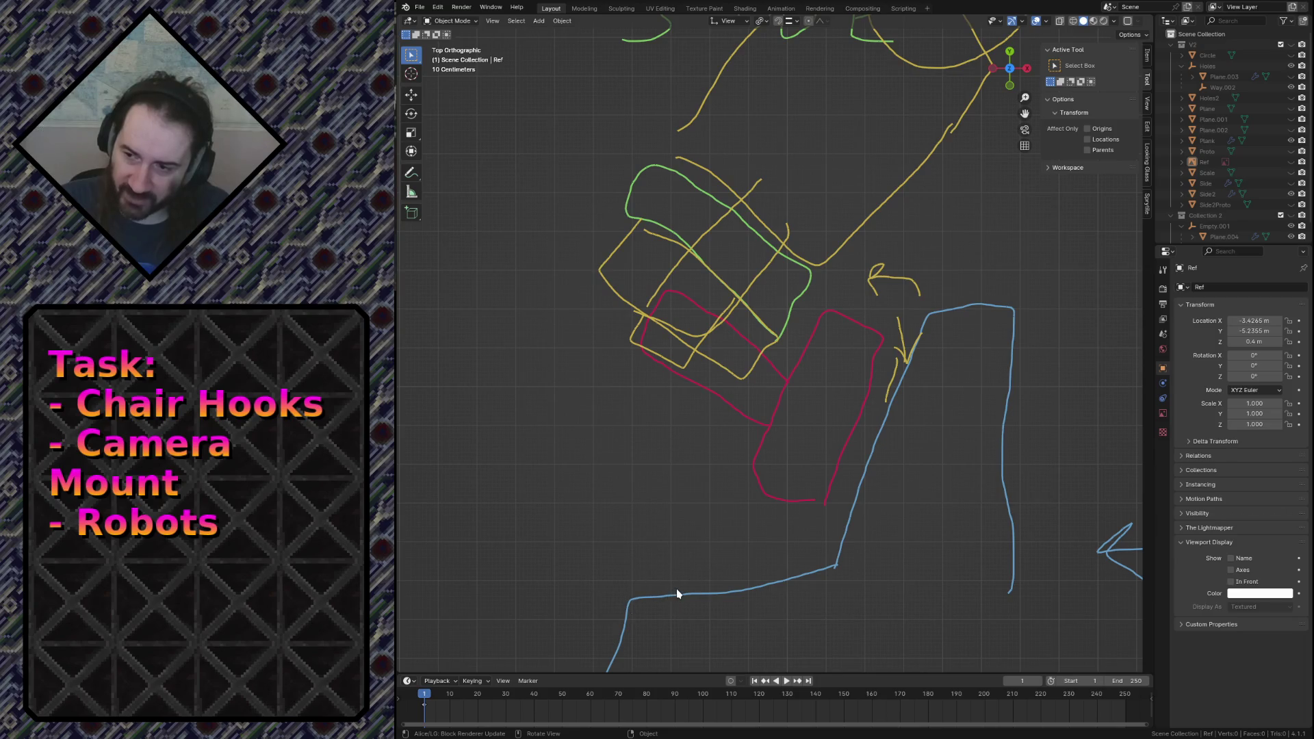
scroll(676, 591, "down", 2)
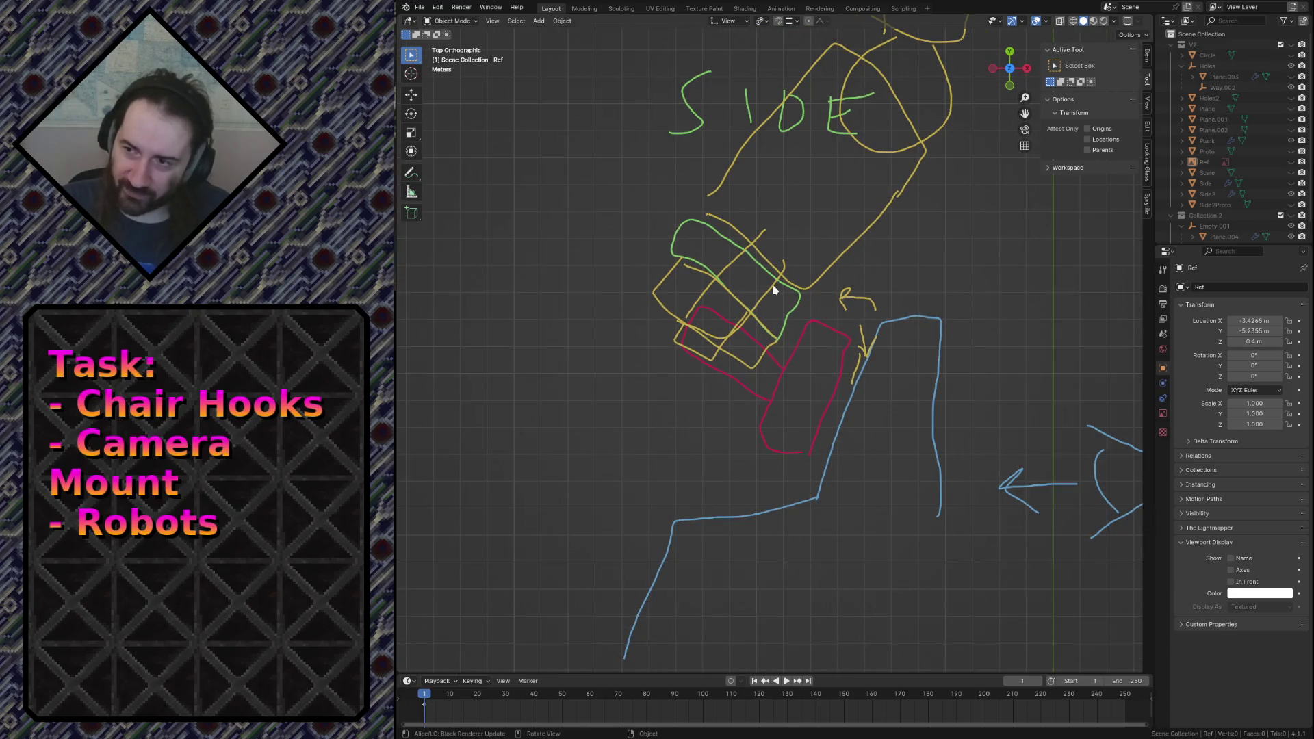
scroll(774, 285, "down", 2)
scroll(771, 215, "up", 1)
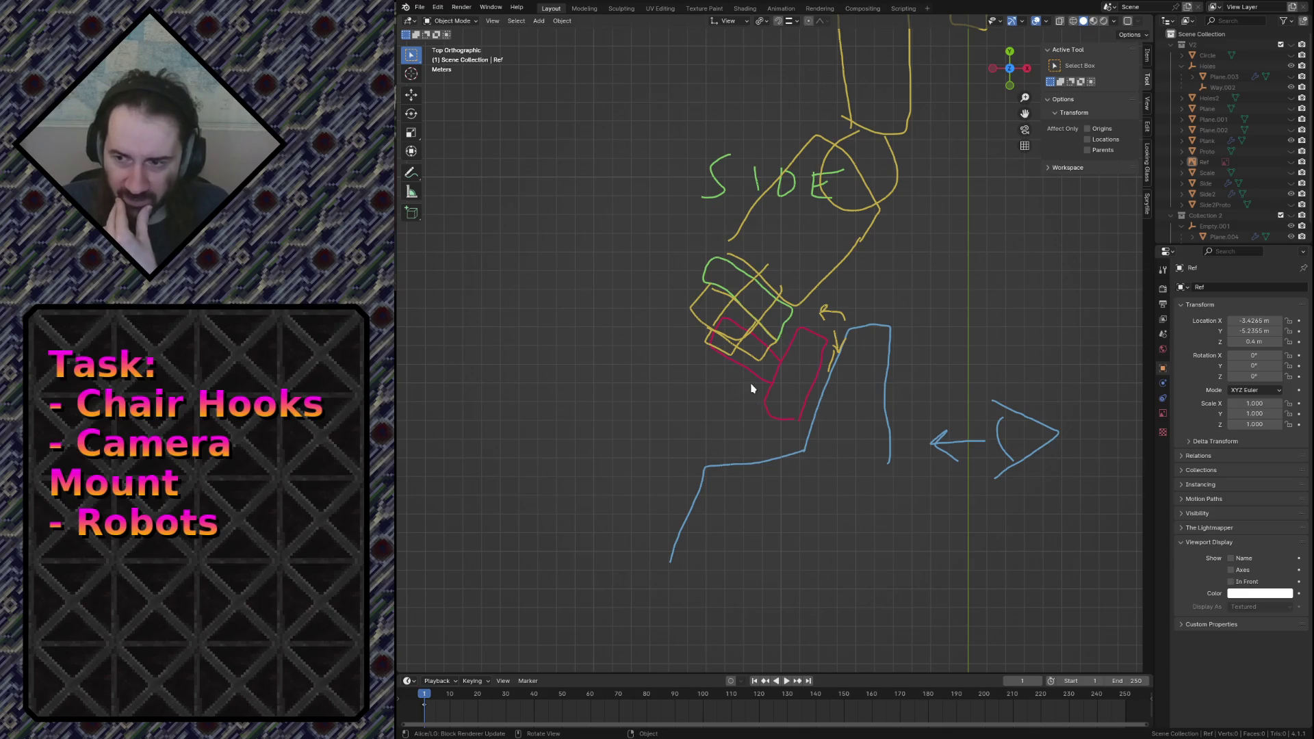
scroll(748, 361, "up", 3)
scroll(673, 325, "down", 2)
scroll(671, 282, "down", 2)
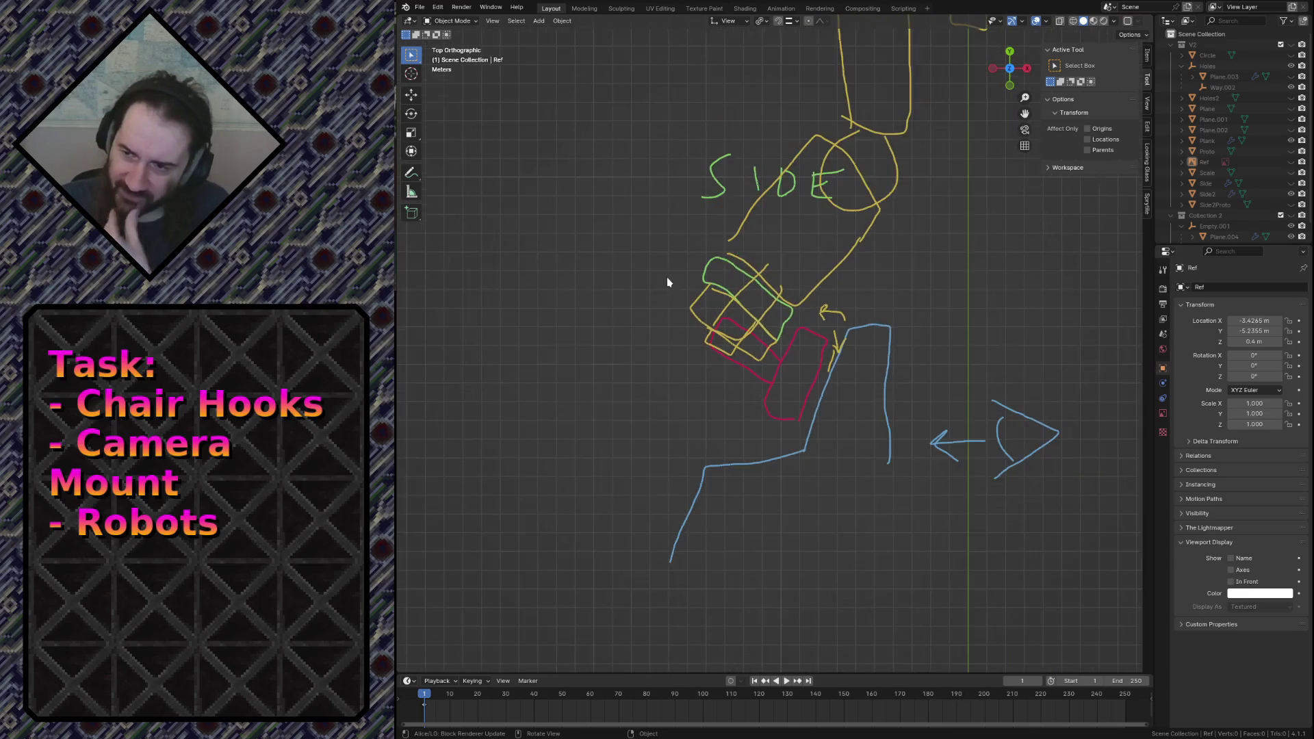
scroll(830, 212, "down", 2)
mouse_move(859, 191)
middle_mouse_down("shift")
mouse_move(911, 356)
mouse_move(903, 461)
mouse_move(866, 212)
middle_mouse_up("shift")
scroll(836, 399, "up", 3)
scroll(835, 400, "down", 5)
middle_click_drag(835, 400, 801, 479, "shift")
scroll(754, 411, "up", 3)
scroll(717, 332, "up", 2)
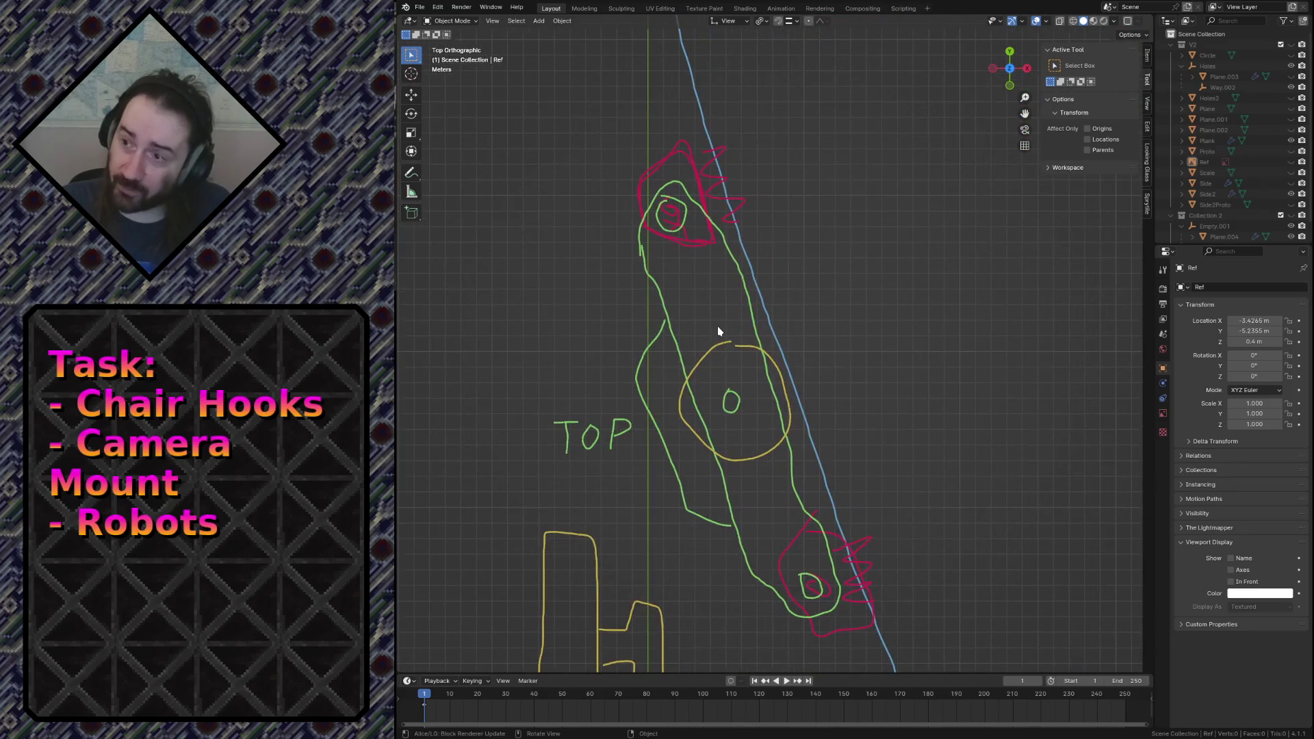
left_click(411, 172)
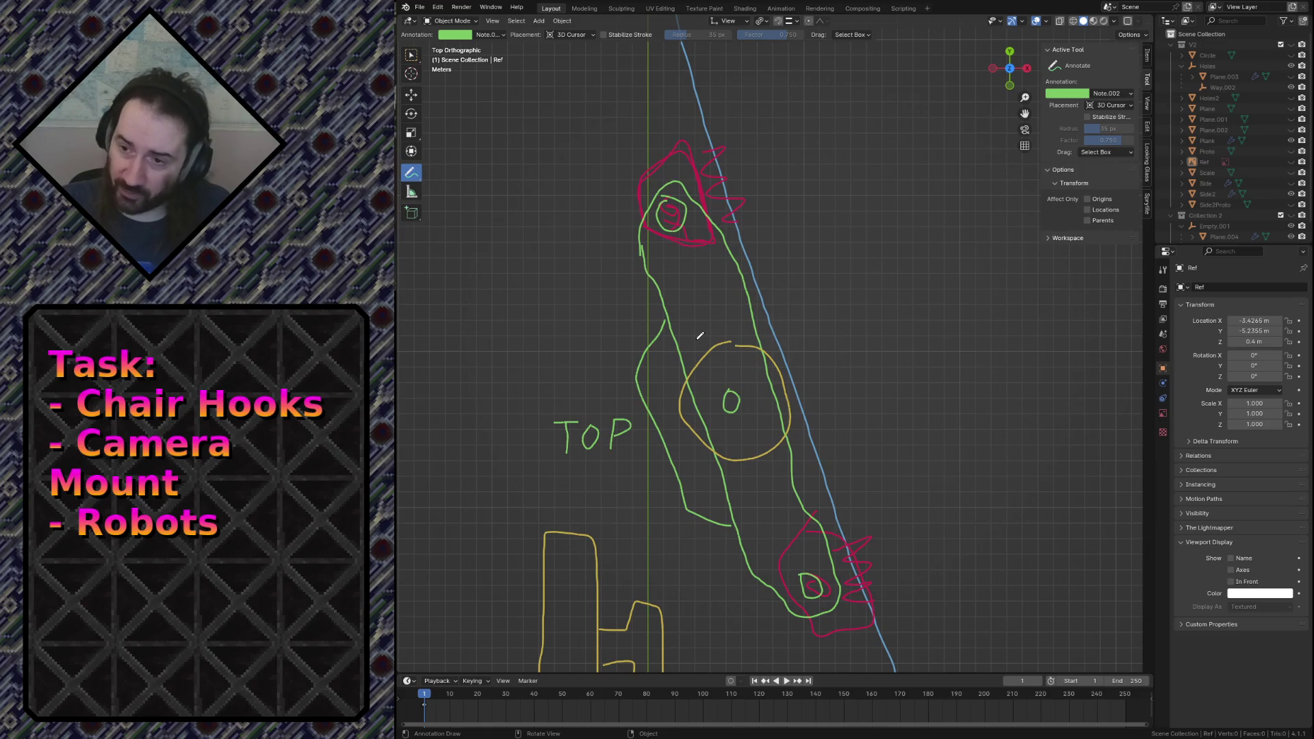
Annotate two small holes along the arm on the TOP sketch, one below the big circle.
scroll(699, 335, "up", 1)
scroll(724, 291, "up", 1)
scroll(723, 275, "down", 1)
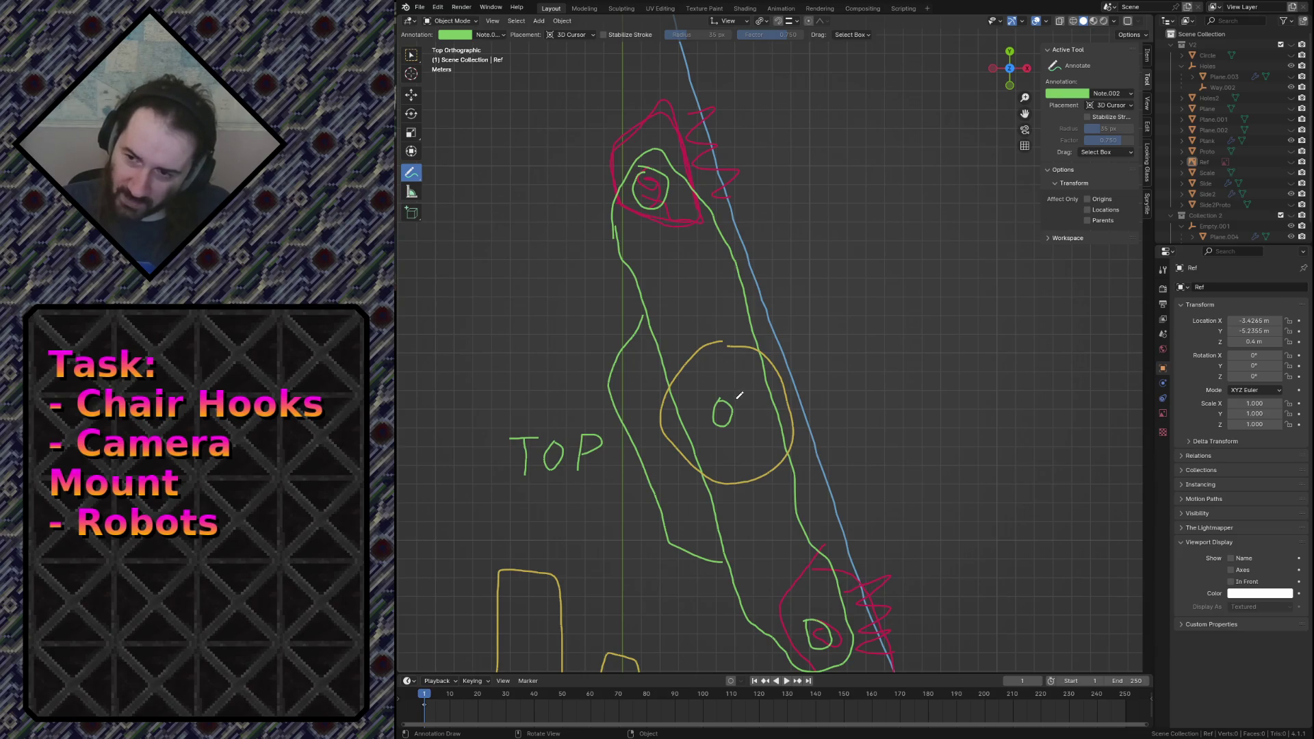
left_click_drag(719, 266, 721, 265)
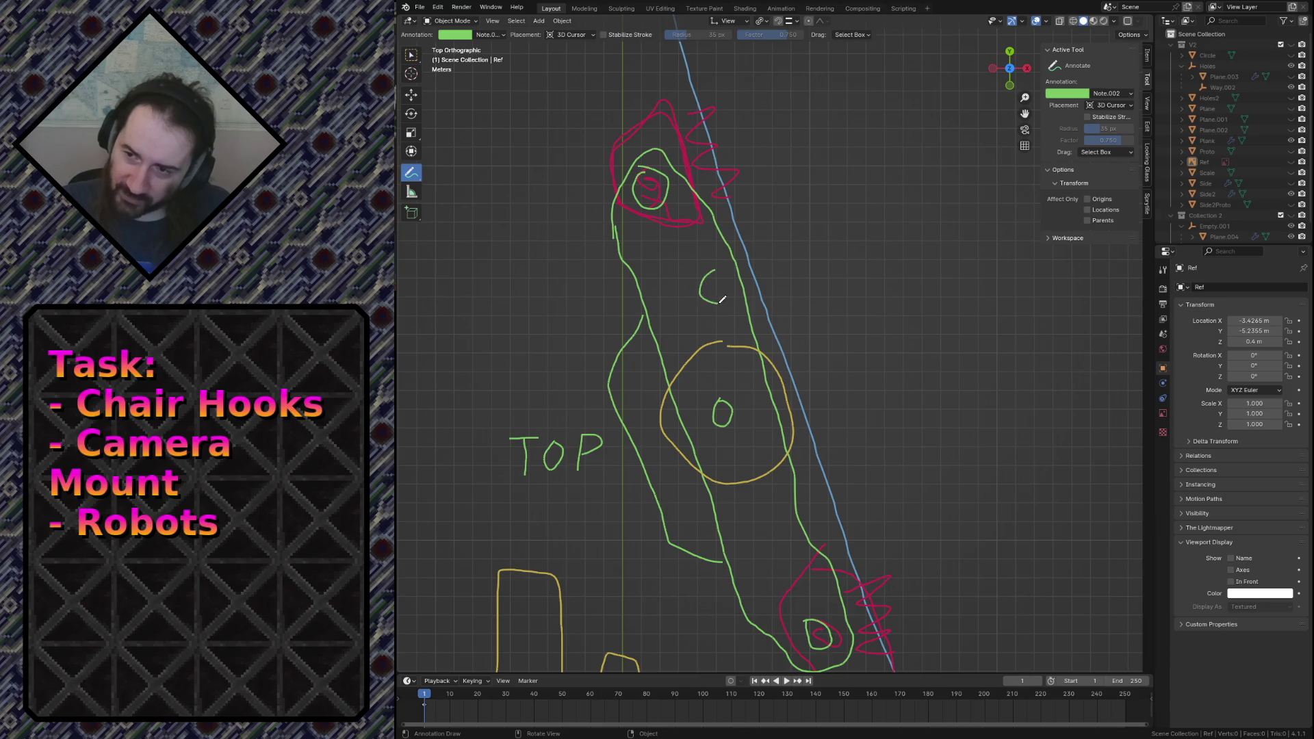
scroll(789, 376, "down", 5, "shift")
left_click_drag(749, 387, 750, 383)
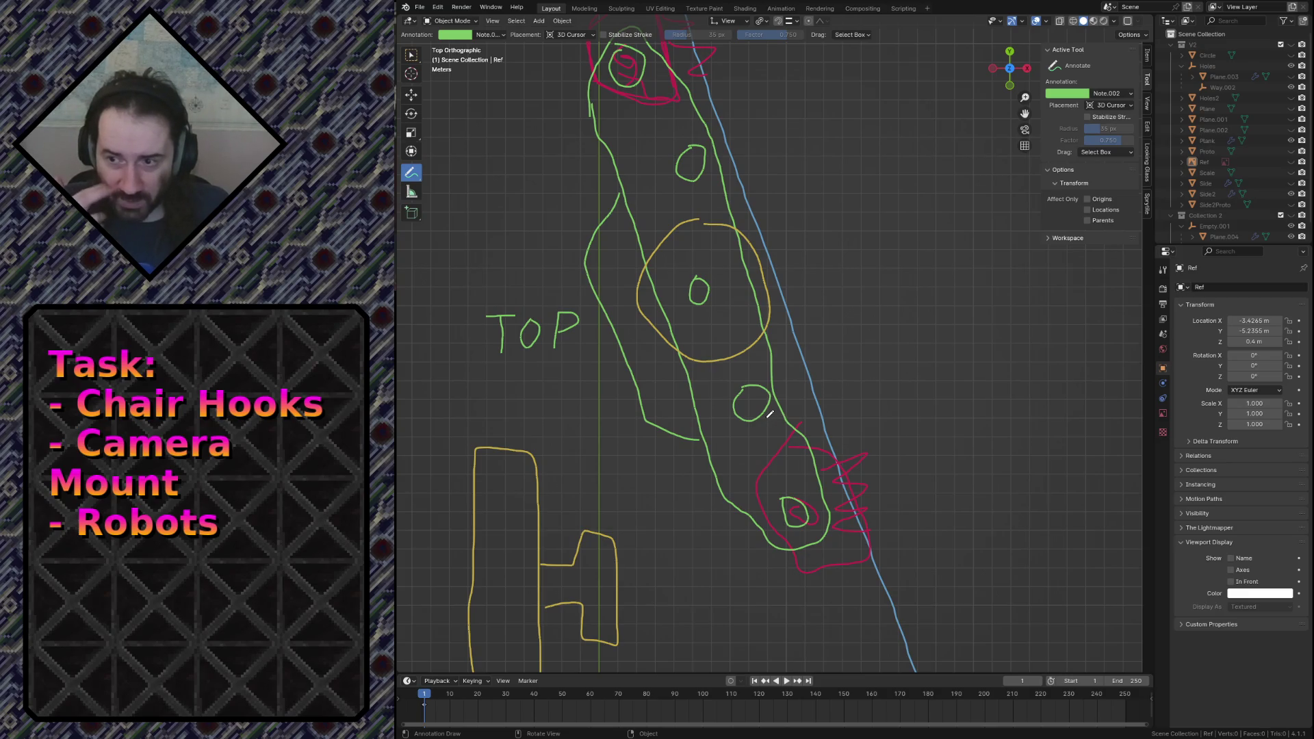
middle_click_drag(712, 262, 797, 512, "shift")
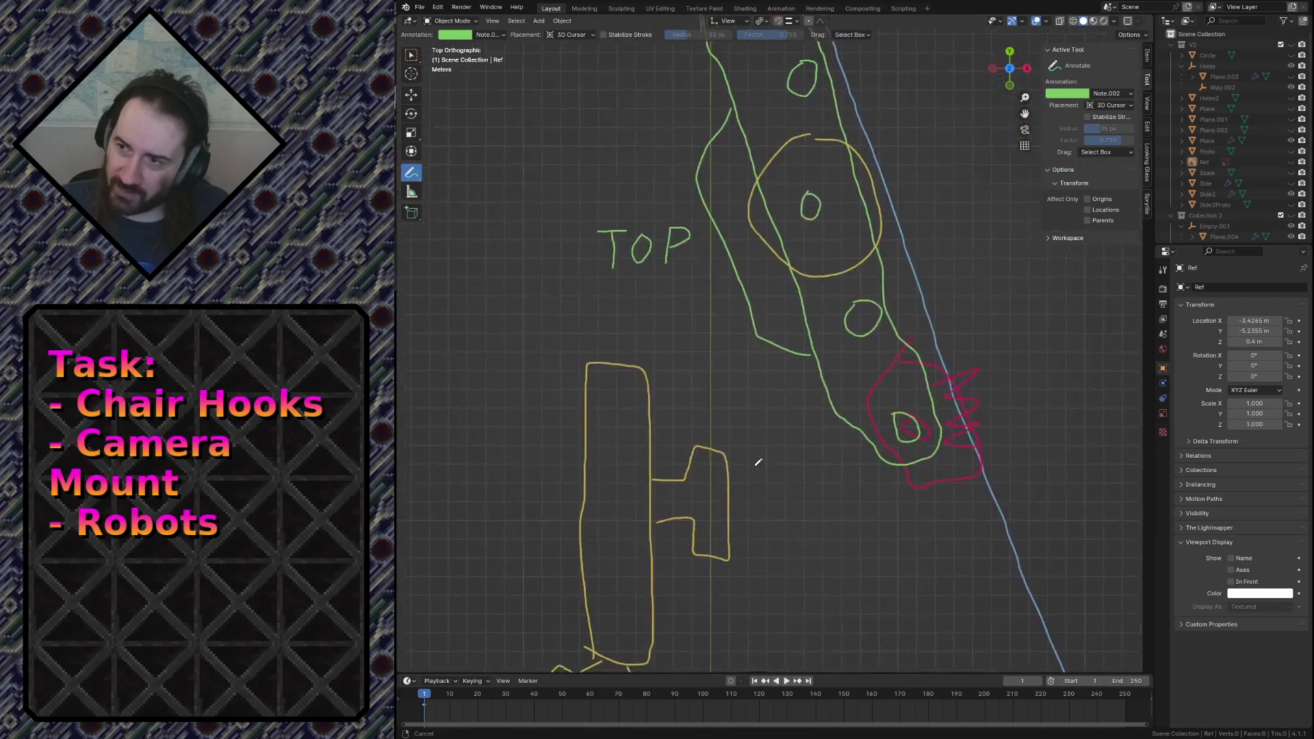
middle_click_drag(796, 512, 631, 668, "shift")
Switch to the red Note.001 annotation layer and circle the upper small hole in red.
left_click(1118, 96)
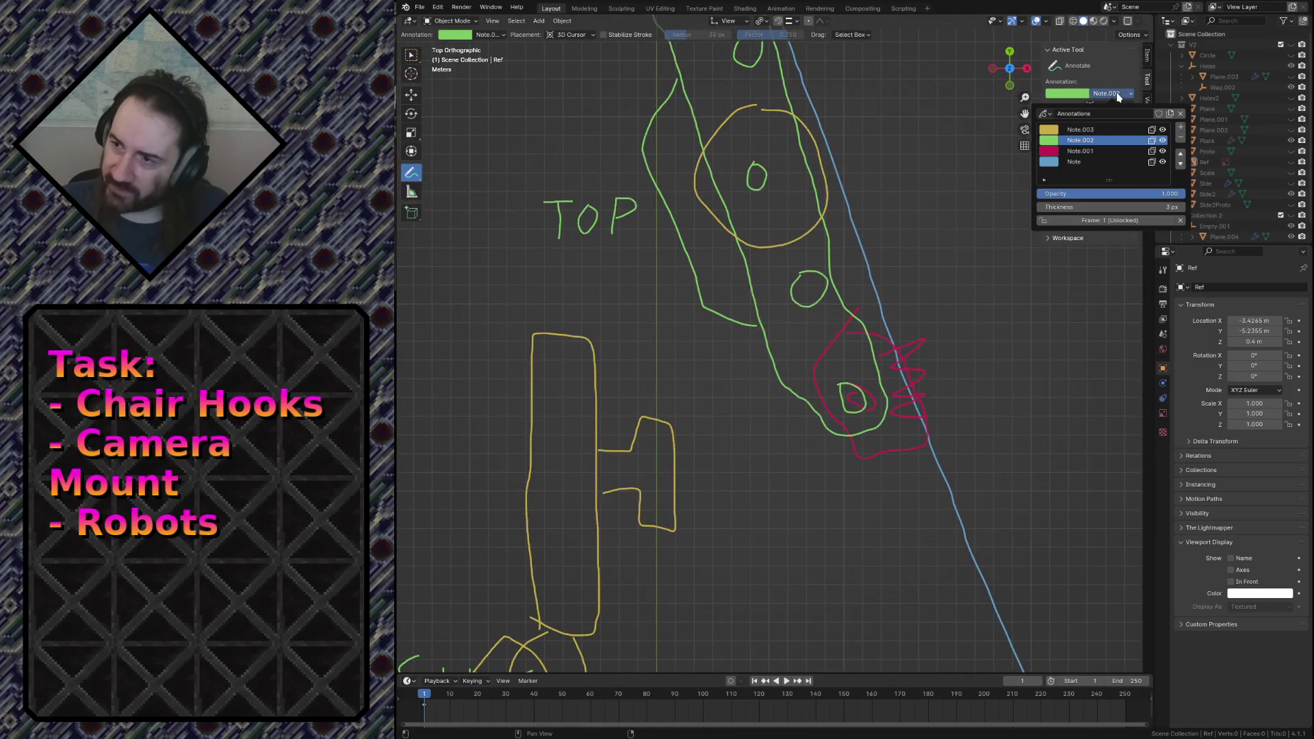
left_click(1080, 150)
middle_click_drag(751, 35, 772, 128, "shift")
left_click_drag(754, 108, 739, 141)
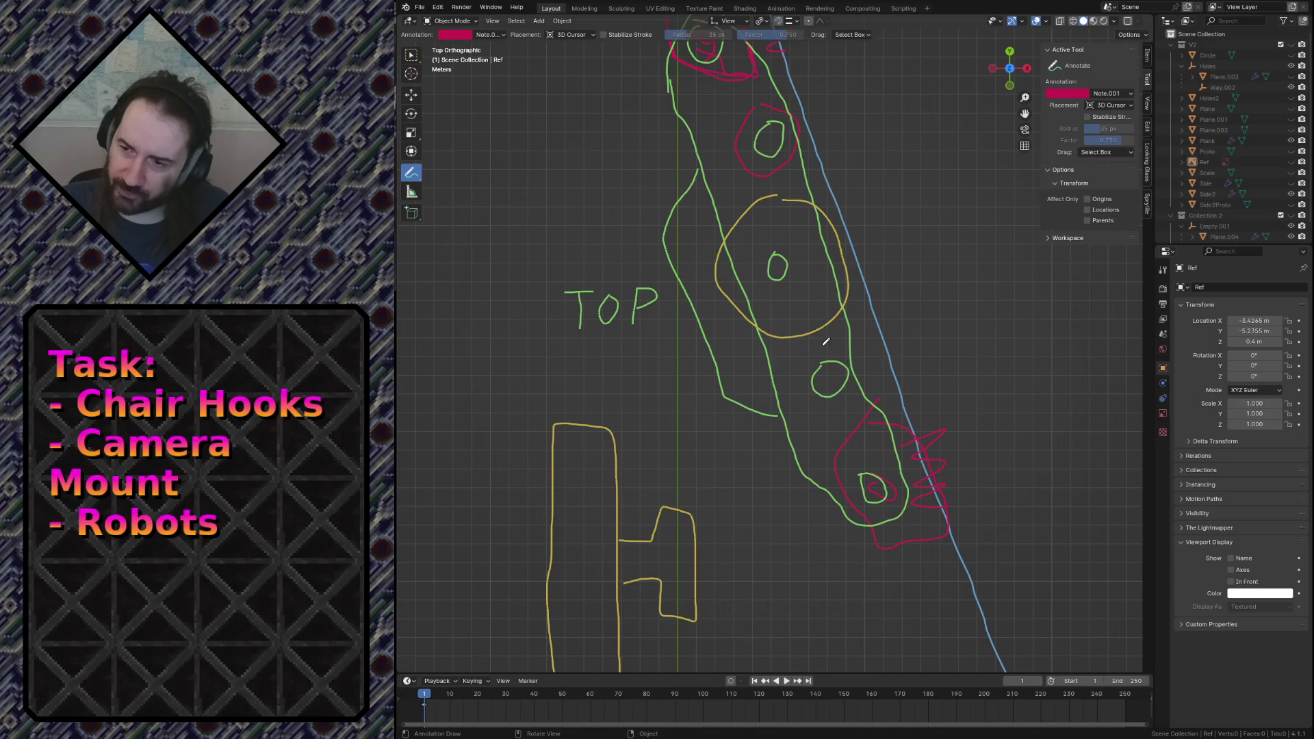
middle_click_drag(831, 339, 633, 324, "shift")
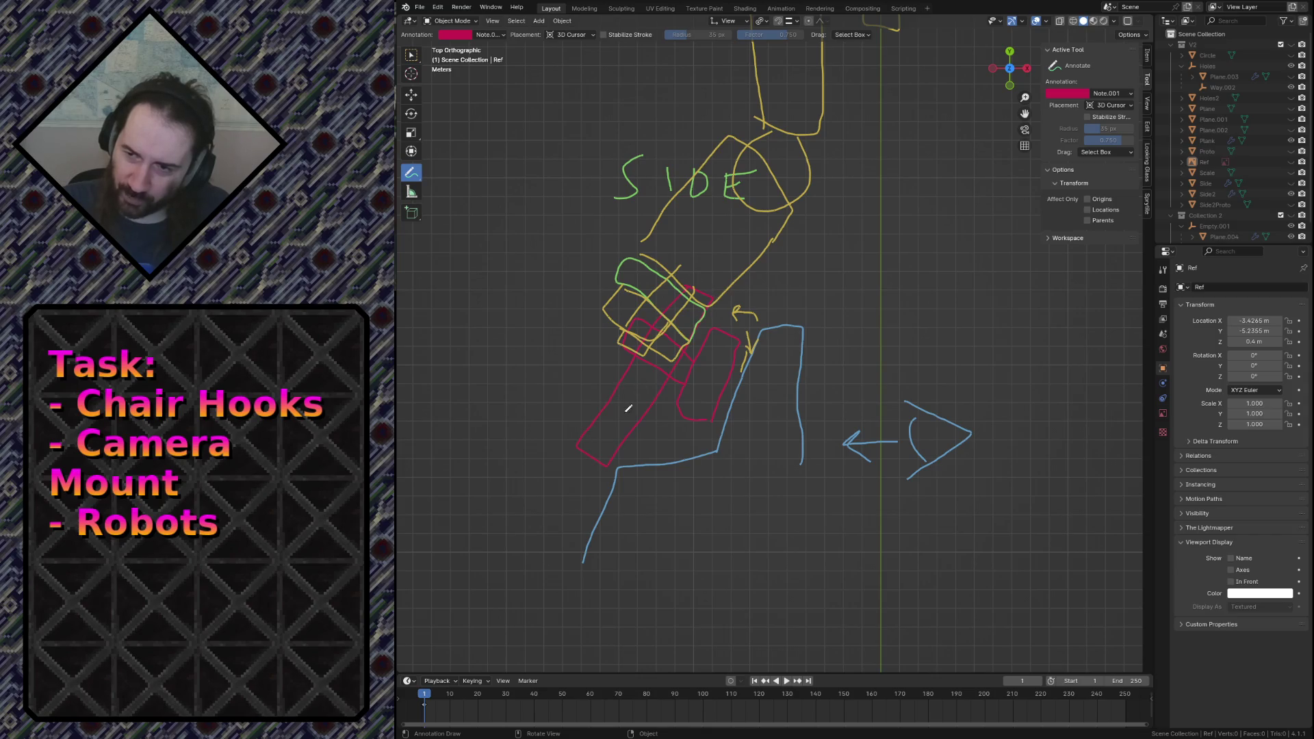
Draw a red freehand outline around the bar's far end on the TOP sketch.
left_click_drag(569, 469, 641, 449)
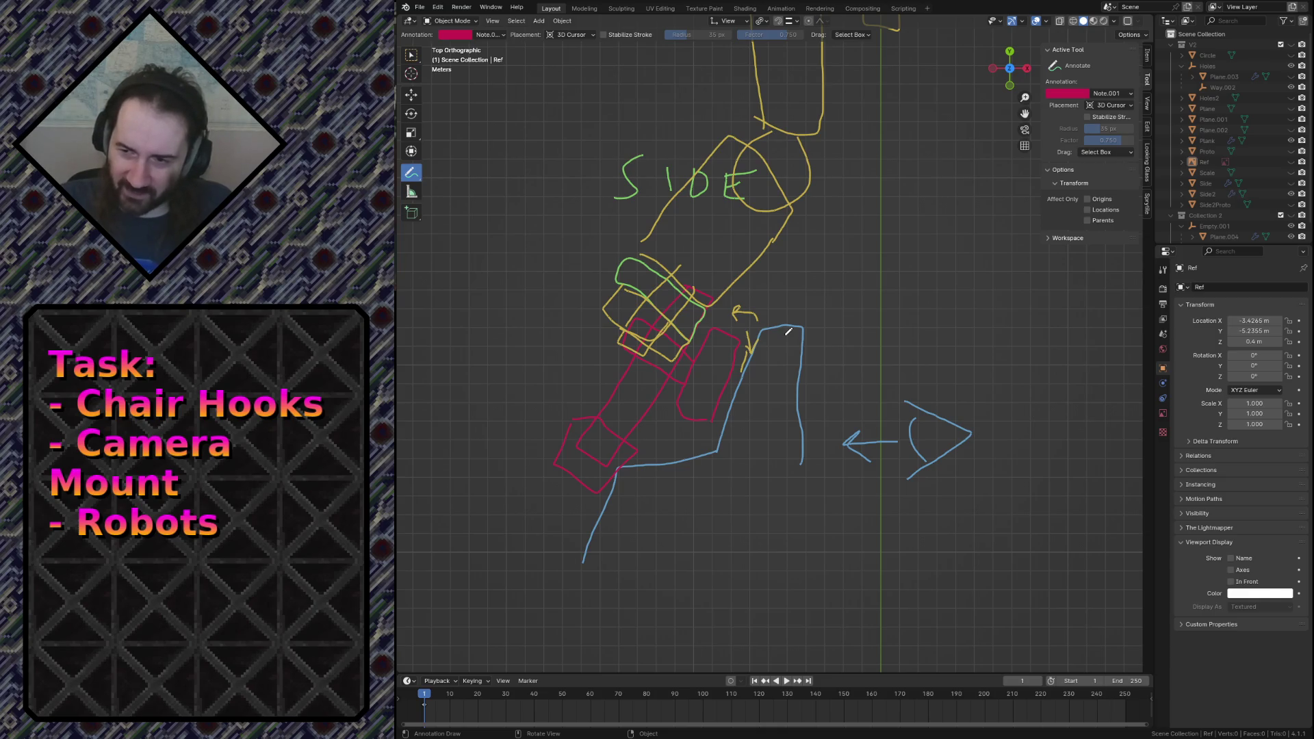
scroll(788, 332, "down", 2)
scroll(788, 332, "down", 2)
scroll(686, 465, "up", 3)
scroll(686, 466, "up", 2)
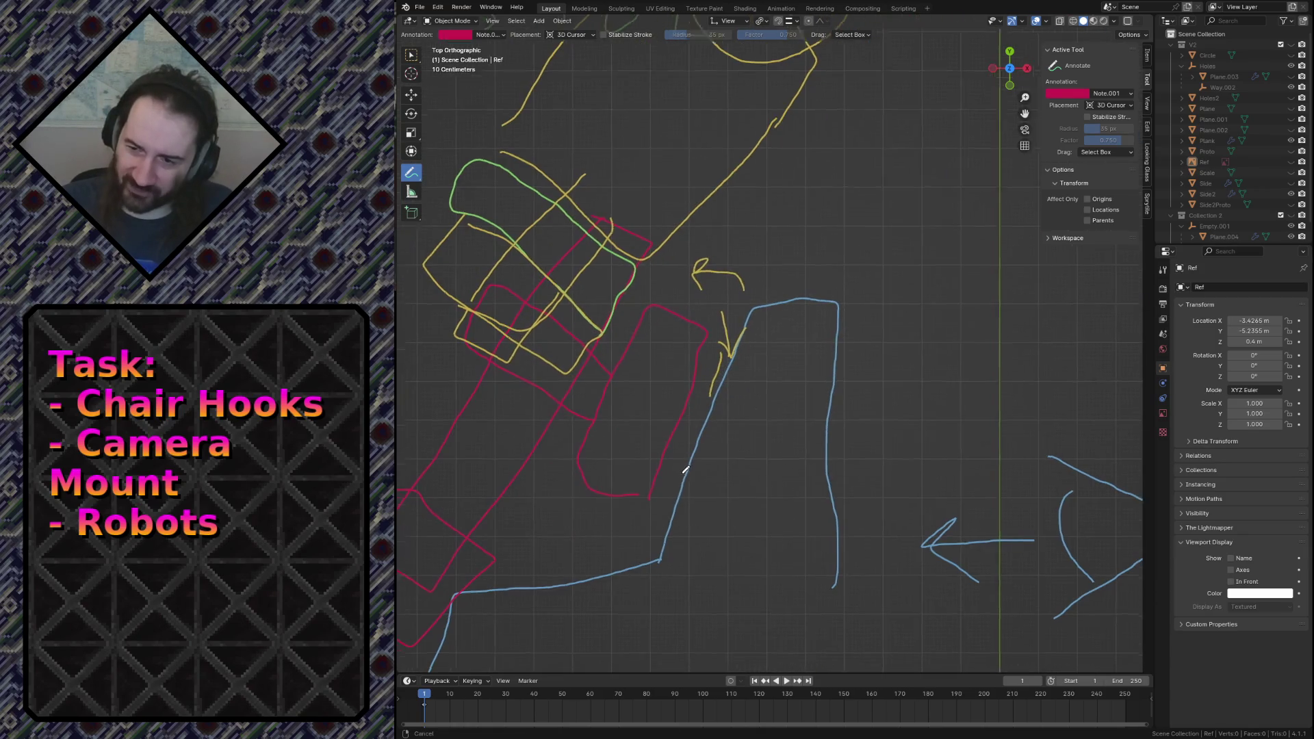
Pan and zoom across the red and blue SIDE sketches and the TOP drawing.
middle_click_drag(685, 466, 844, 339, "shift")
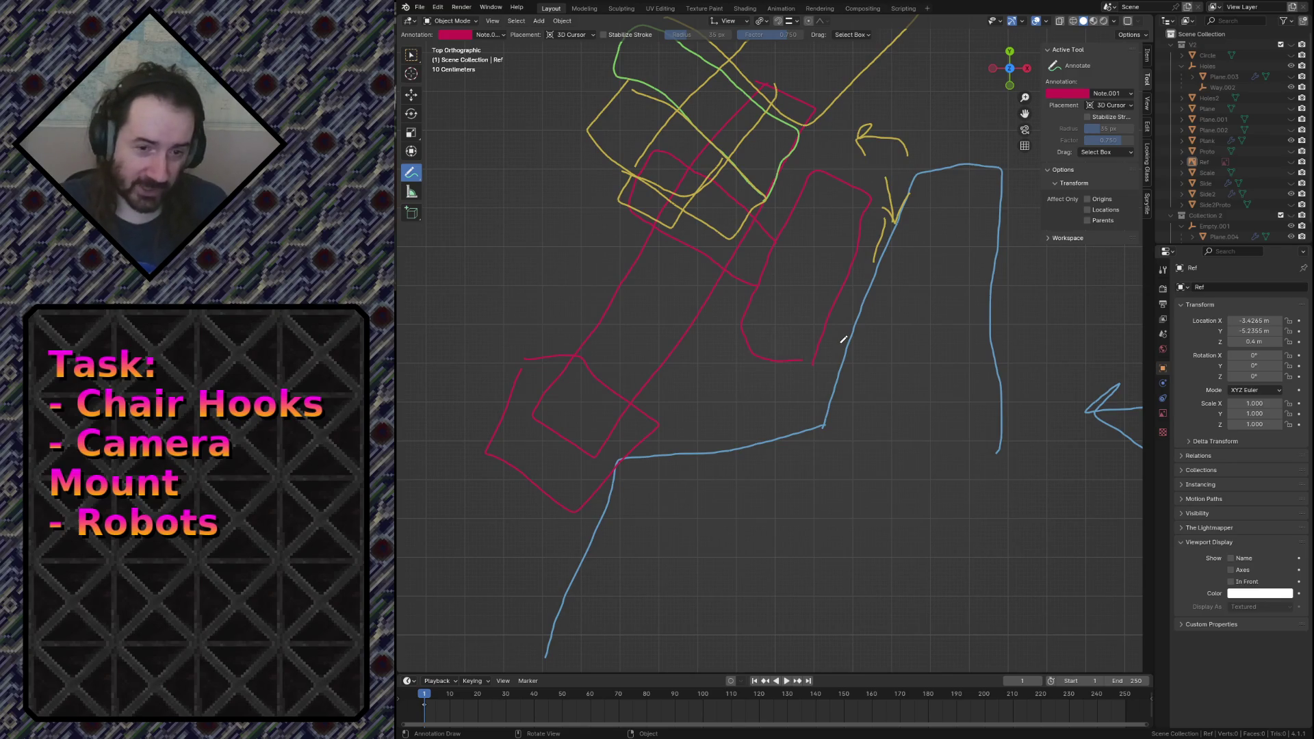
scroll(844, 339, "down", 4)
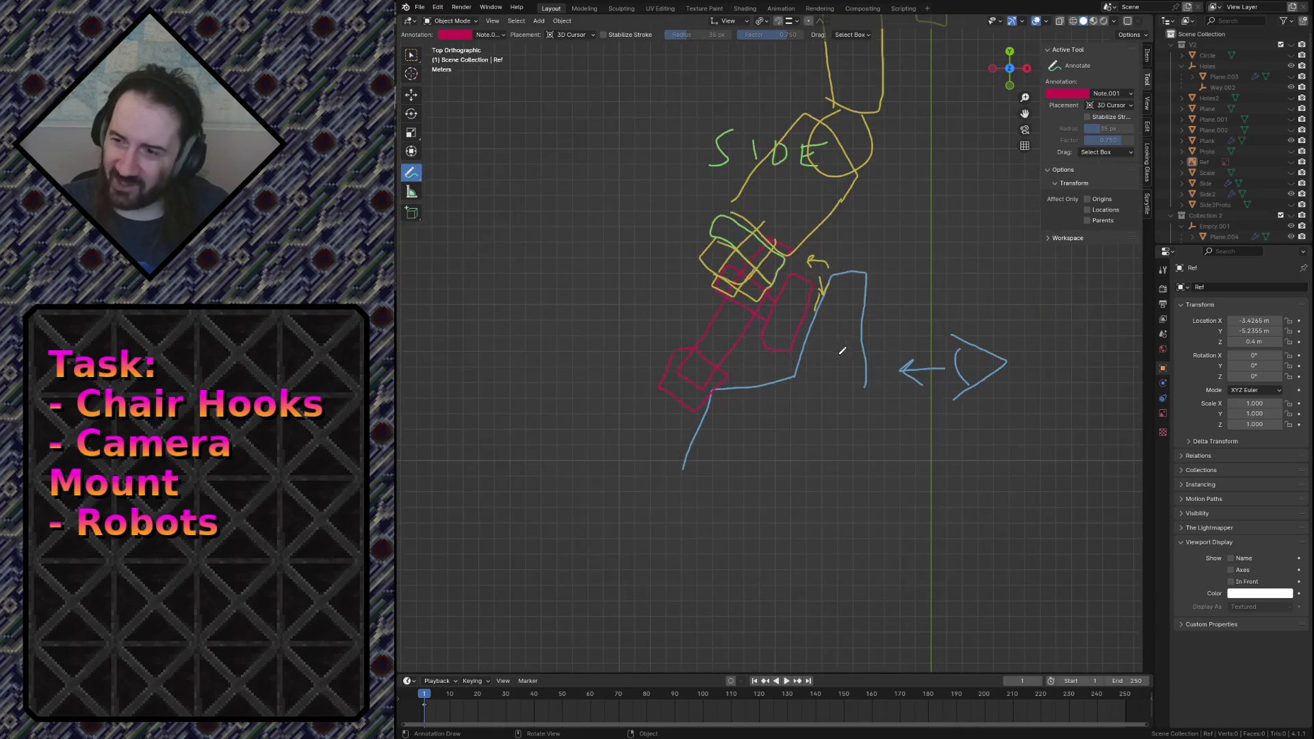
mouse_move(849, 250)
middle_mouse_down("shift")
mouse_move(717, 525)
mouse_move(716, 314)
middle_mouse_up("shift")
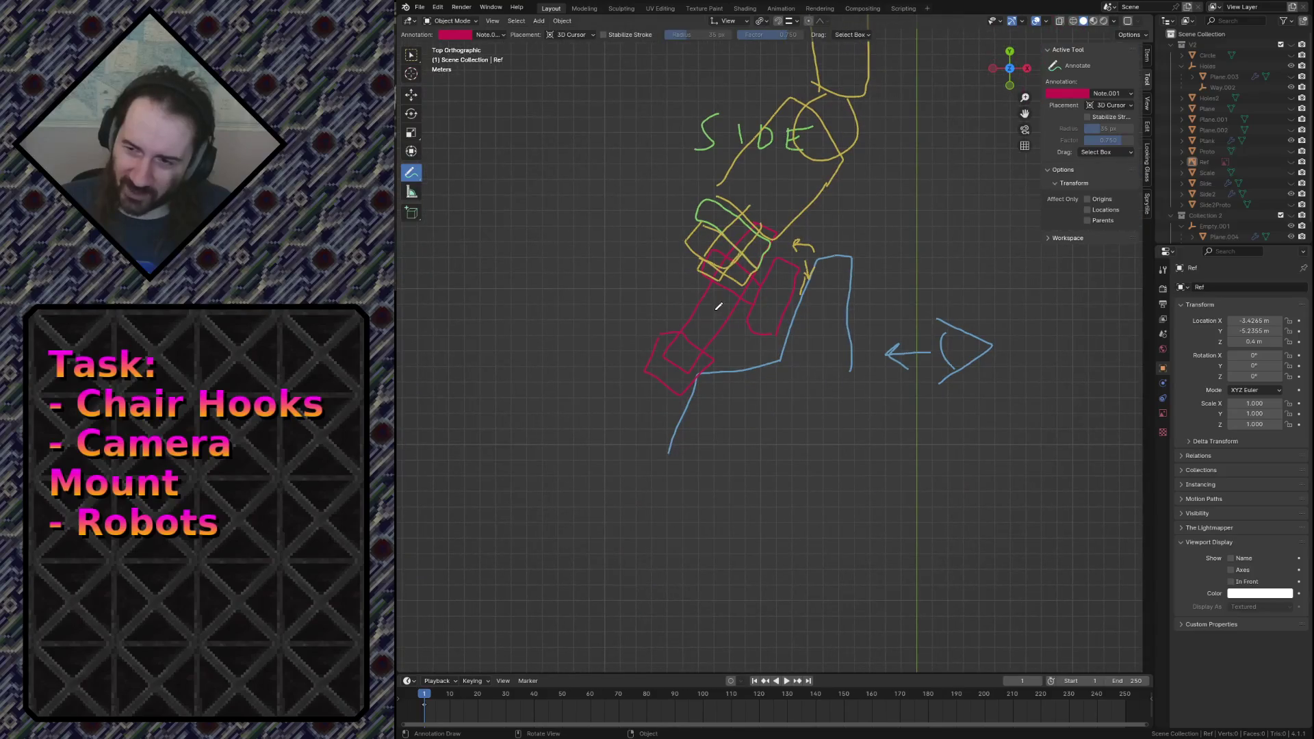
middle_click_drag(765, 239, 764, 295, "shift")
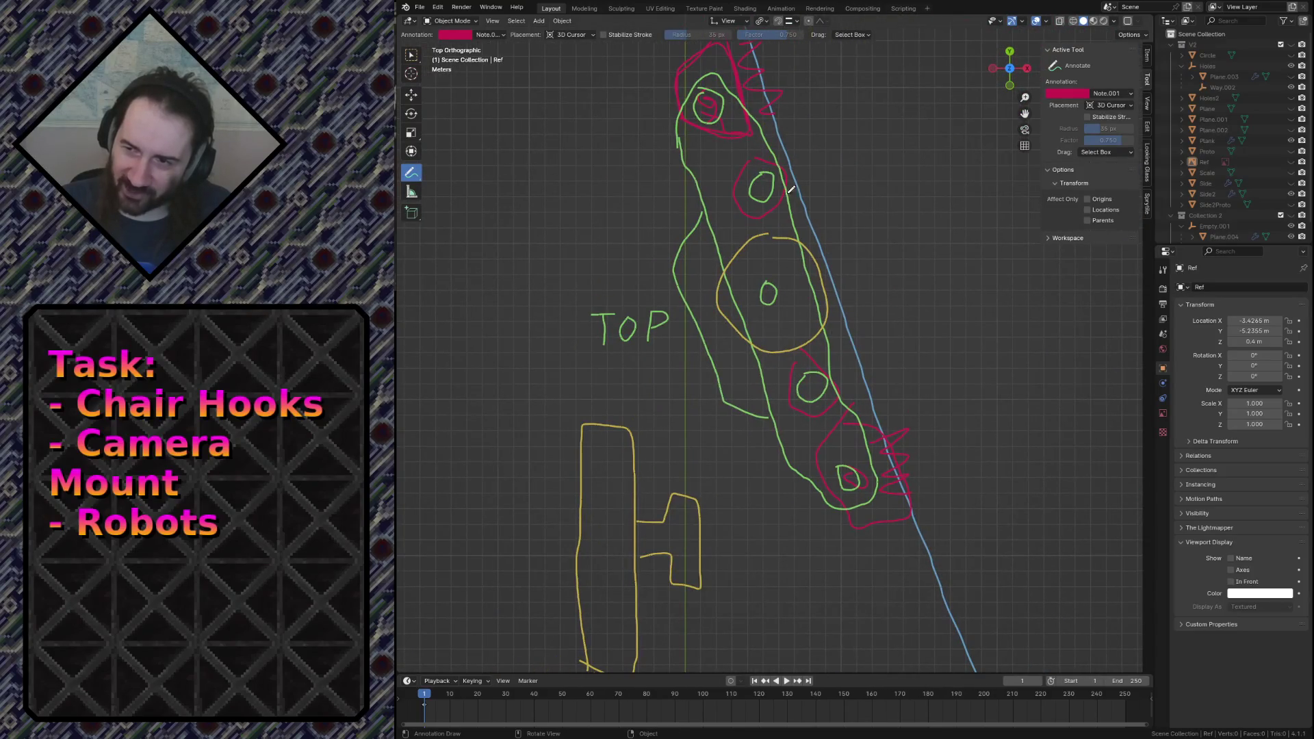
scroll(708, 430, "down", 5)
mouse_move(599, 480)
middle_mouse_down("shift")
mouse_move(652, 430)
mouse_move(738, 294)
middle_mouse_up("shift")
scroll(652, 430, "up", 6)
scroll(738, 293, "up", 4)
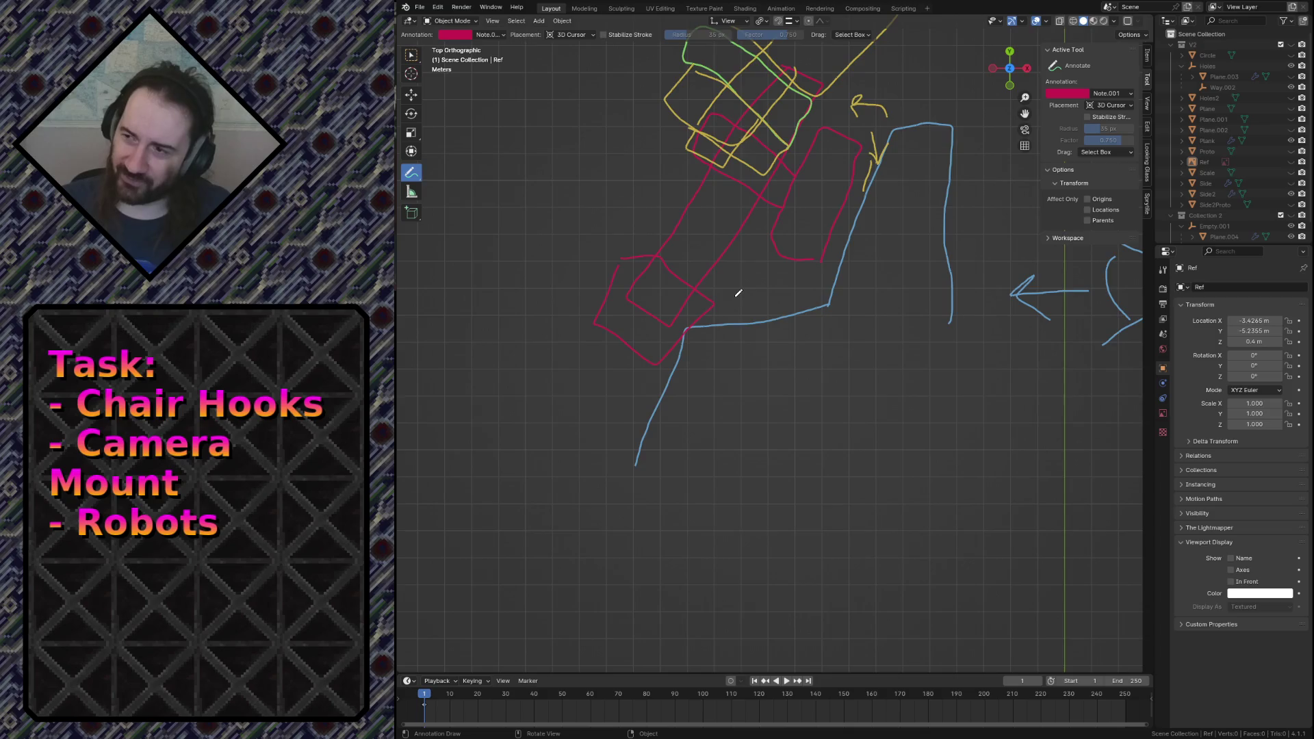
scroll(738, 293, "down", 4)
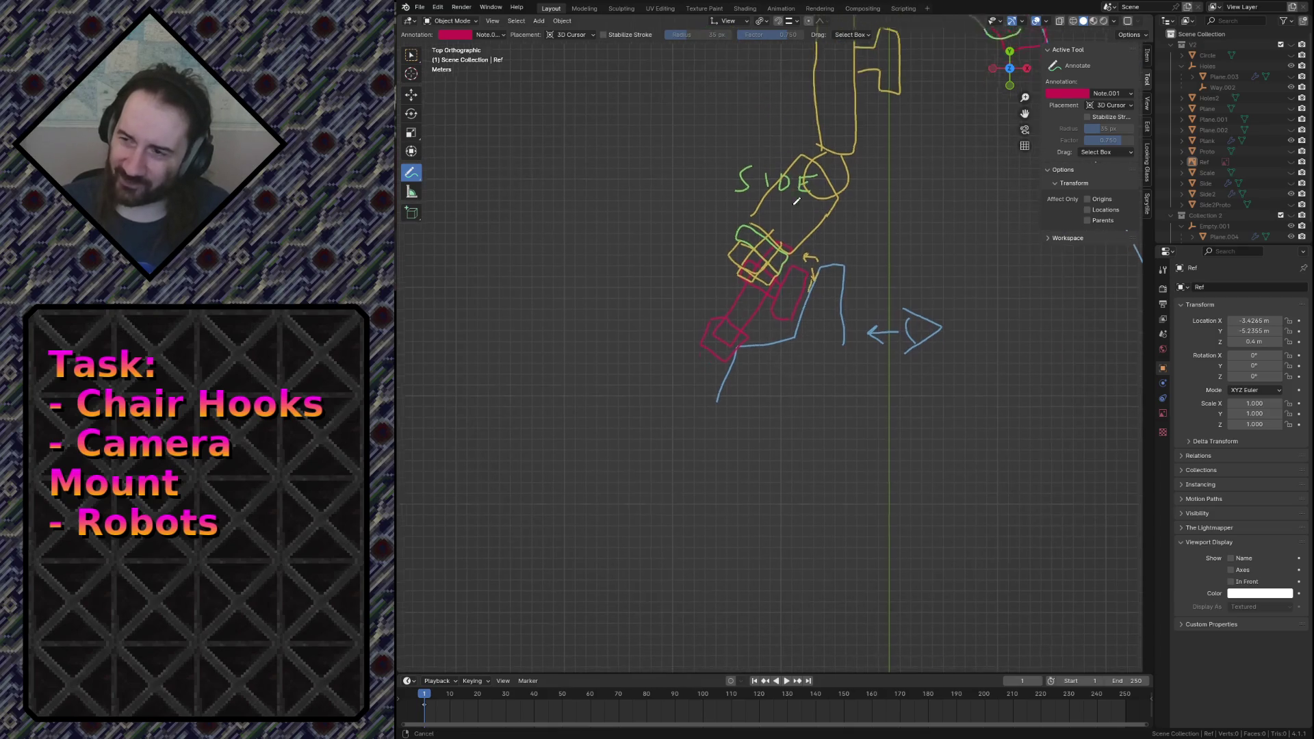
Frame the TOP sketch, switch back to the Select Box tool, and save camera_mount.blend.
middle_click_drag(740, 297, 621, 566, "shift")
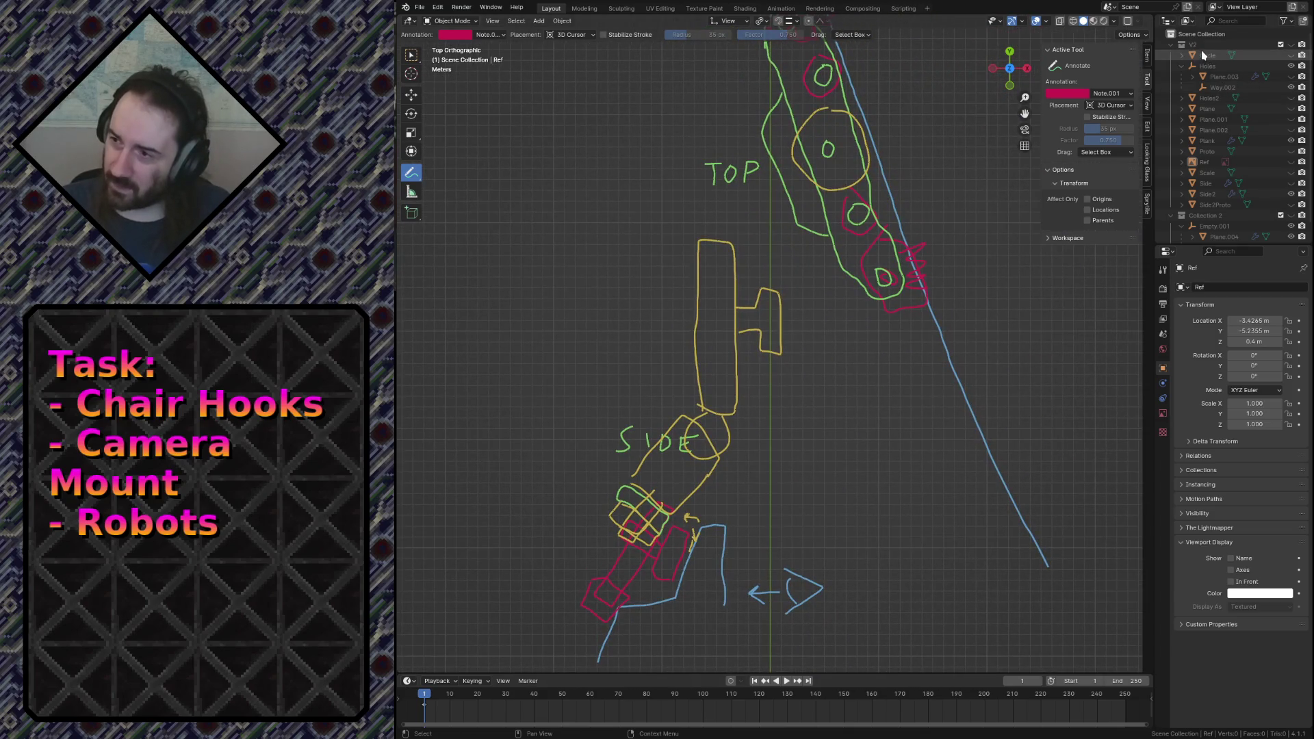
left_click(411, 55)
key("ctrl+s")
Unhide the V2 collection, then select and frame the star-shaped Side2 piece.
scroll(616, 240, "down", 10)
scroll(660, 234, "up", 3)
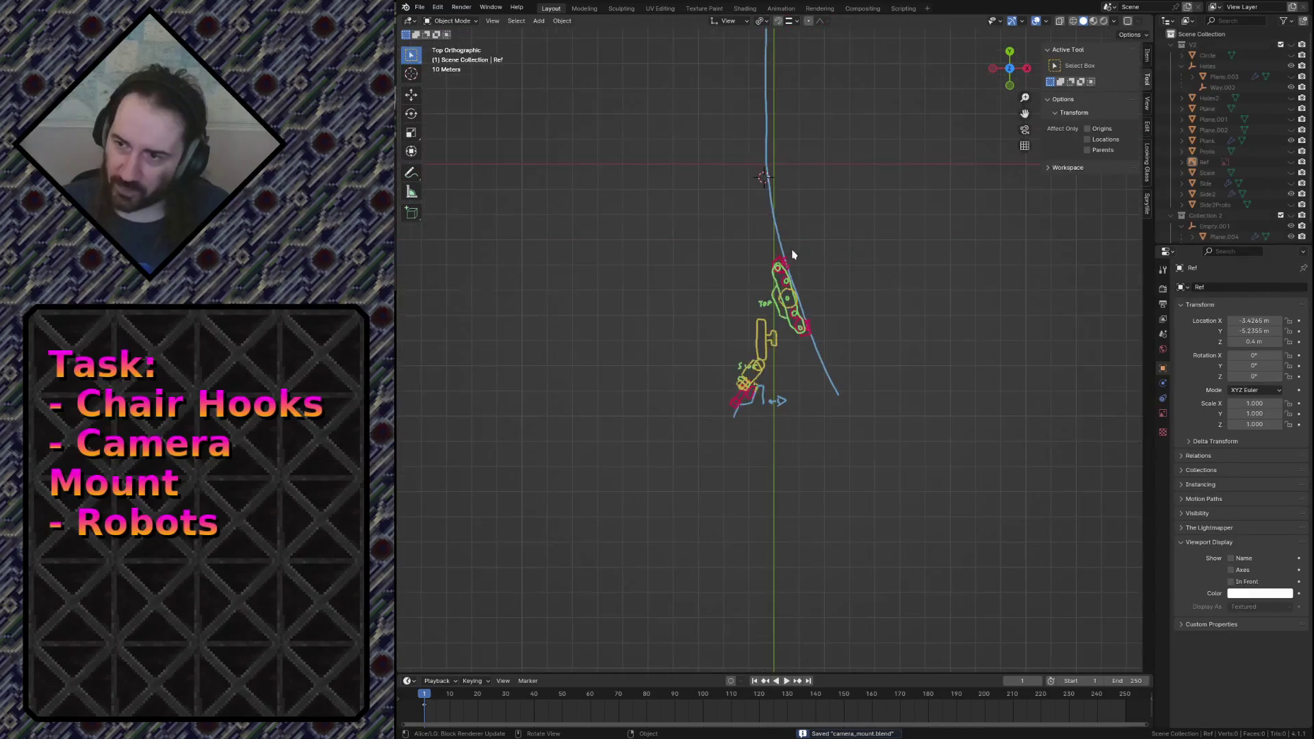
scroll(661, 235, "up", 3)
left_click(1291, 44)
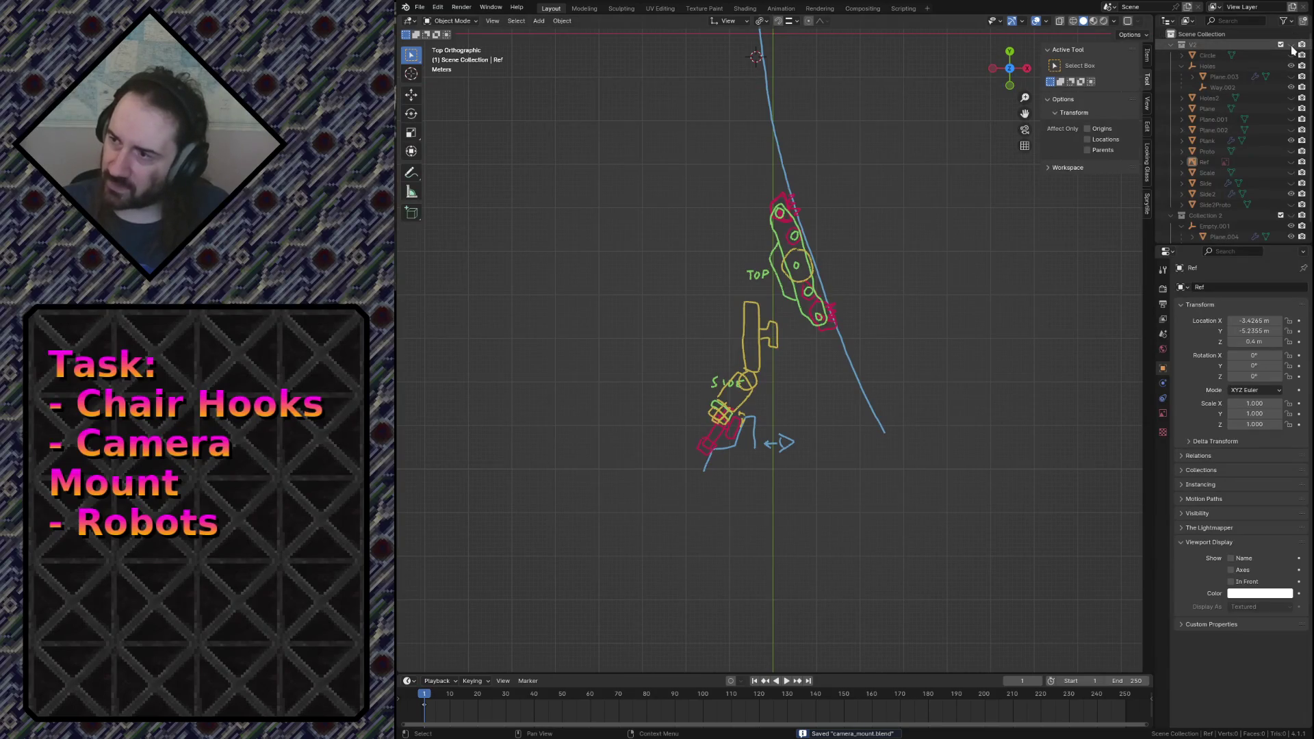
left_click(747, 61)
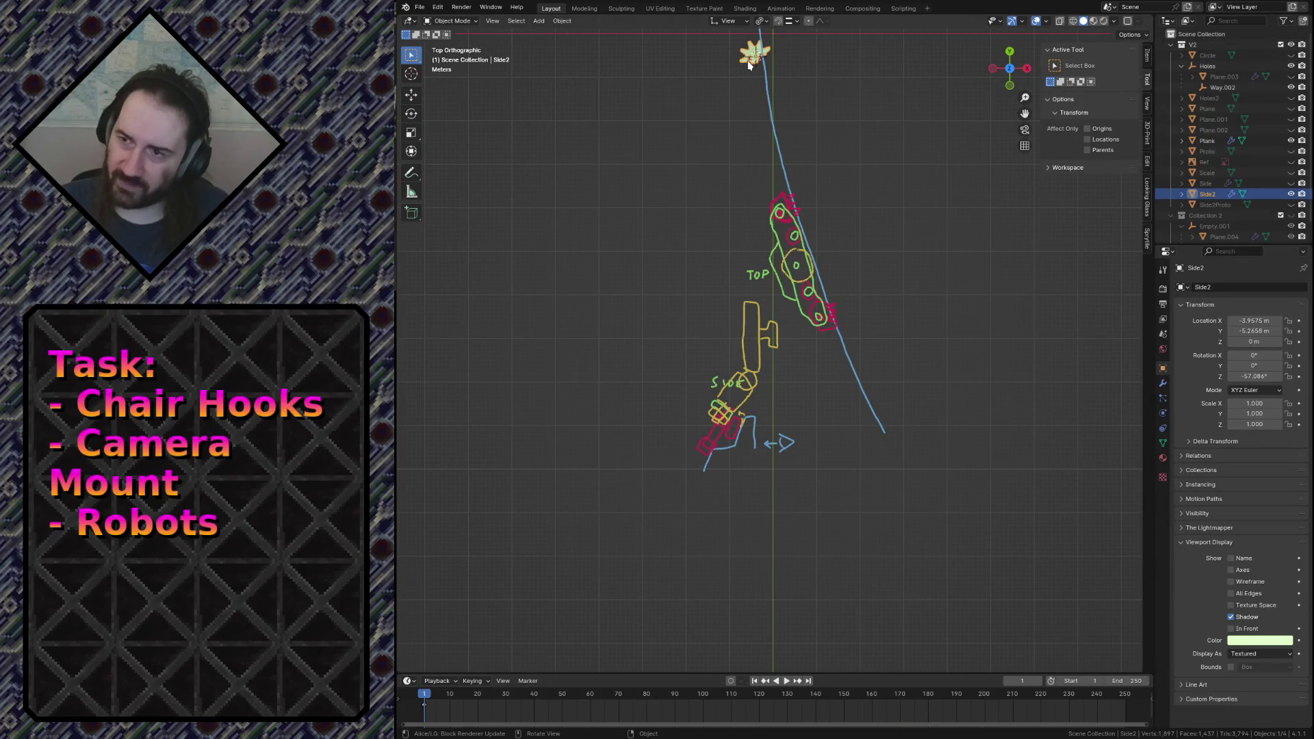
key("KP_Decimal")
Walk-navigate around the star piece, settling on an overhead view of it.
key("shift+grave")
left_click(749, 66)
key("KP_Decimal")
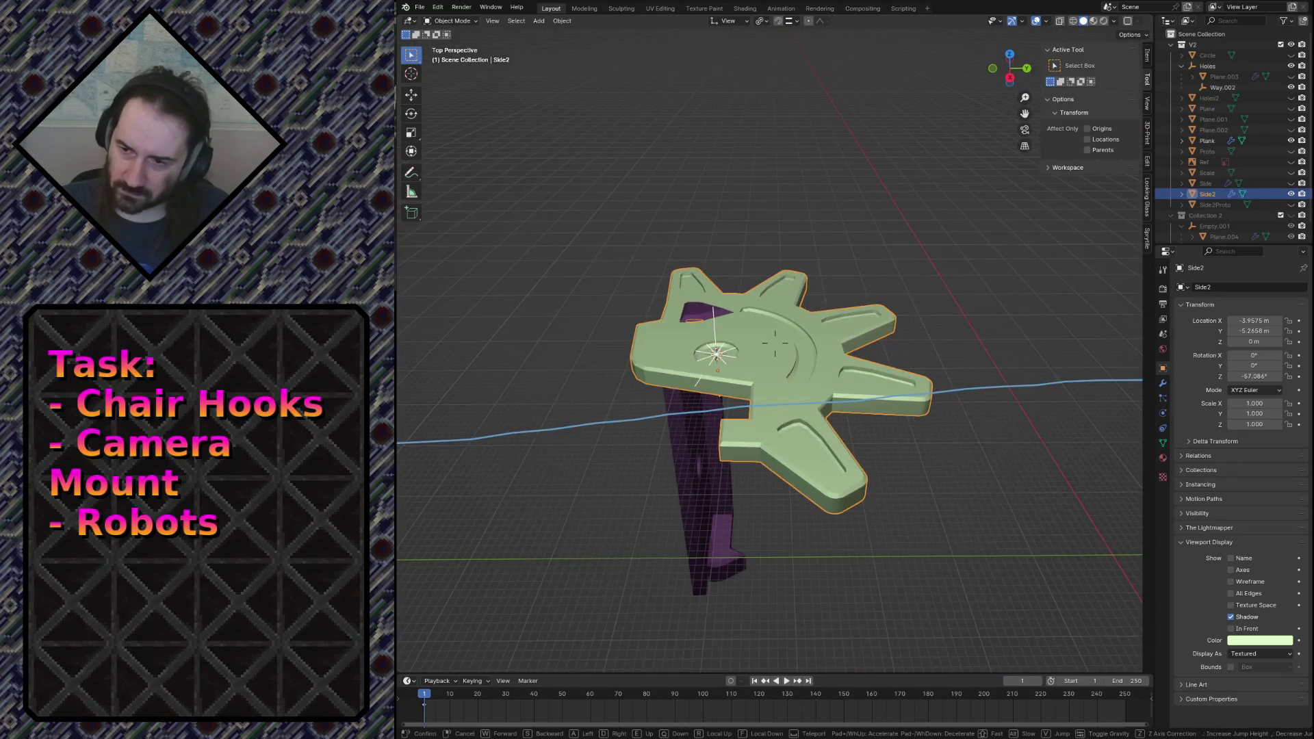
key("KP_7")
key("shift+grave")
key("w")
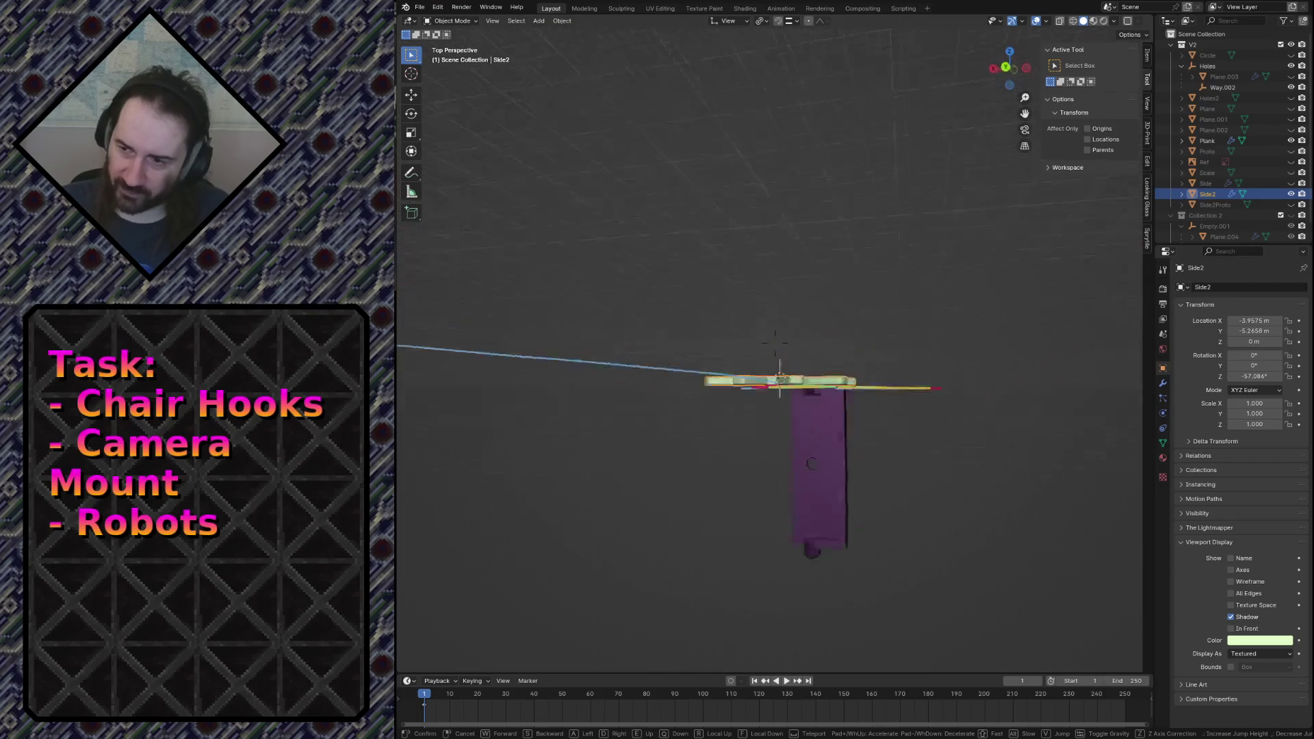
key("w")
key("s")
key("w")
key("s")
left_click(759, 286)
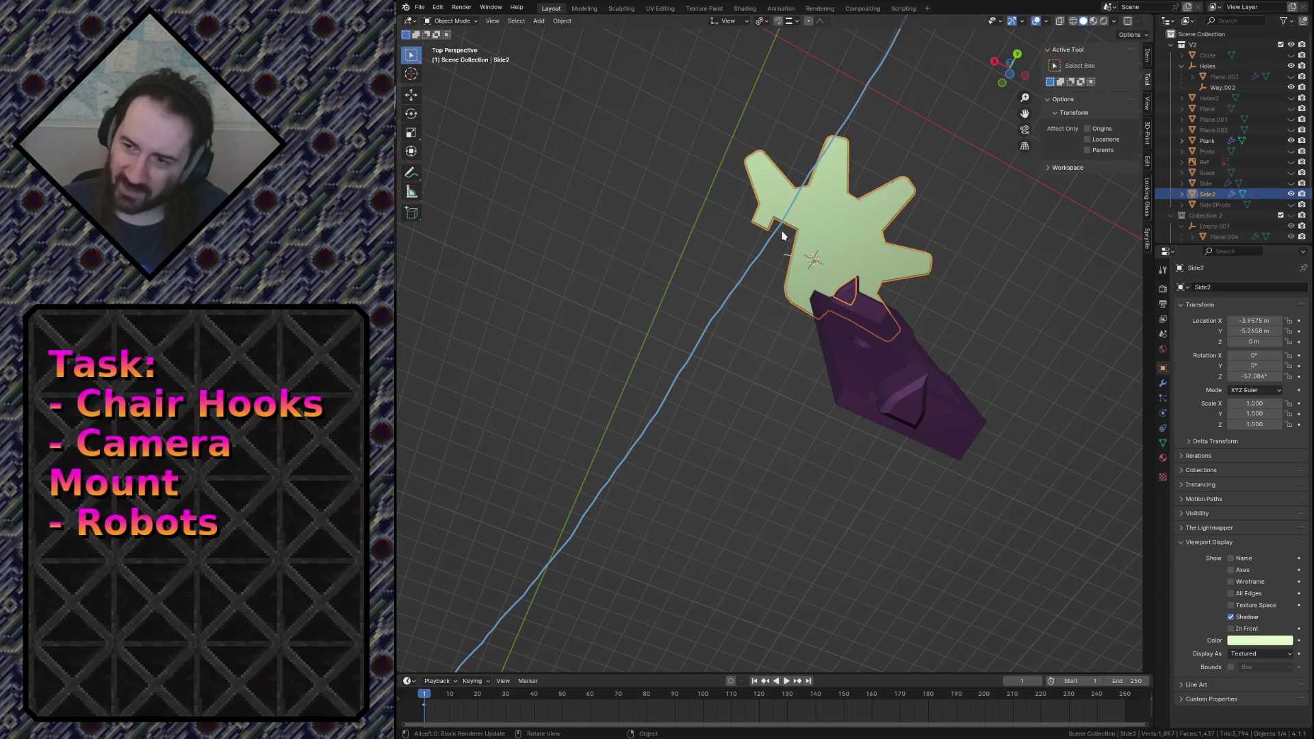
Fly in close to inspect the purple block, then select the Plank object.
key("shift+grave")
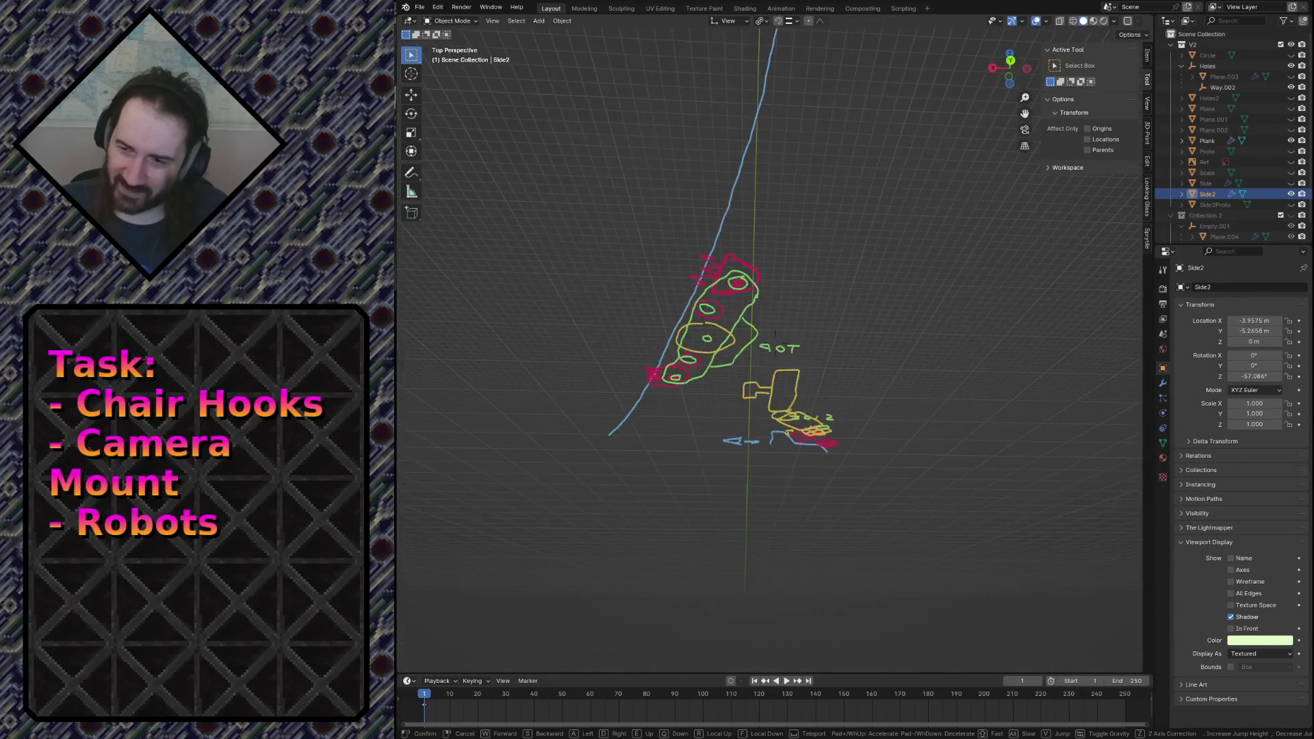
key("w")
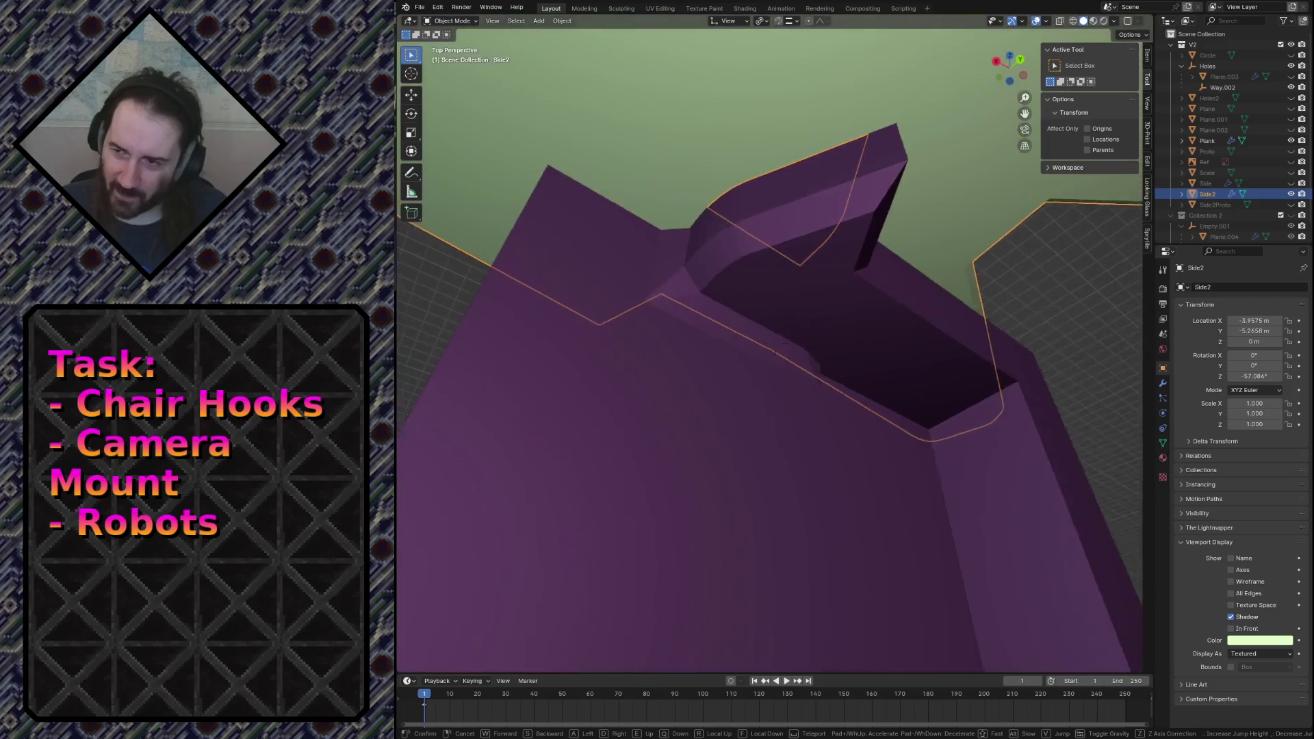
left_click(844, 383)
key("shift+grave")
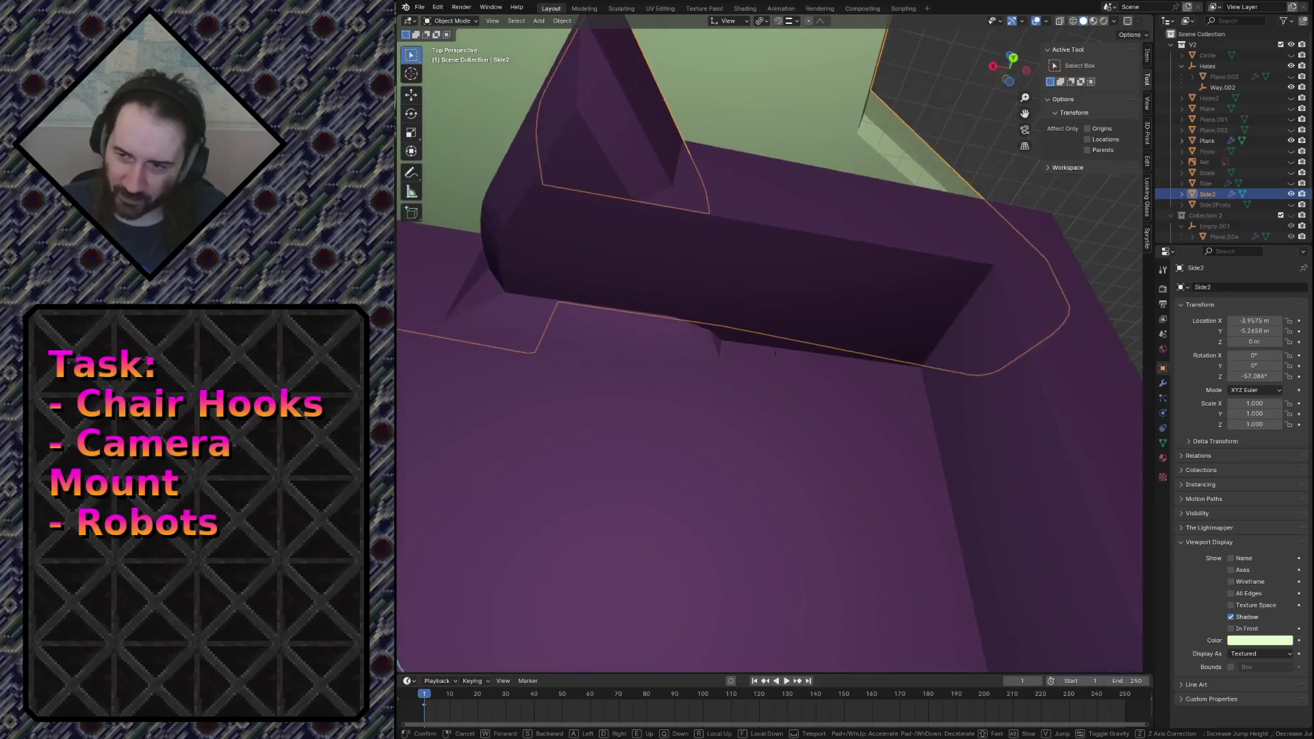
left_click(828, 339)
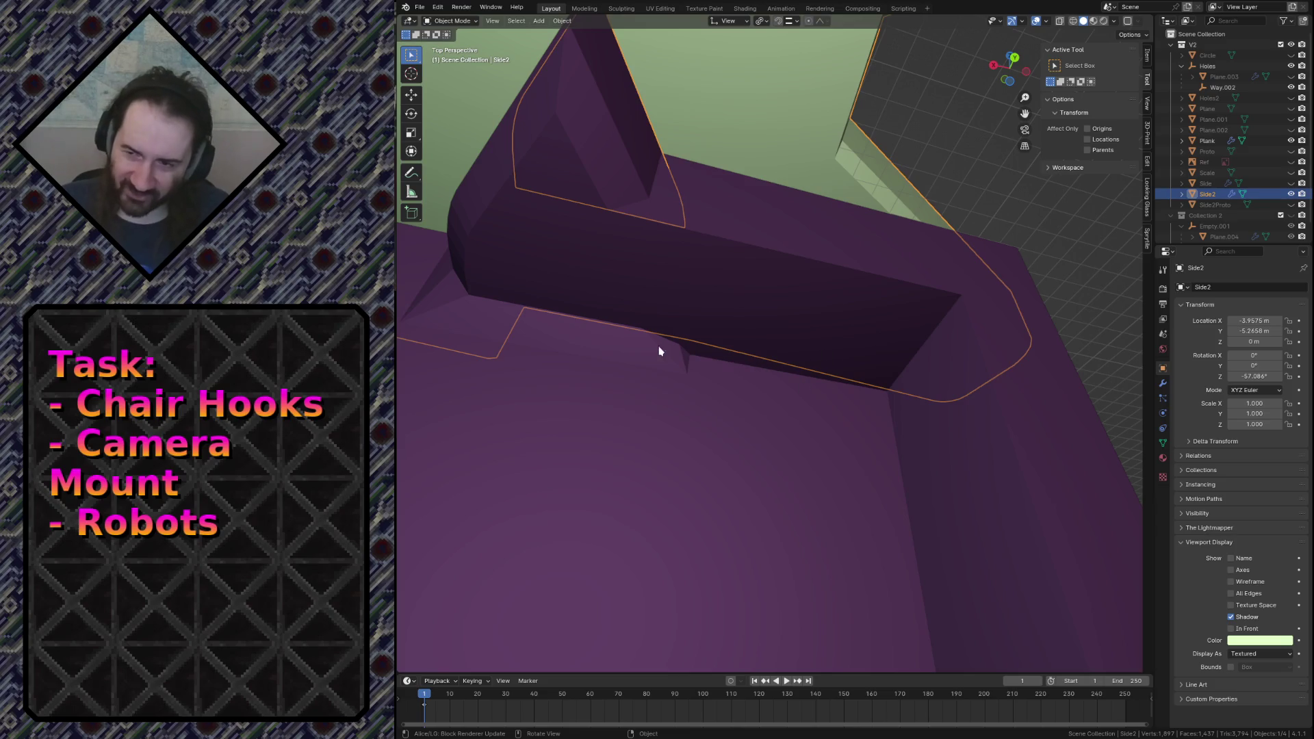
key("shift+grave")
key("s")
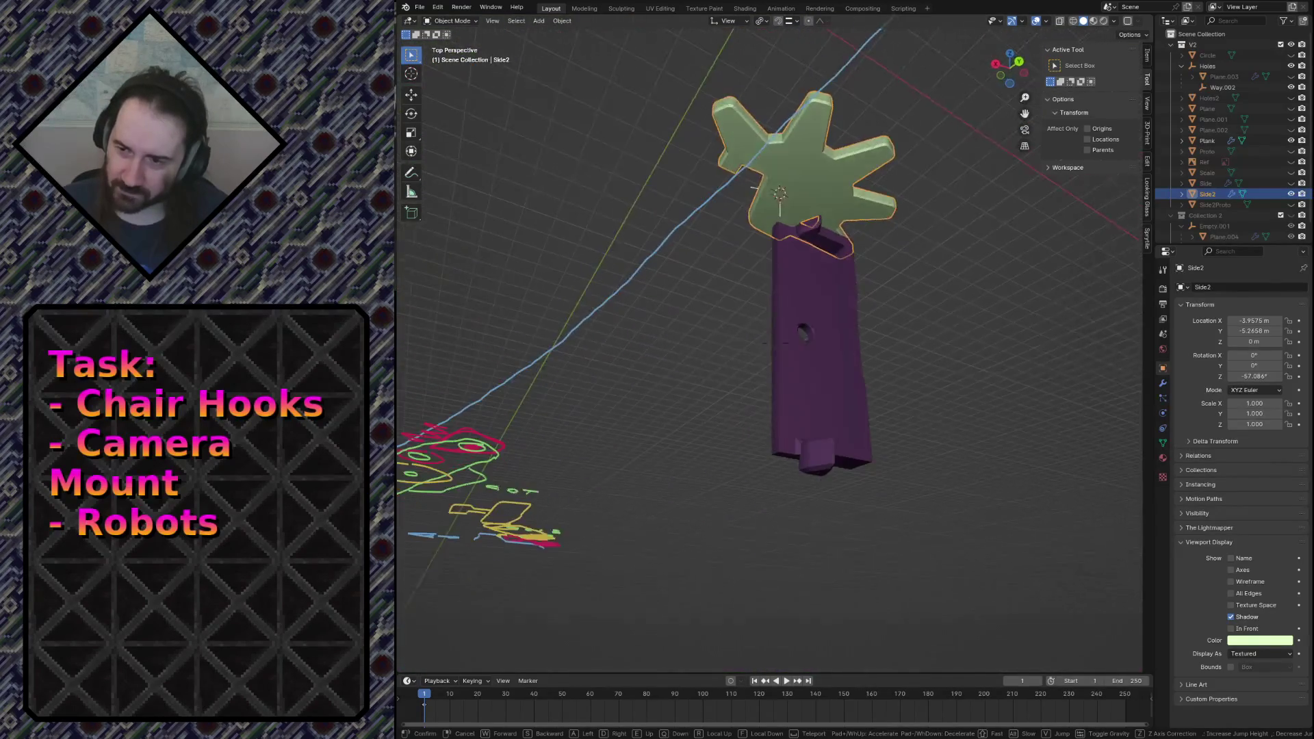
key("w")
key("s")
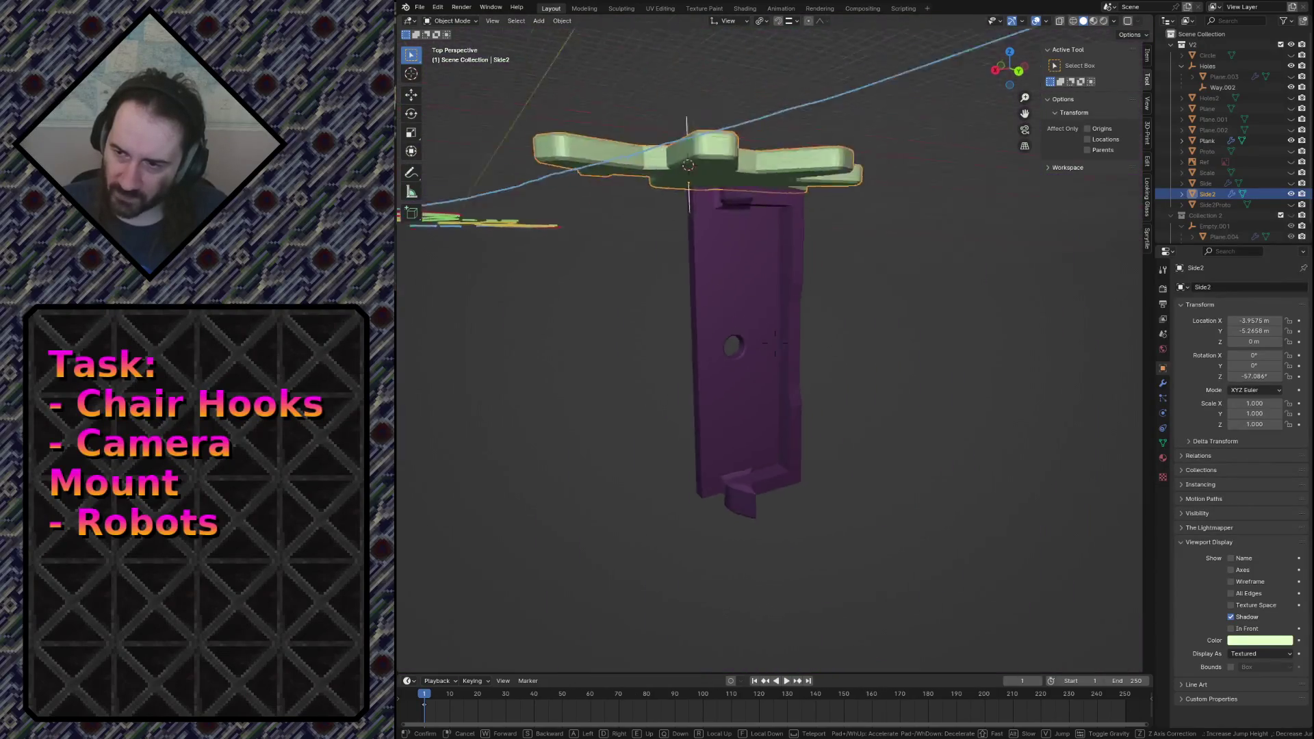
key("w")
left_click(778, 385)
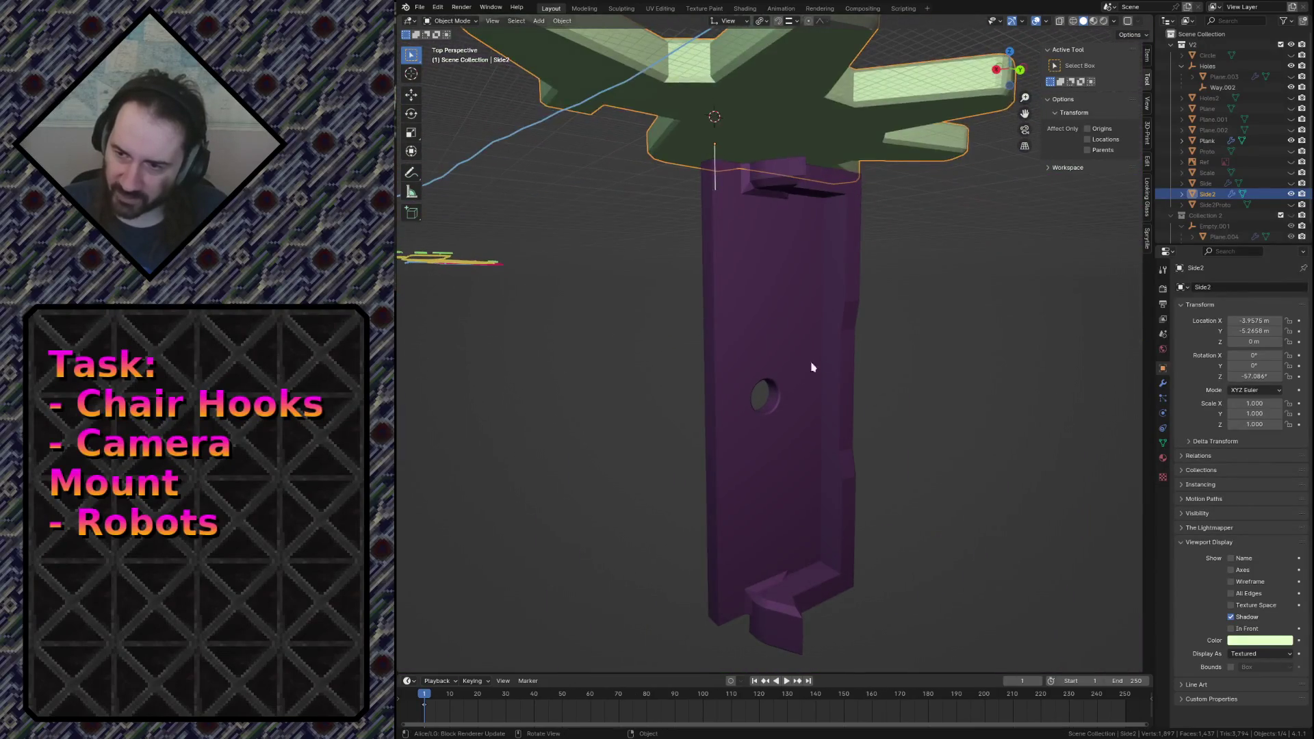
left_click(778, 385)
key("shift+grave")
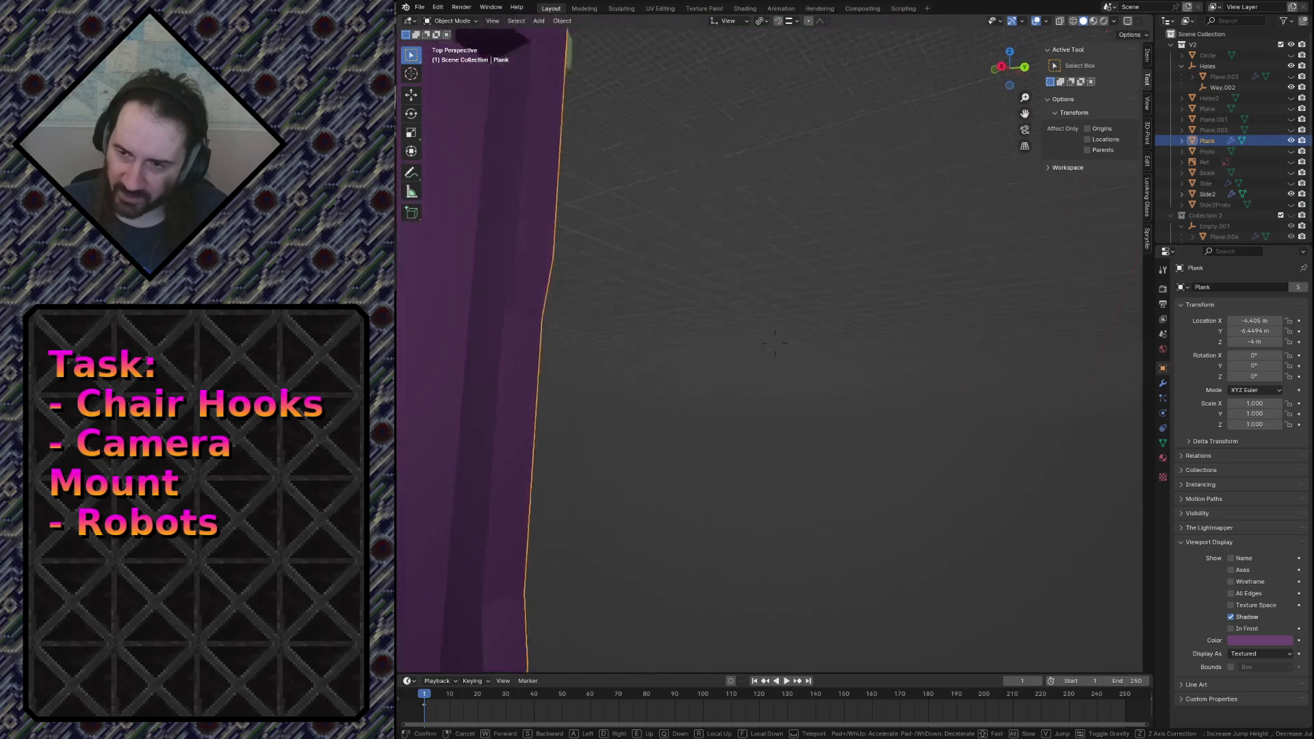
key("w")
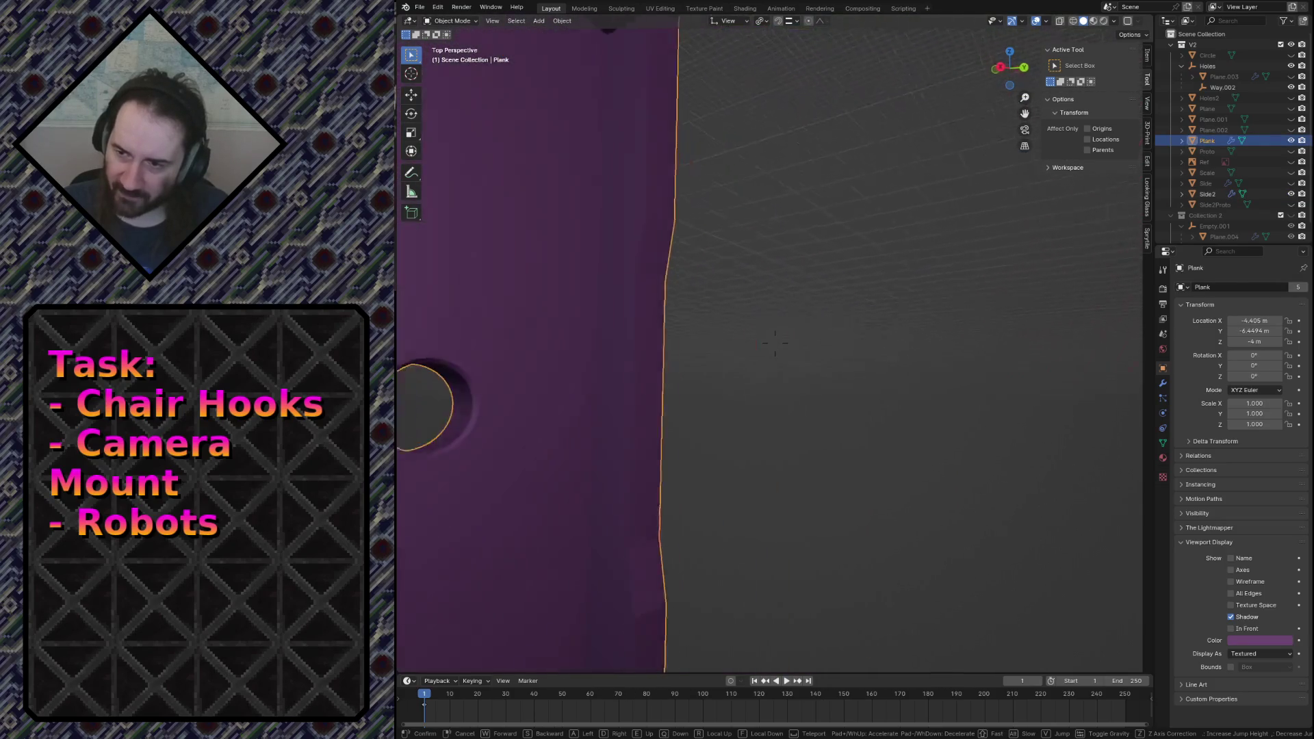
left_click(701, 305)
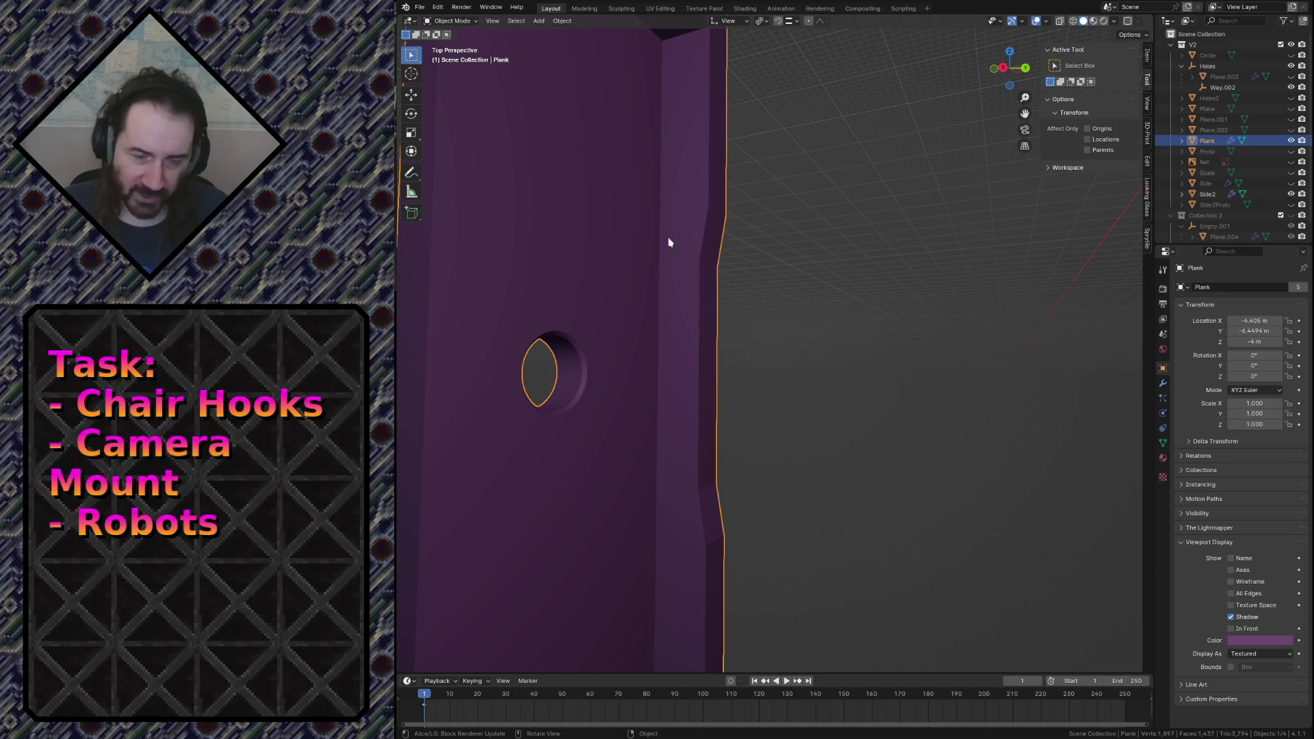
key("shift+grave")
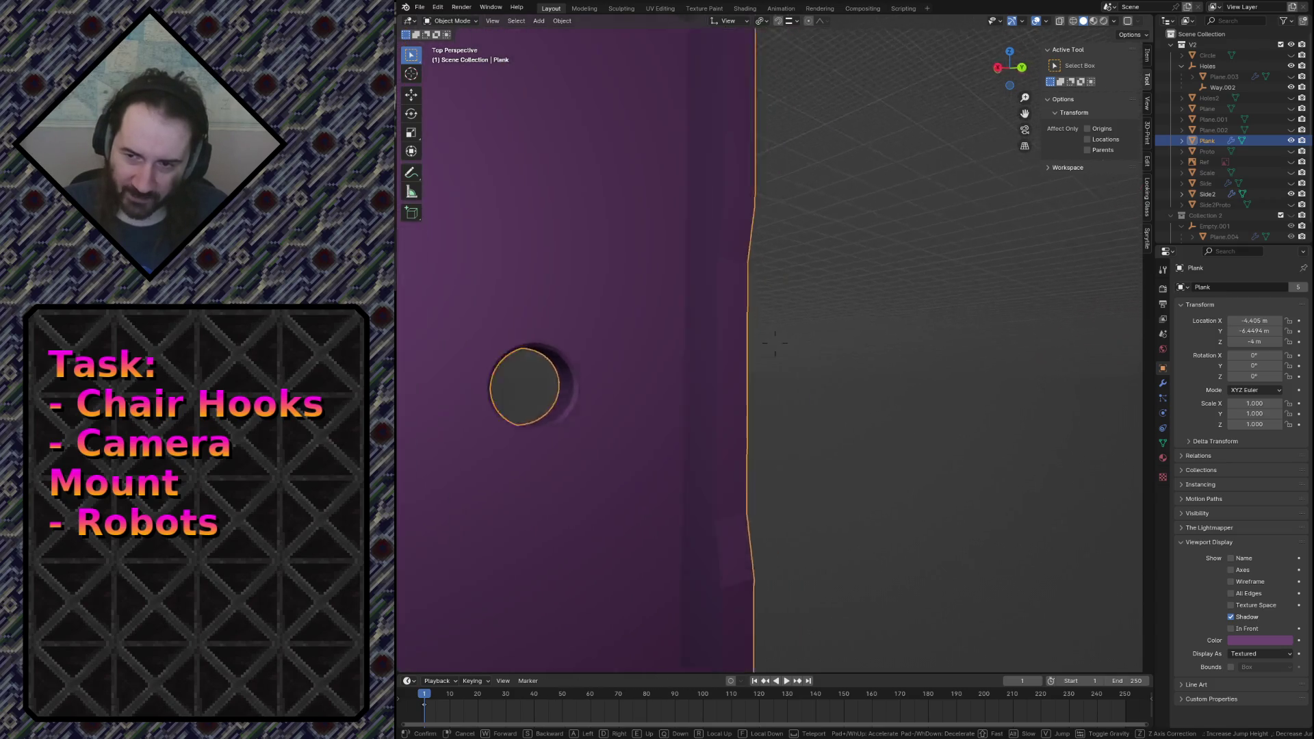
key("s")
left_click(625, 367)
Create a new collection named V3 and move it to the top of the Outliner.
right_click(1246, 39)
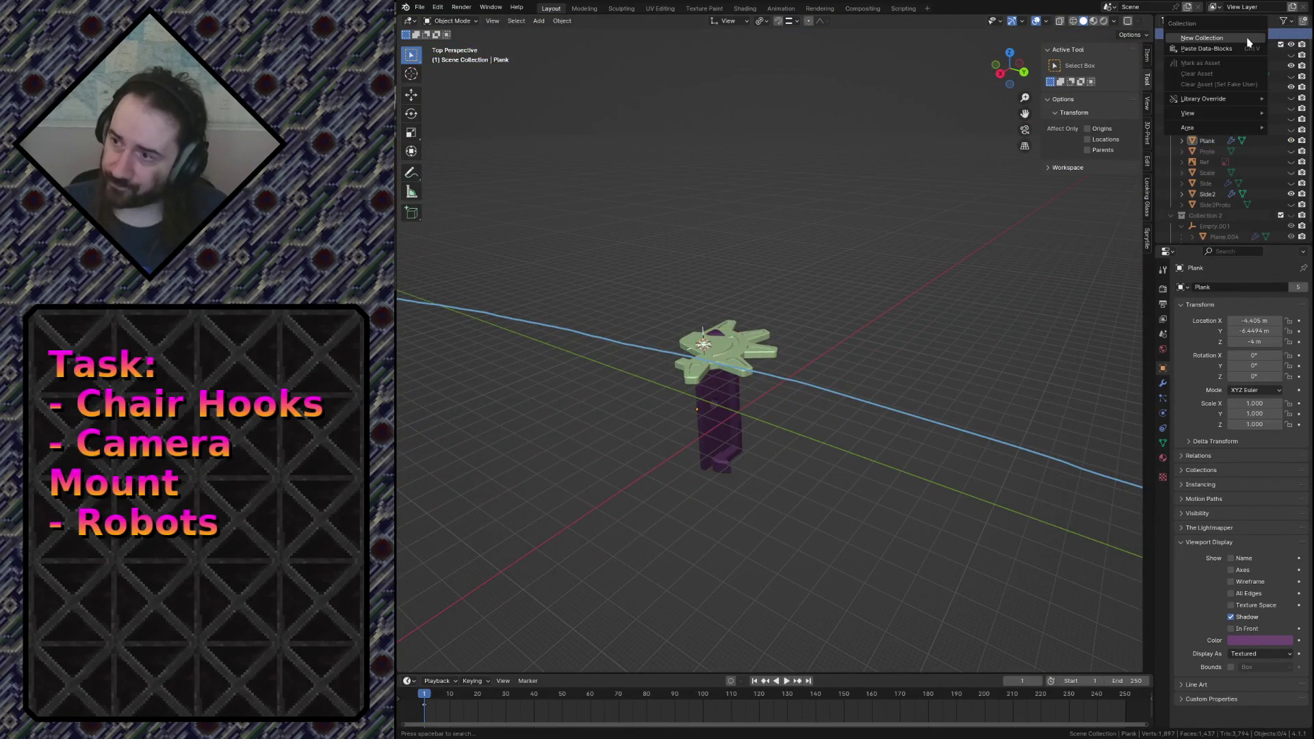
left_click(1247, 39)
scroll(1219, 206, "down", 2)
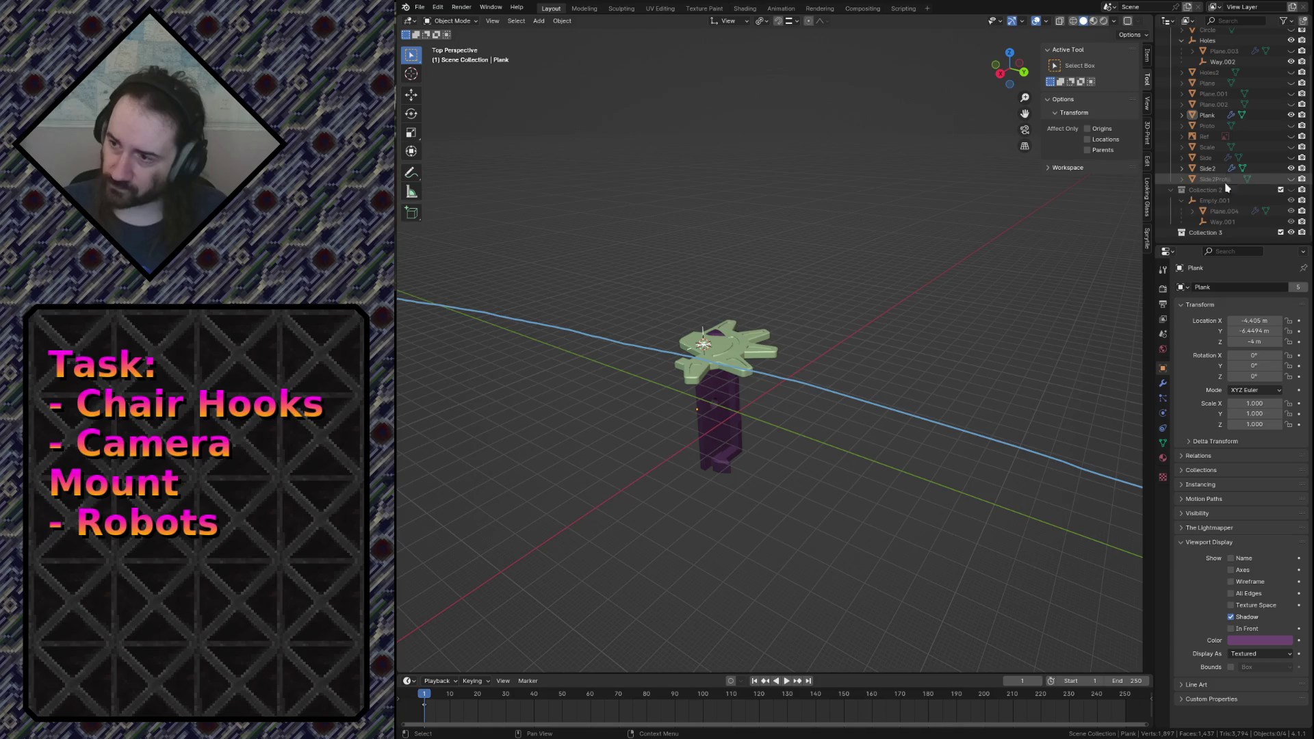
double_click(1219, 232)
type("V3")
key("Return")
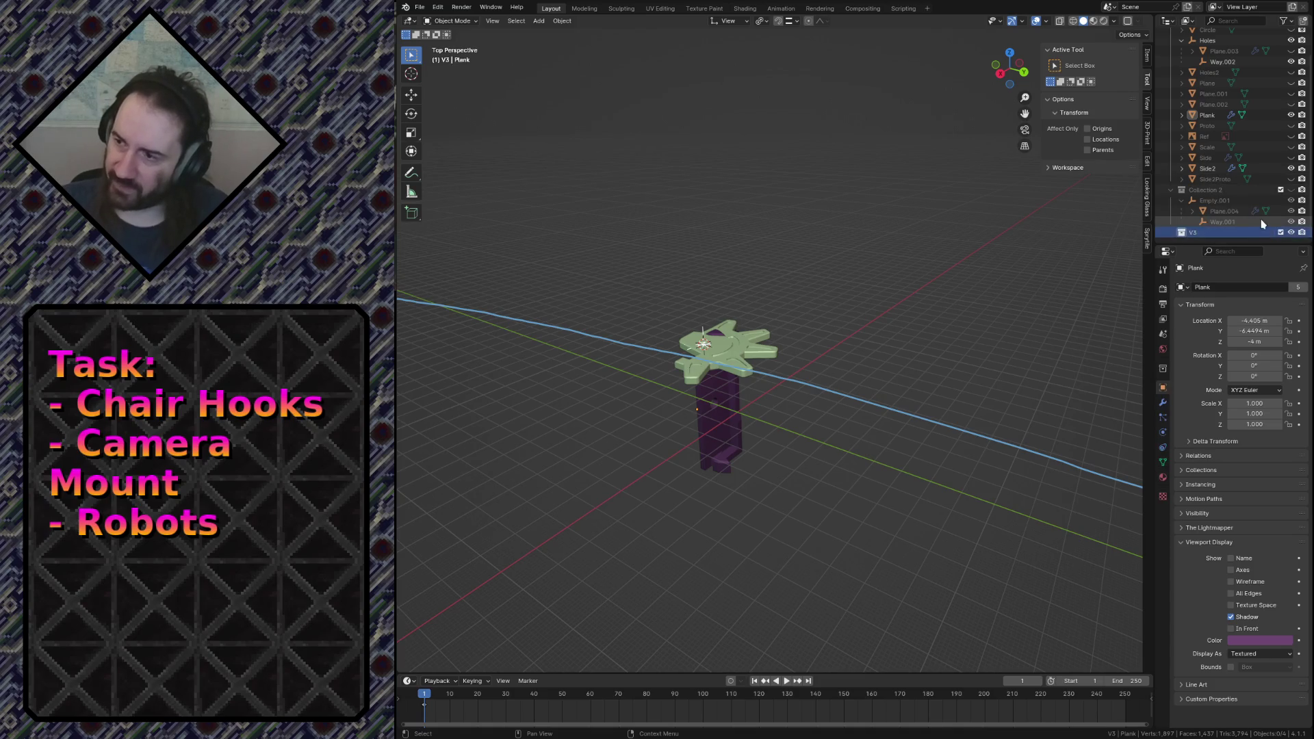
left_click_drag(1195, 232, 1206, 45)
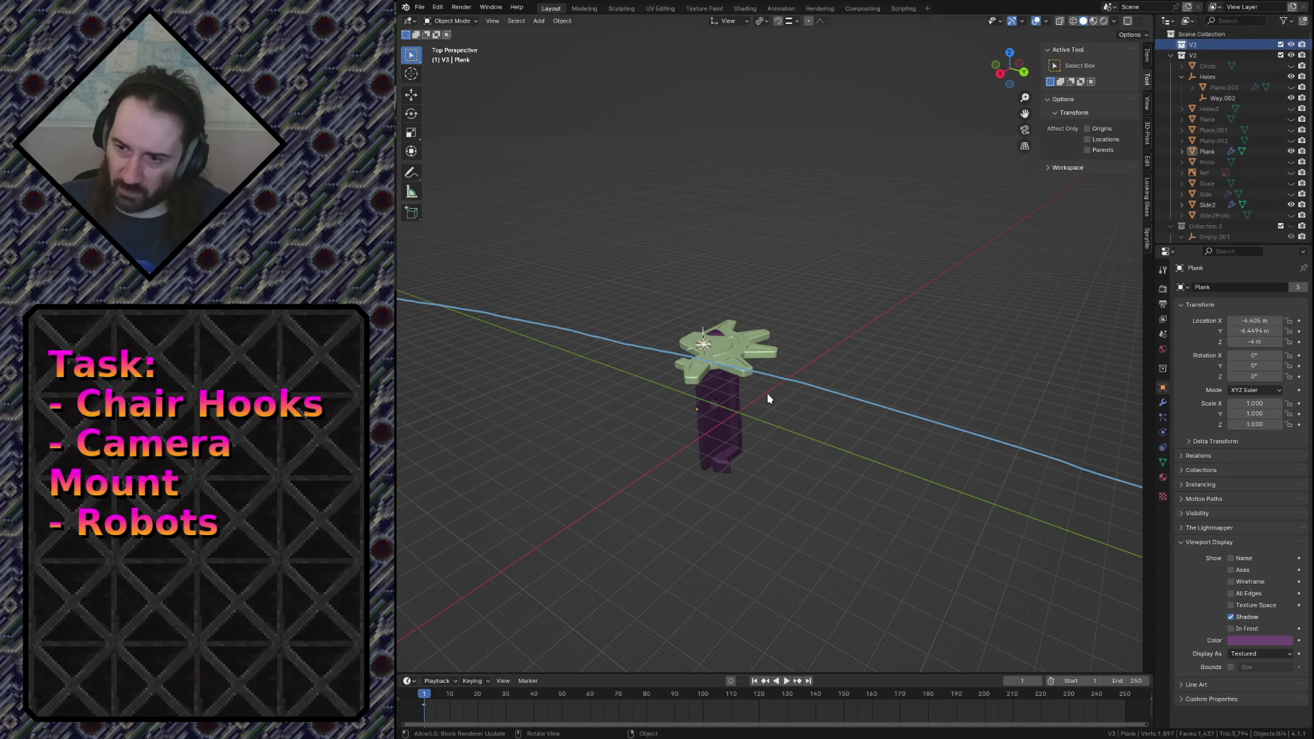
Select the Plank, fly to a side view of it, and save the file.
left_click(709, 455)
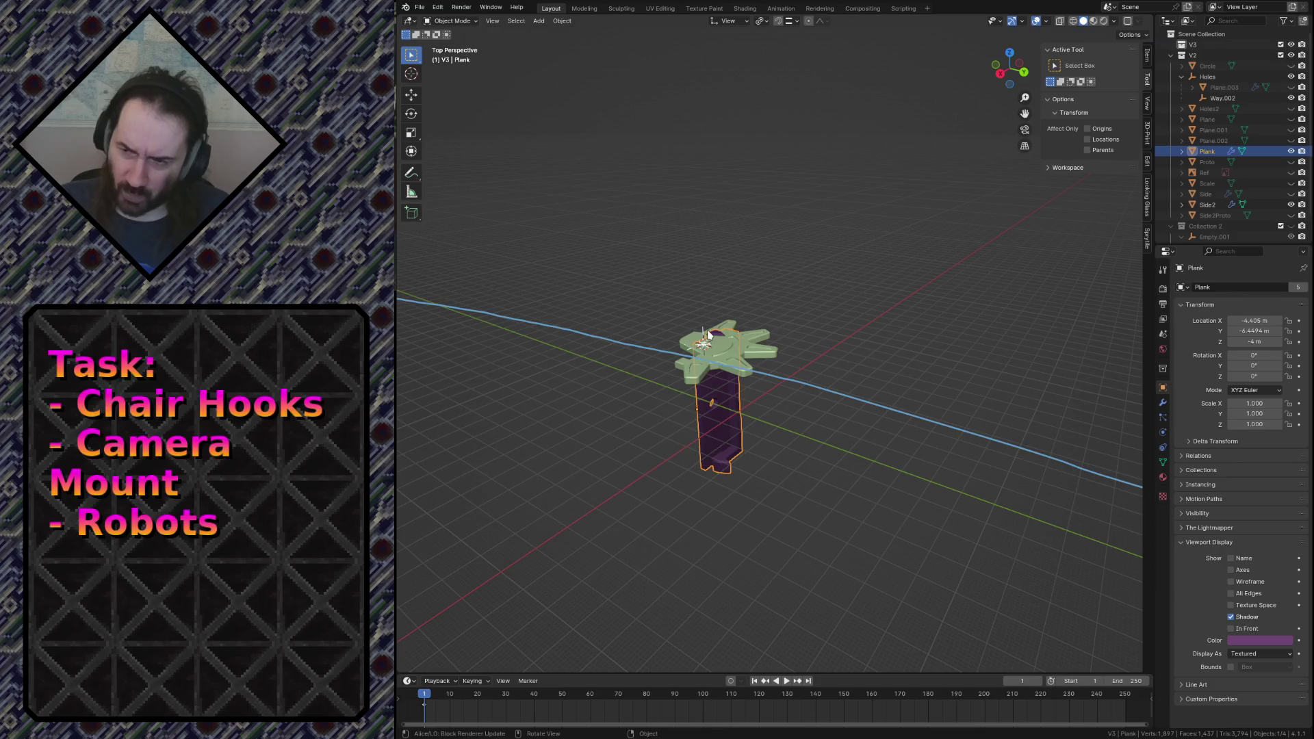
key("shift+grave")
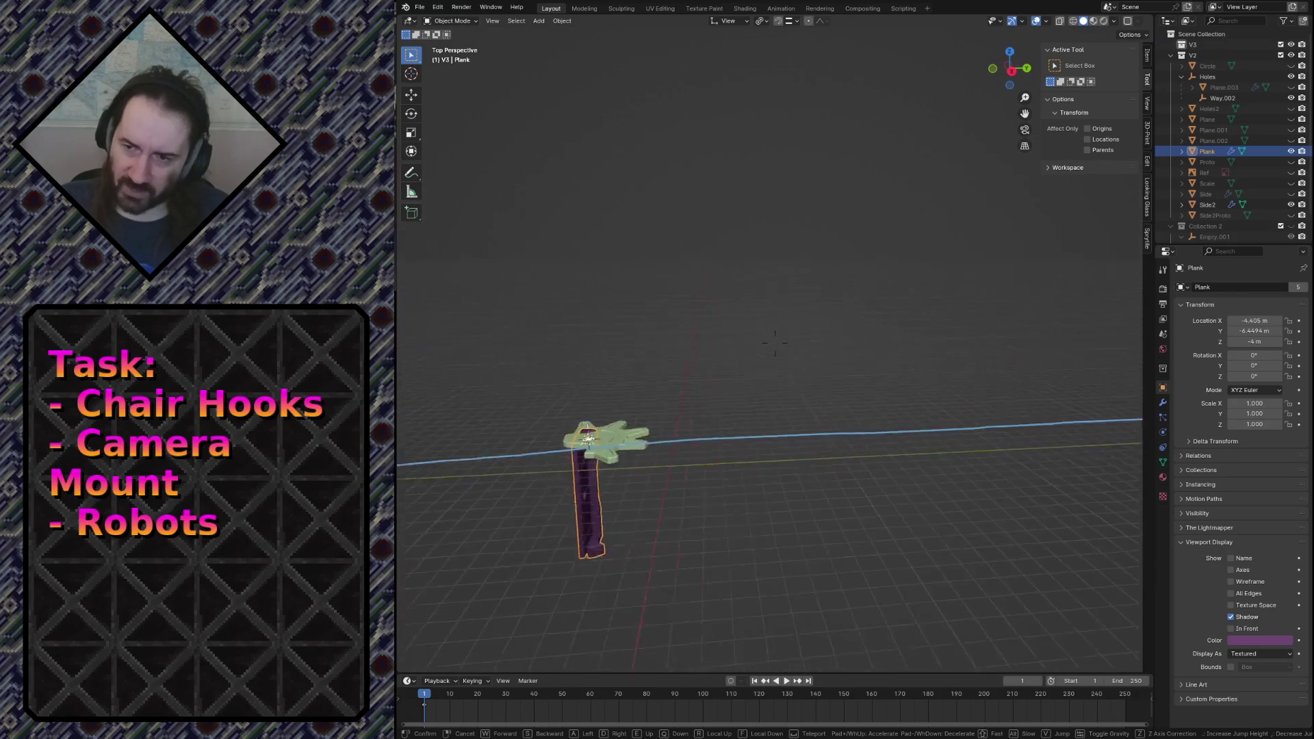
key("s")
key("w")
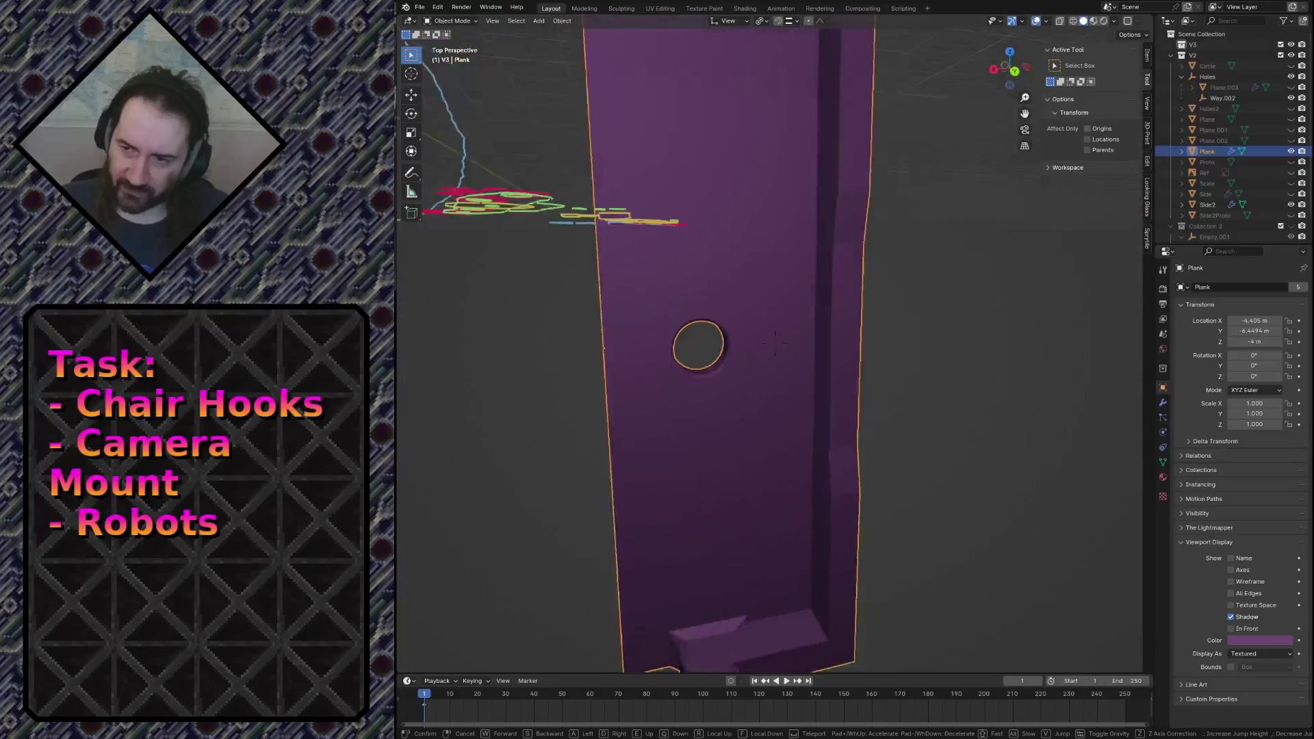
left_click(773, 462)
key("ctrl+s")
key("shift+a")
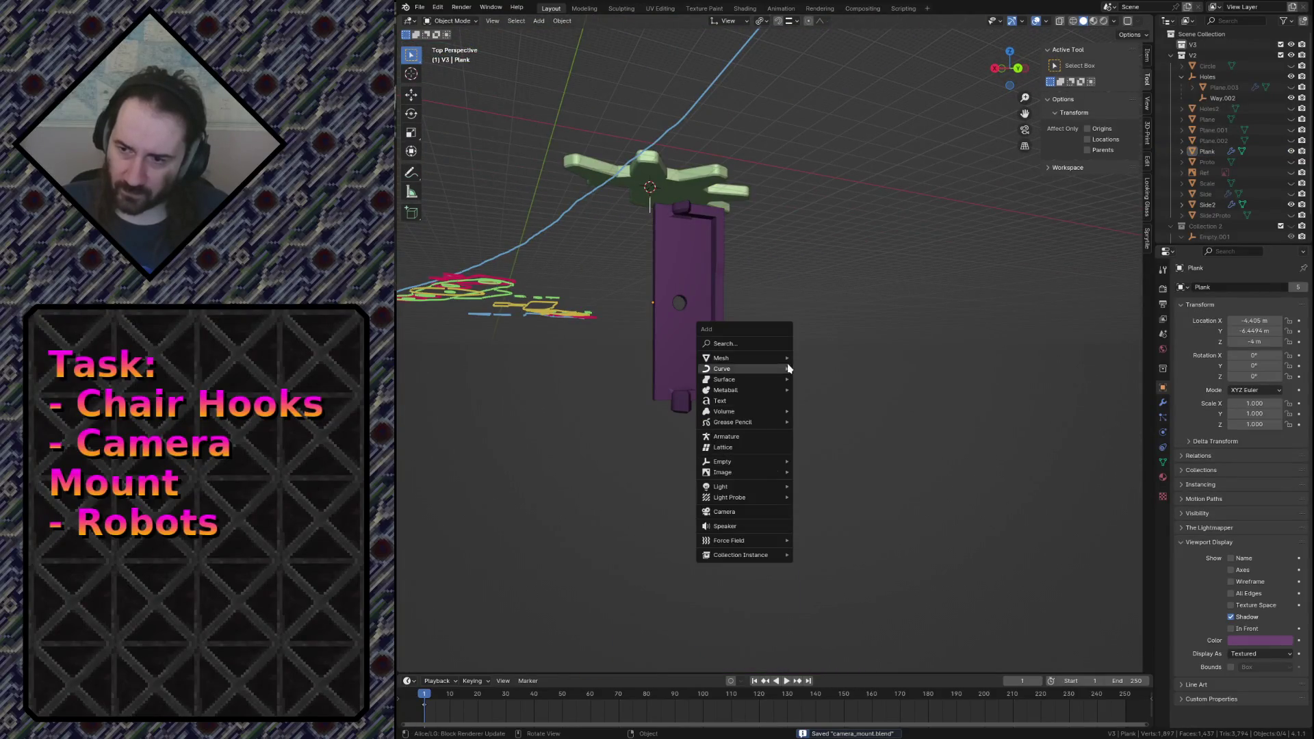
Add a cube to the V3 collection and rename it BaseV3.
mouse_move(746, 358)
left_click(815, 370)
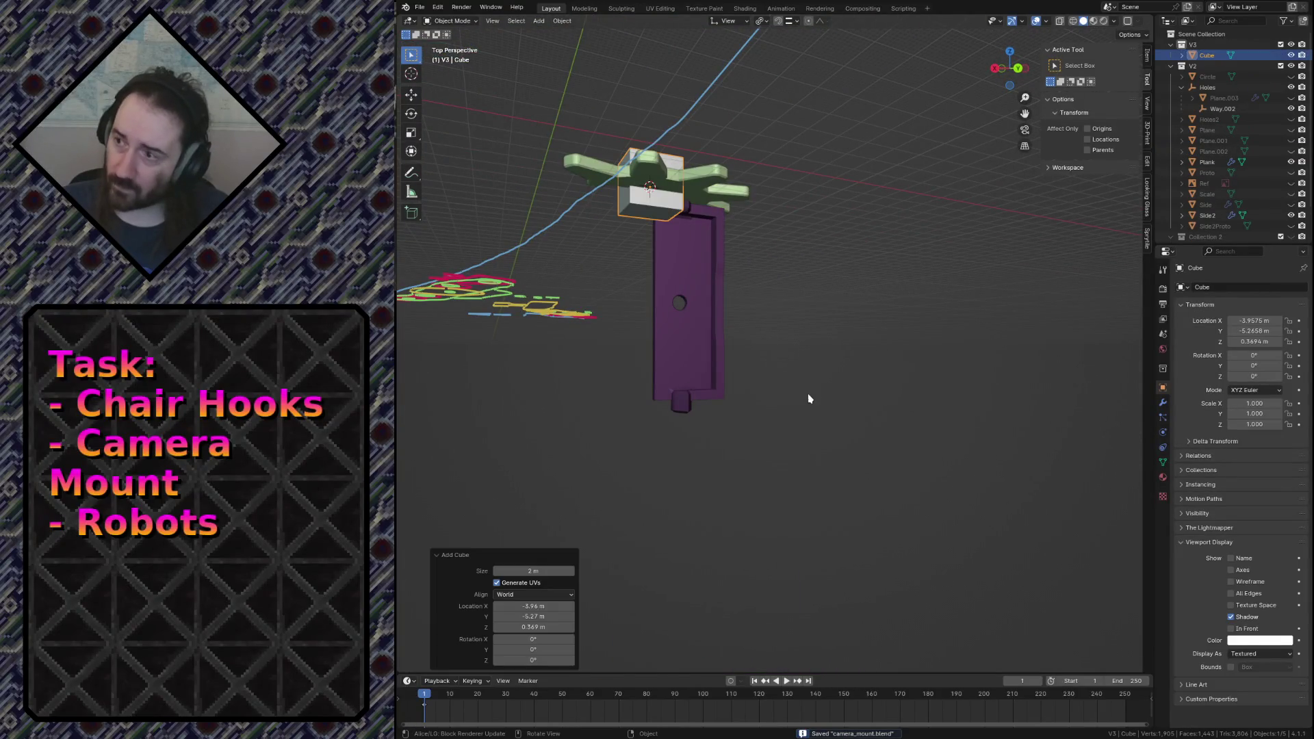
double_click(1203, 55)
type("Base2")
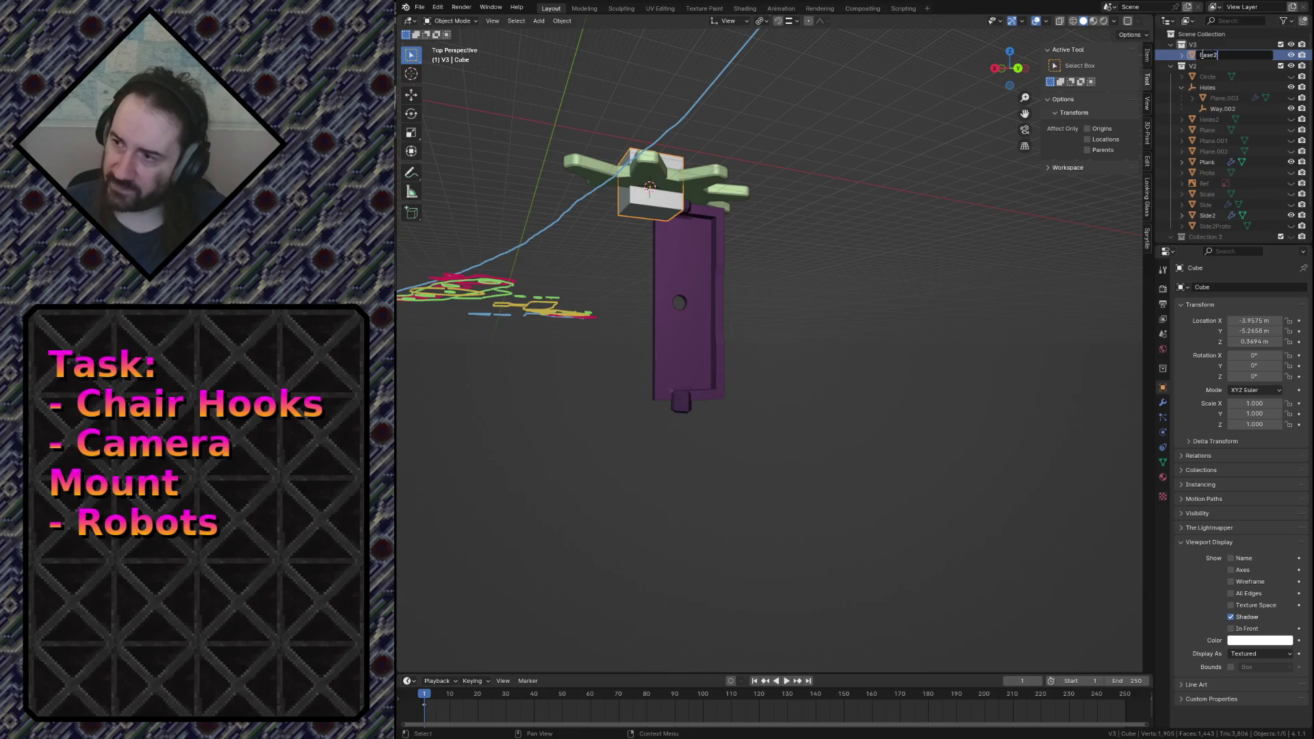
key("Return")
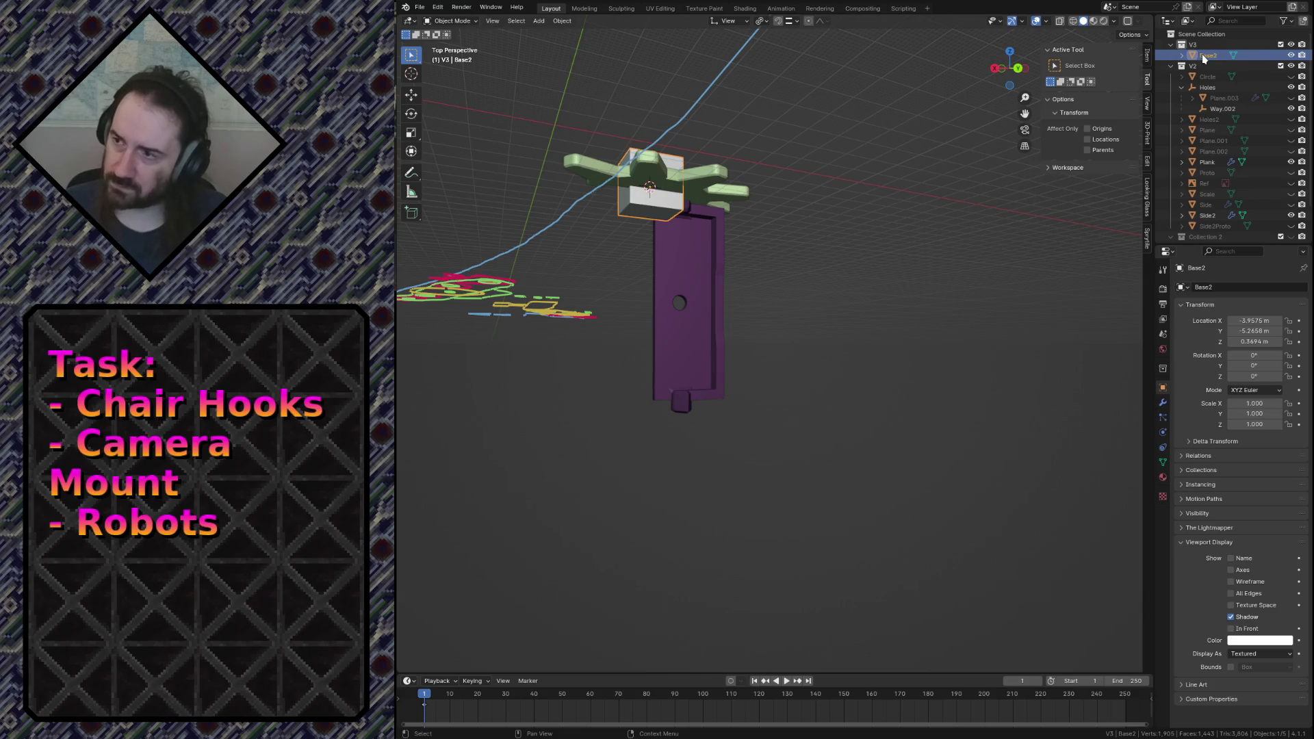
double_click(1204, 57)
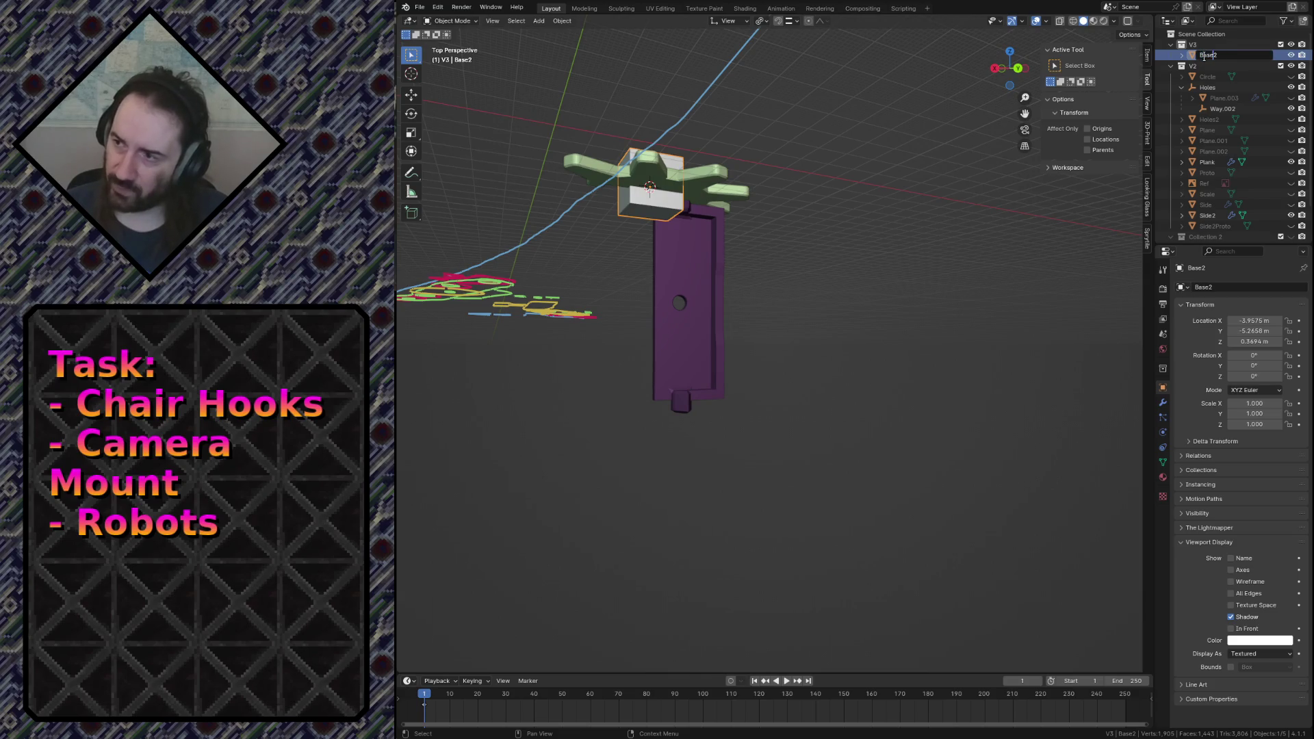
type("V3")
key("Return")
Select the BaseV3 block, then select the purple plank and enter Edit Mode.
left_click(968, 197)
left_click(653, 206)
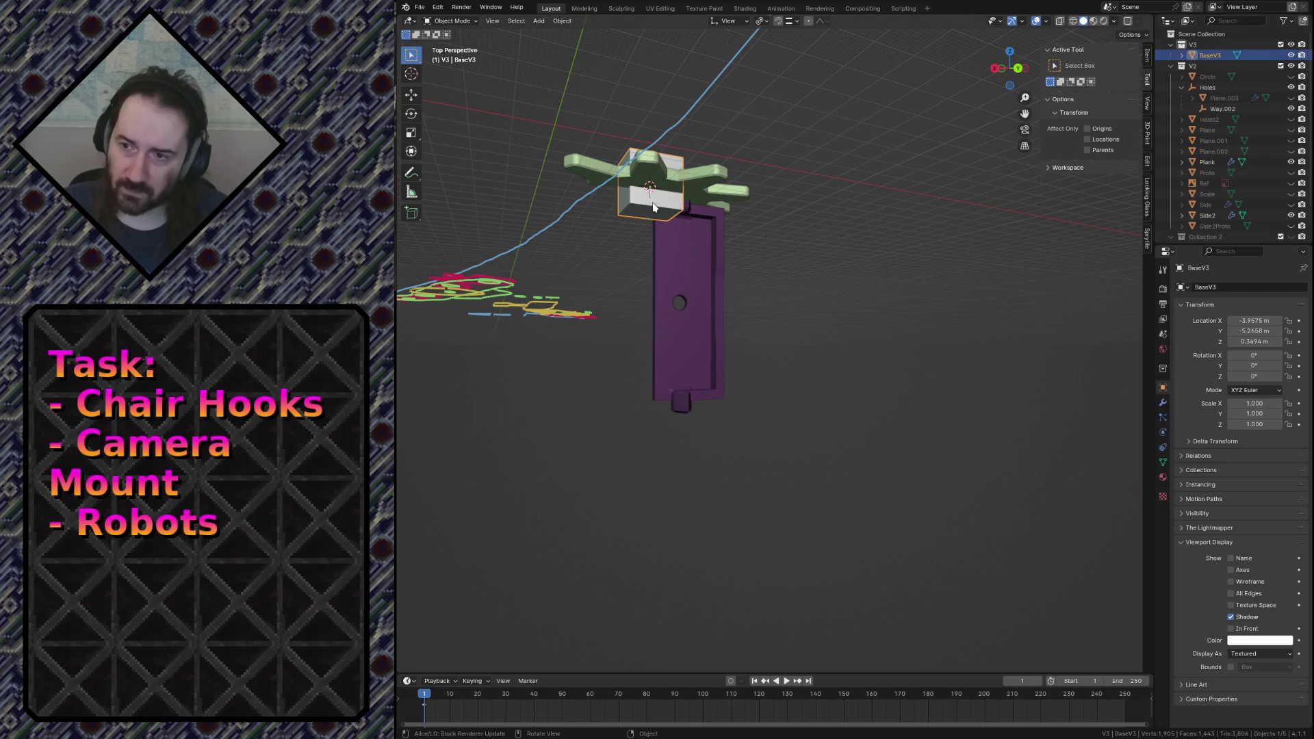
left_click(660, 234)
key("Tab")
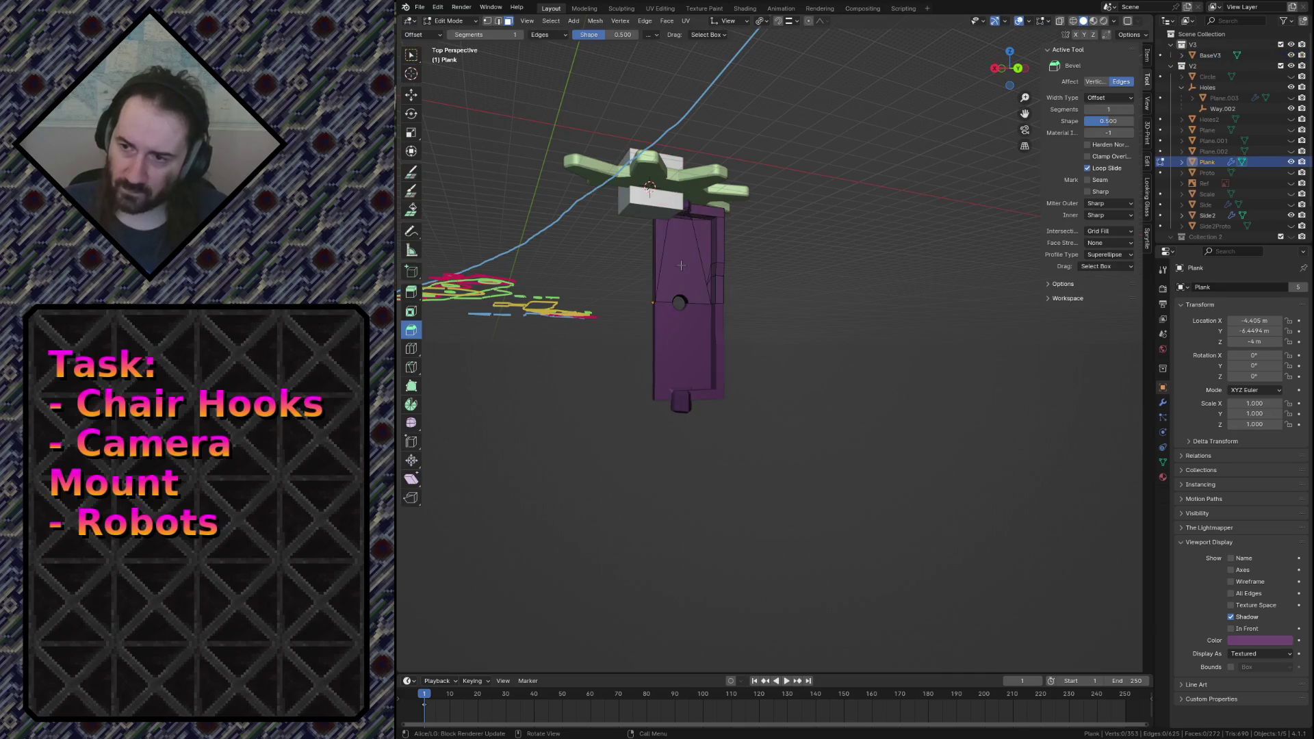
key("shift+grave")
key("w")
key("Escape")
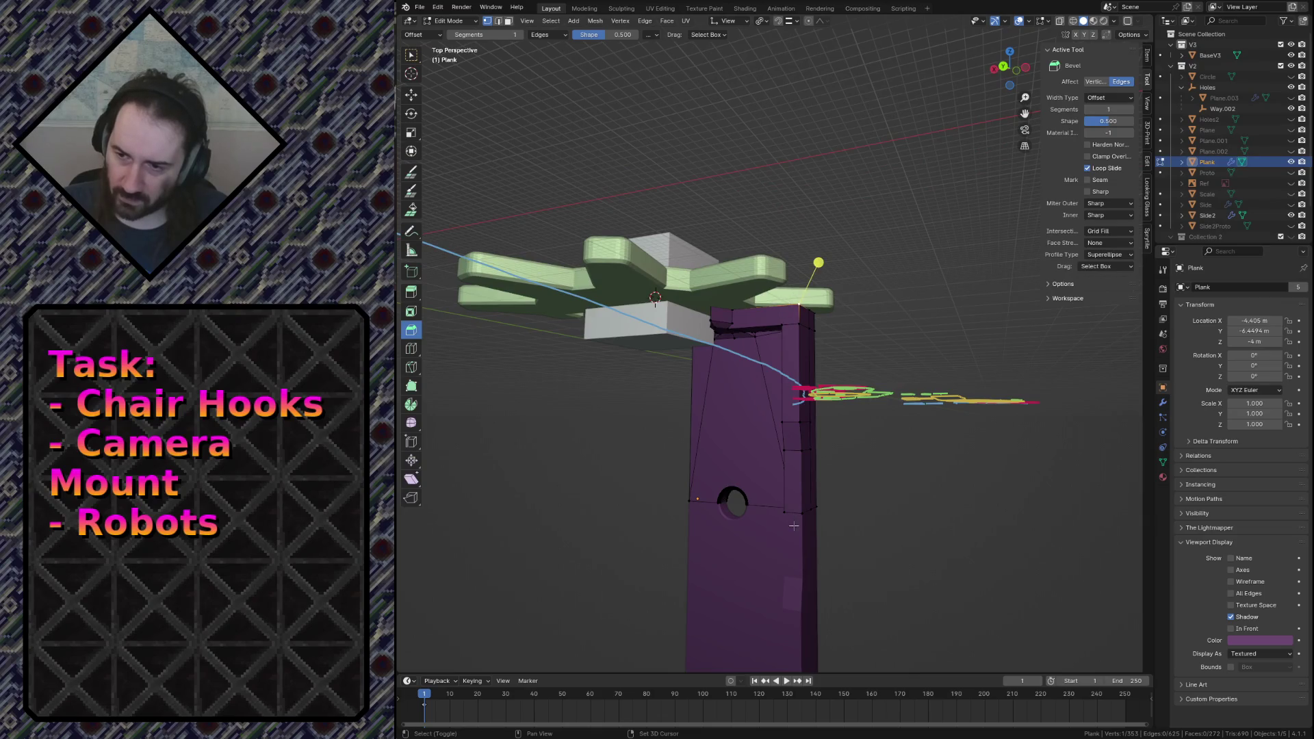
key("shift+grave")
key("w")
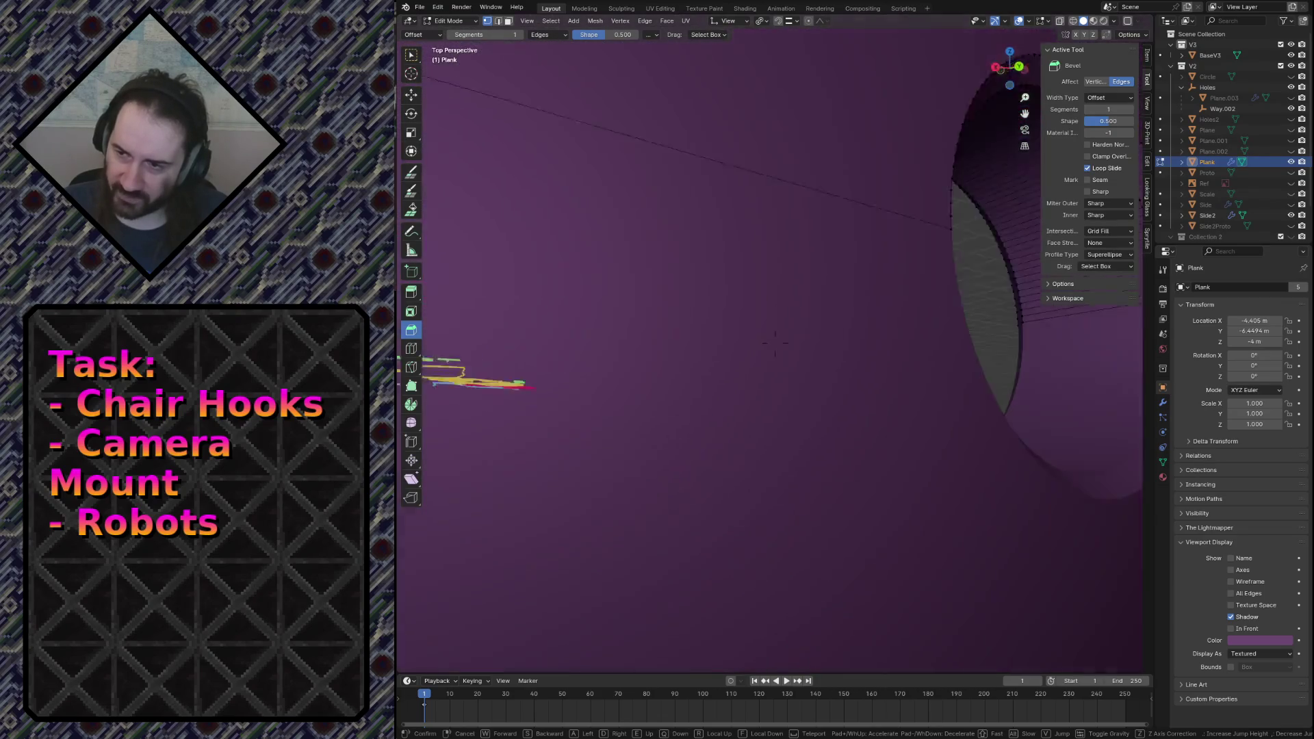
key("s")
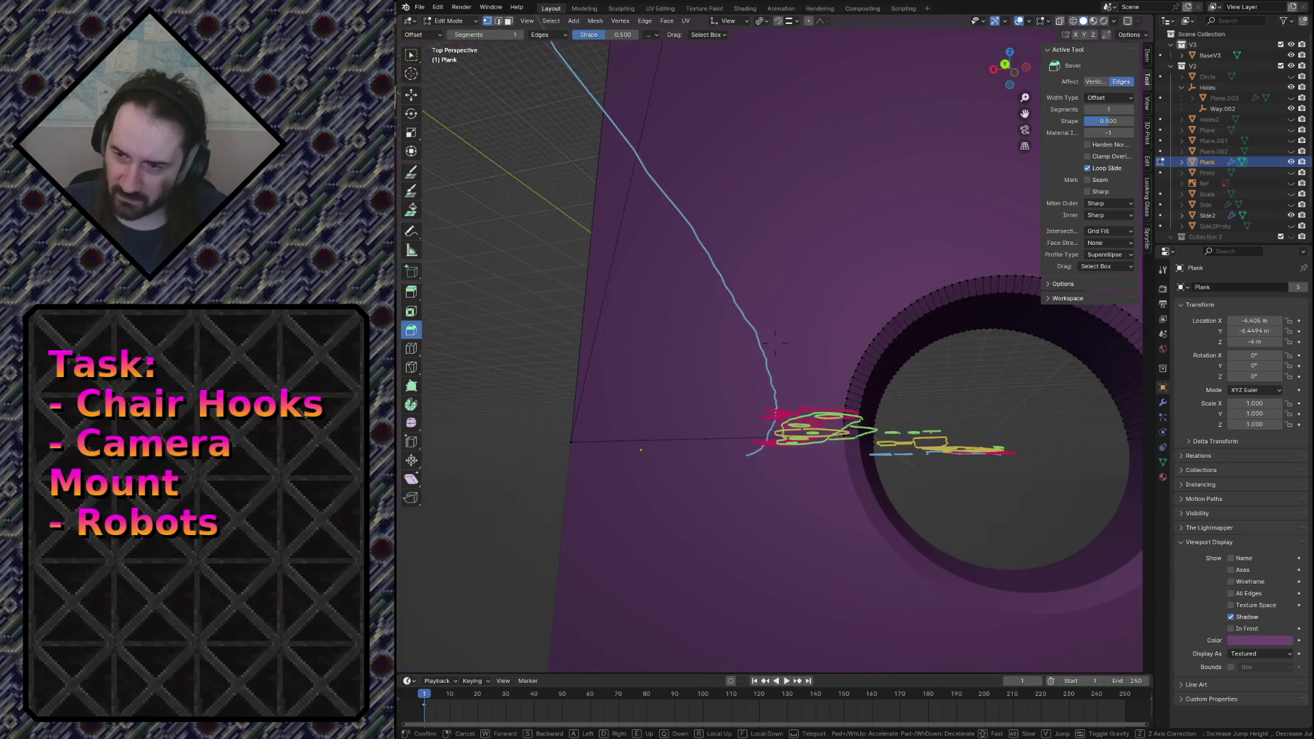
key("w")
key("s")
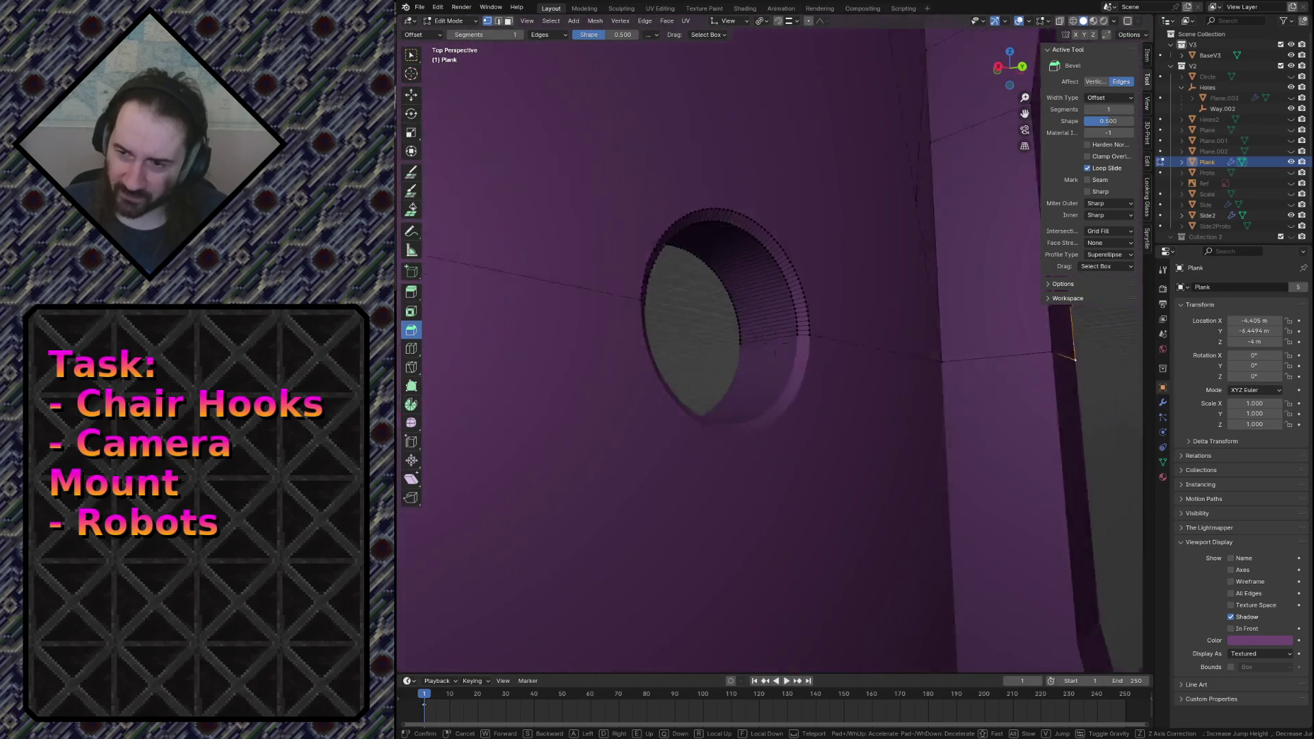
key("w")
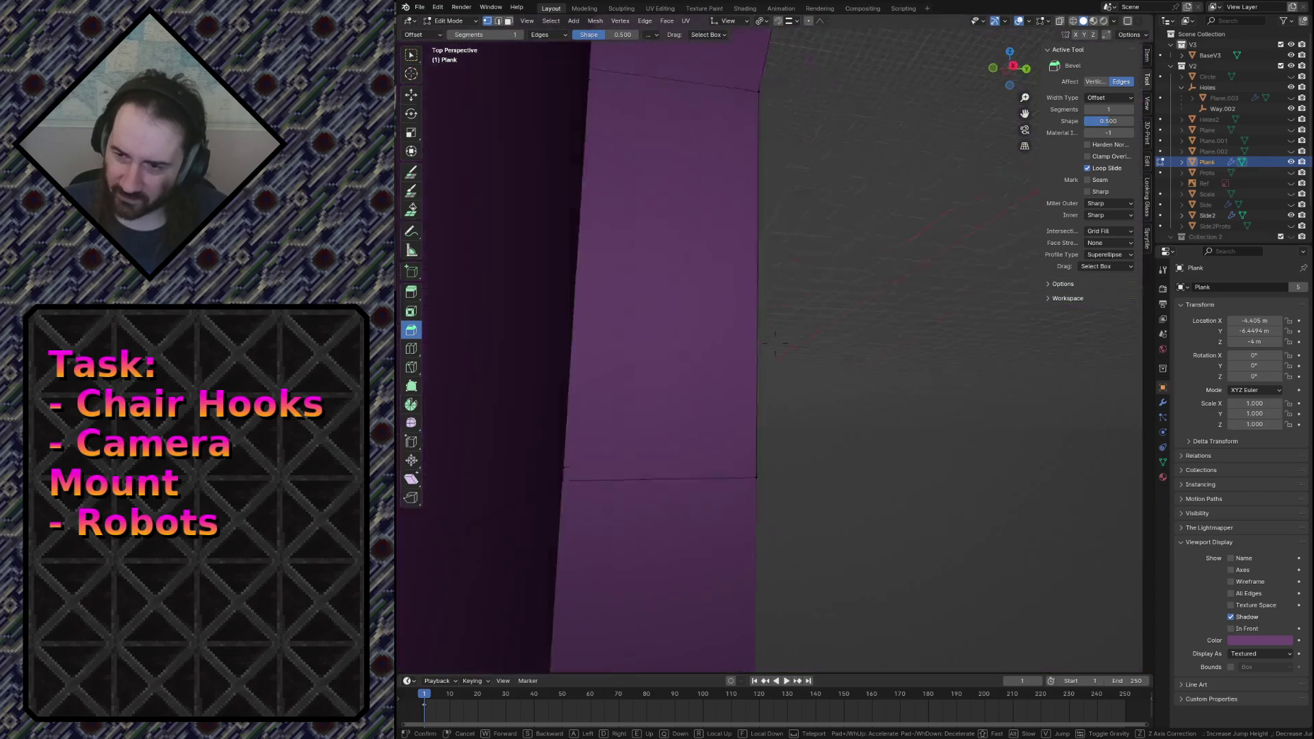
key("s")
key("w")
key("s")
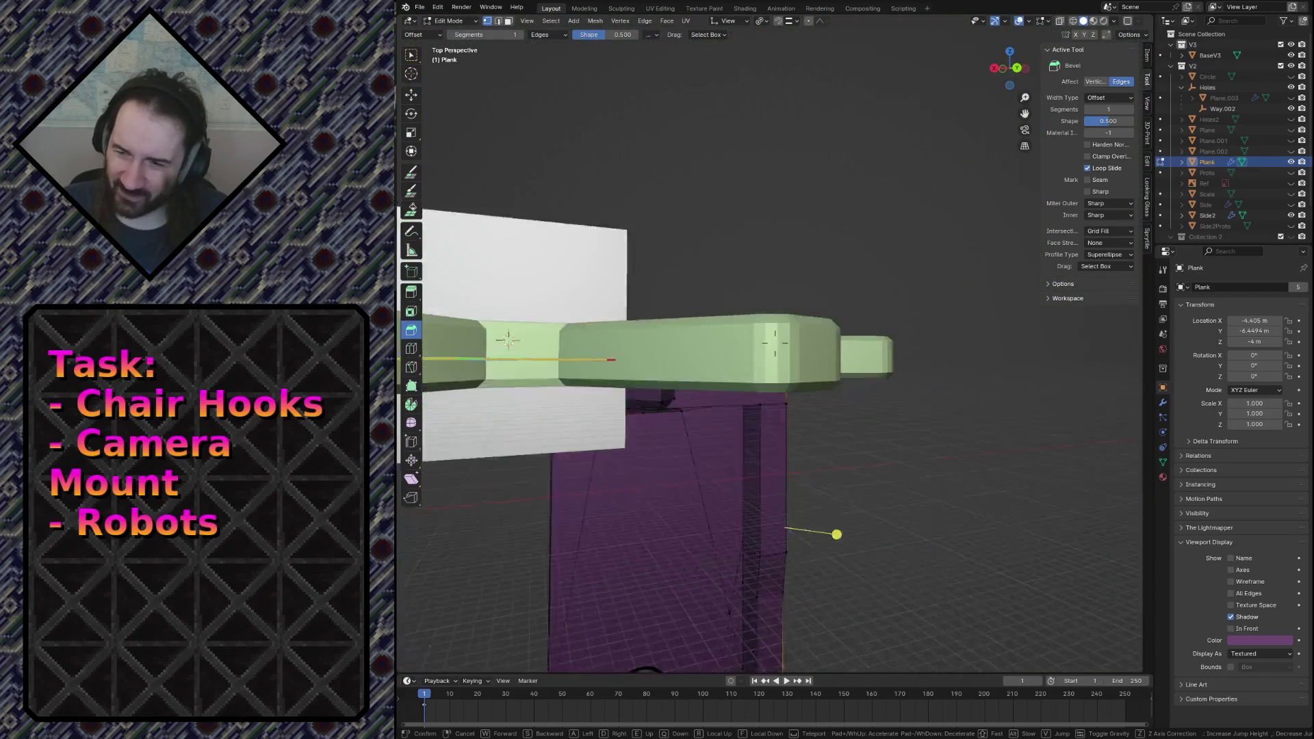
key("w")
key("s")
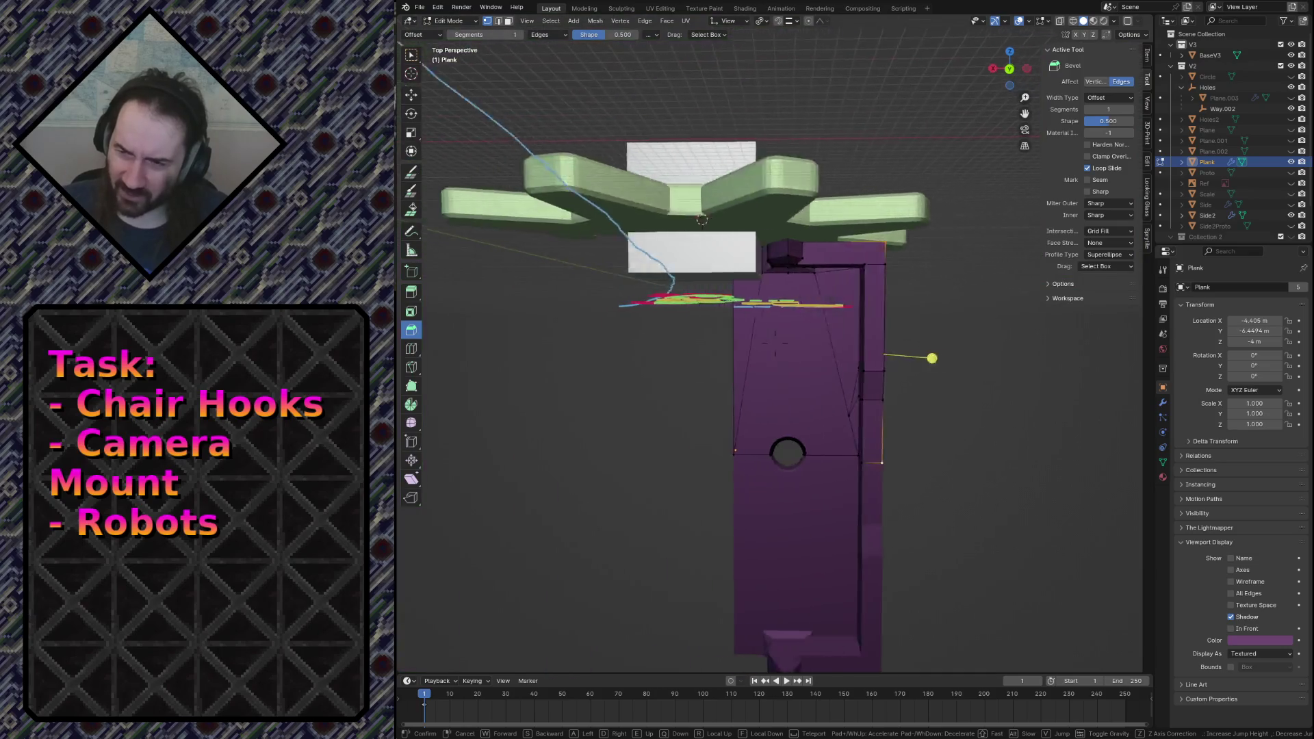
key("w")
key("s")
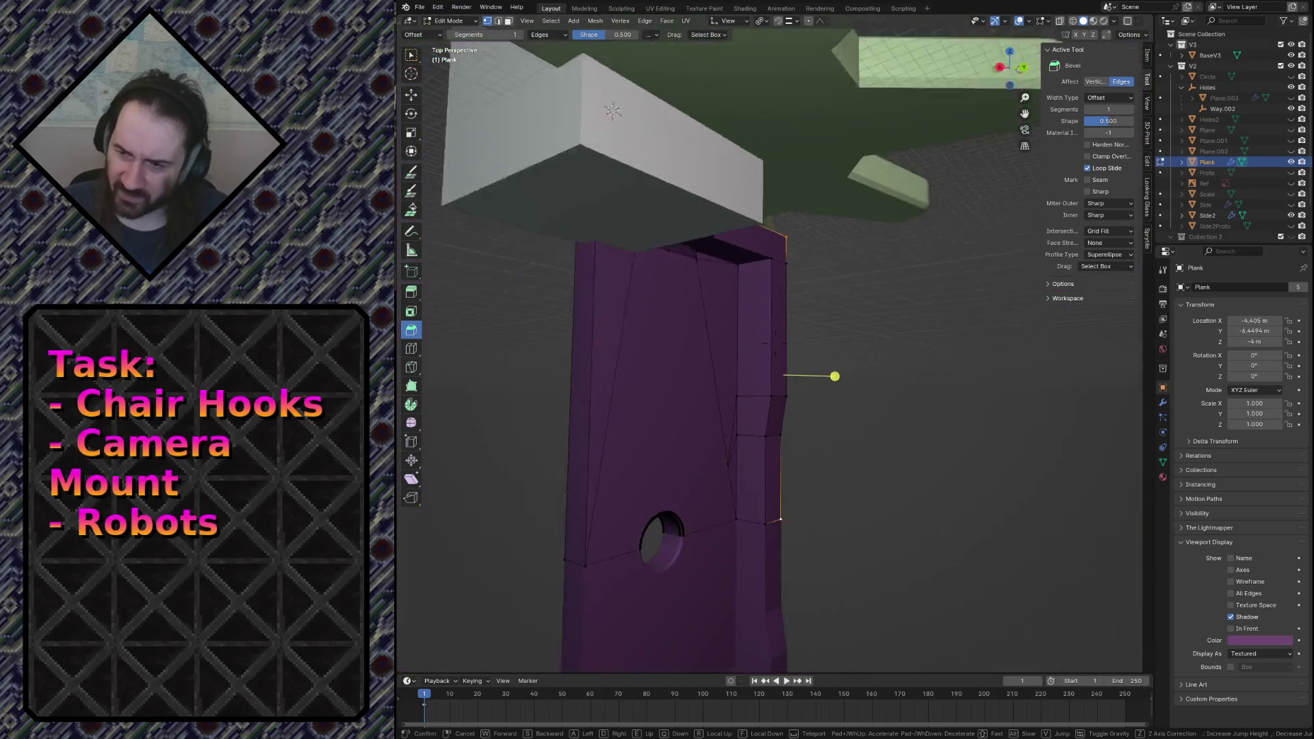
key("w")
key("s")
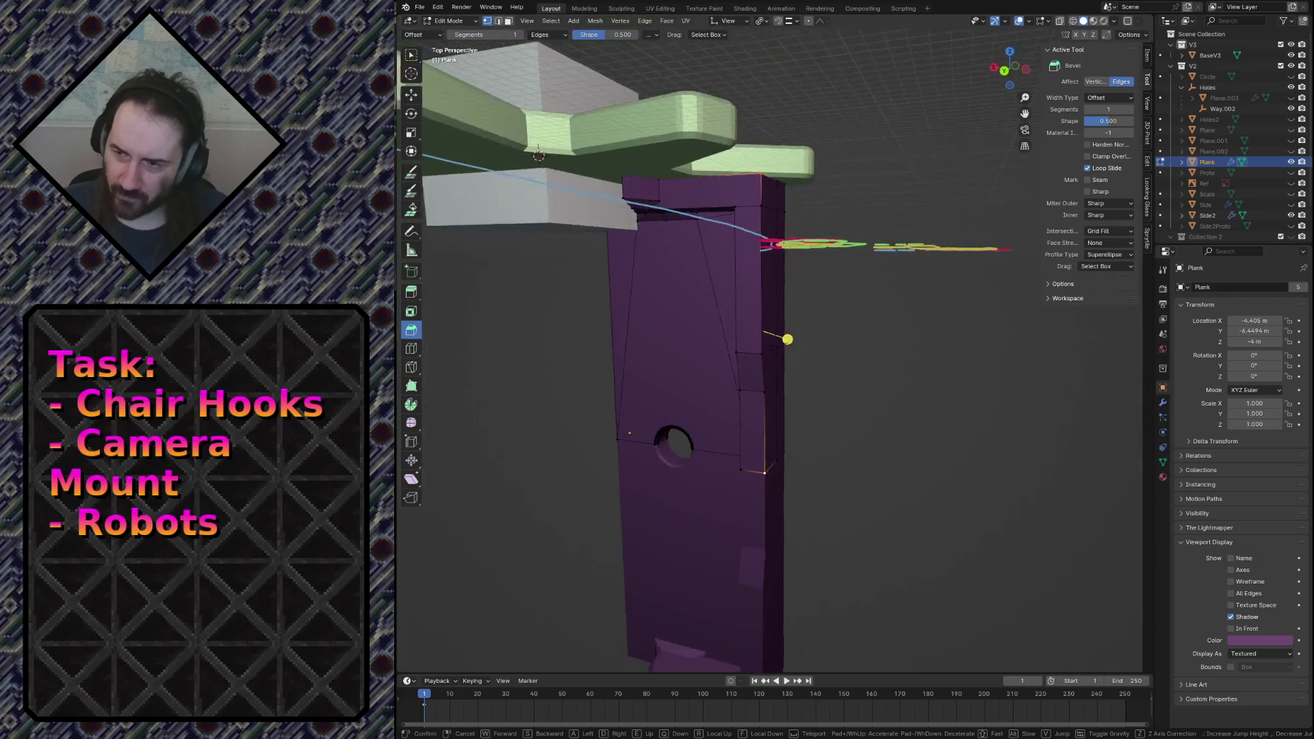
left_click(799, 517)
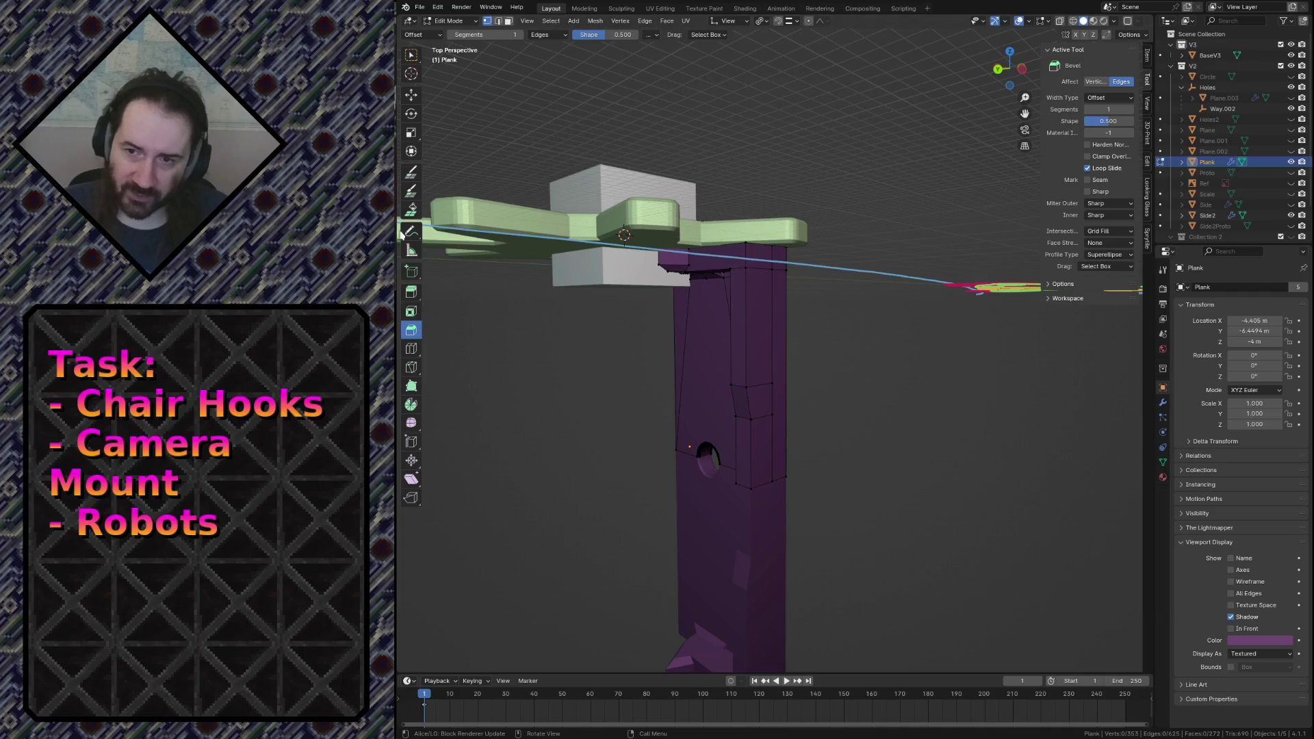
left_click(412, 56)
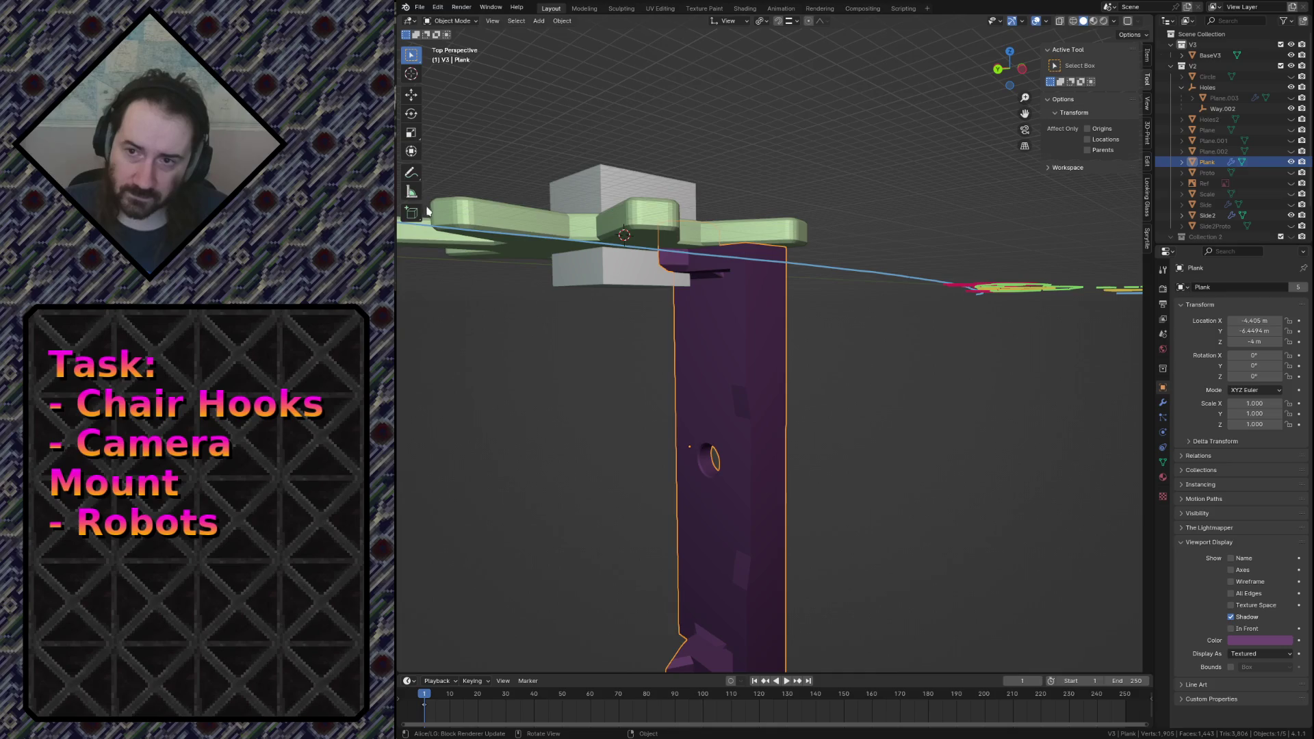
Take a first Measure-tool reading along the plank's side, then delete the inaccurate ruler.
left_click(411, 251)
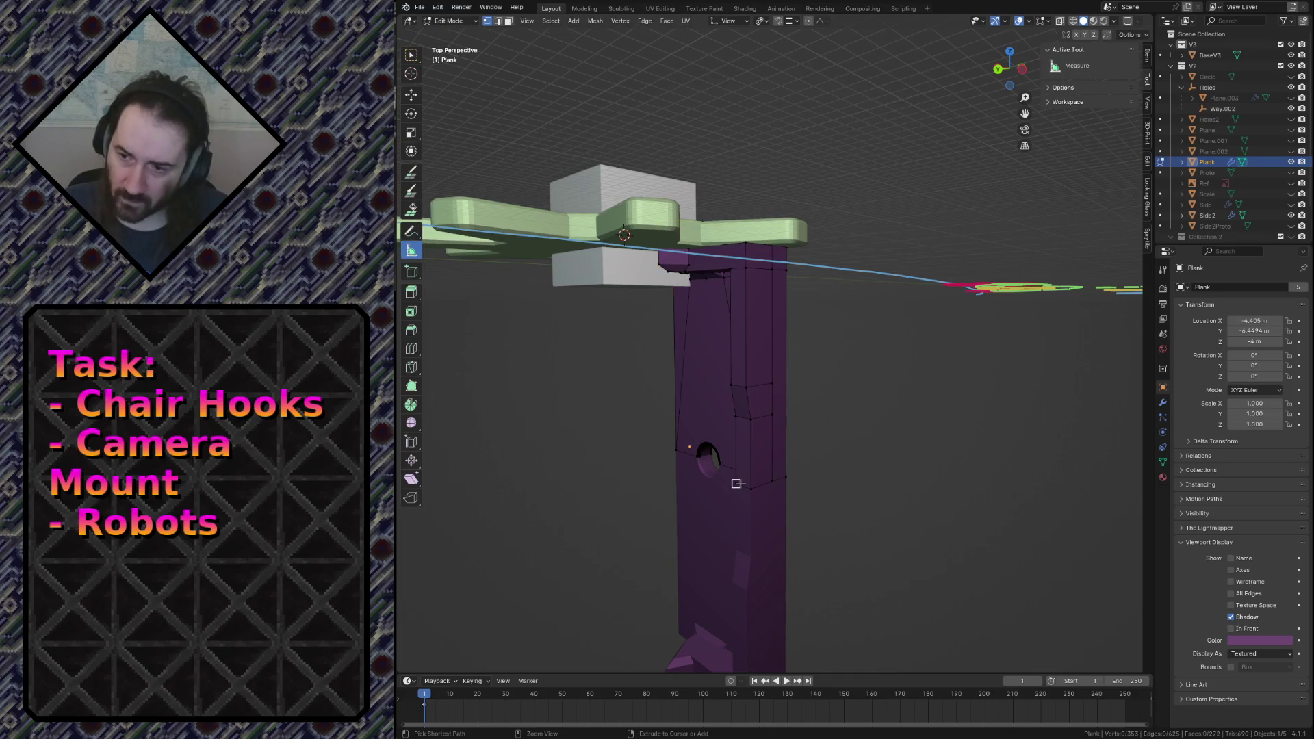
left_click_drag(750, 487, 751, 245)
key("shift+grave")
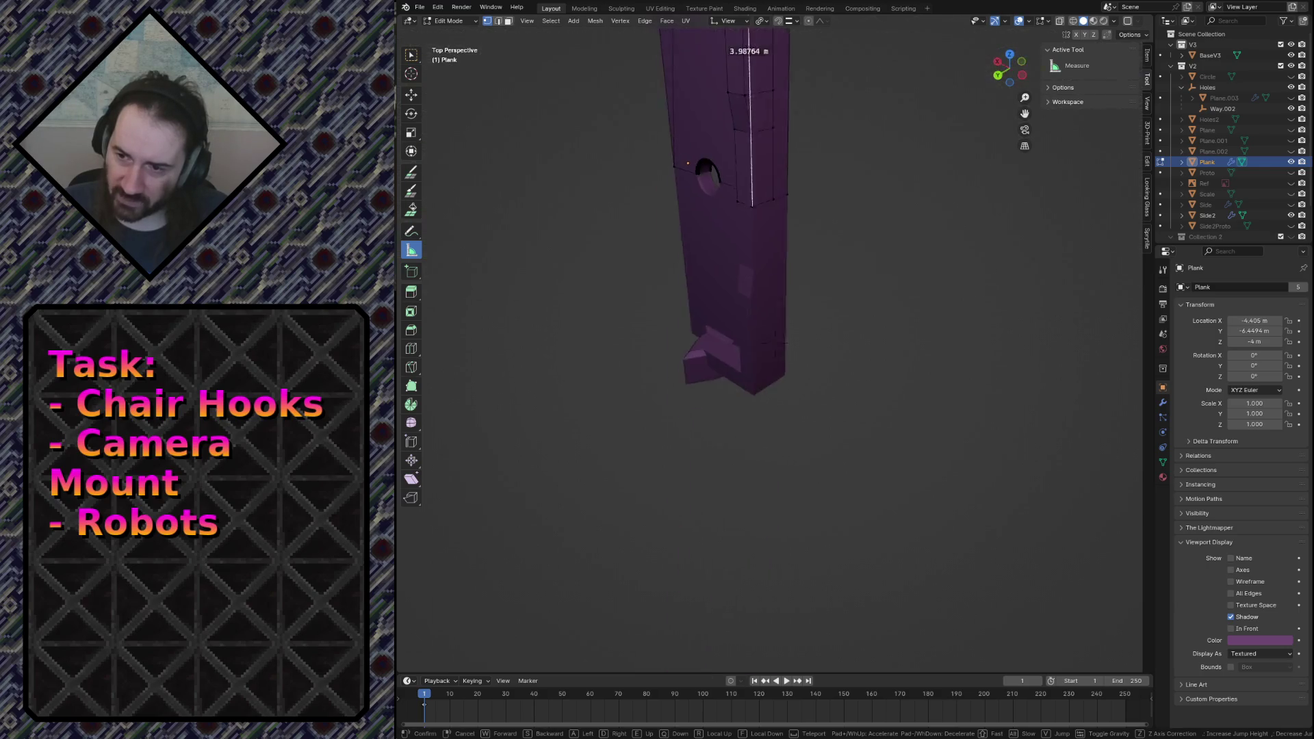
key("w")
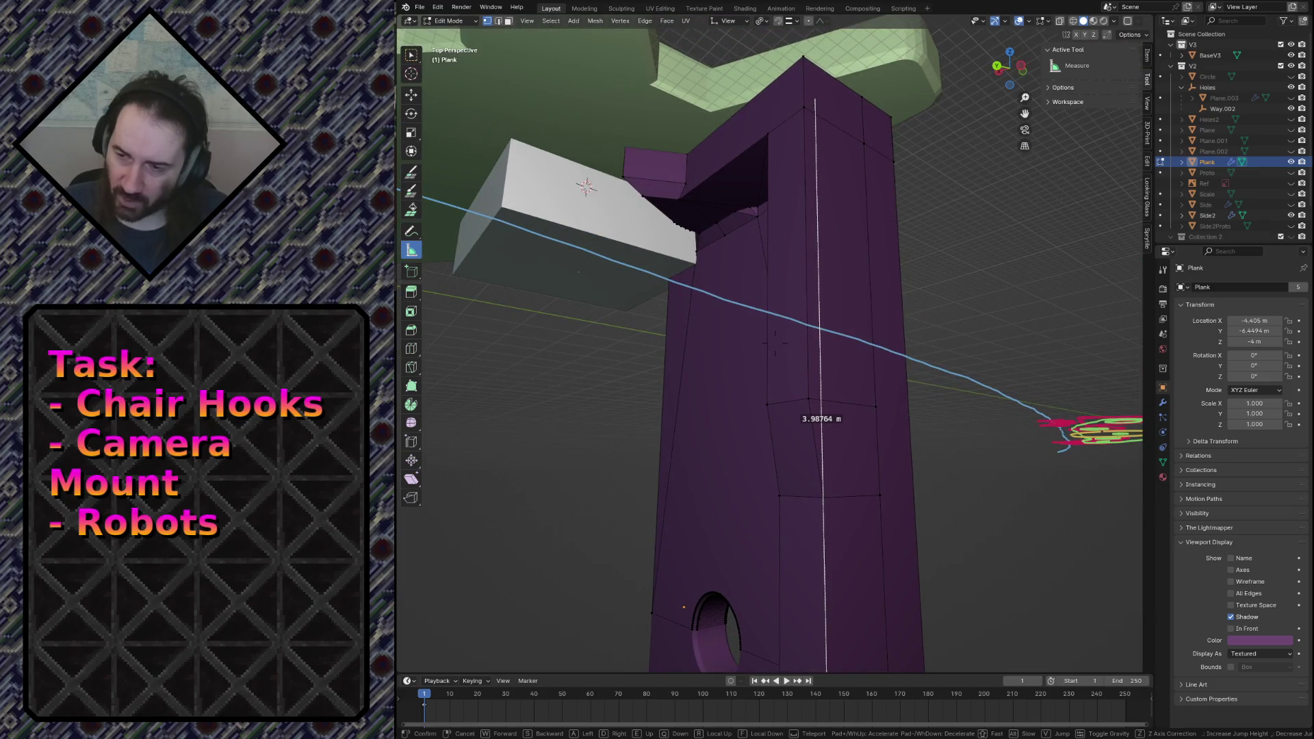
key("e")
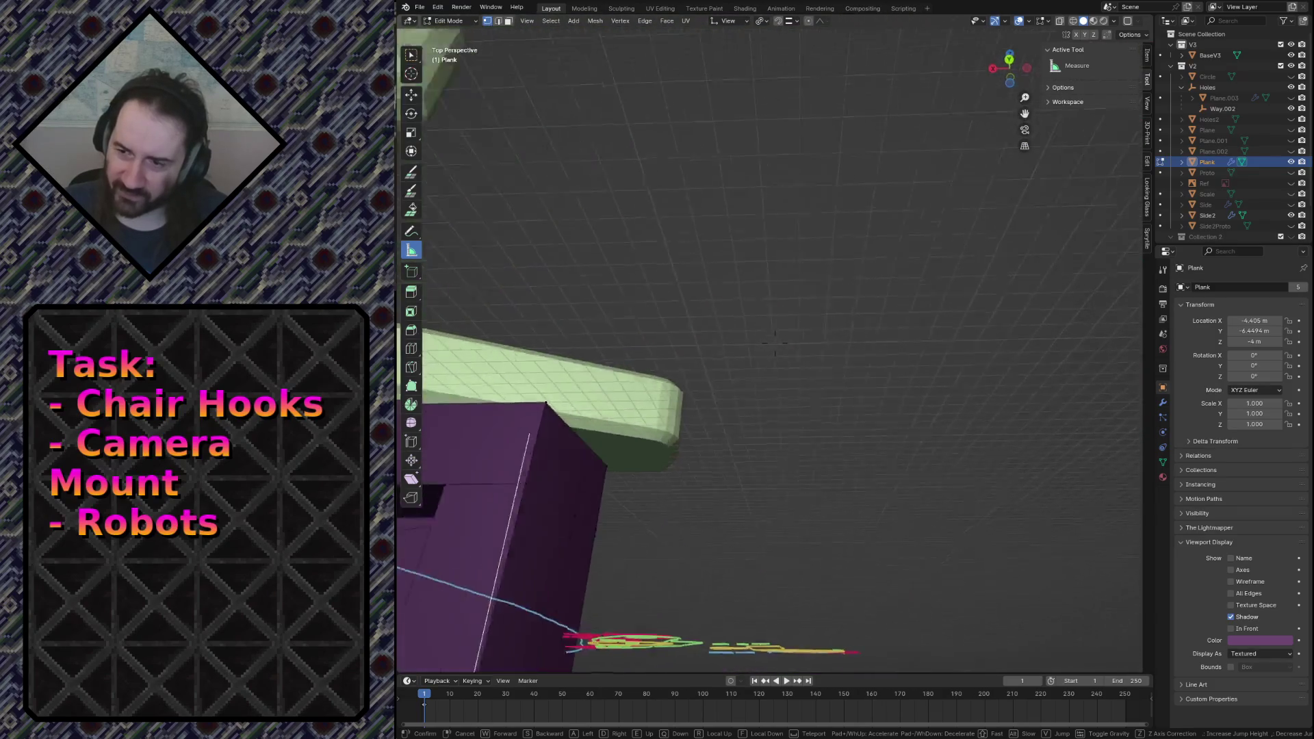
key("q")
left_click(705, 298)
left_click_drag(675, 193, 778, 265)
key("Delete")
Measure the plank's full height as 4 m, then select the BaseV3 block.
key("s")
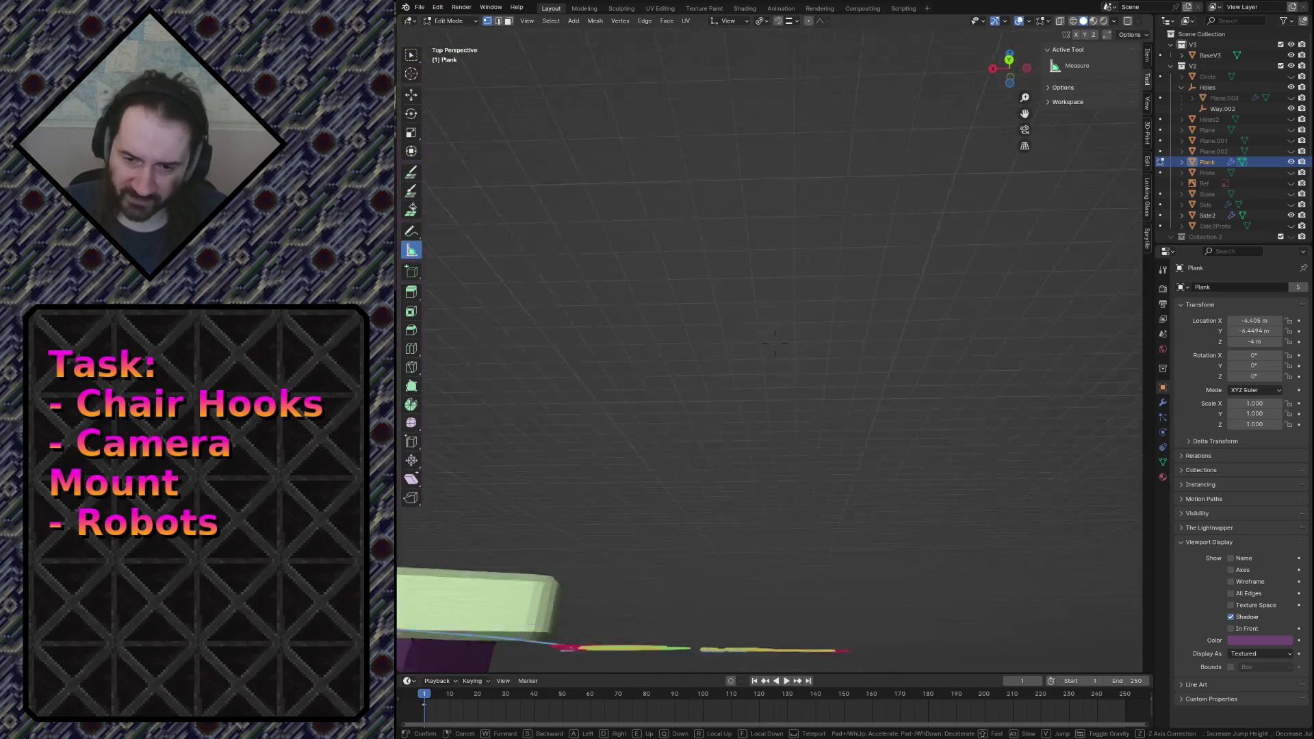
key("w")
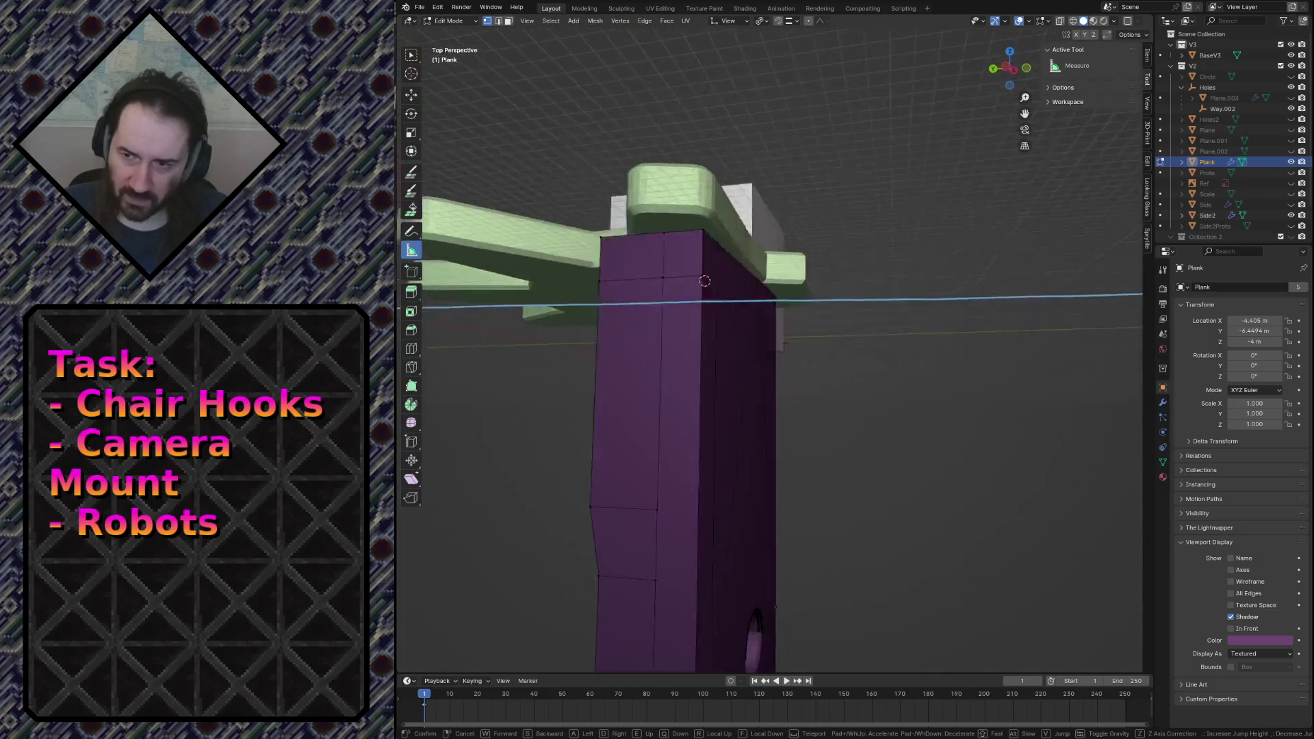
left_click(754, 320)
left_click_drag(635, 606, 637, 223)
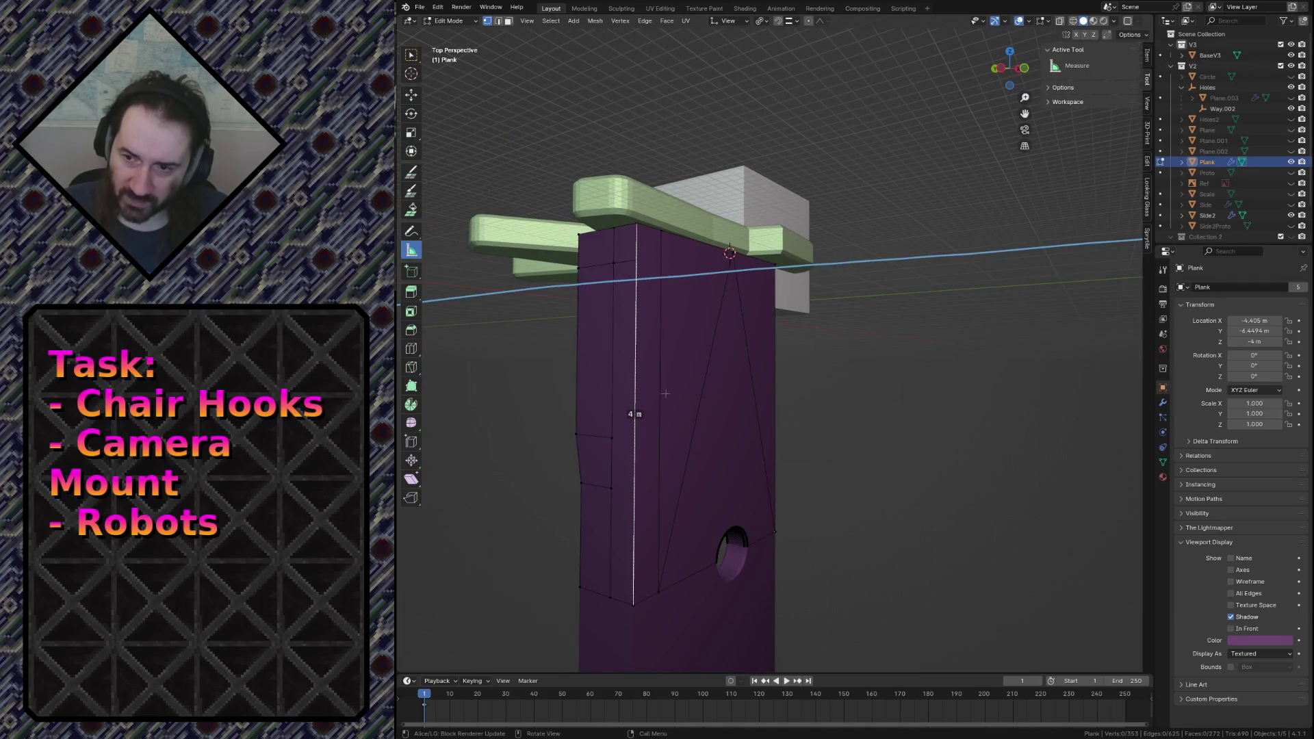
middle_click_drag(643, 412, 643, 405)
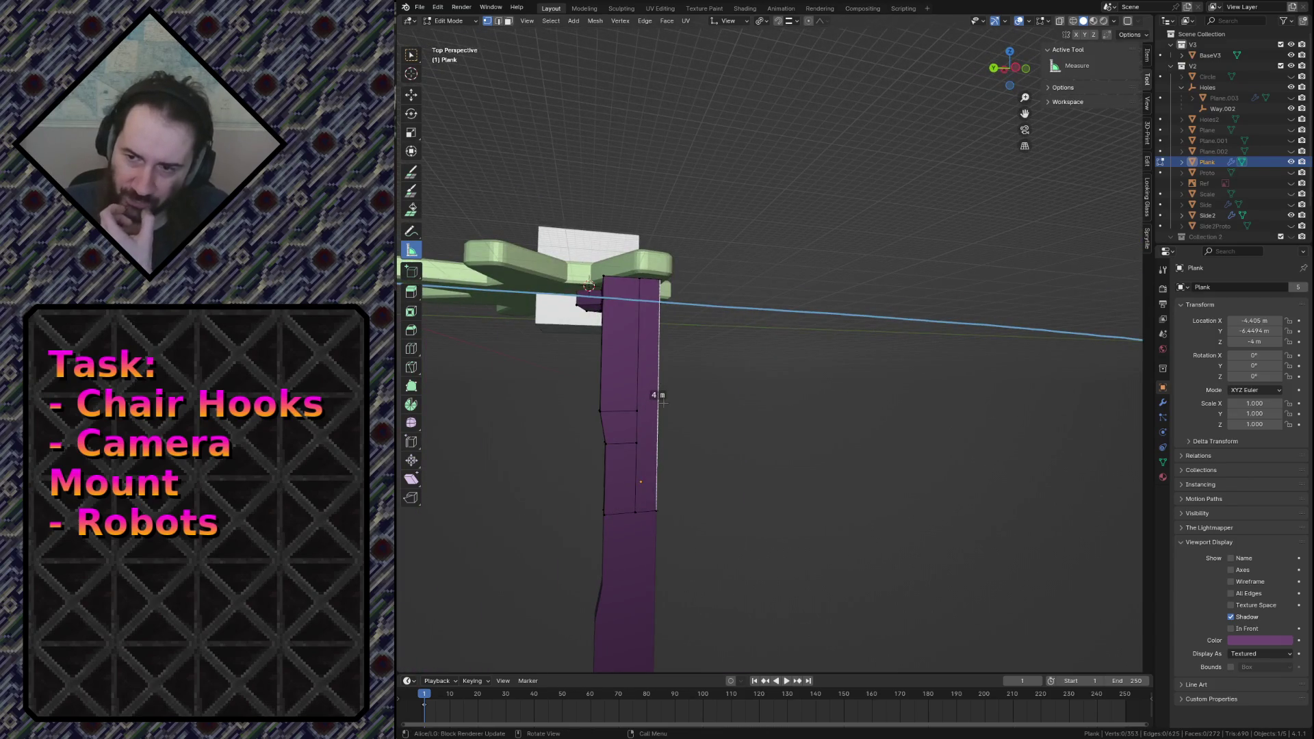
left_click(557, 237)
key("shift+grave")
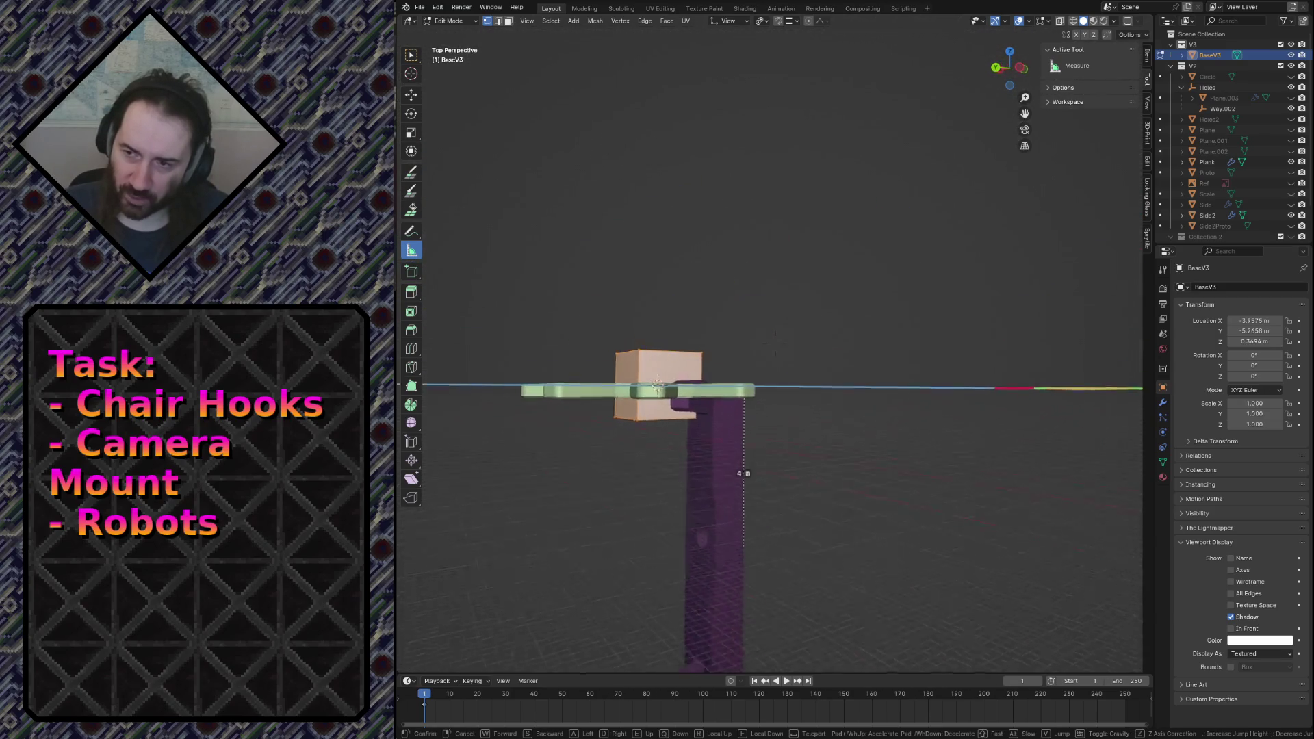
Measure the box's top edge between its two top corners as 2 m.
key("w")
key("Escape")
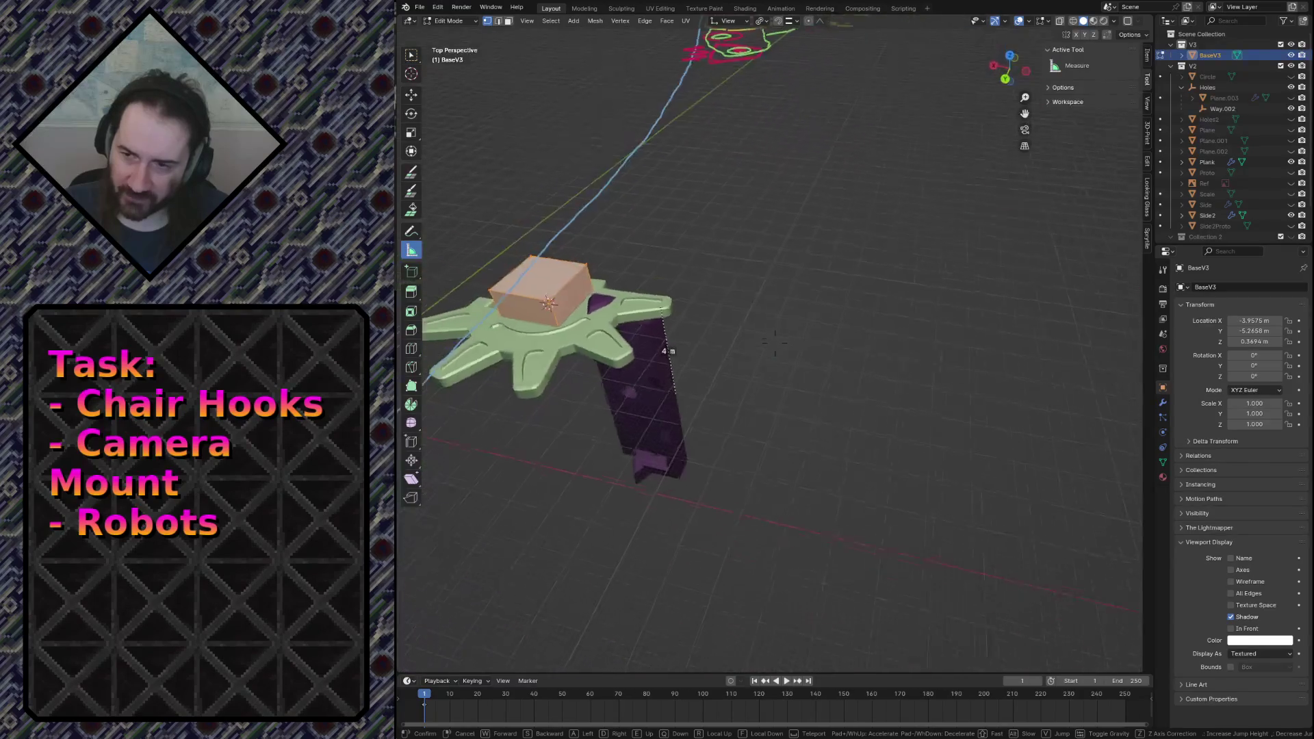
left_click(546, 265)
left_click(597, 274, "shift")
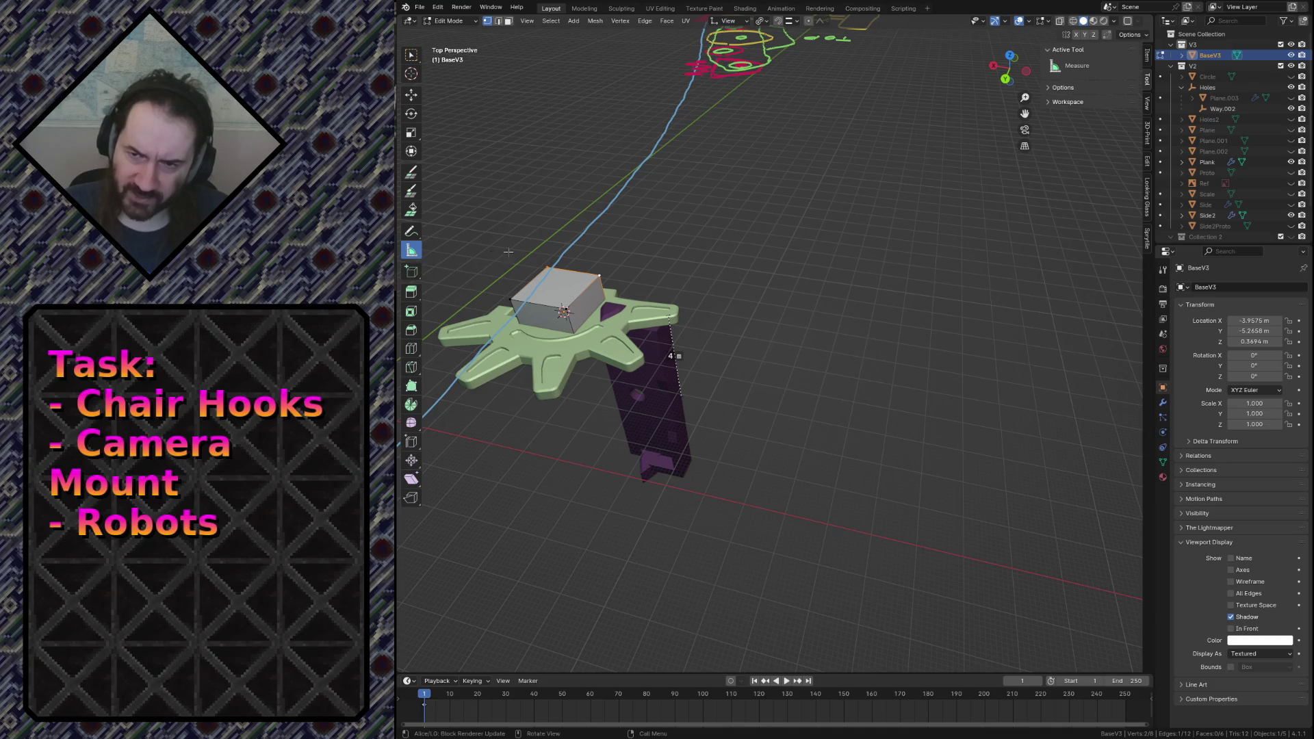
left_click_drag(547, 266, 598, 274)
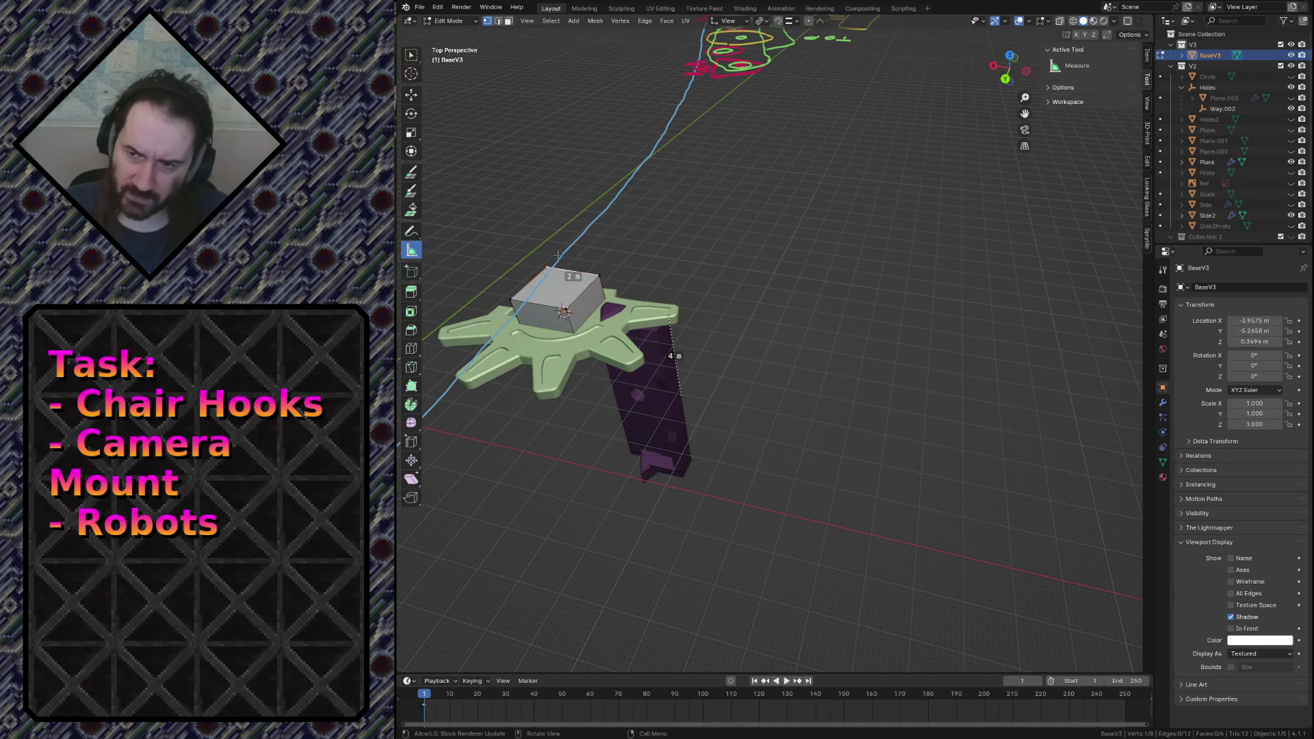
Select the BaseV3 box, select all its geometry, and view it from the top.
key("Tab")
left_click(561, 296)
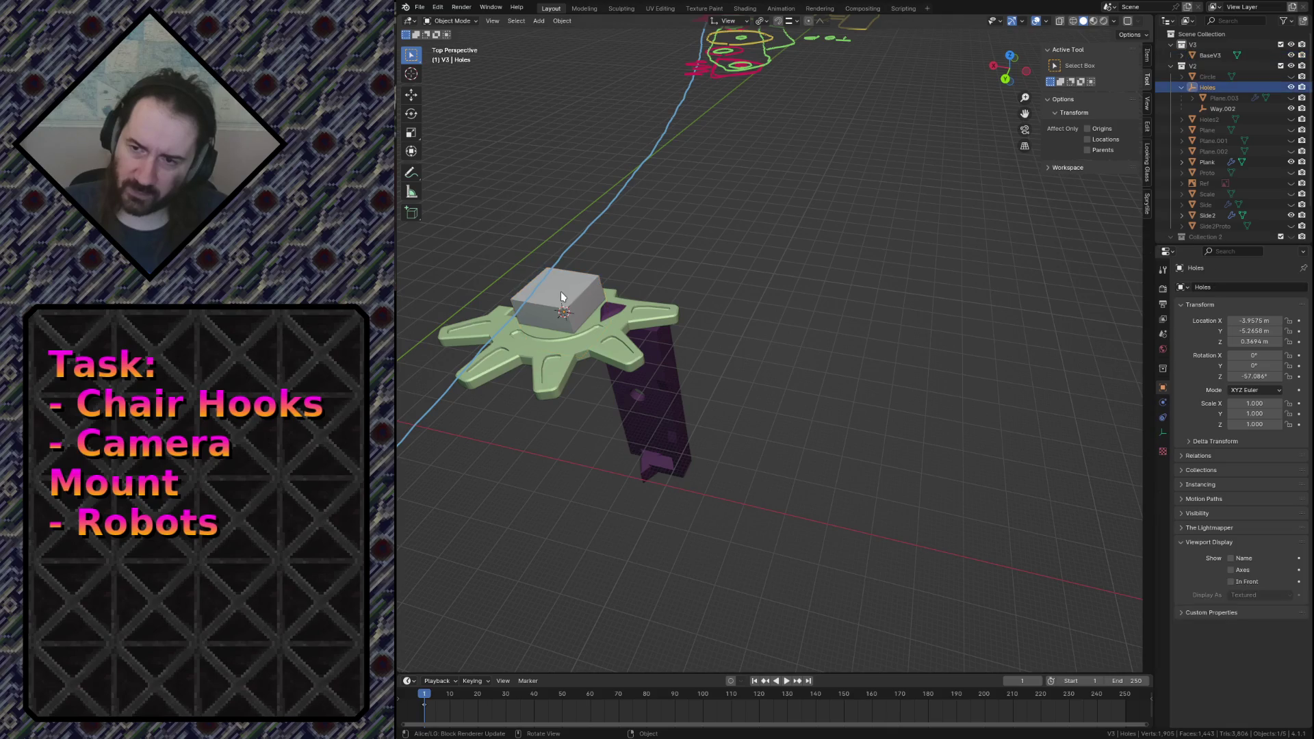
left_click(561, 292)
key("Tab")
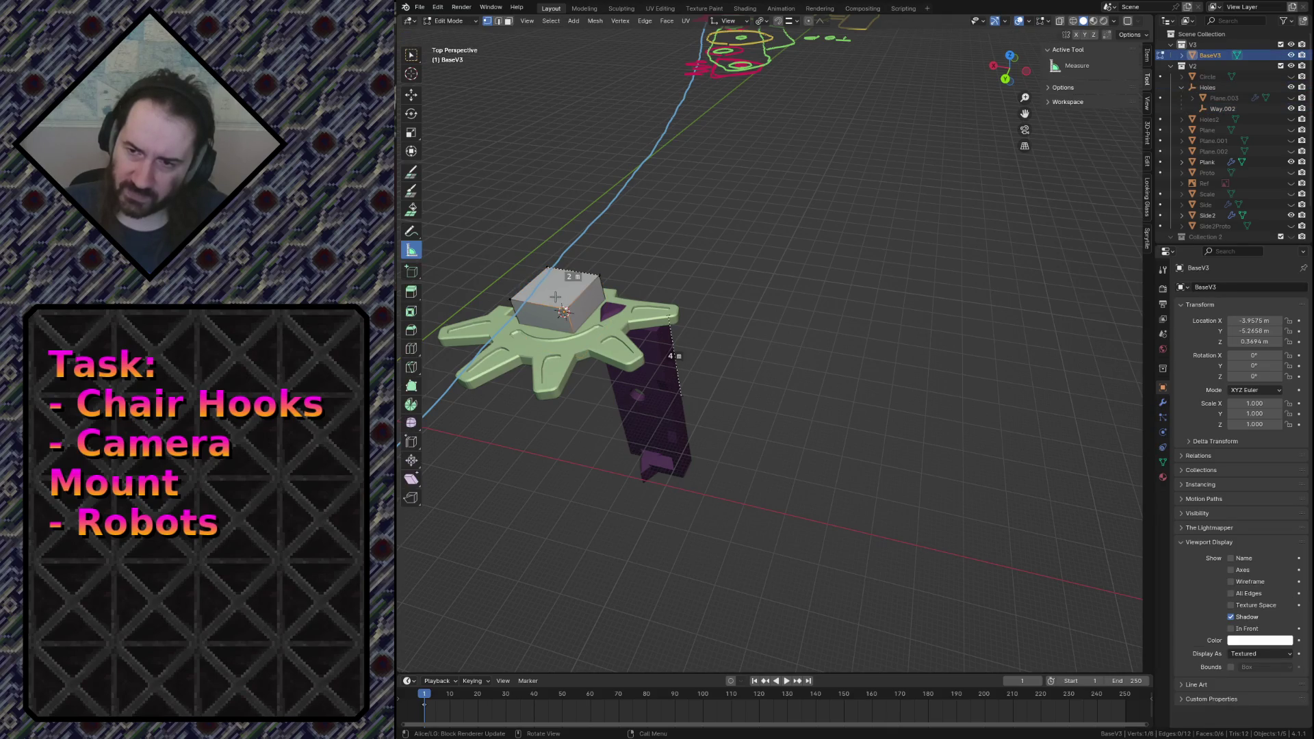
key("a")
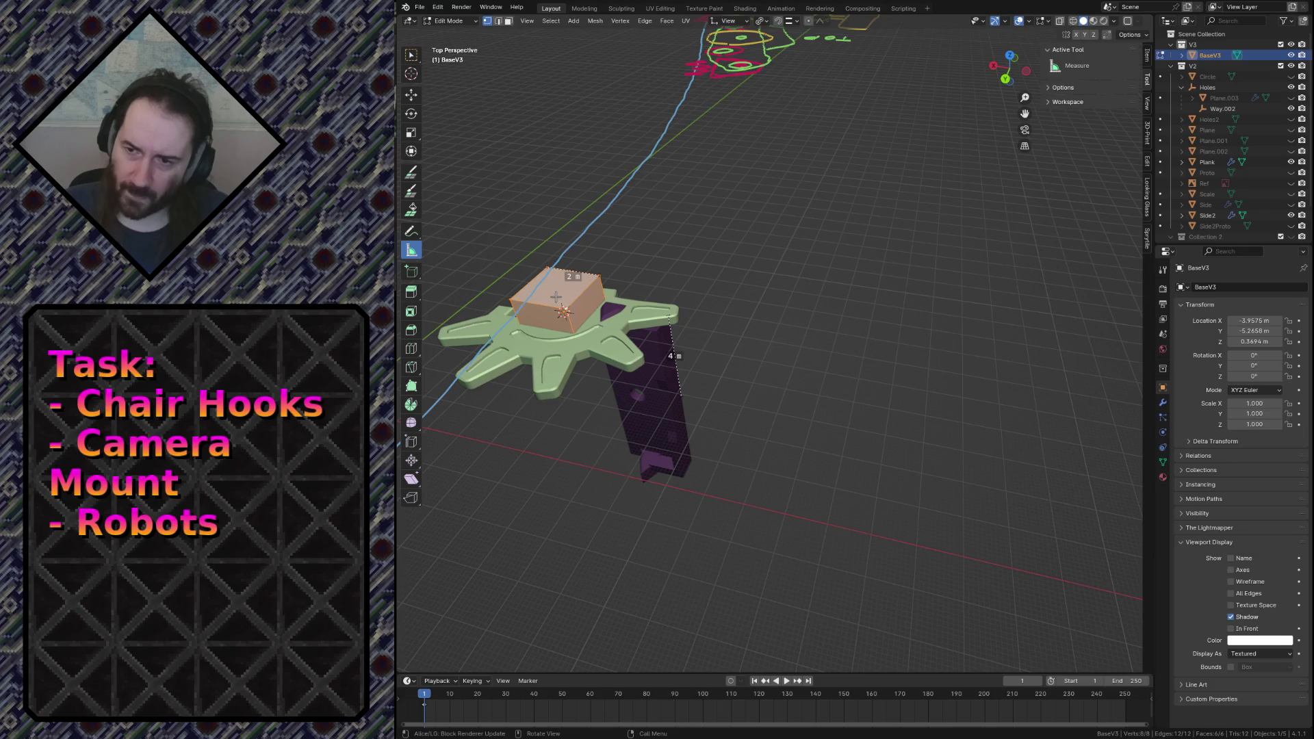
key("KP_7")
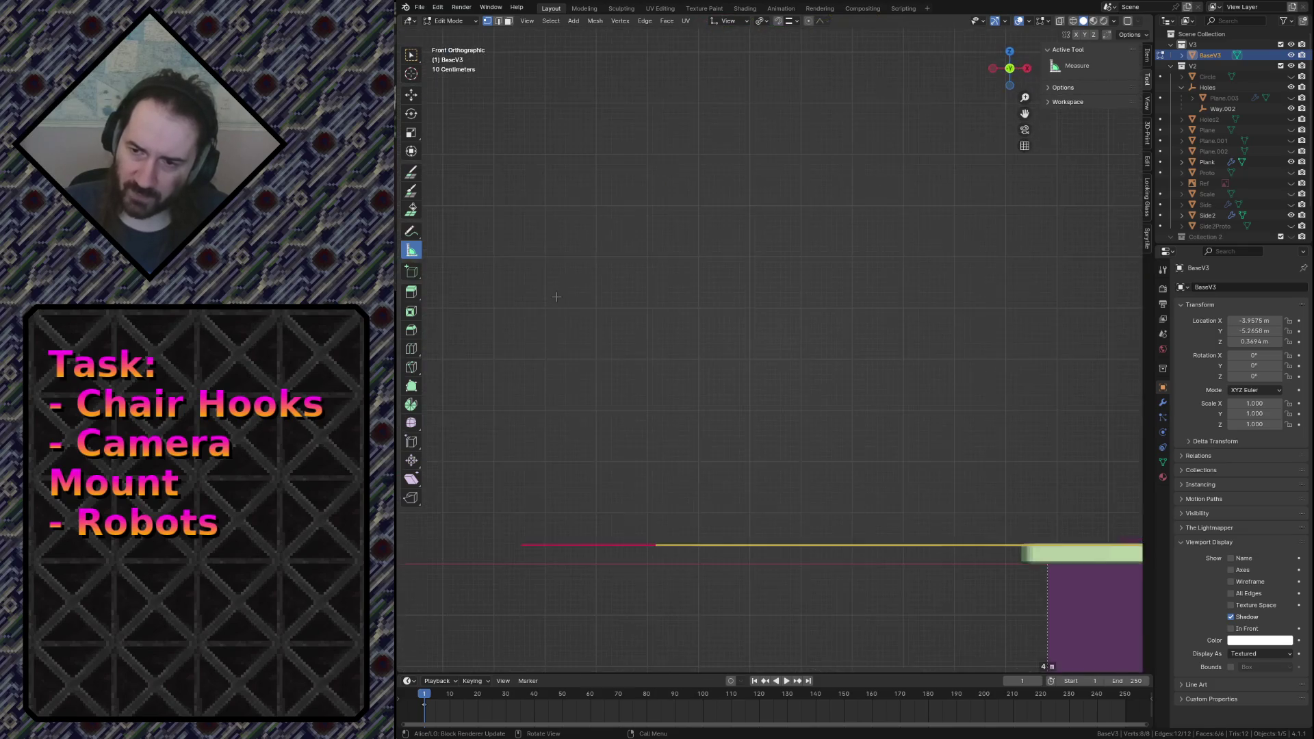
key("KP_Decimal")
scroll(556, 296, "down", 5)
scroll(719, 382, "down", 9)
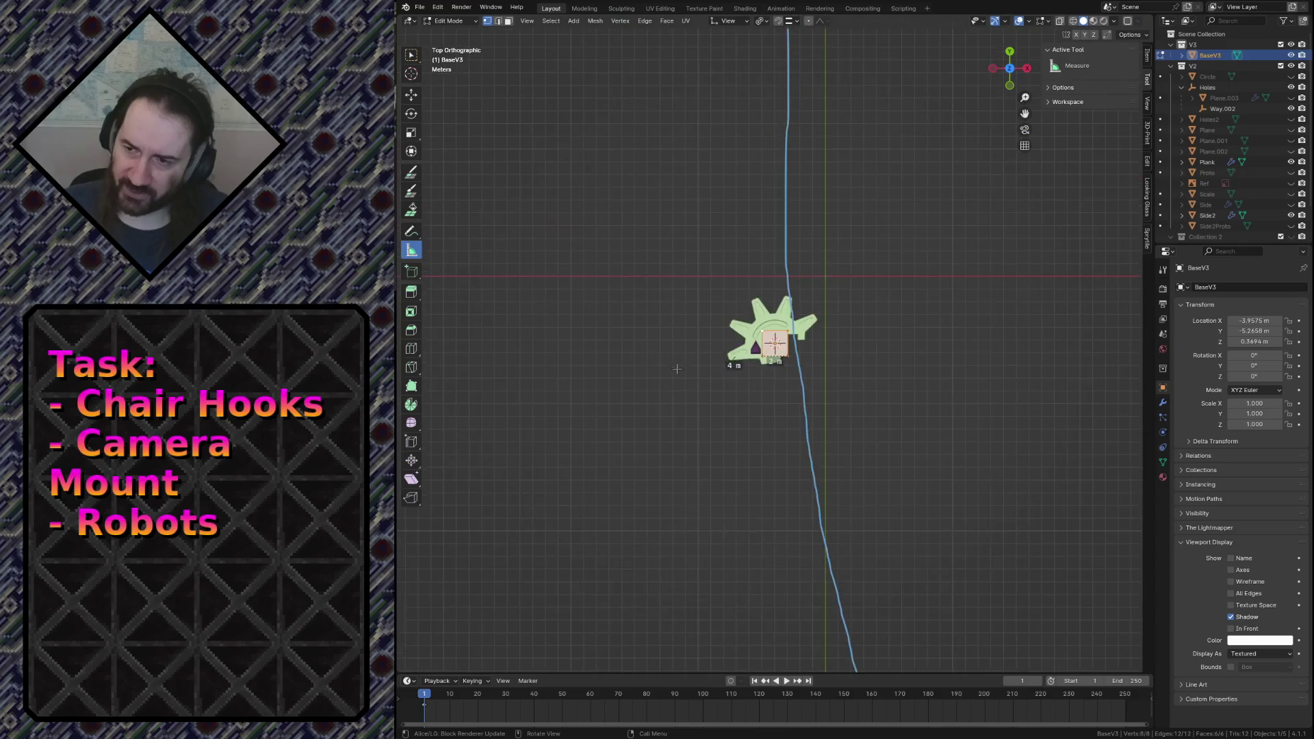
scroll(746, 384, "up", 9)
scroll(778, 388, "down", 2)
Clear BaseV3's location to the world origin with Alt+G and return to Edit Mode.
key("Tab")
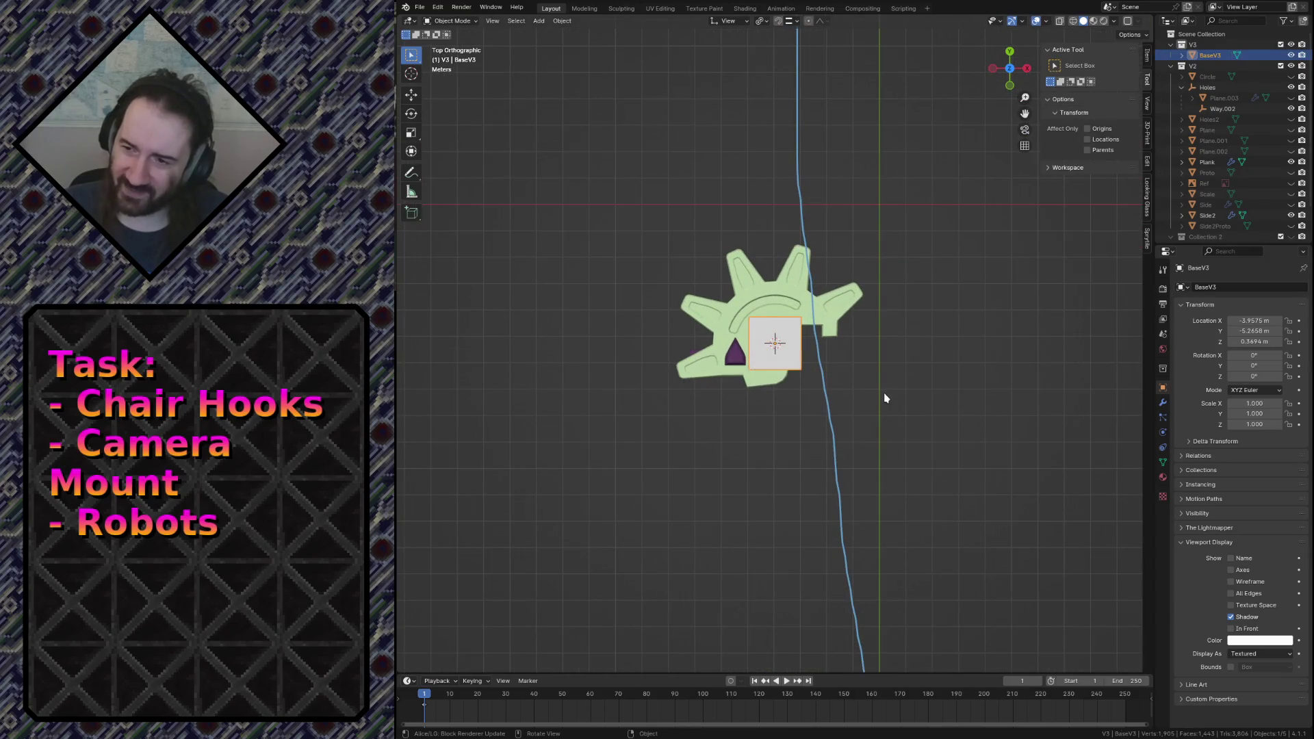
key("alt+g")
key("KP_Decimal")
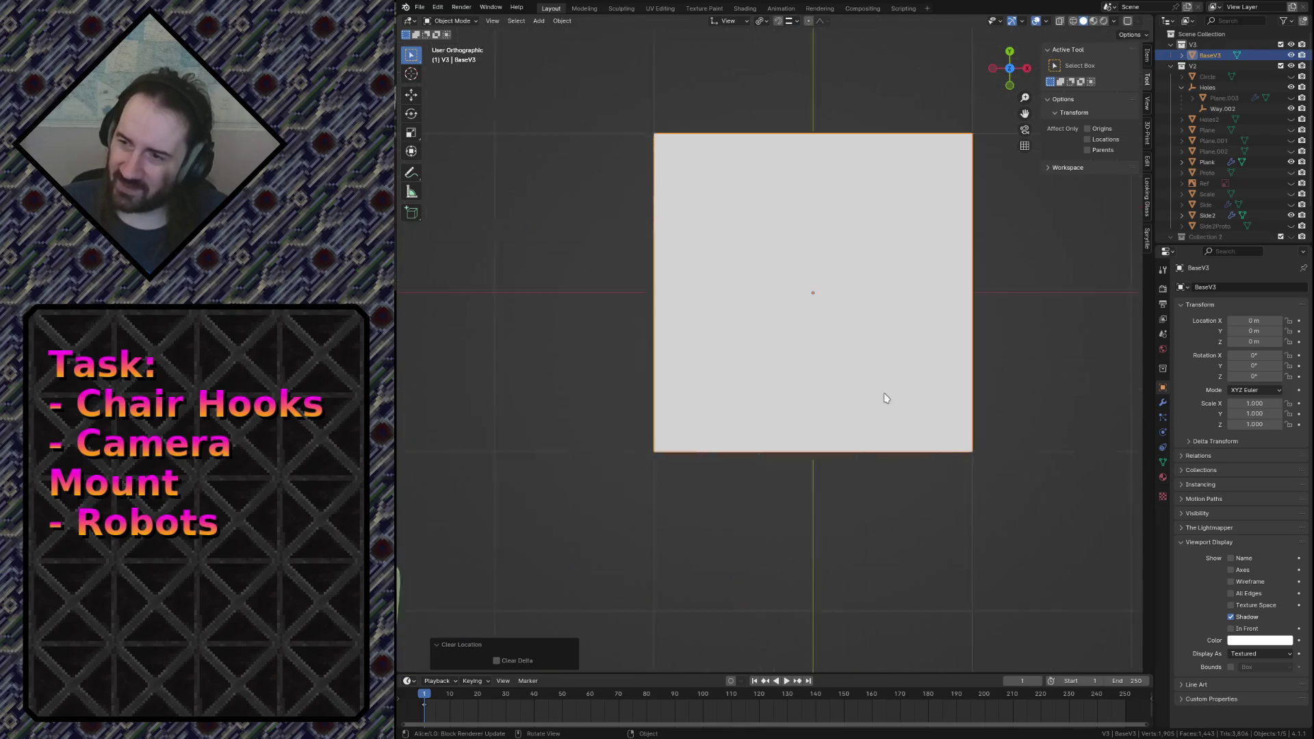
key("Tab")
scroll(866, 372, "down", 8)
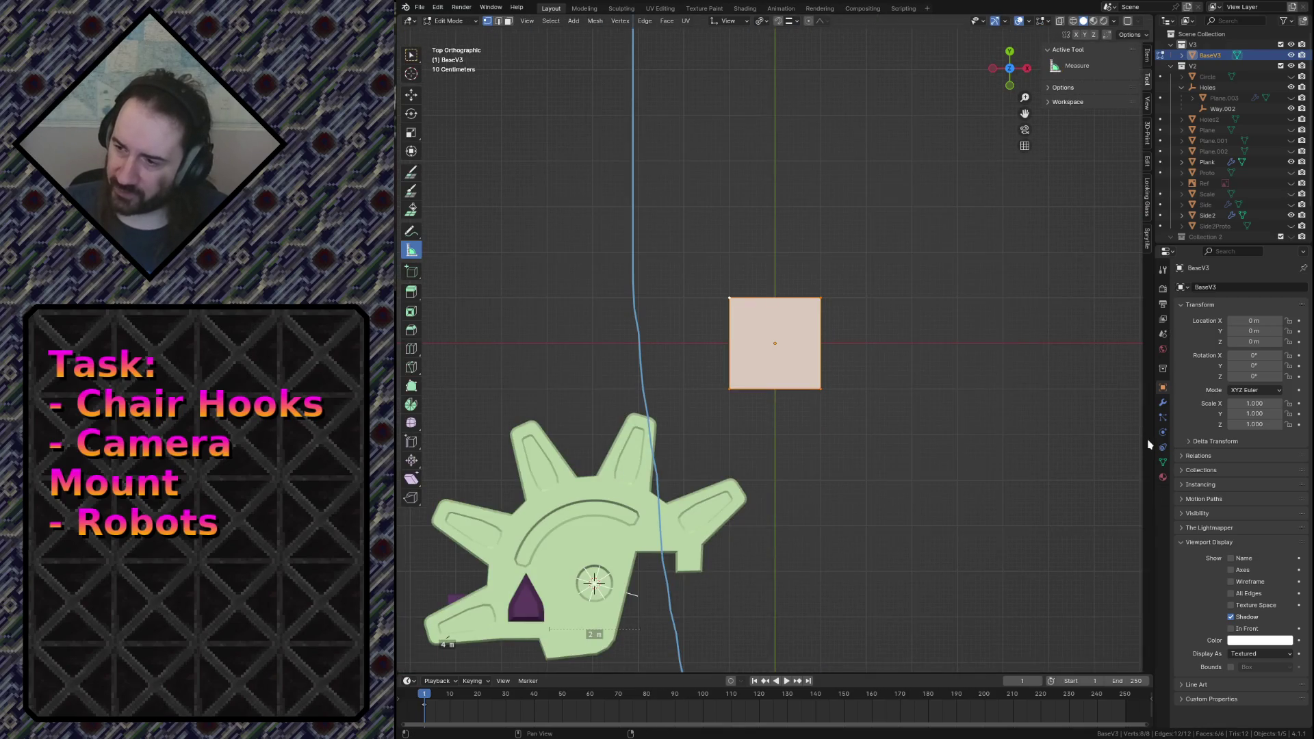
Add a Mirror modifier on X to the BaseV3 block.
left_click(1163, 403)
left_click(1240, 287)
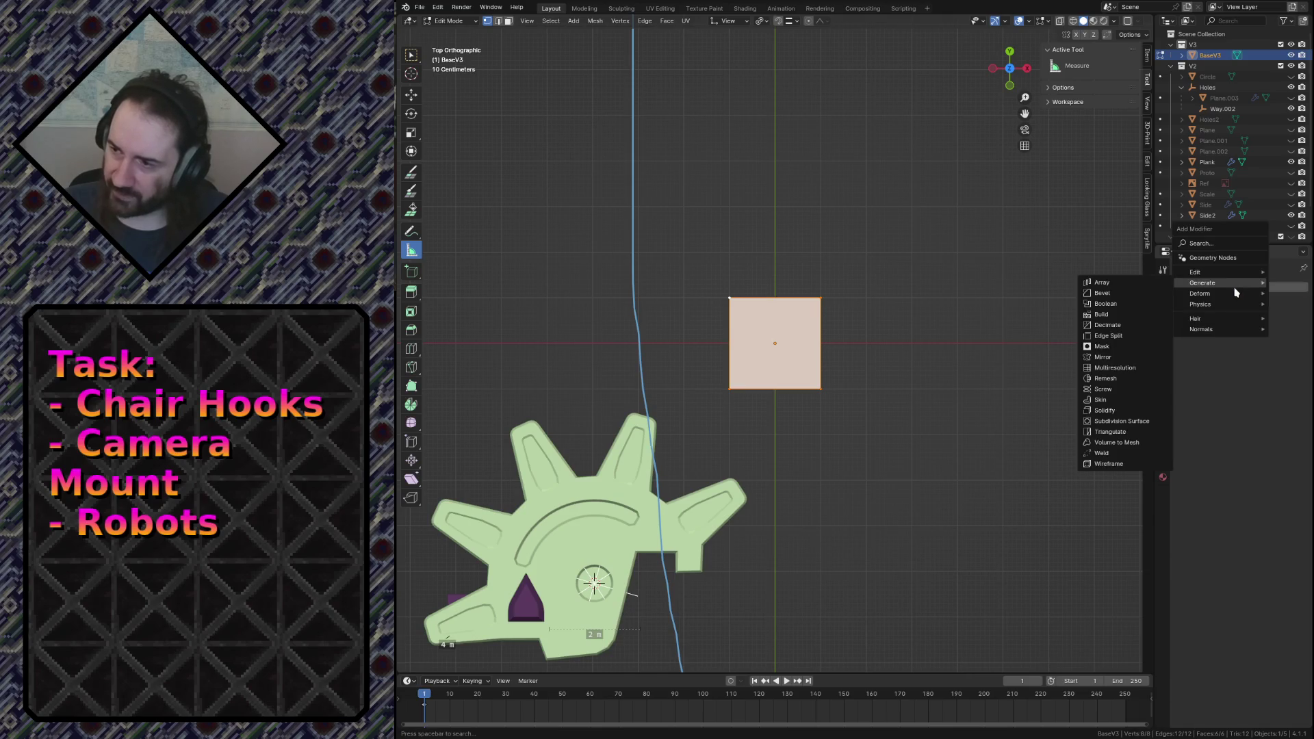
left_click(1109, 356)
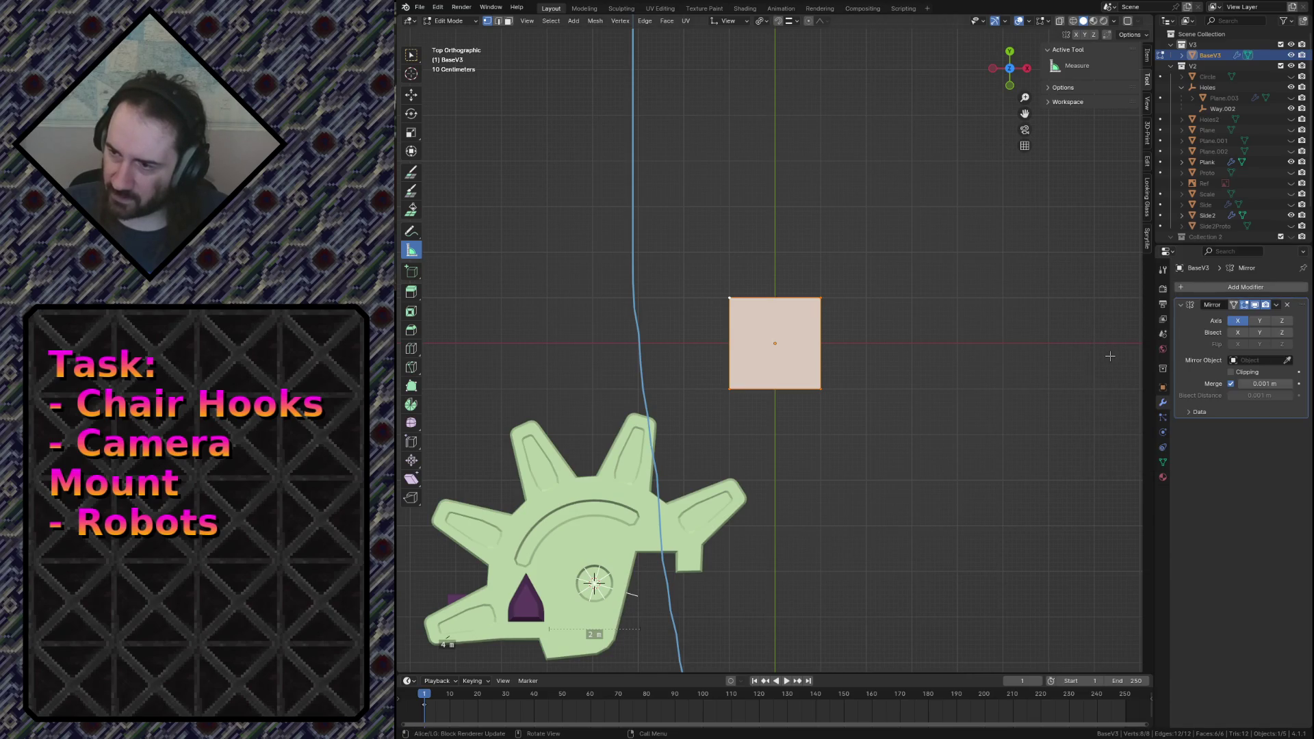
Measure a distance of about 4.65 m beside the block, then return to box selection.
key("alt+a")
left_click_drag(789, 279, 860, 436)
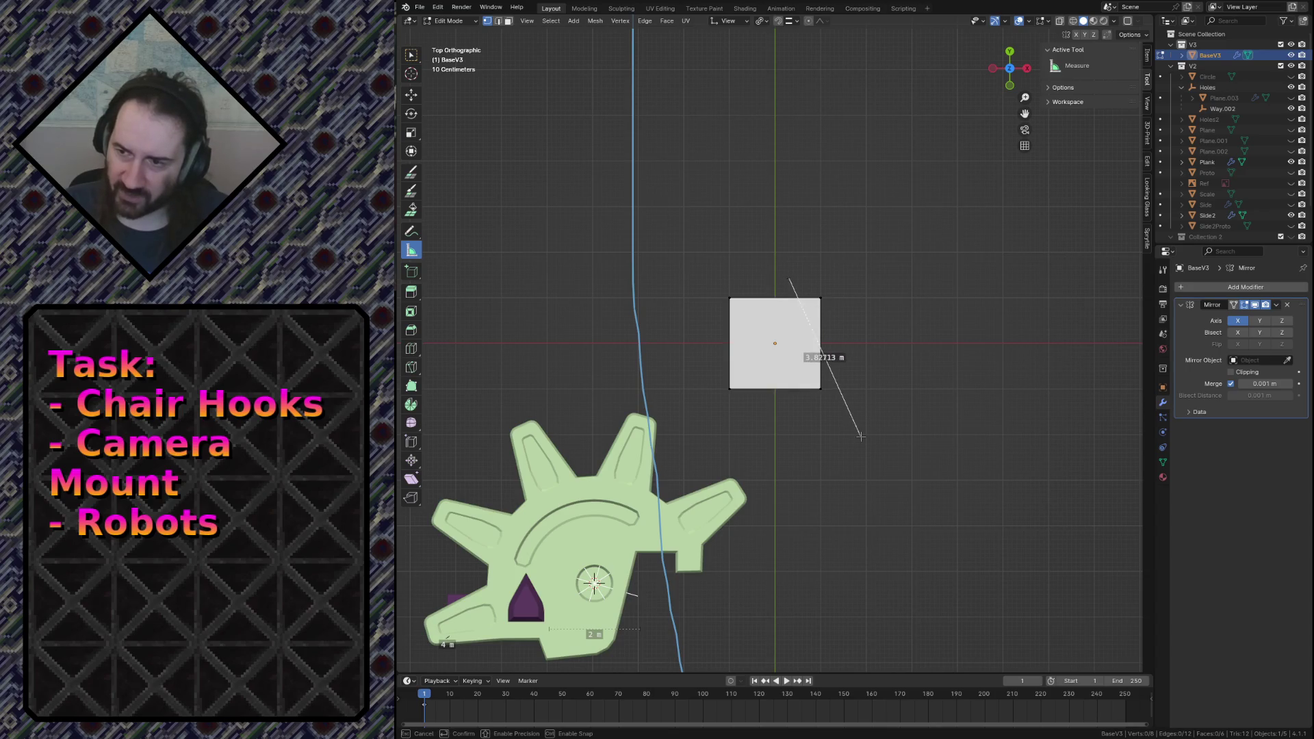
mouse_move(784, 281)
left_mouse_down()
mouse_move(883, 222)
mouse_move(871, 224)
left_mouse_up()
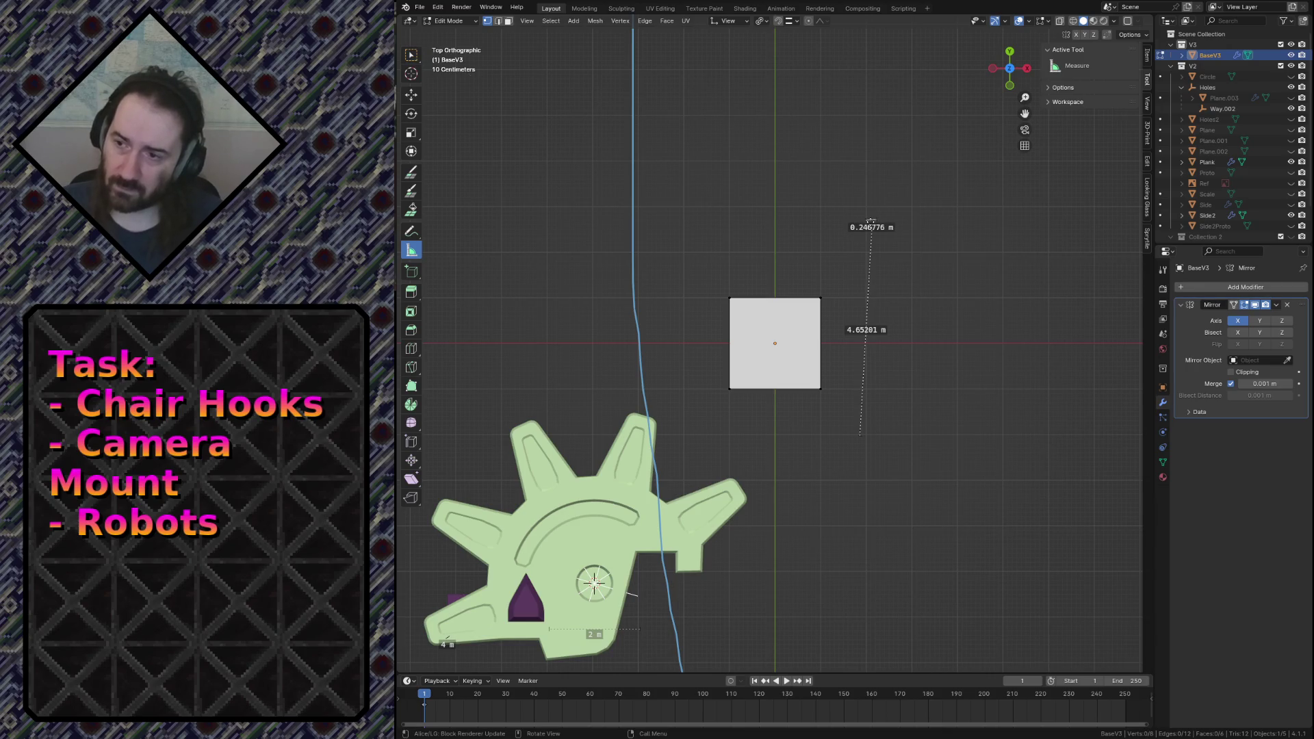
left_click(413, 55)
Re-enter edit mode with X-ray on and select the block's right edge in edge mode.
key("Tab")
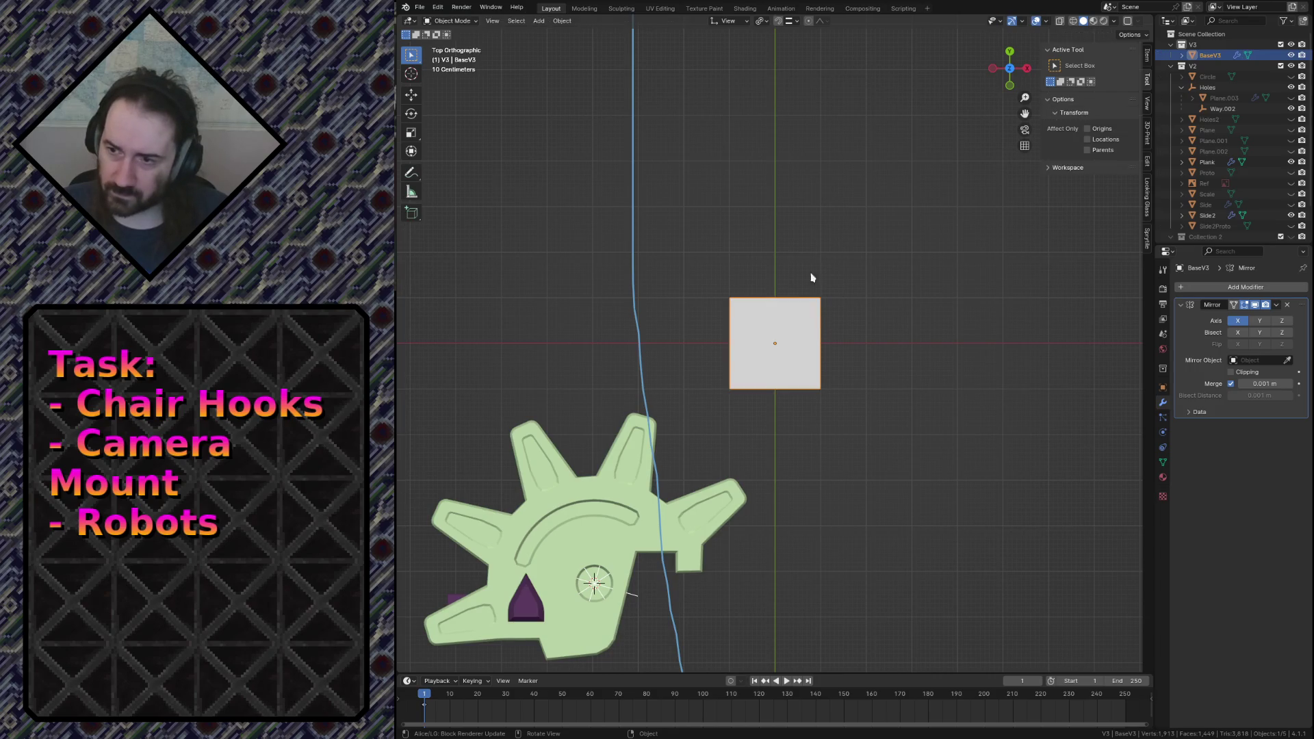
key("Tab")
key("alt+z")
left_click_drag(836, 256, 724, 397)
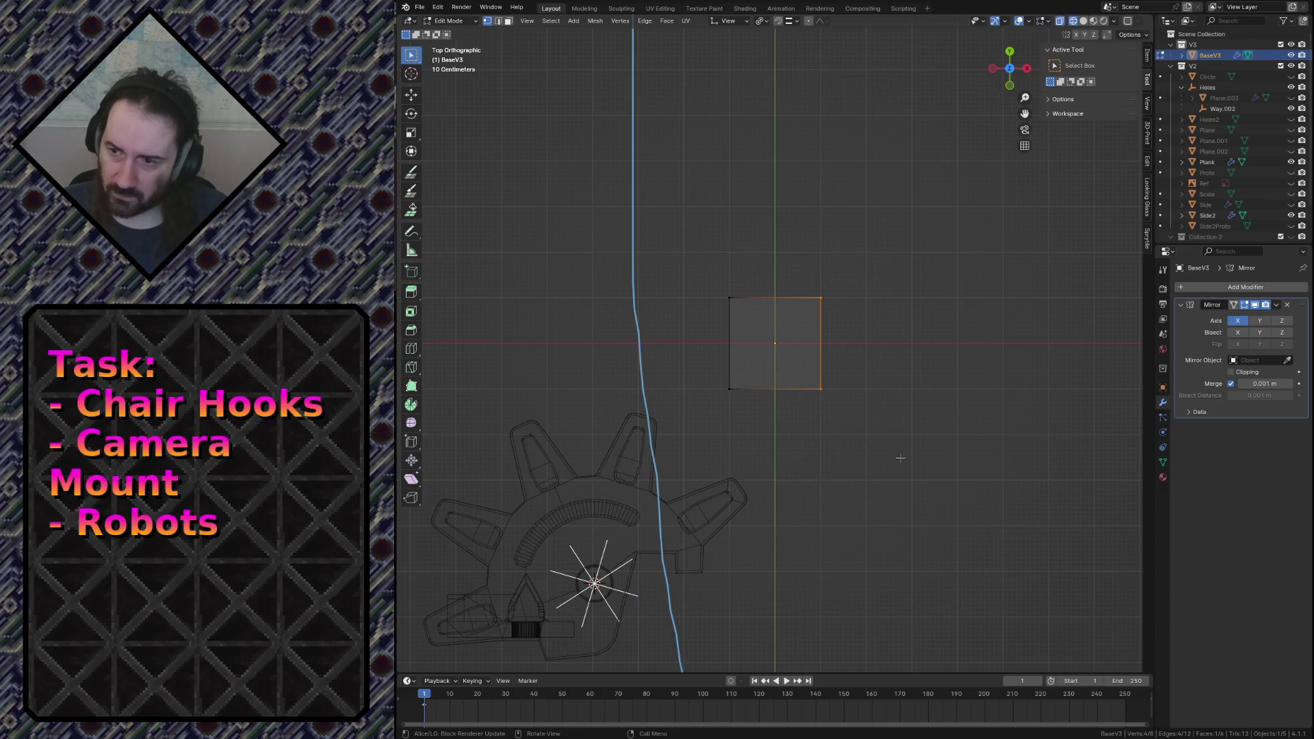
key("g")
right_click(890, 373)
key("2")
left_click(853, 340)
Duplicate the right edge about 1.29 m left along X and delete the face between the edges.
key("shift+d")
key("x")
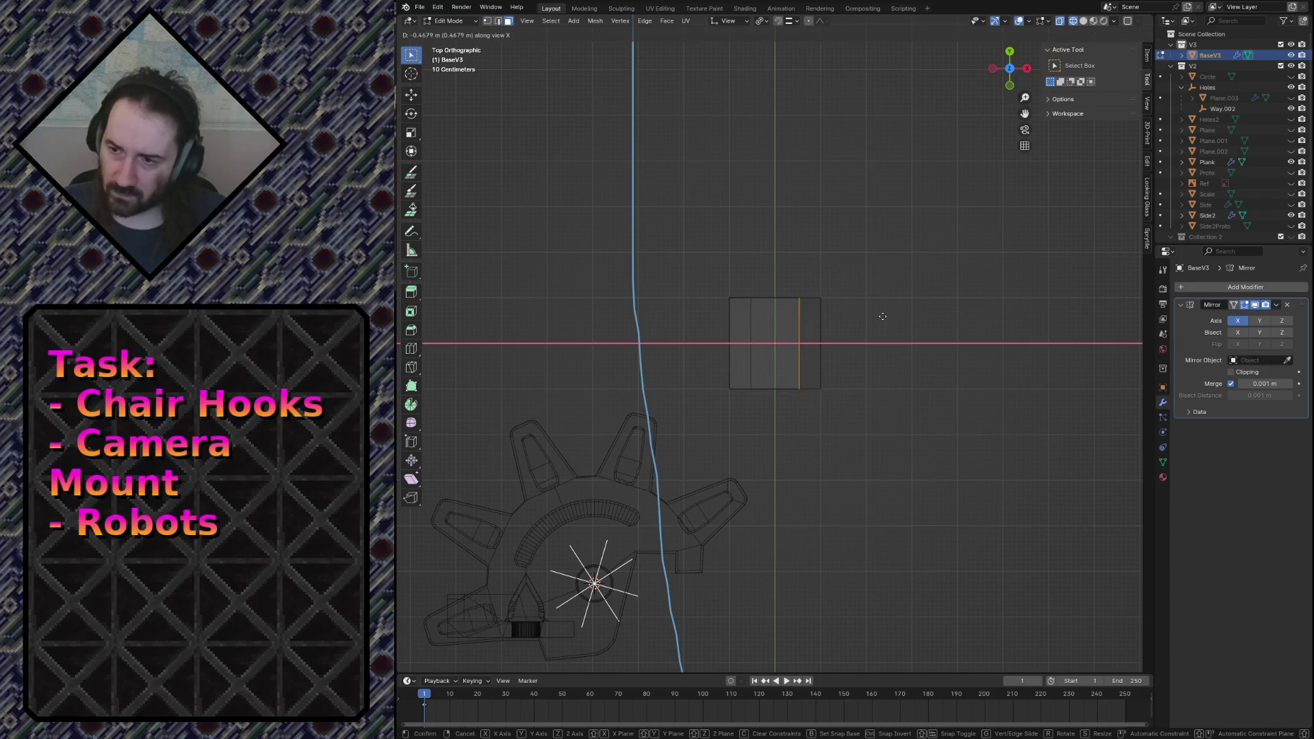
left_click(881, 317)
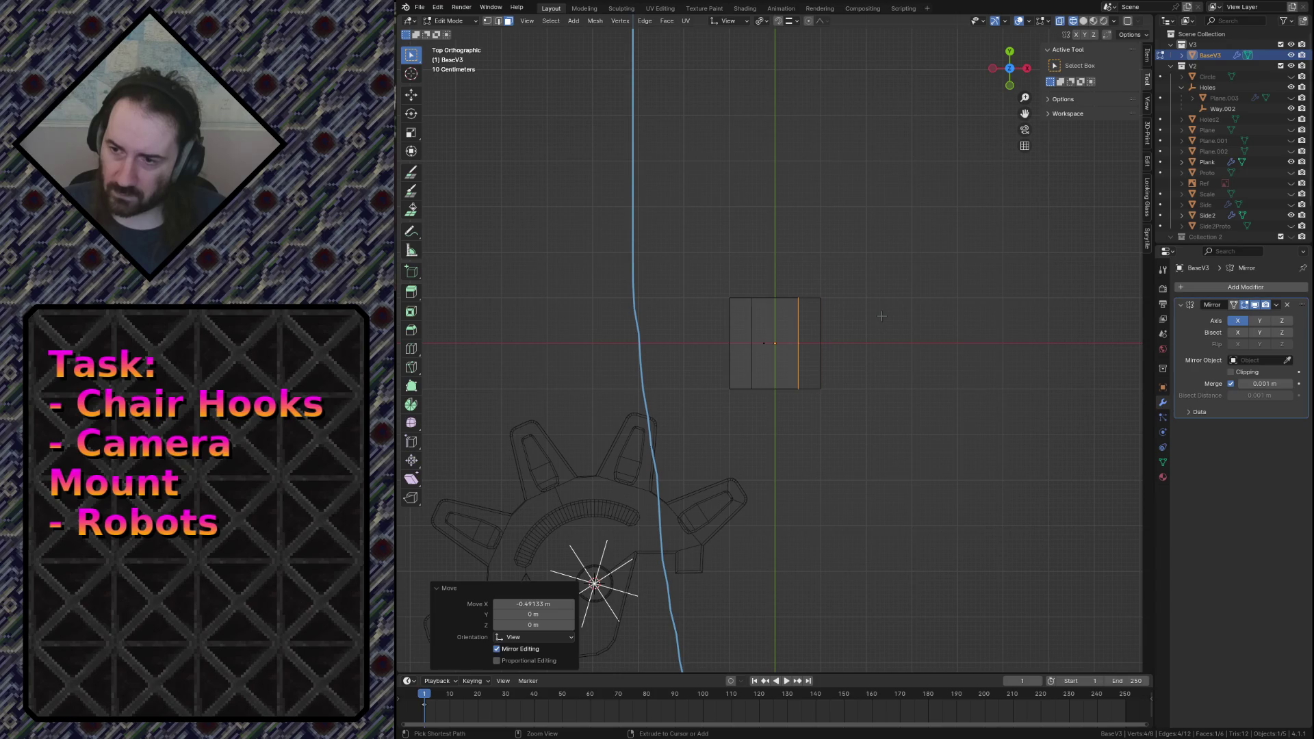
key("ctrl+z")
key("shift+d")
key("x")
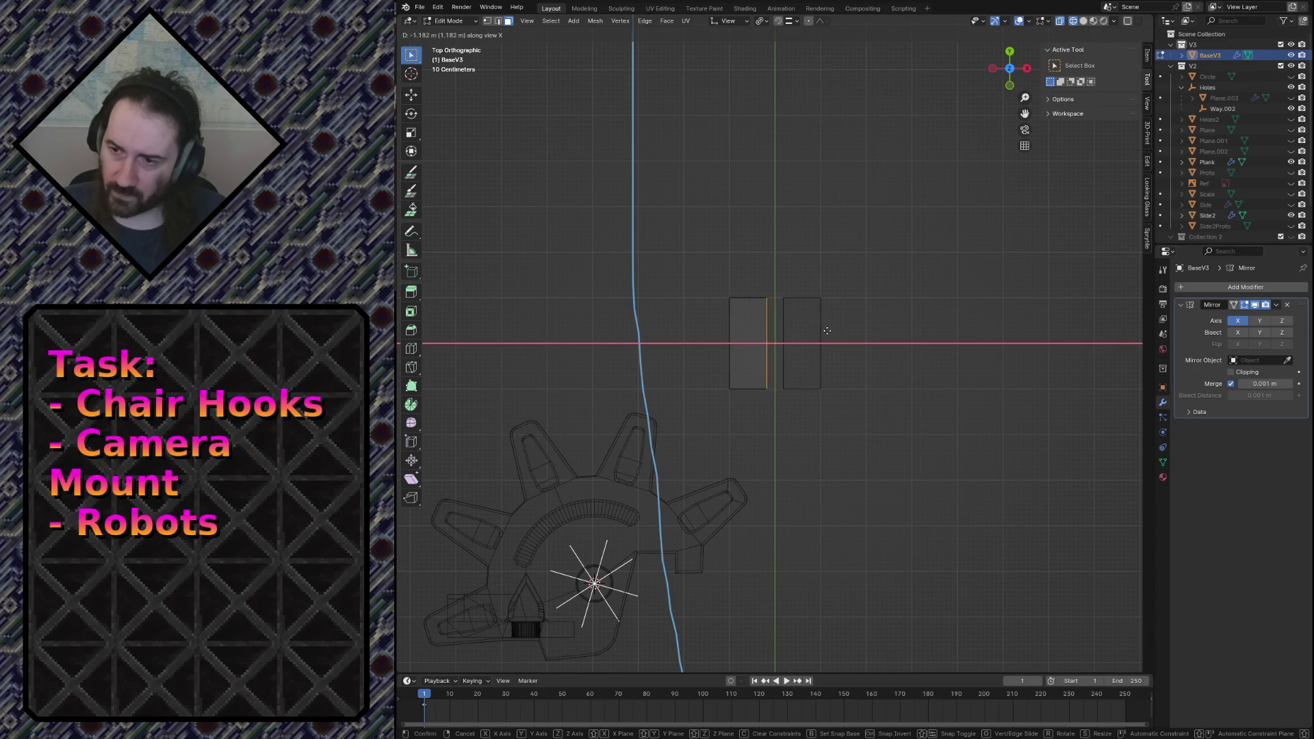
left_click(822, 356)
key("x")
left_click(822, 356)
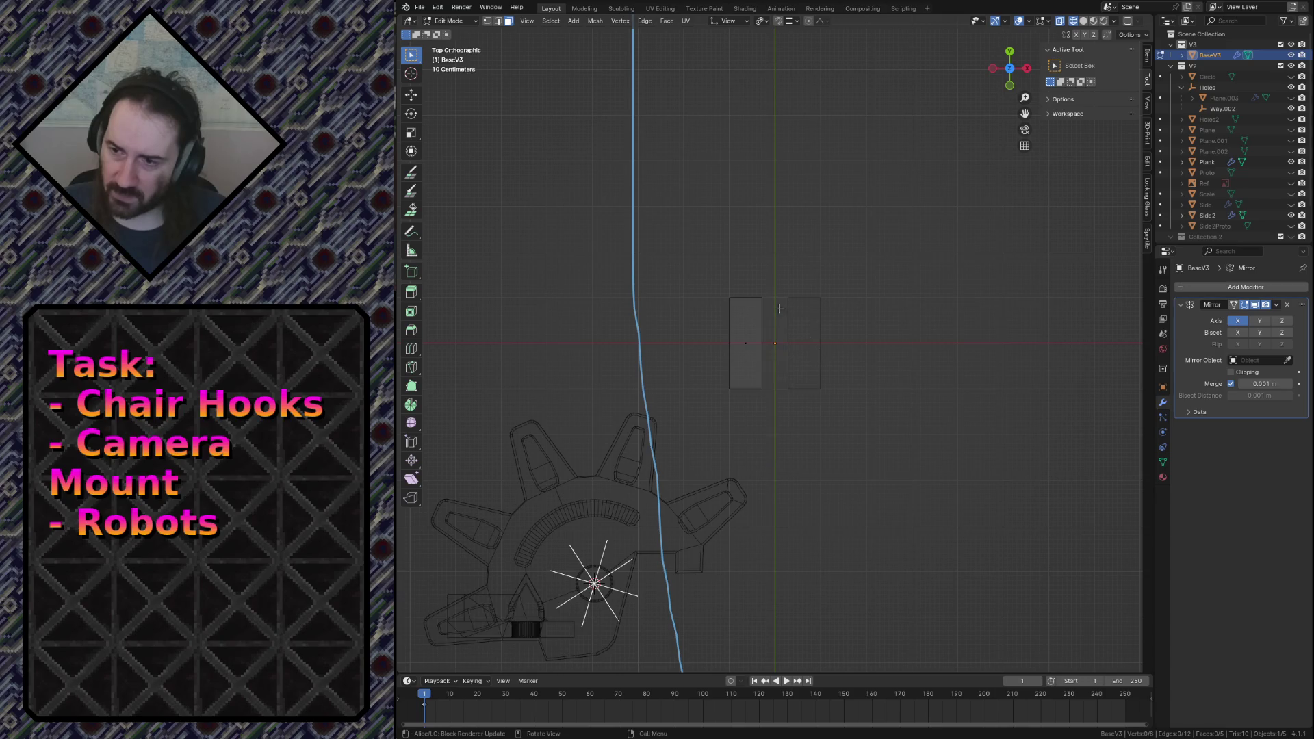
Set the remaining rectangle's inner edge to X 0 on the centre line.
left_click_drag(758, 280, 791, 419)
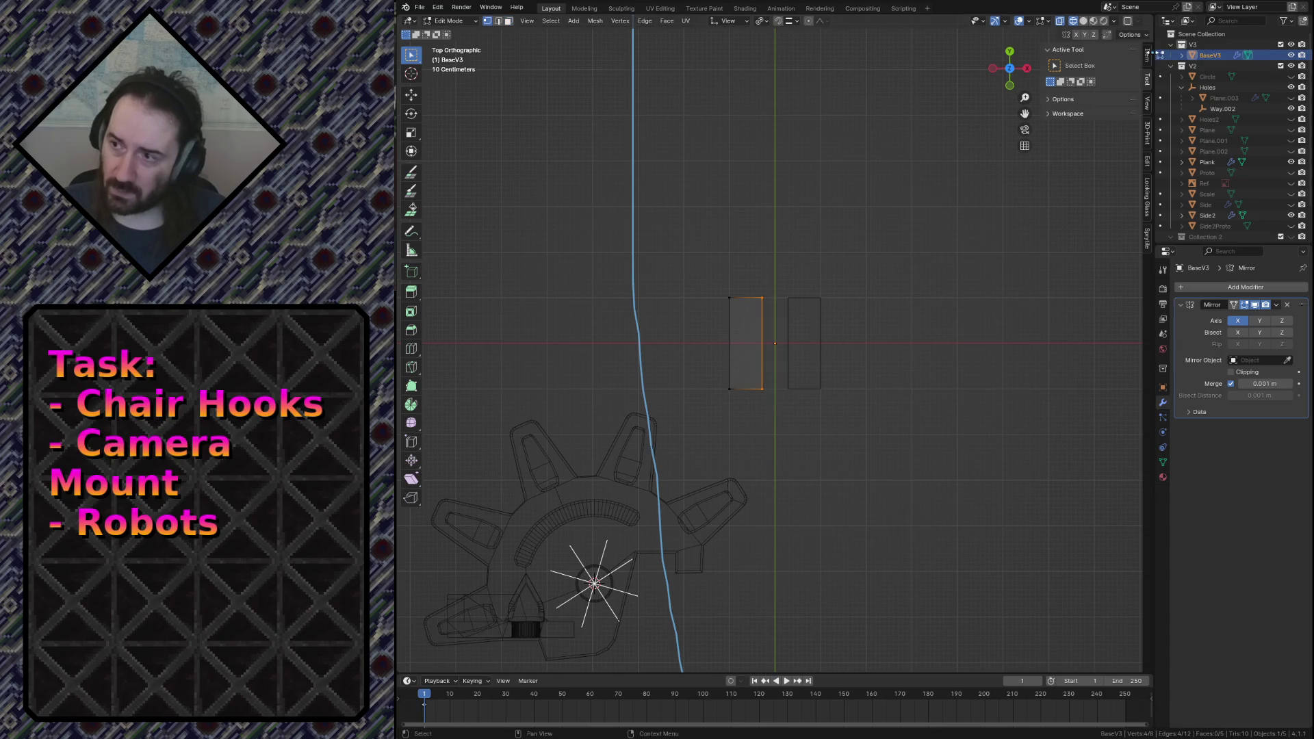
left_click(1147, 56)
left_click(1100, 76)
type("0")
key("Return")
Move the outer edge outward along X to −9.7789 m, forming a long mirrored bar.
left_click_drag(721, 277, 747, 404)
scroll(748, 405, "down", 5)
scroll(774, 384, "down", 4)
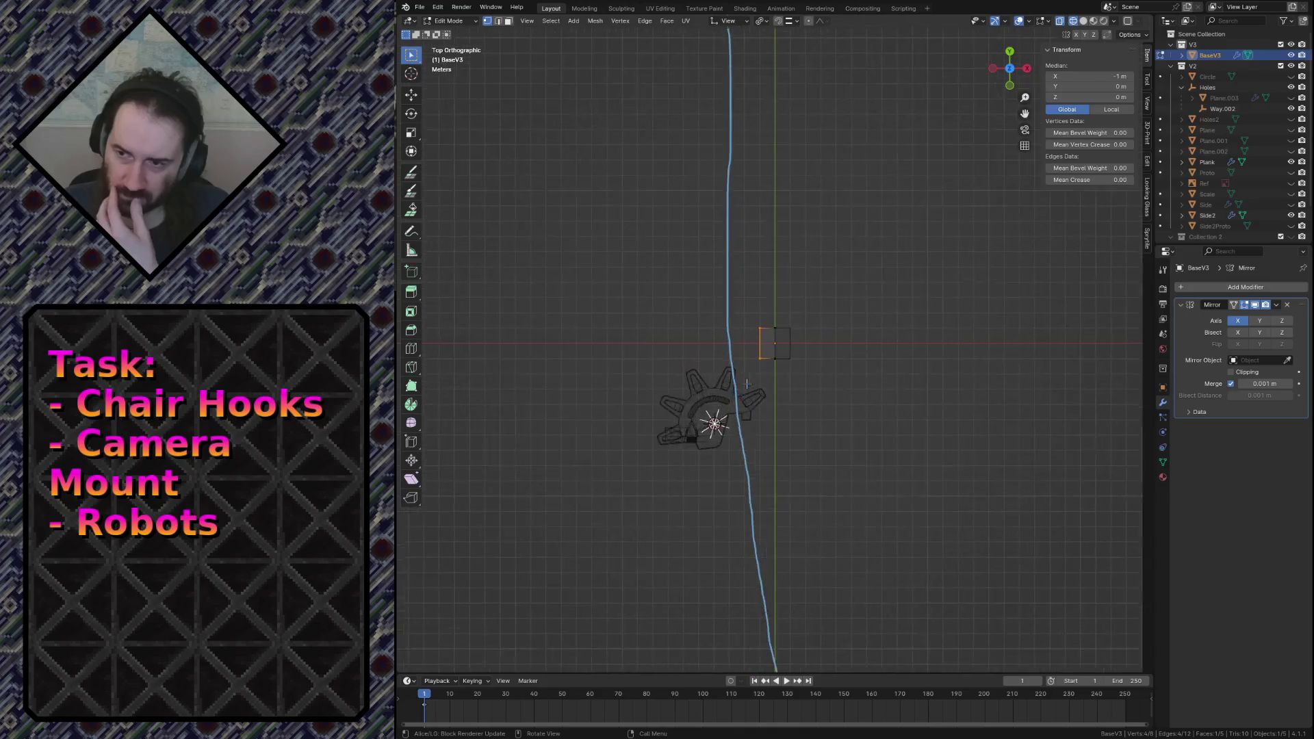
scroll(801, 365, "down", 3)
key("g")
key("x")
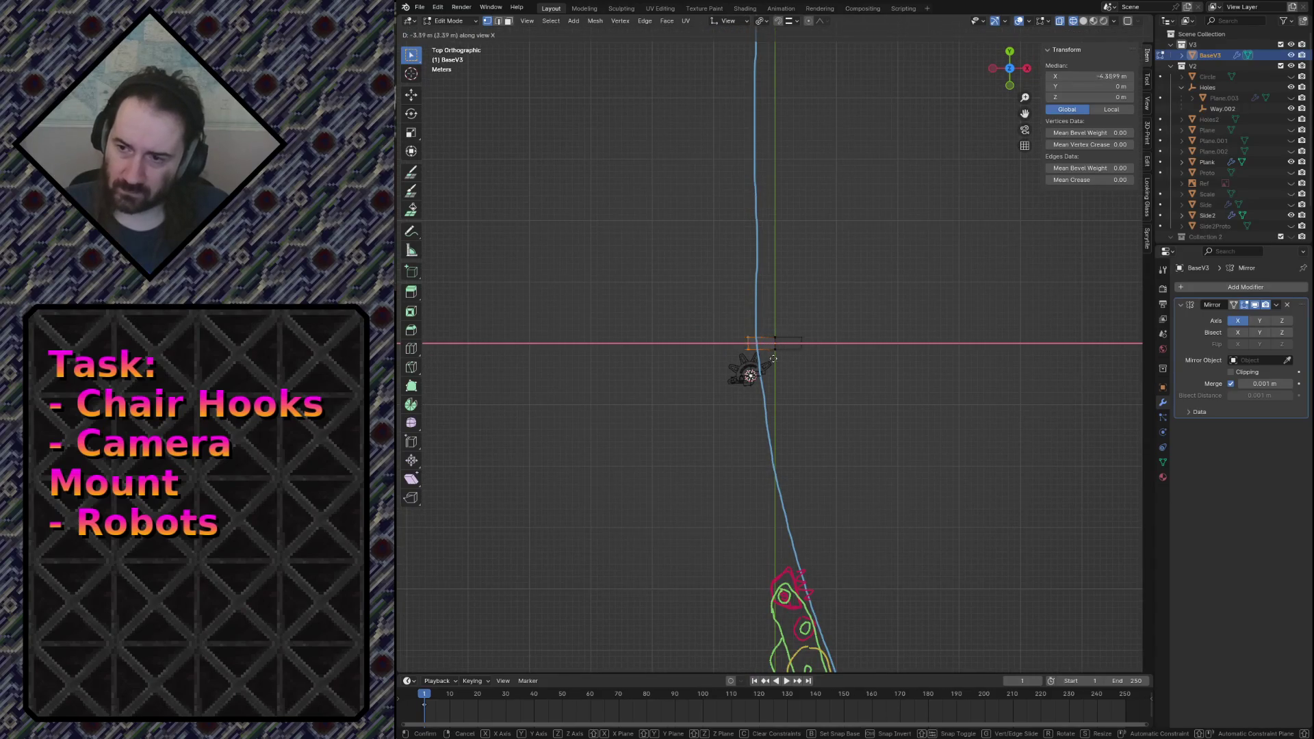
left_click(749, 360)
scroll(740, 328, "up", 4)
scroll(712, 263, "up", 3)
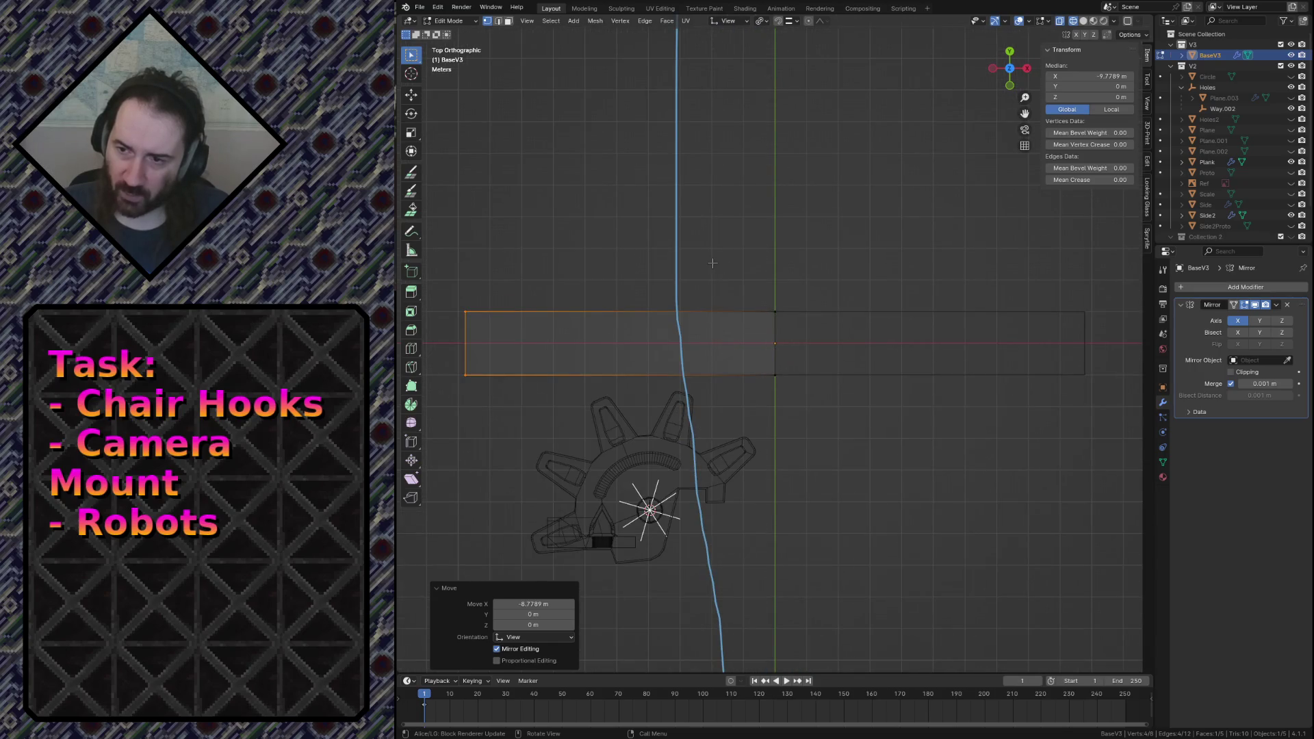
scroll(713, 263, "down", 2)
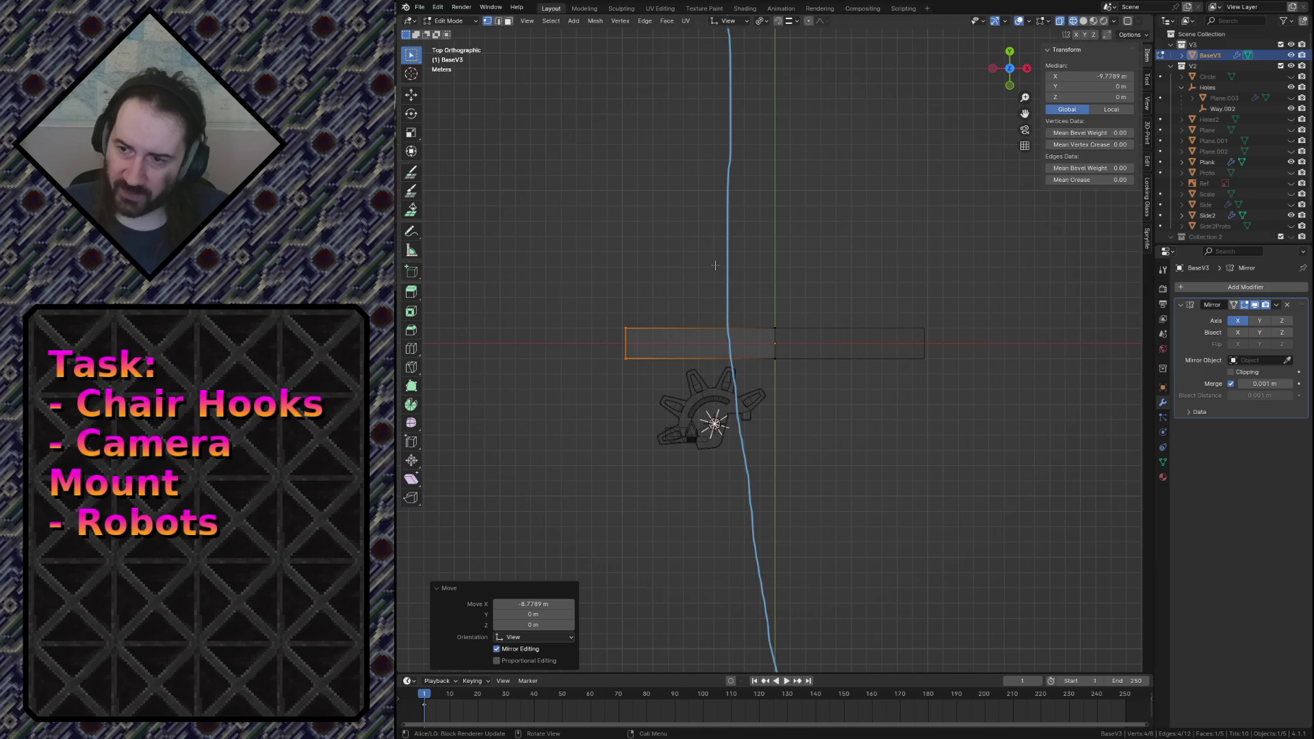
Undo the stretch back to the short mirrored block and view it in perspective.
key("ctrl+z")
key("shift+grave")
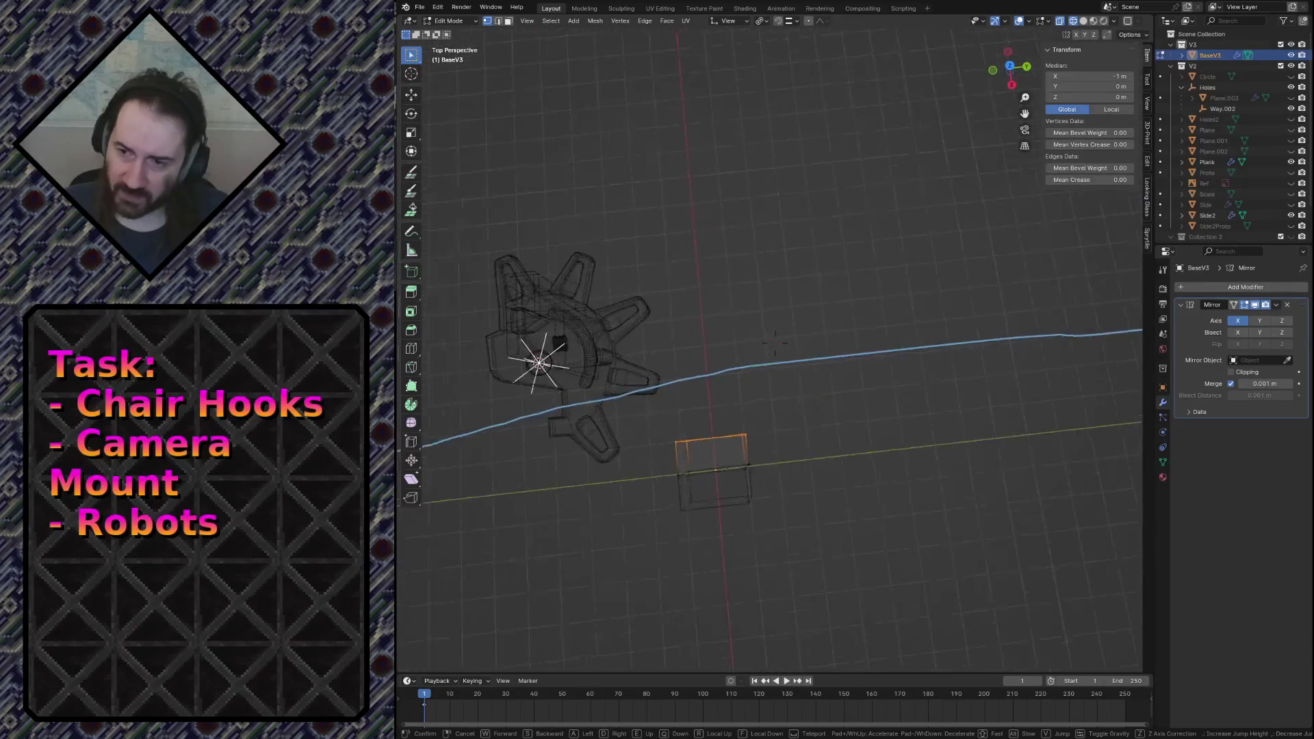
left_click(770, 256)
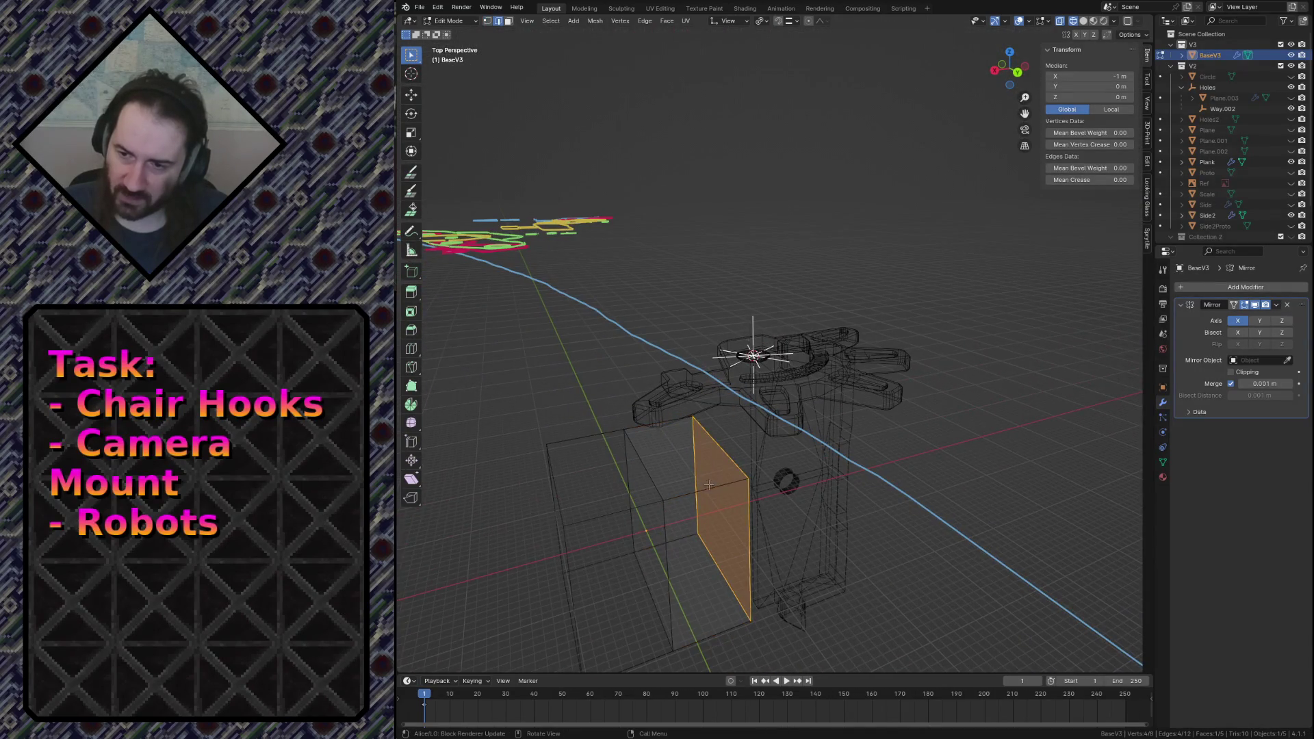
key("ctrl+z")
Walk the view around the block and mount, then show the View and 3D cursor settings.
key("shift+grave")
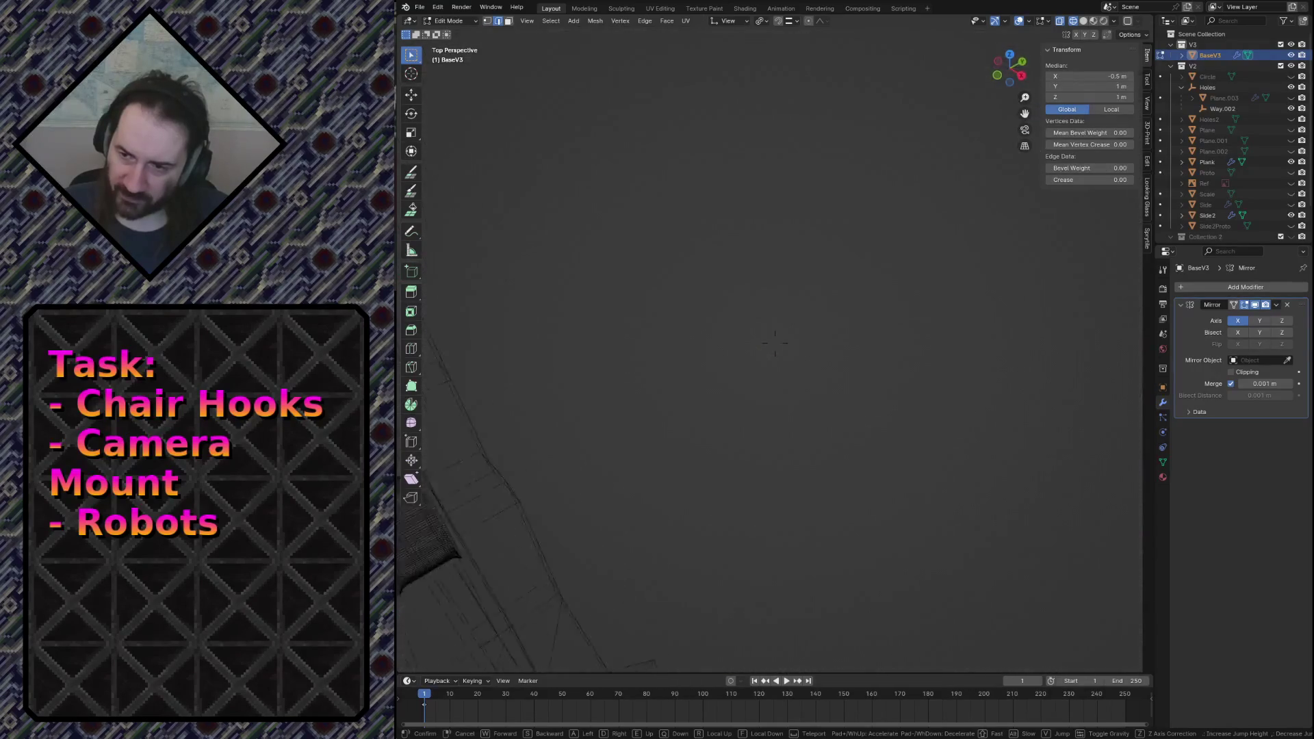
left_click(630, 433)
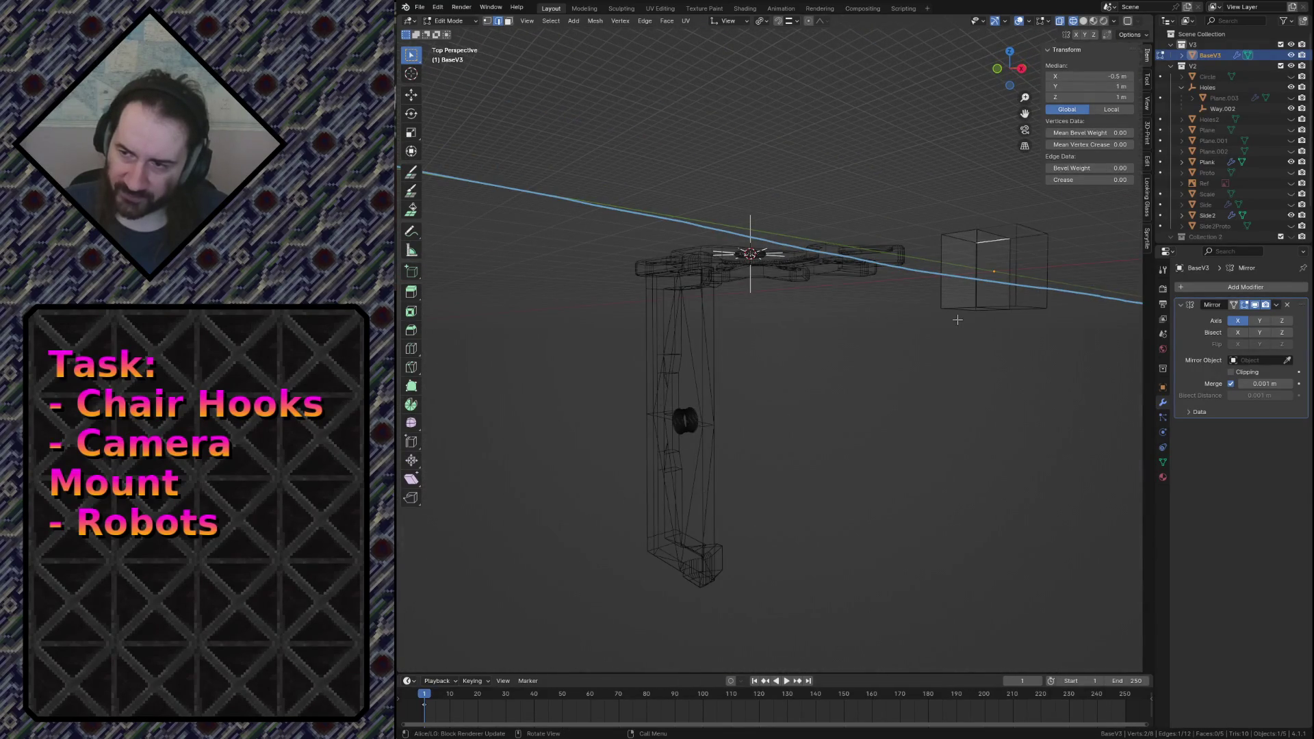
key("shift+grave")
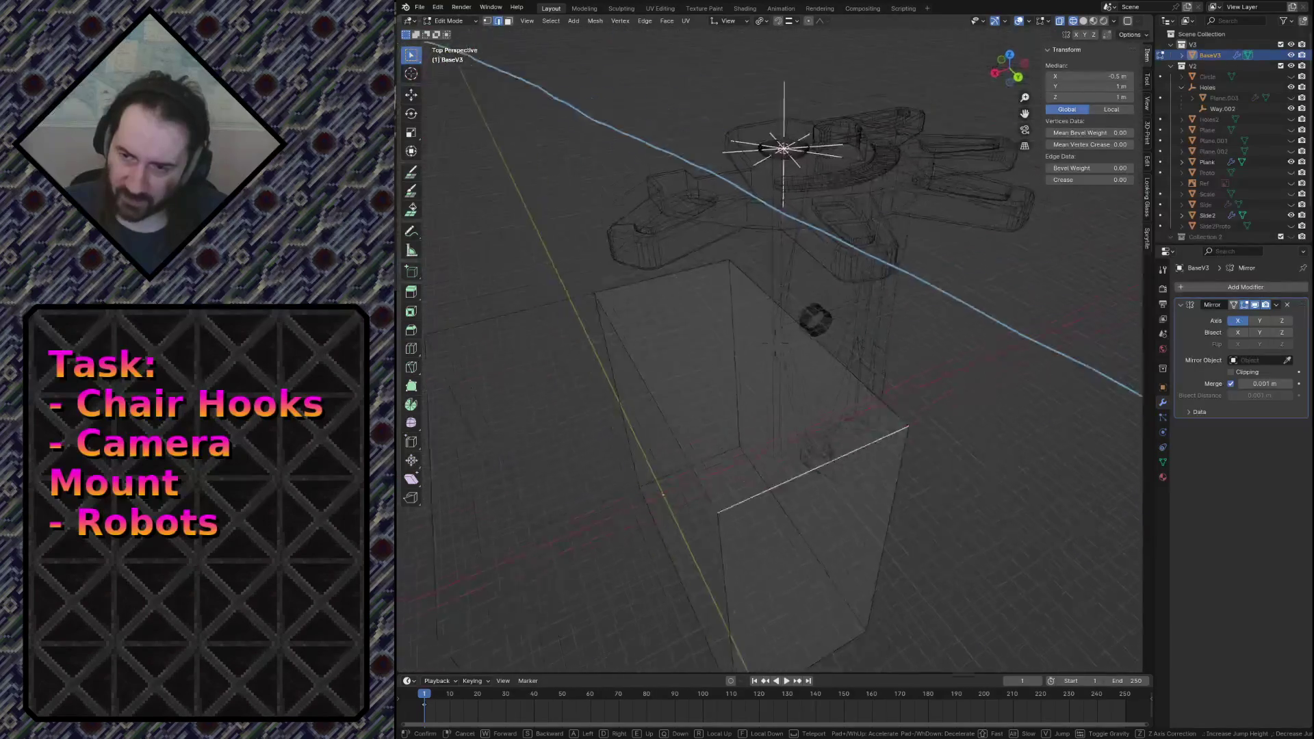
left_click(1169, 76)
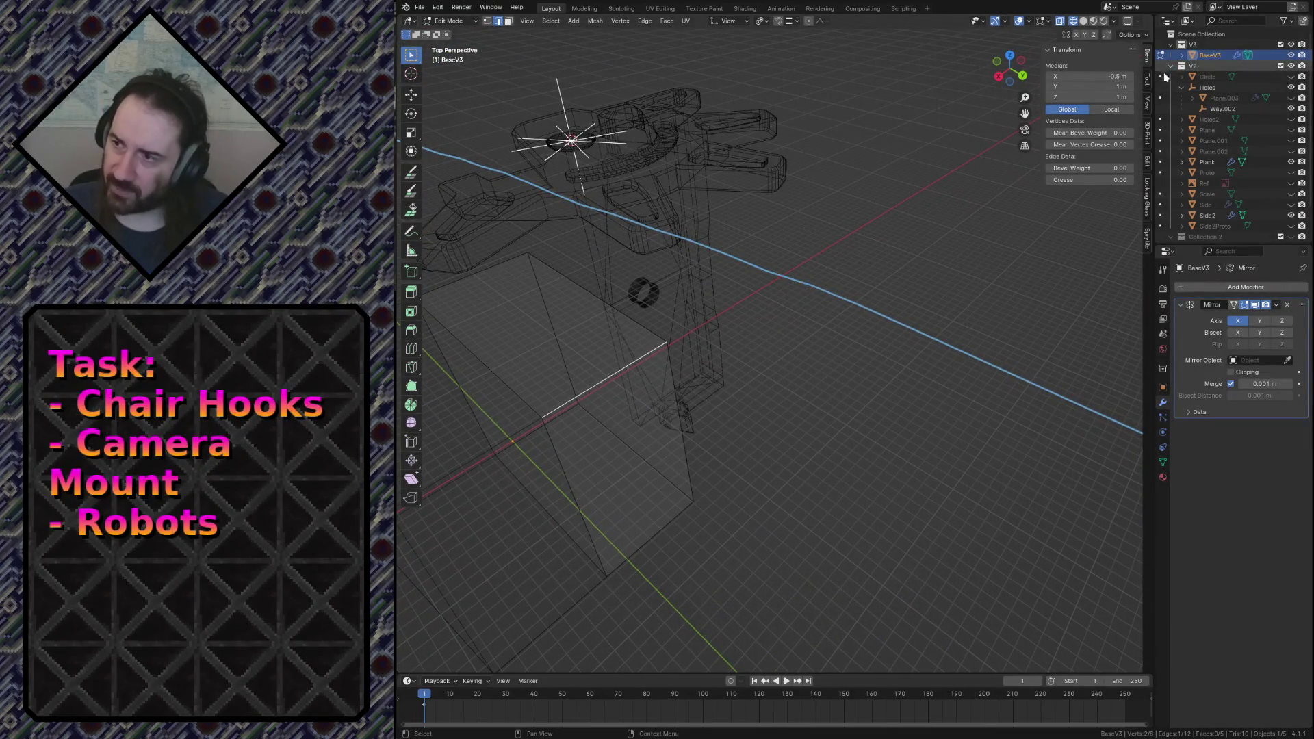
left_click(1147, 108)
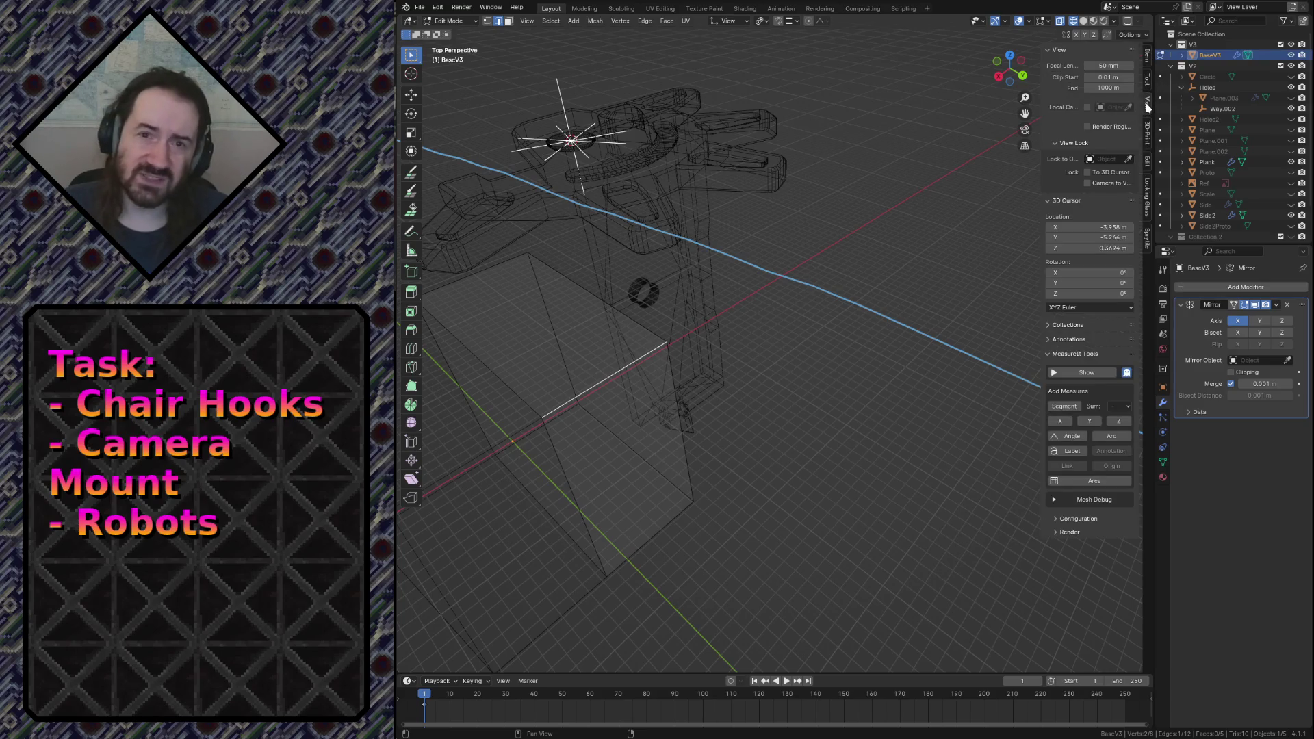
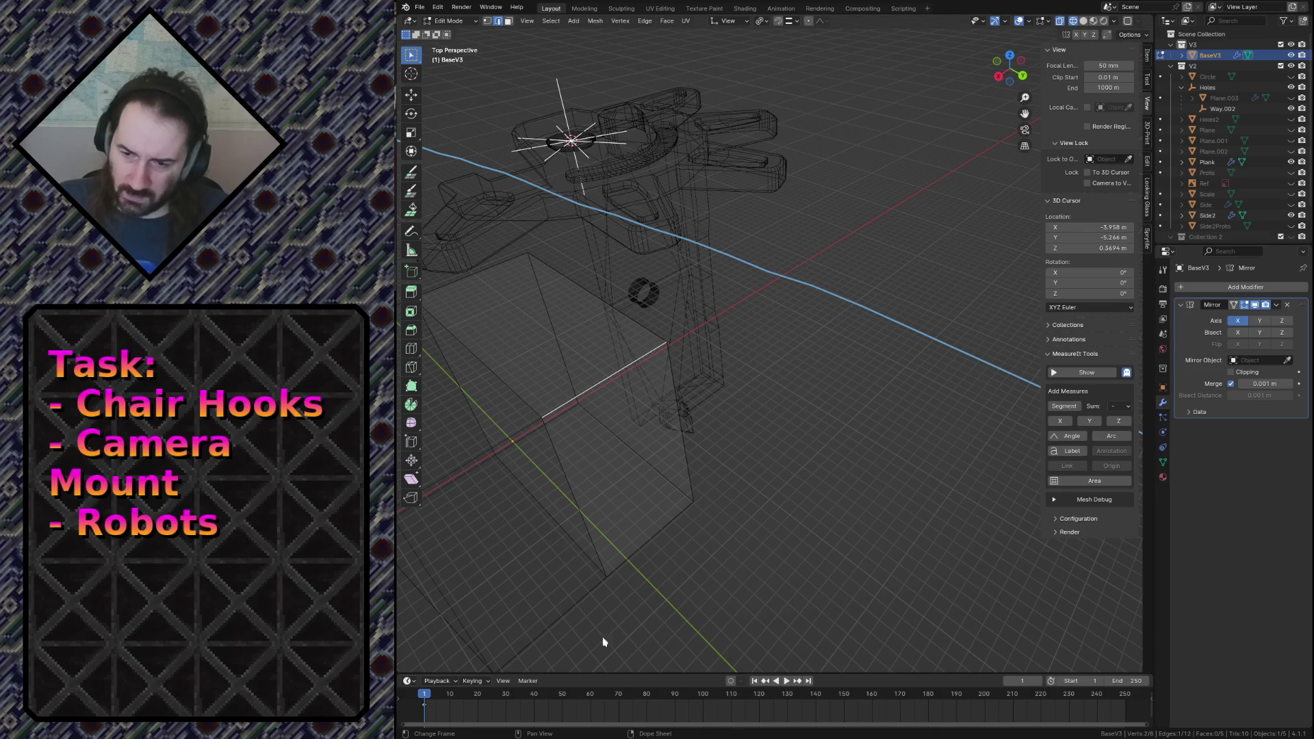
Select the whole box mesh and try an X-axis scale, leaving it at 1.0.
middle_click_drag(777, 489, 777, 489)
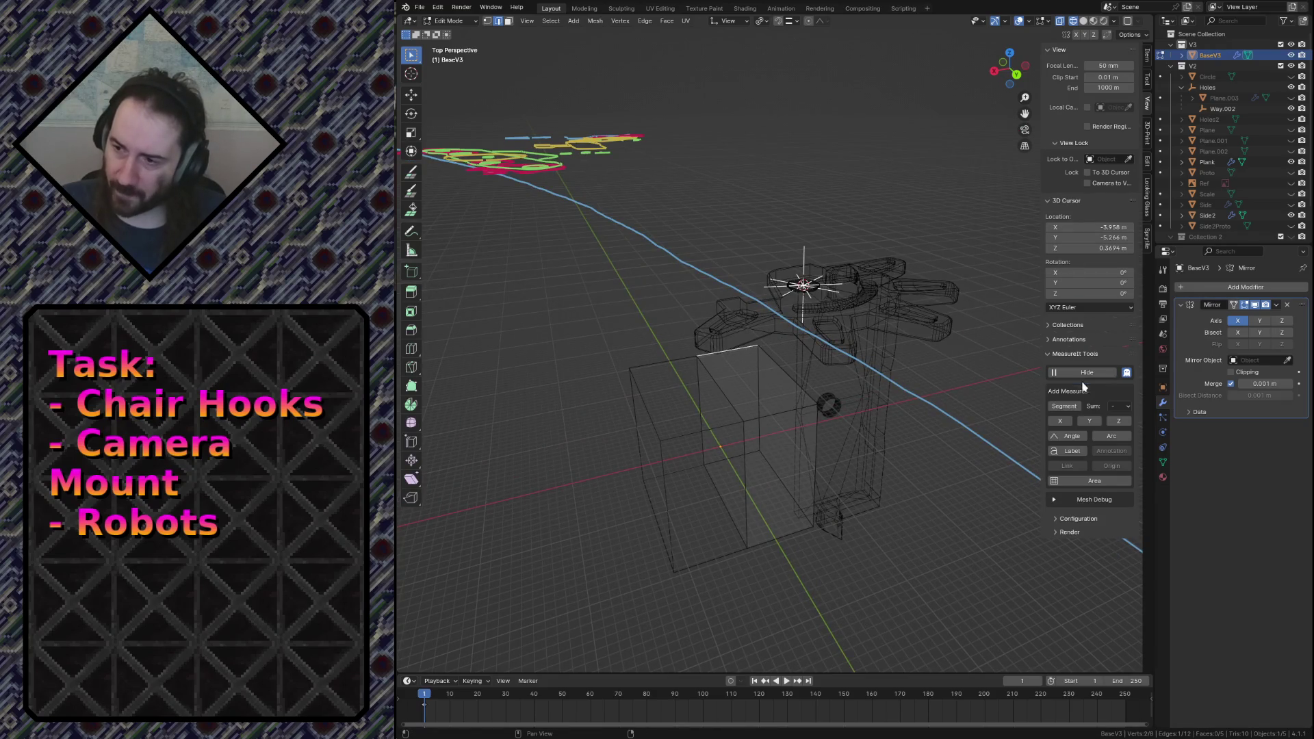
left_click(1066, 406)
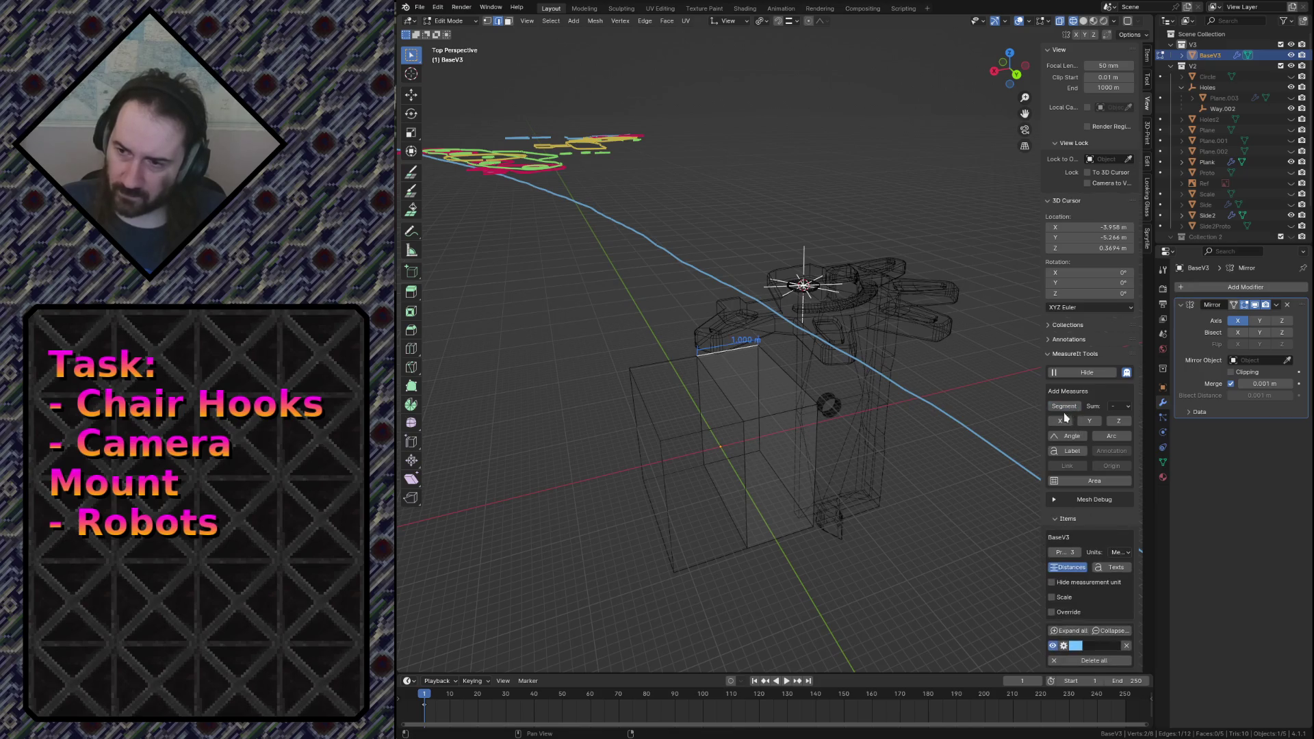
key("a")
key("s")
key("x")
key("y")
key("x")
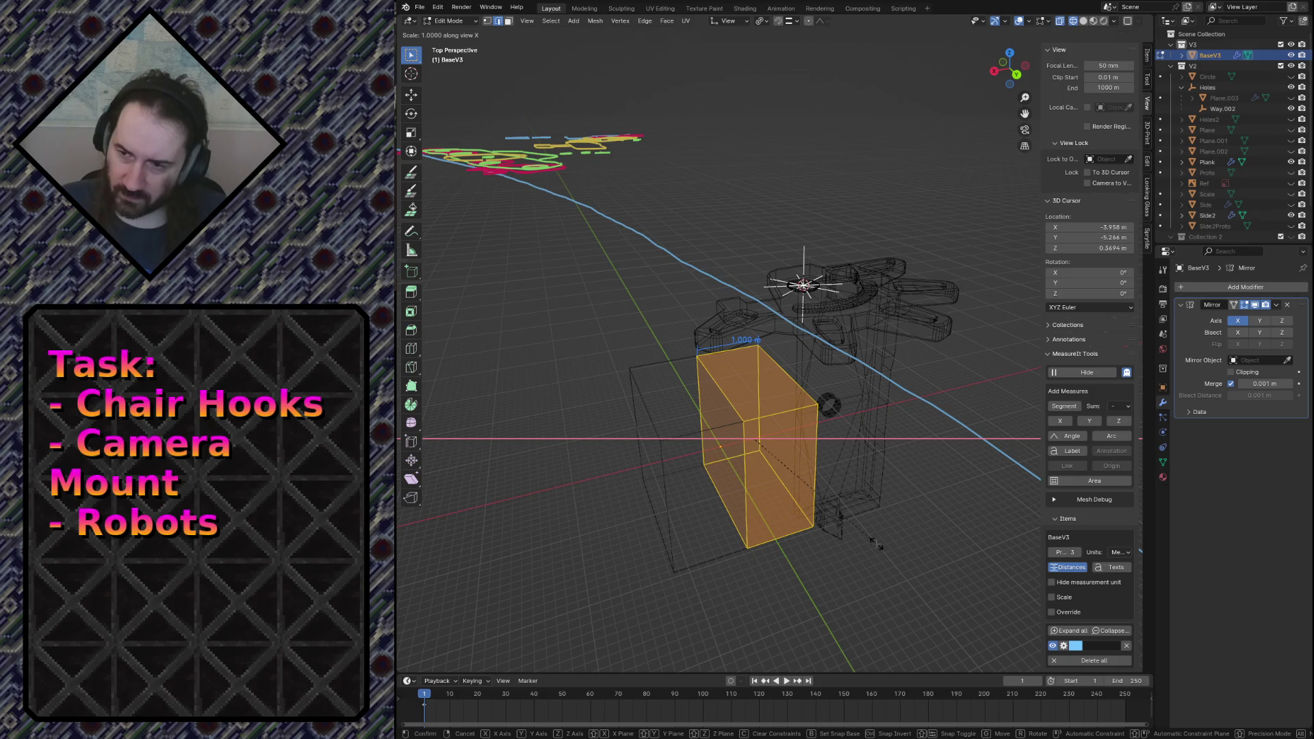
left_click(880, 545)
Set the transform orientation to Global and snapping to Vertex.
left_click(729, 22)
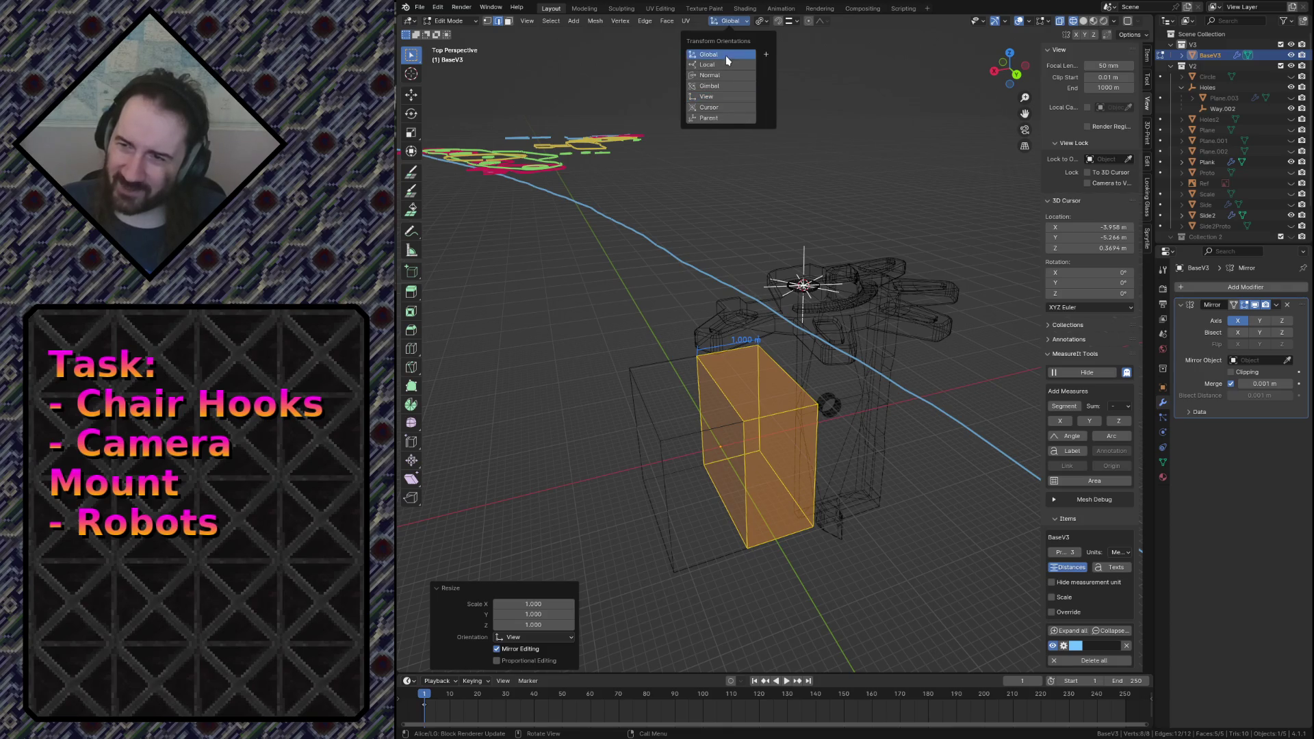
left_click(727, 54)
left_click(789, 21)
left_click(760, 87)
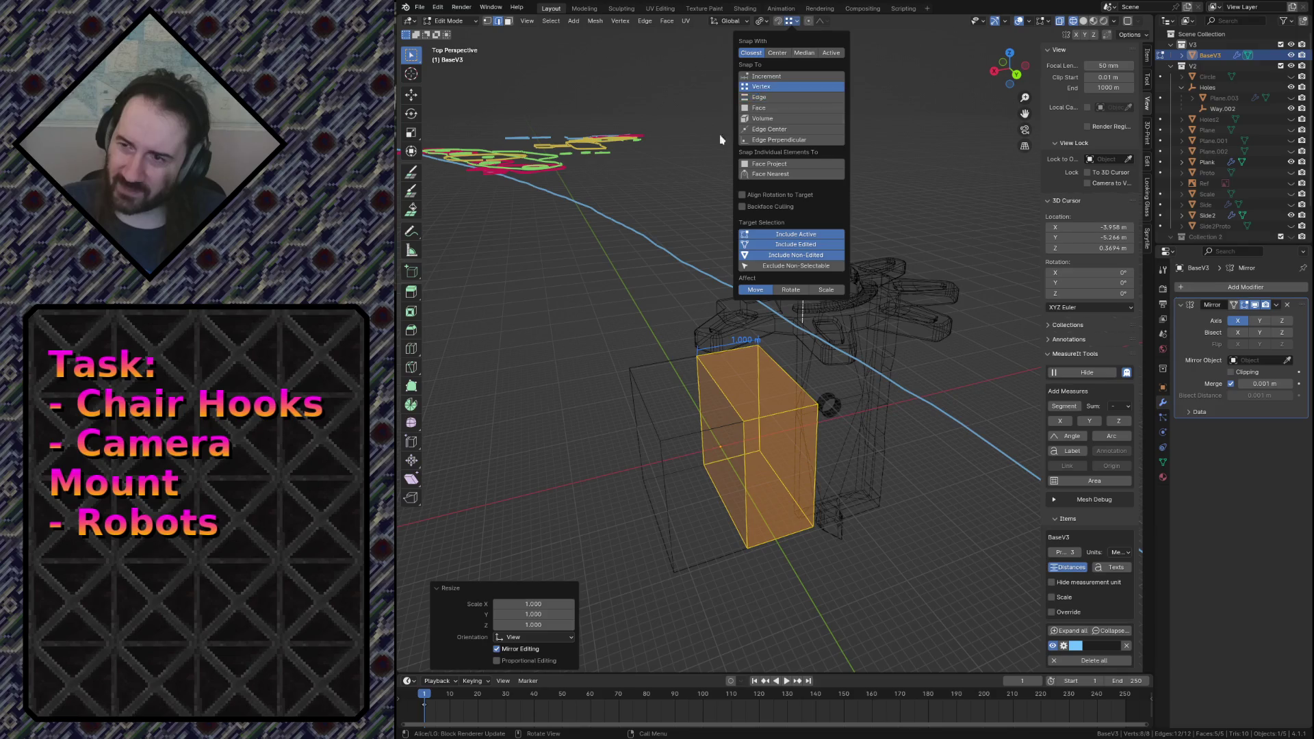
left_click(715, 313)
Try another global X scale on the box, then undo it so the box stays 1 m.
key("a")
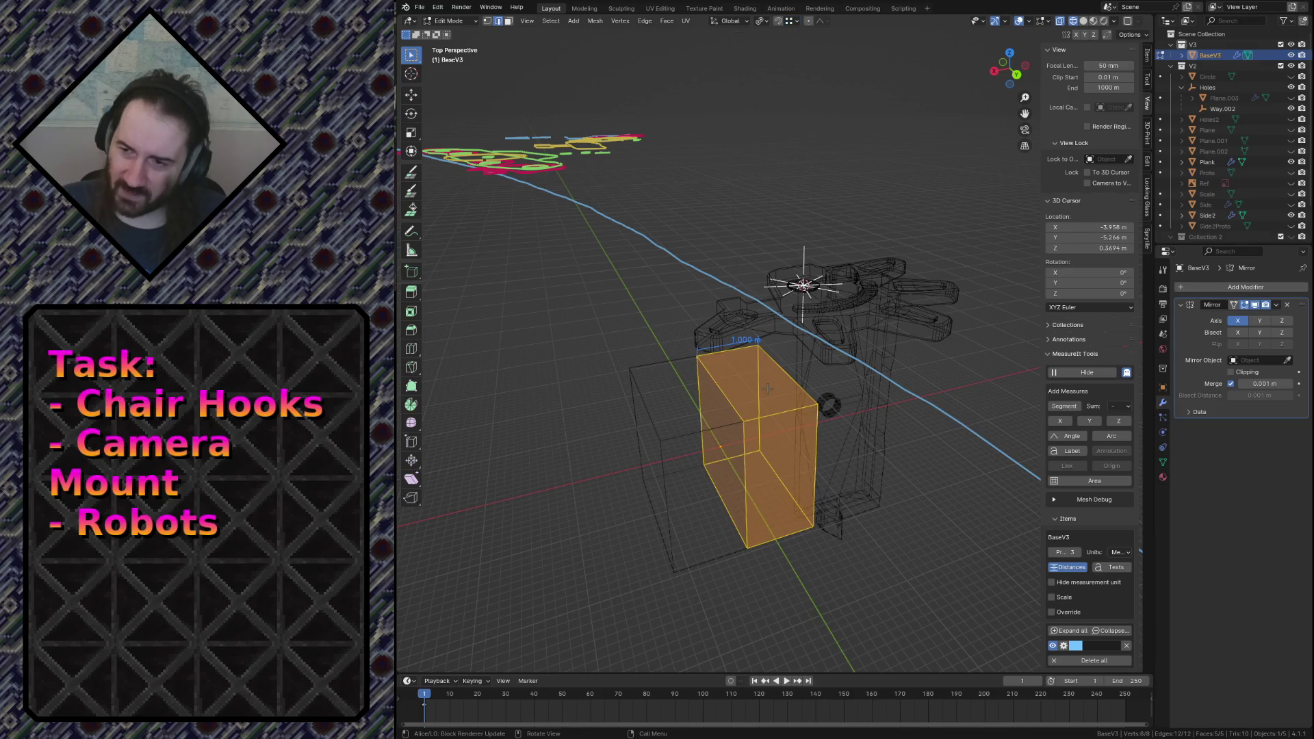
left_click(767, 21)
left_click(770, 60)
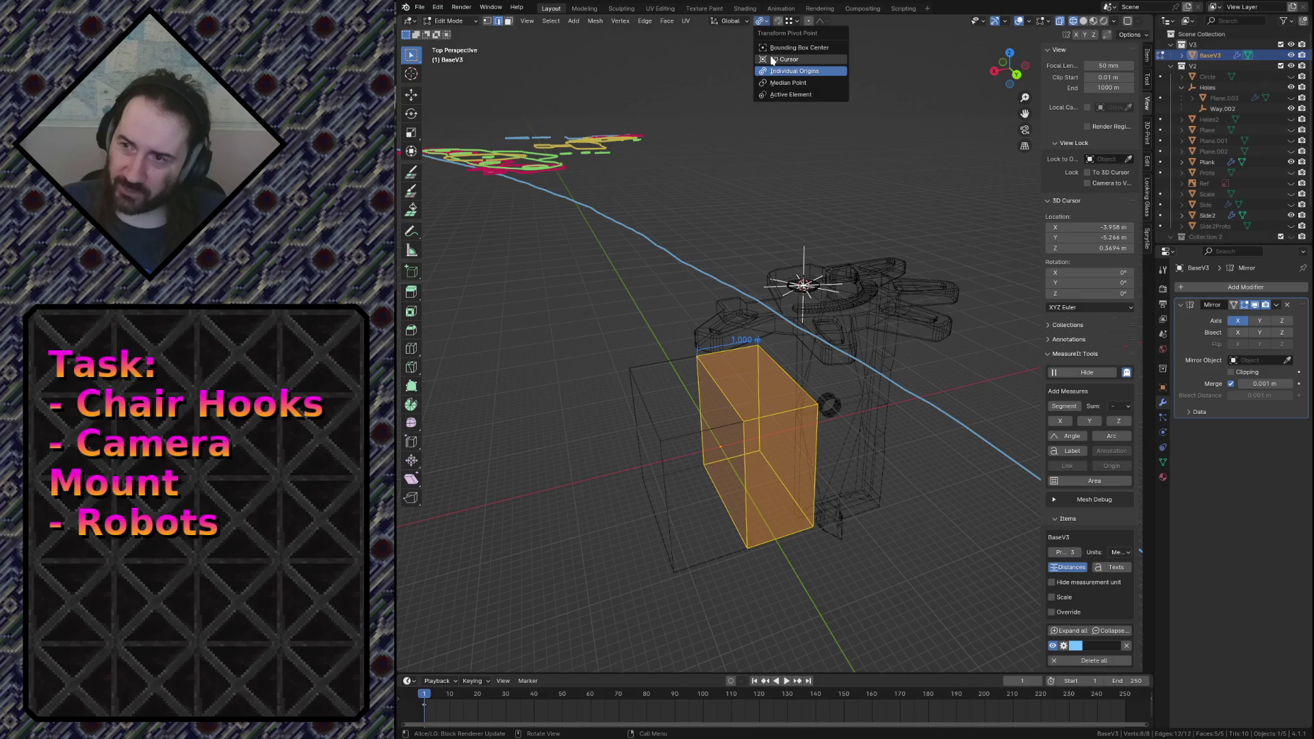
key("s")
key("x")
key("Return")
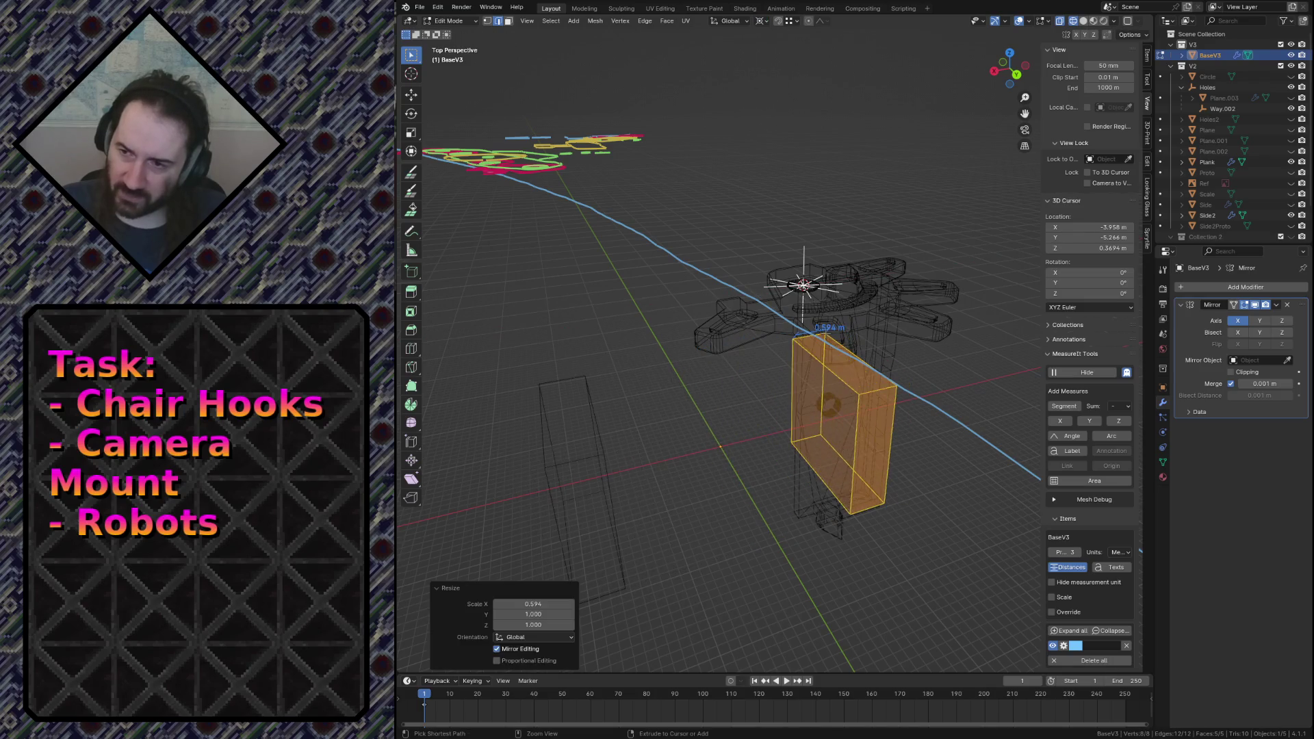
key("ctrl+z")
key("ctrl+z")
key("ctrl+z")
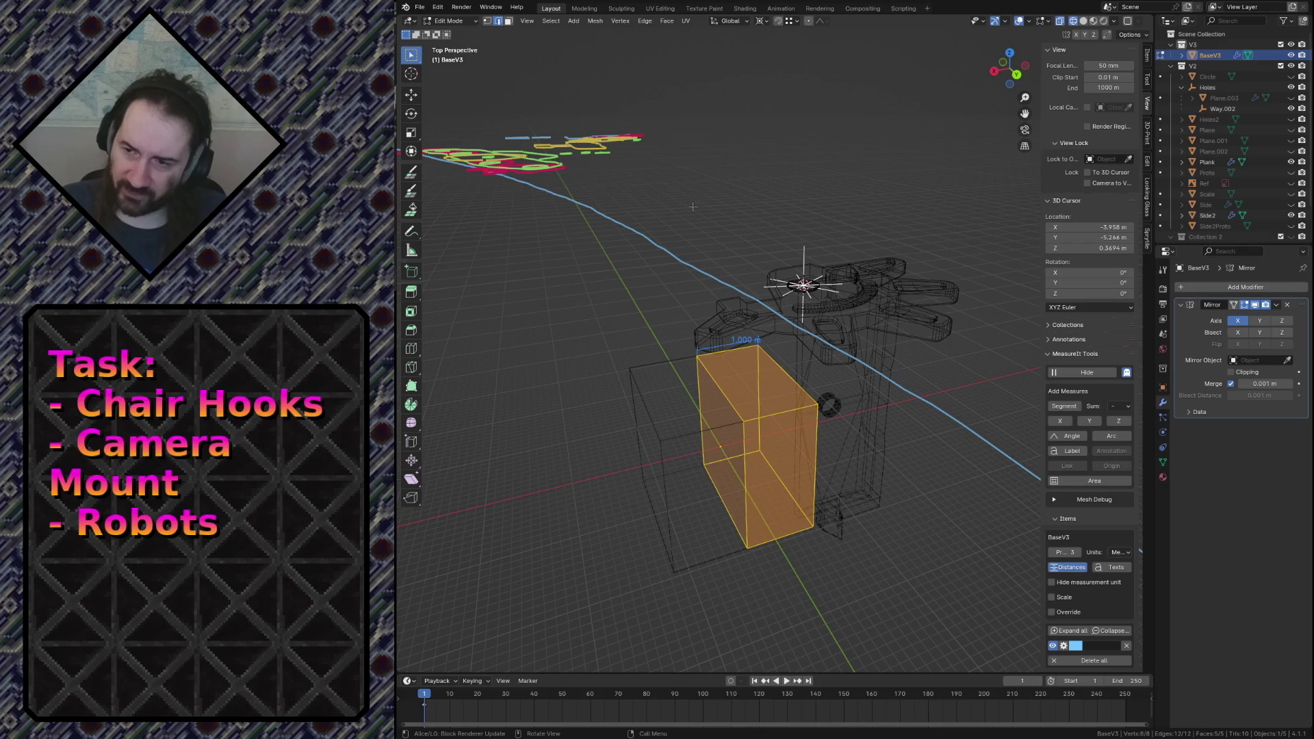
key("alt+a")
key("shift+s")
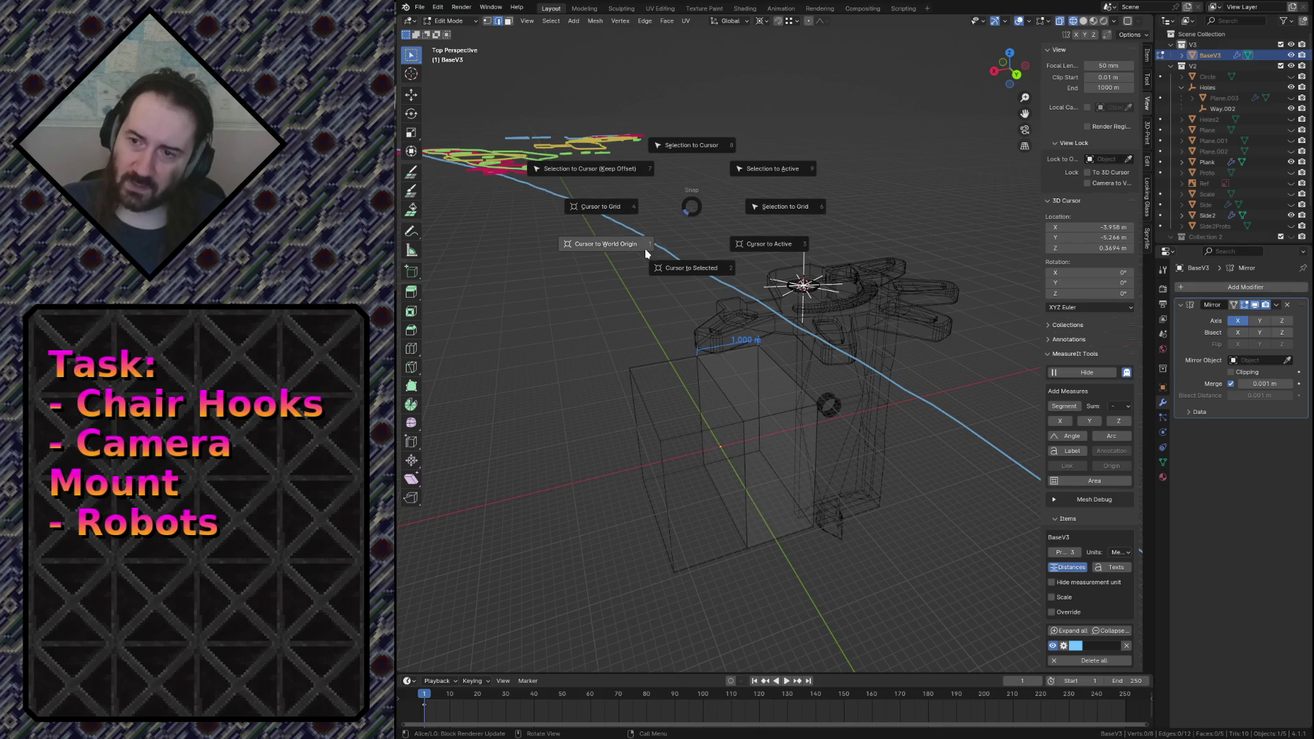
Snap the 3D cursor to the world origin and scale the box 40 times along X.
left_click(606, 243)
key("a")
key("s")
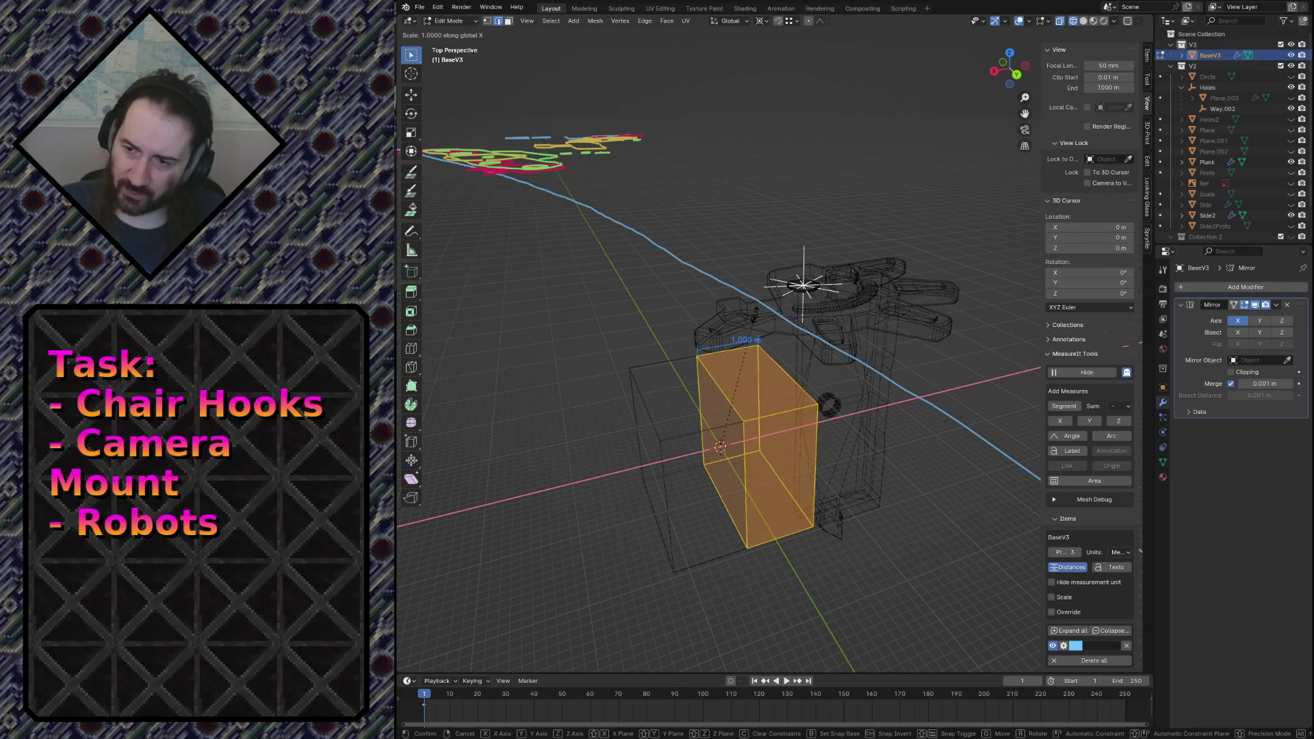
key("x")
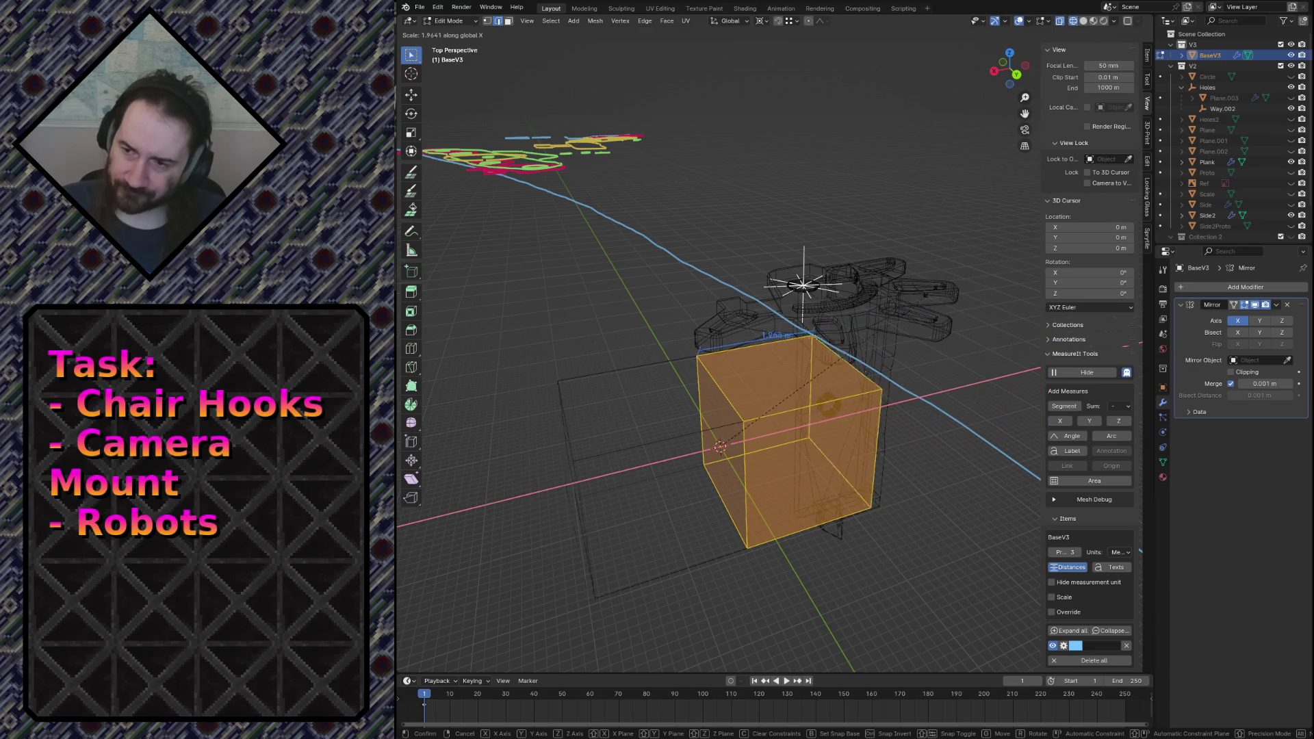
key("Return")
key("s")
key("x")
key("Return")
left_click(534, 604)
type("40")
key("Return")
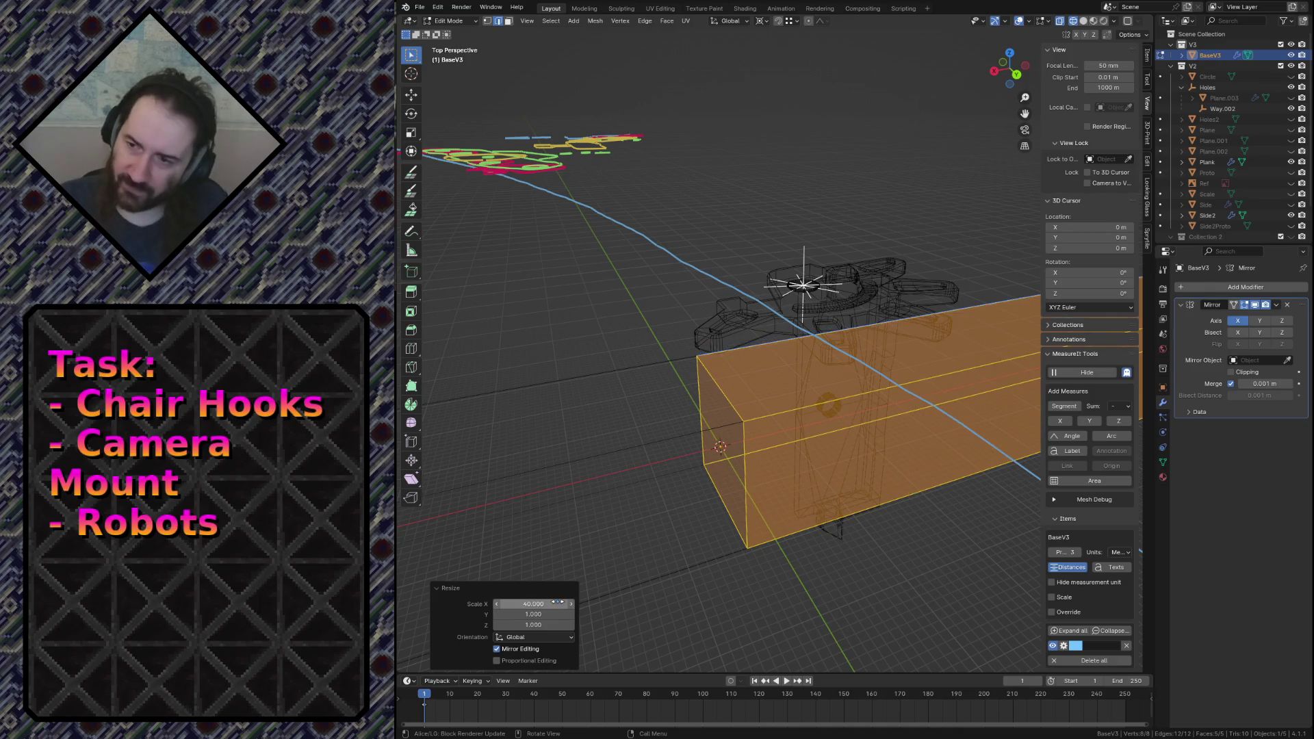
In top view, widen the long bar into a slab by scaling it about 8.9 along Y.
key("shift+grave")
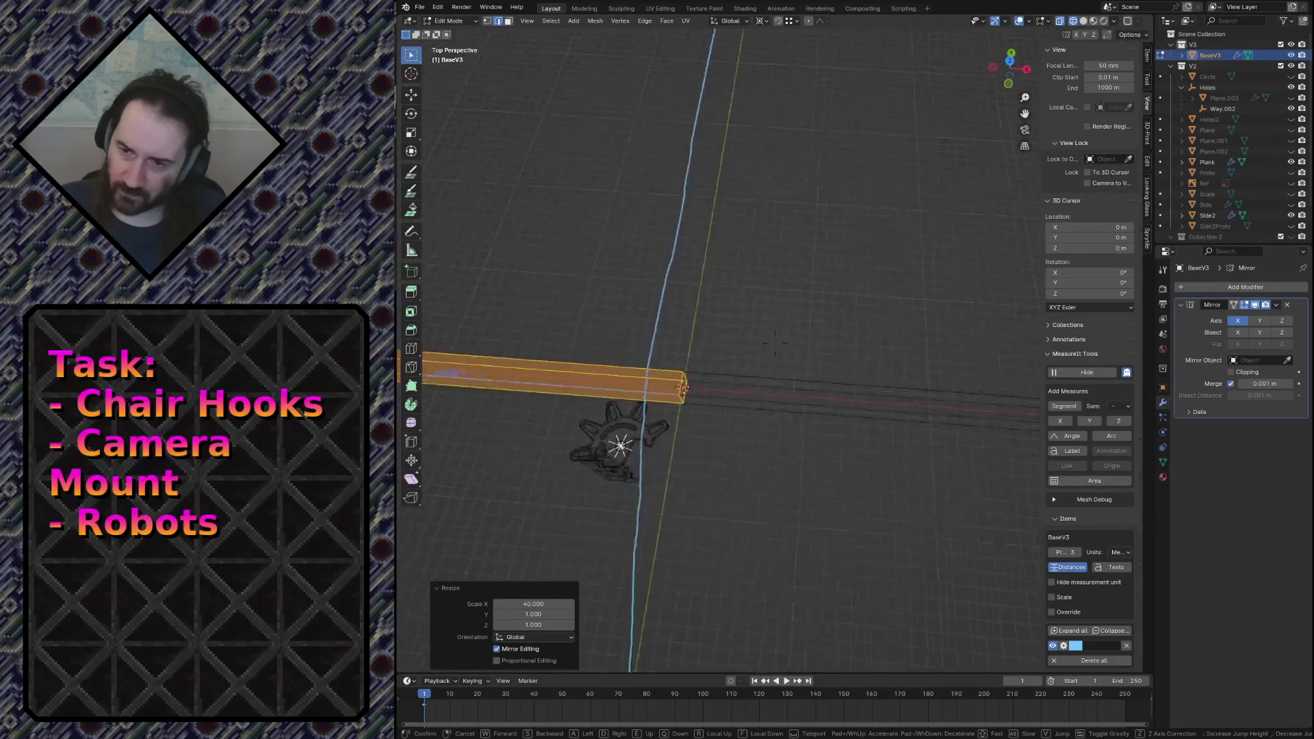
left_click(799, 474)
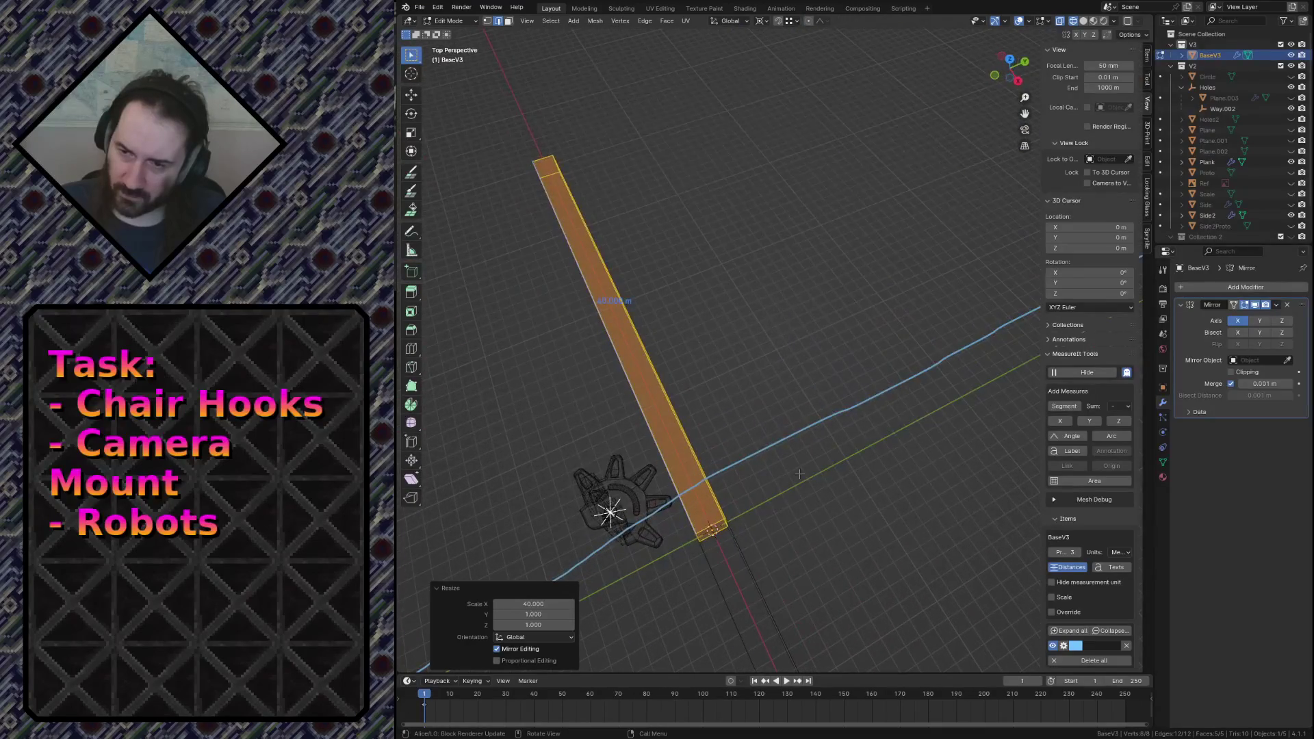
key("KP_7")
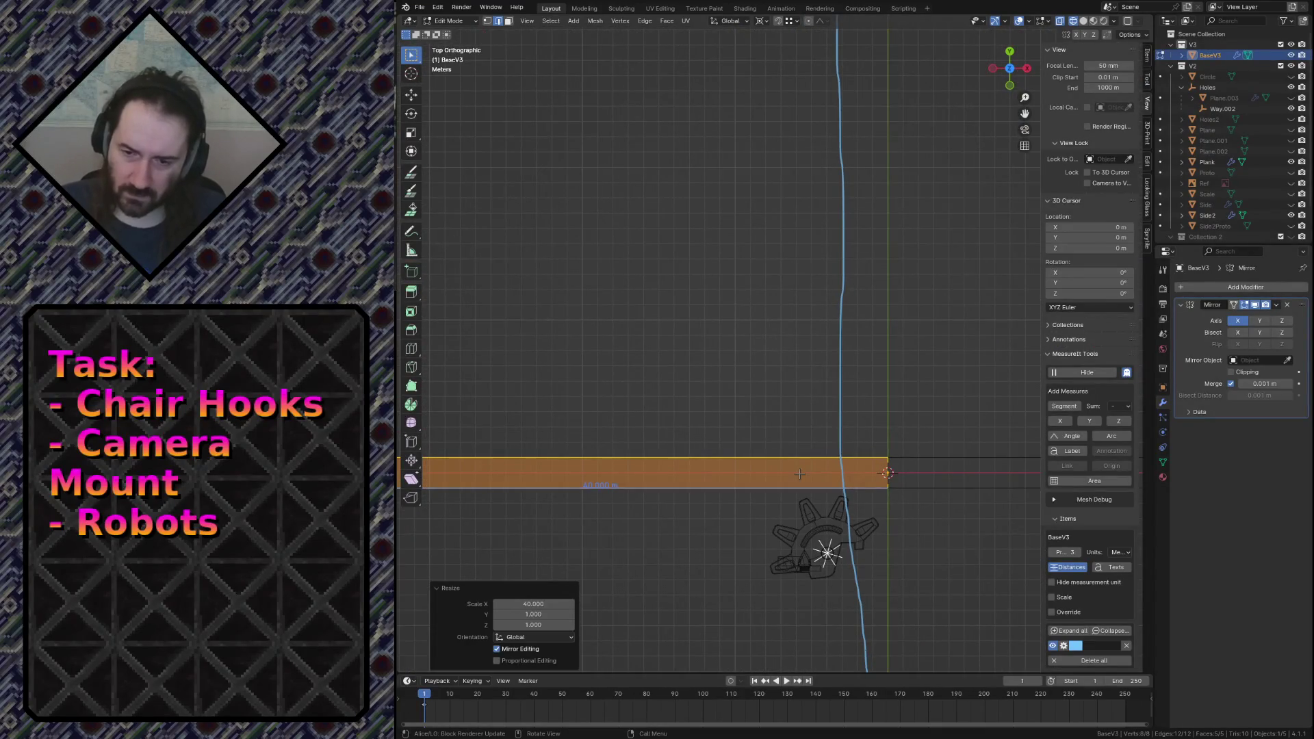
scroll(756, 430, "down", 3)
scroll(750, 427, "down", 2)
scroll(745, 424, "up", 2)
scroll(745, 424, "down", 1)
scroll(745, 424, "up", 1)
key("s")
key("y")
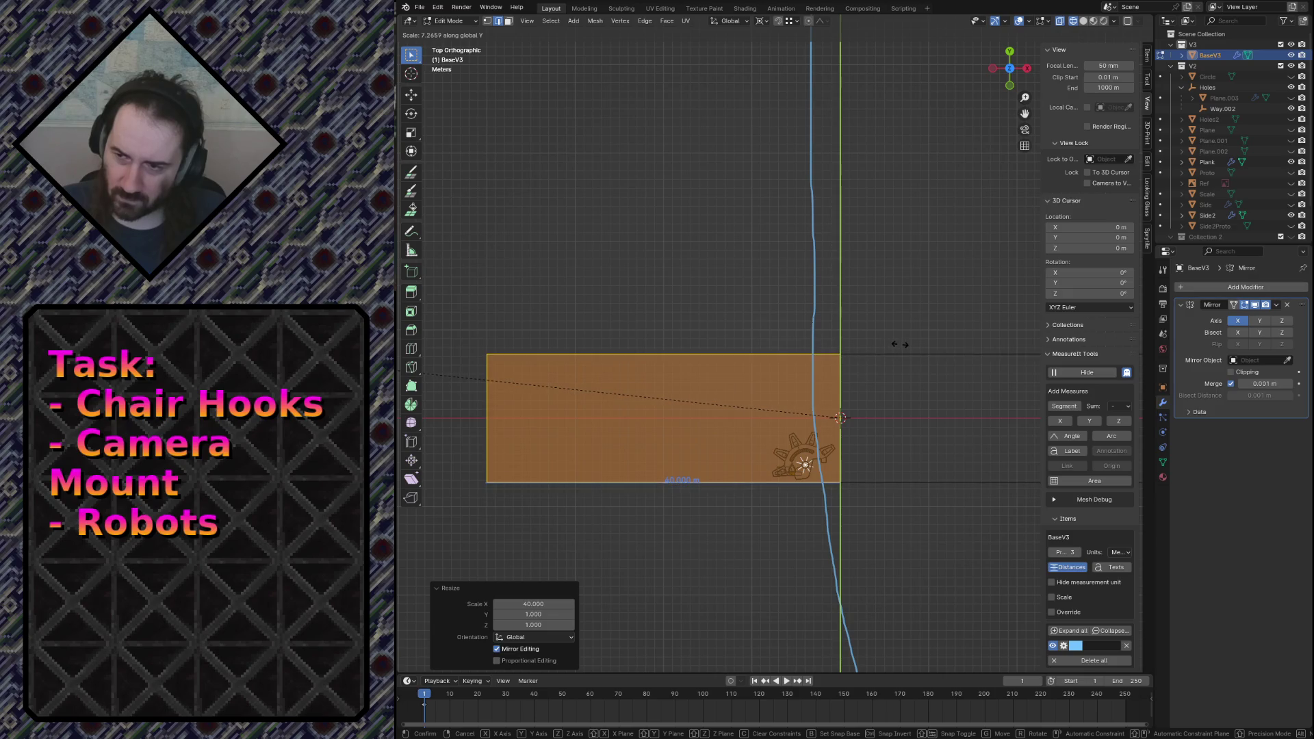
left_click(701, 354)
Return to Object Mode, select the Plank and switch to Solid shading.
key("shift+grave")
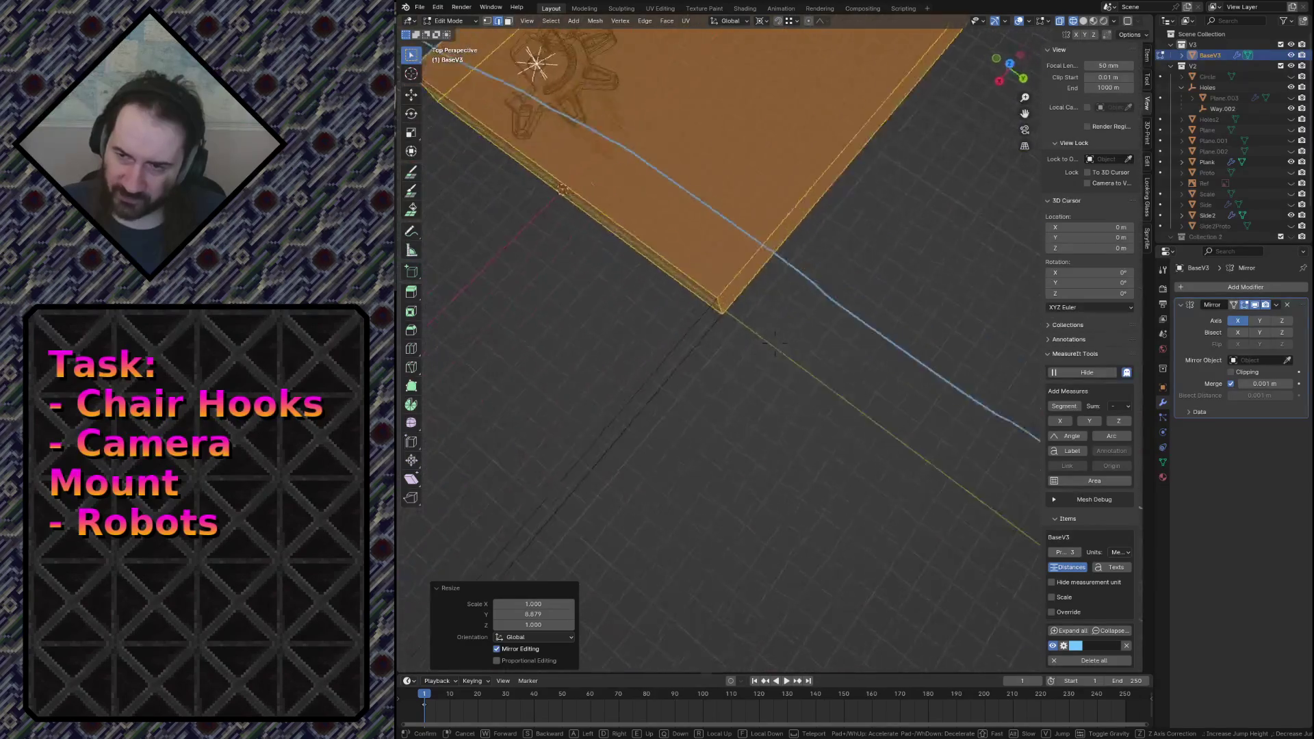
key("w")
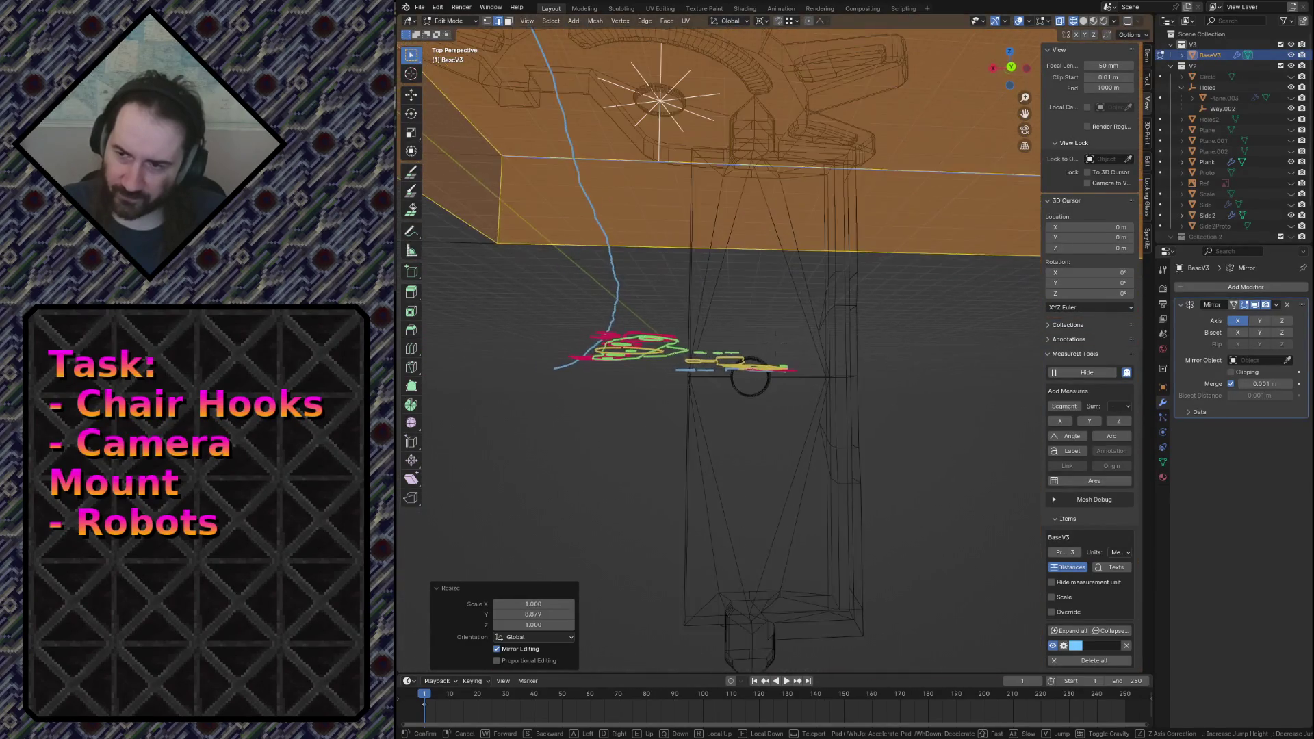
key("Return")
key("Tab")
left_click(704, 448)
key("shift+z")
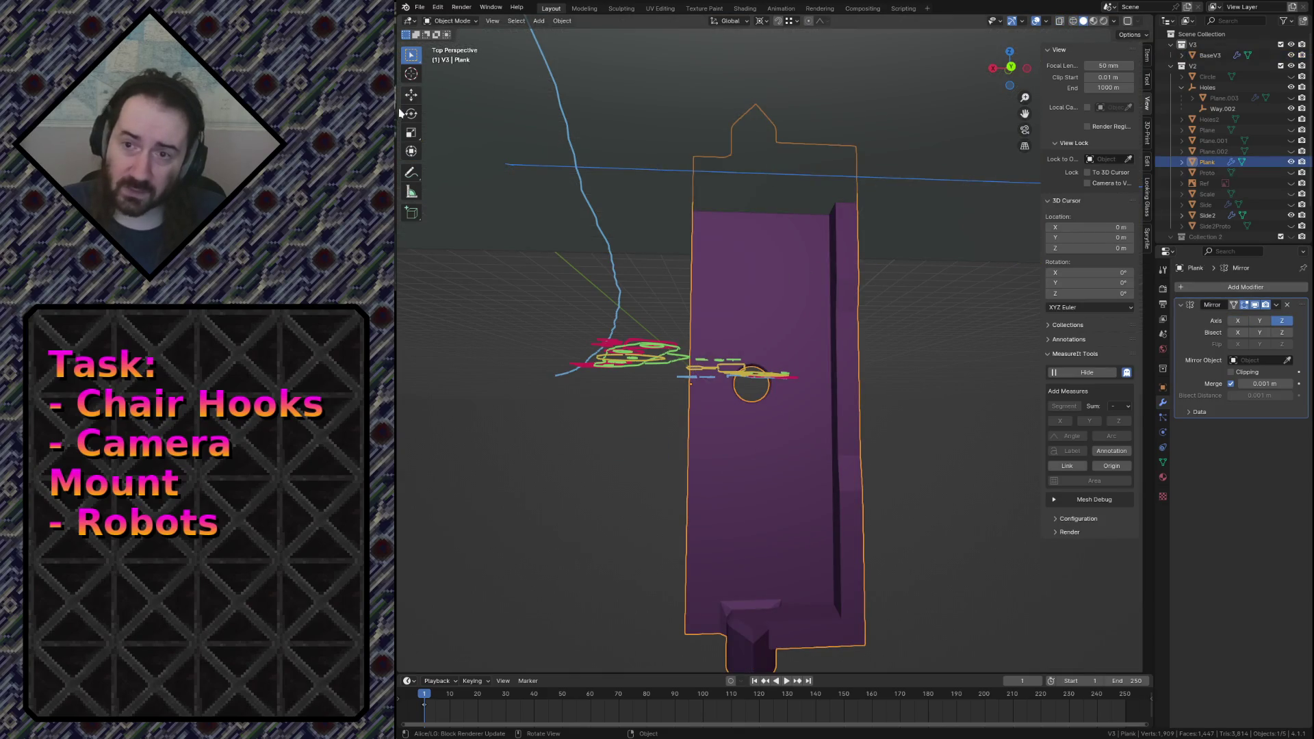
Switch to the Measure tool and take a short measurement near the hole.
left_click(412, 191)
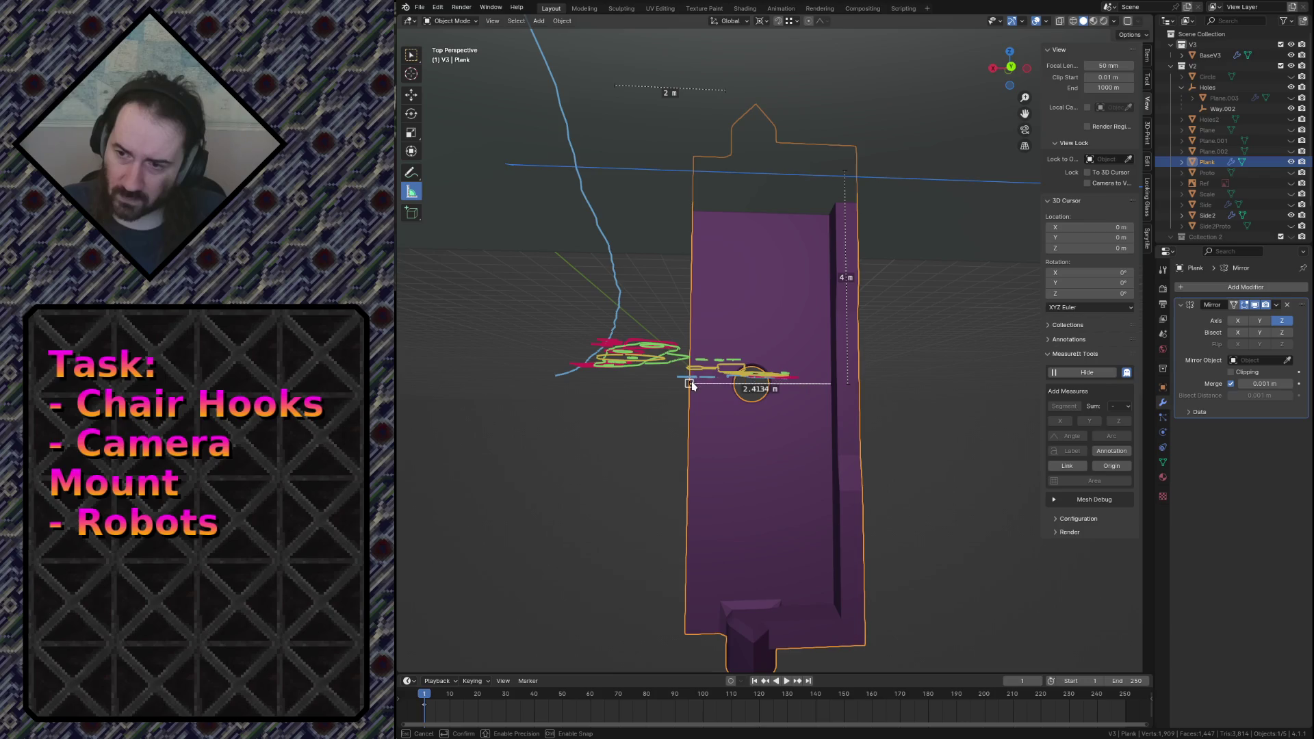
left_click_drag(692, 382, 692, 386)
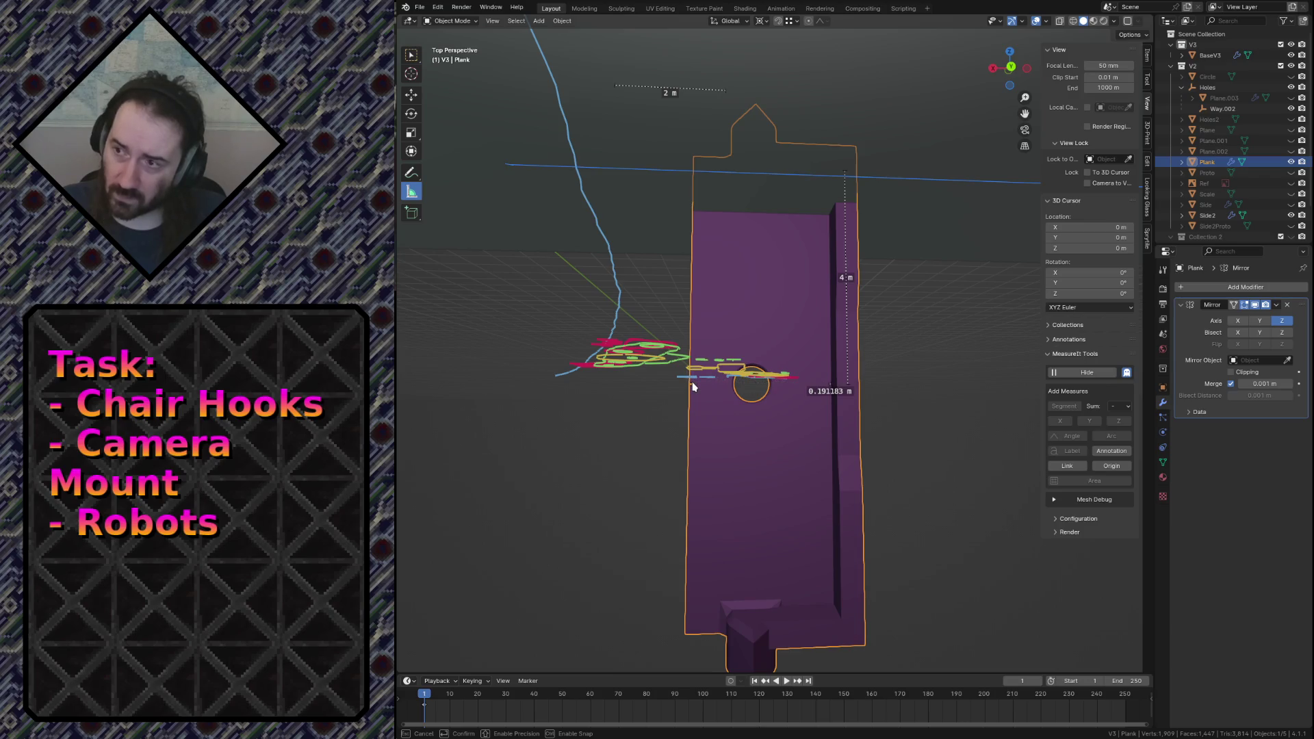
key("shift+grave")
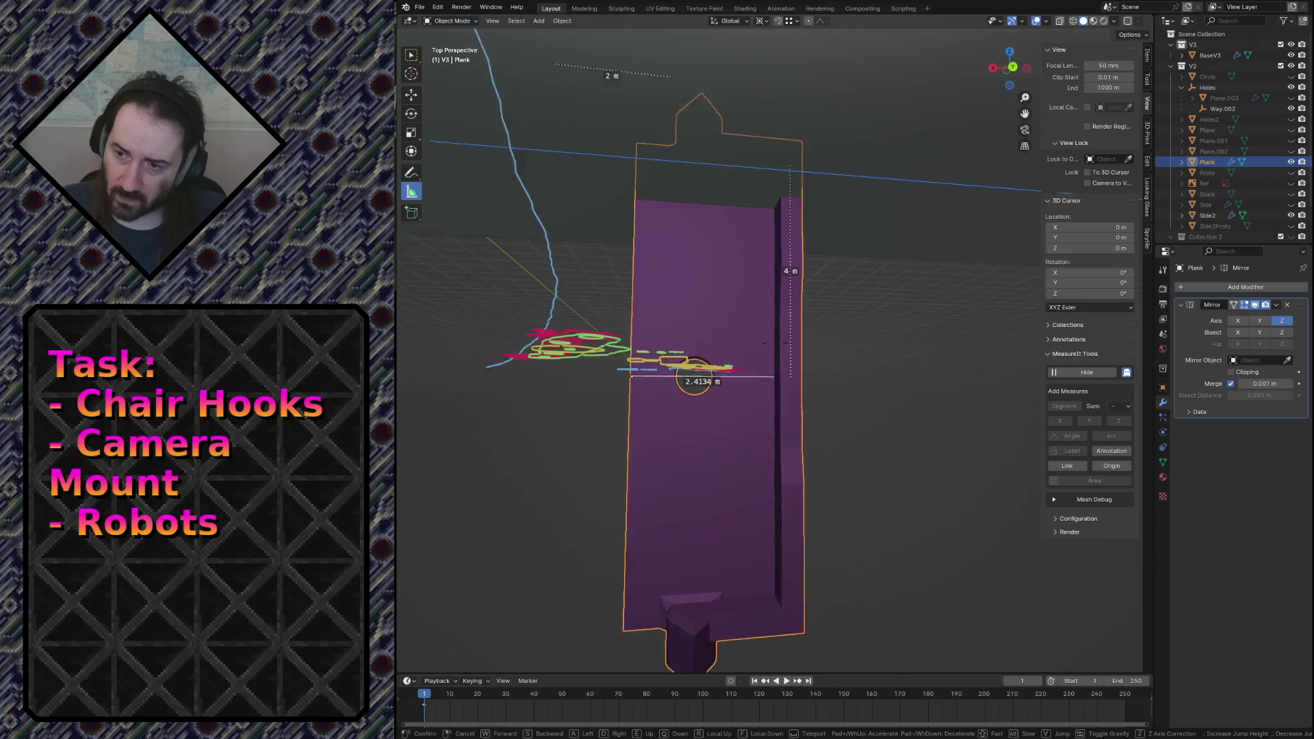
key("q")
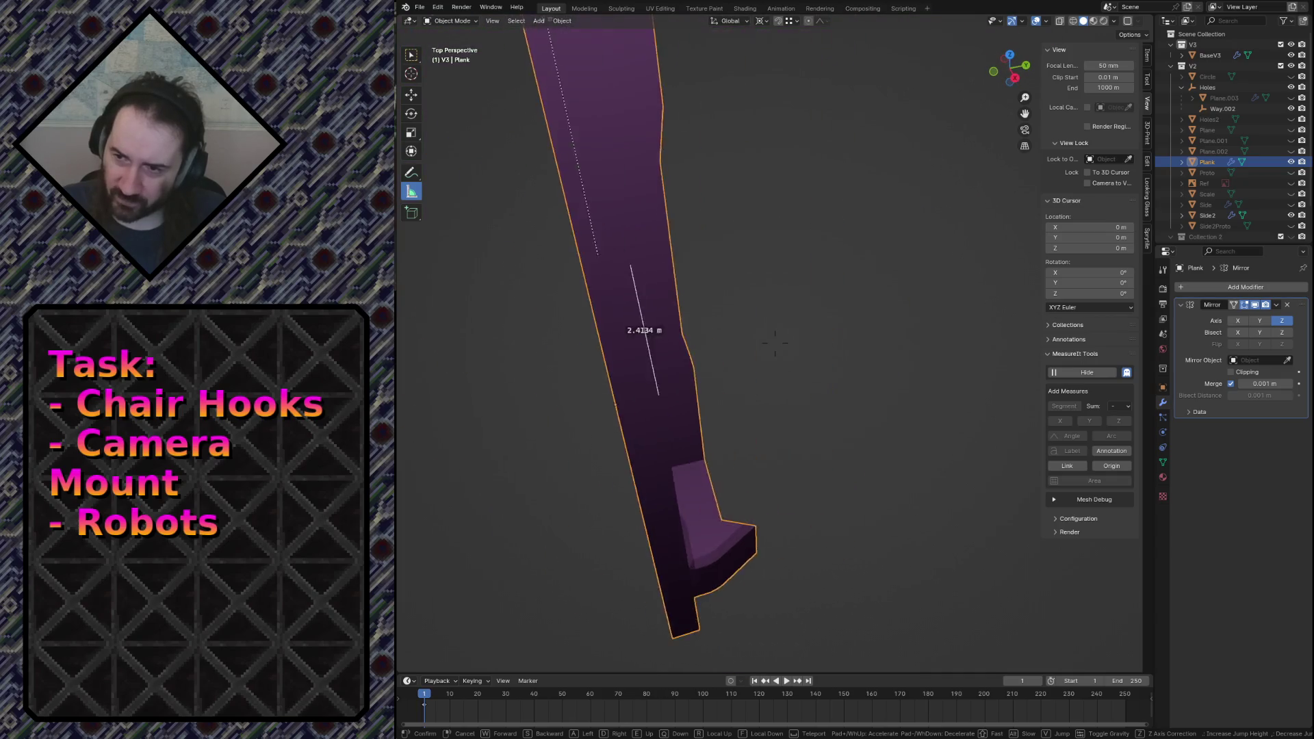
key("e")
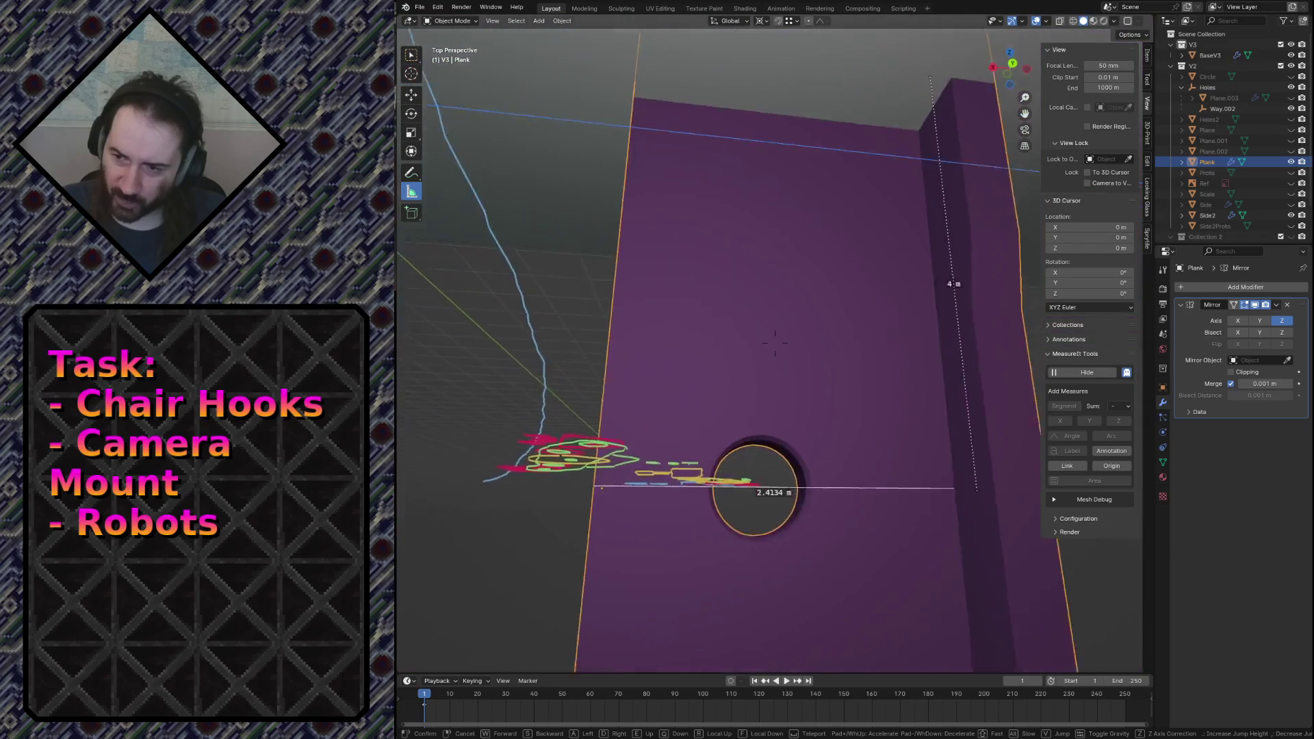
key("w")
key("Return")
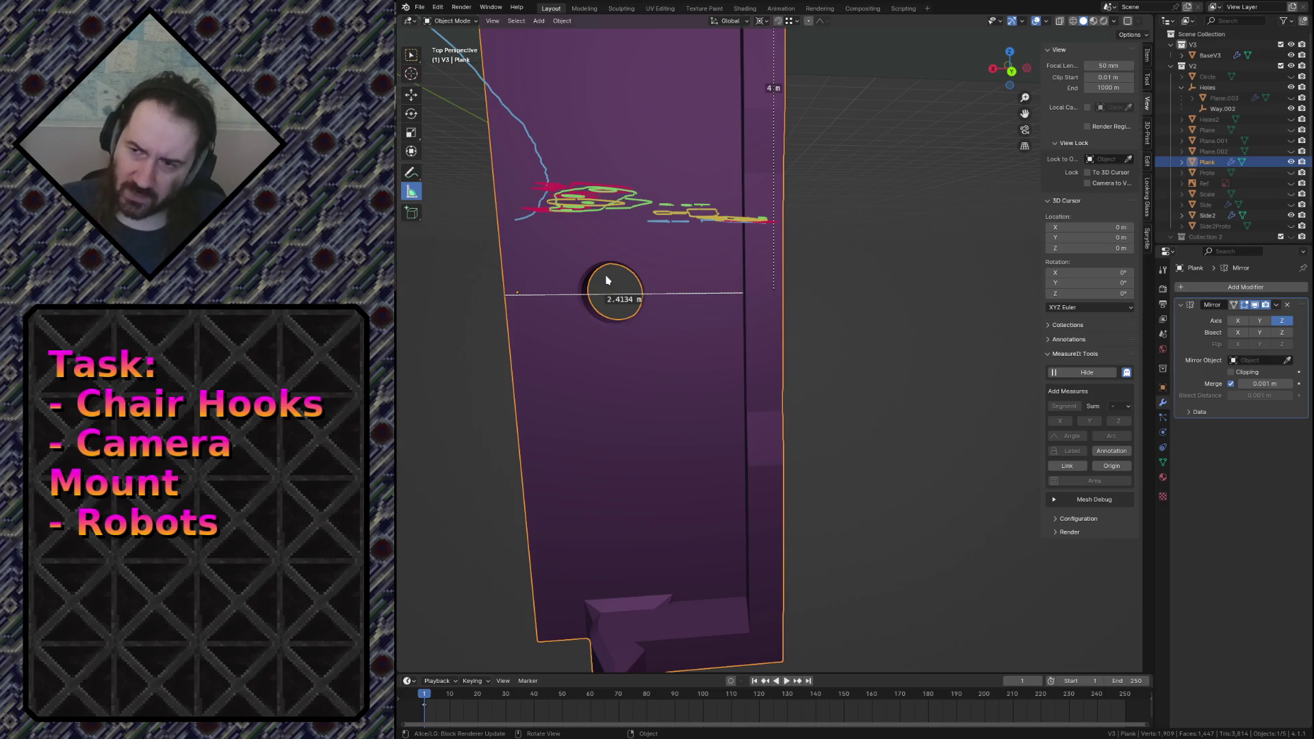
Measure the plank's bottom edge from its lower corner, giving 0.34981 m.
middle_click_drag(667, 231, 668, 231)
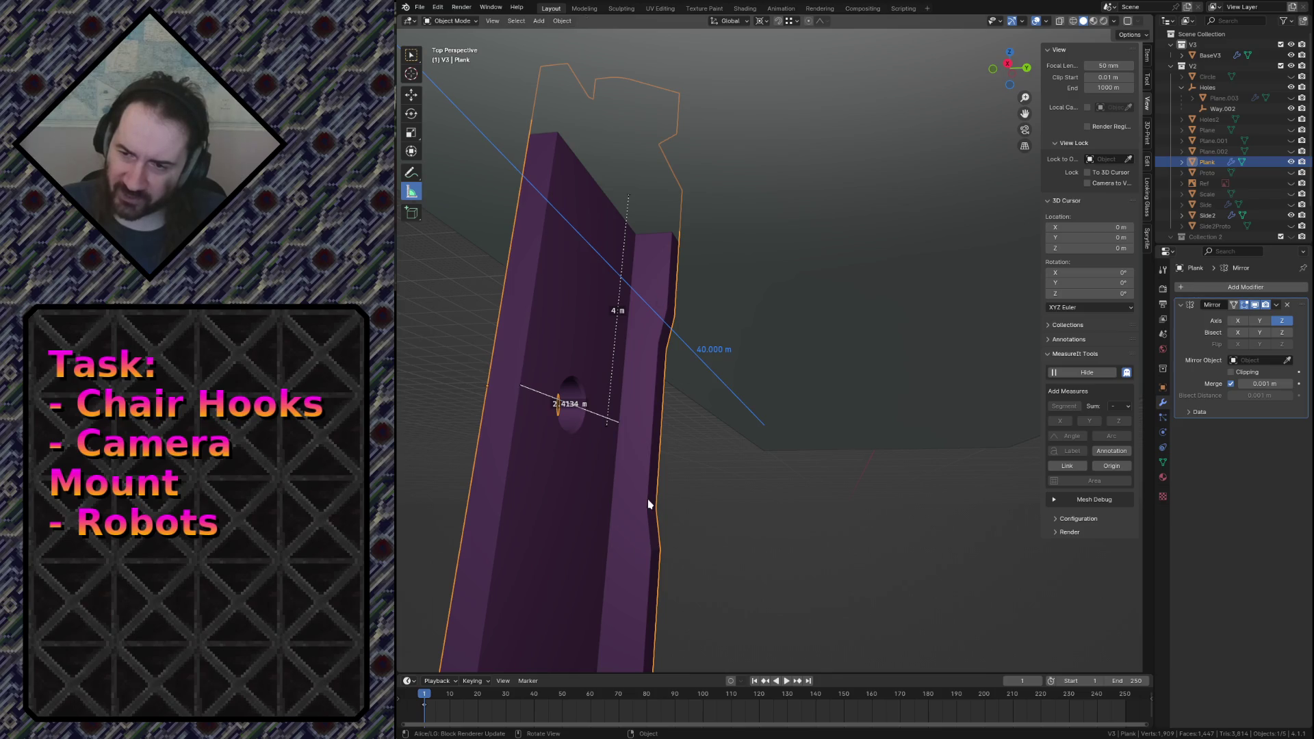
key("shift+grave")
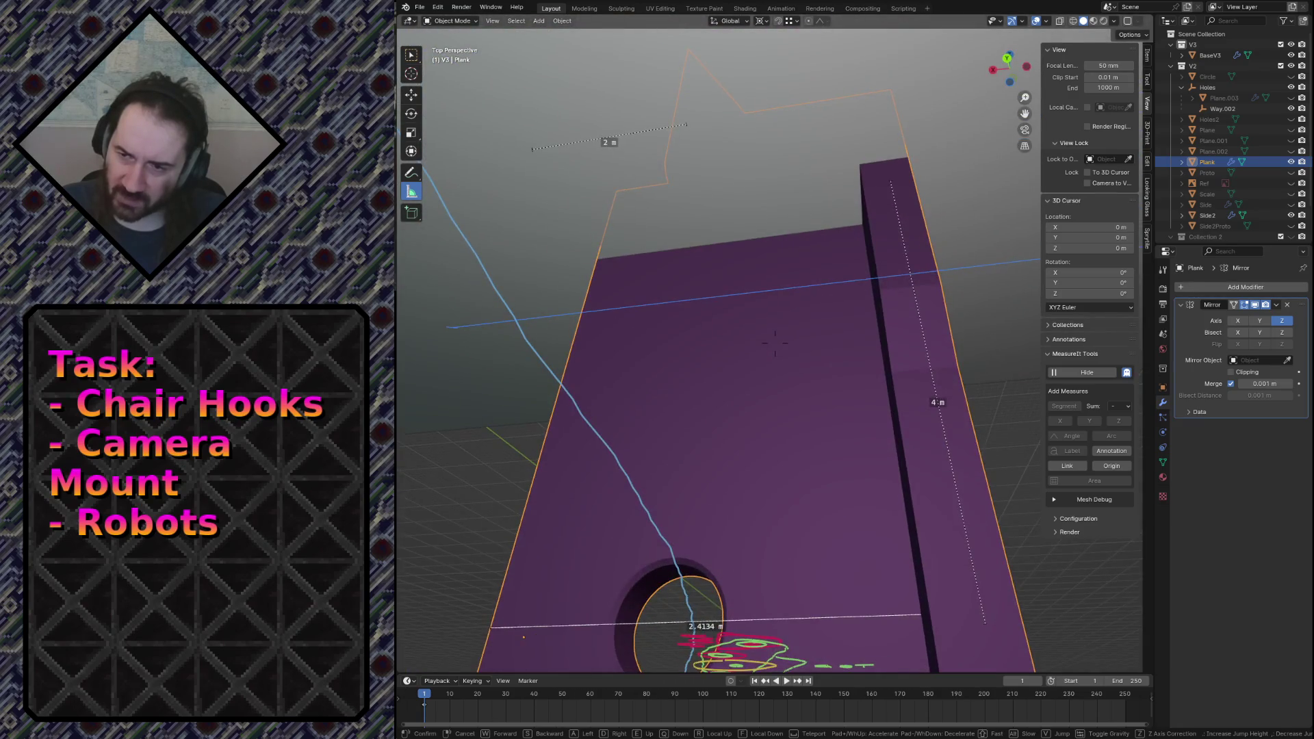
key("w")
key("s")
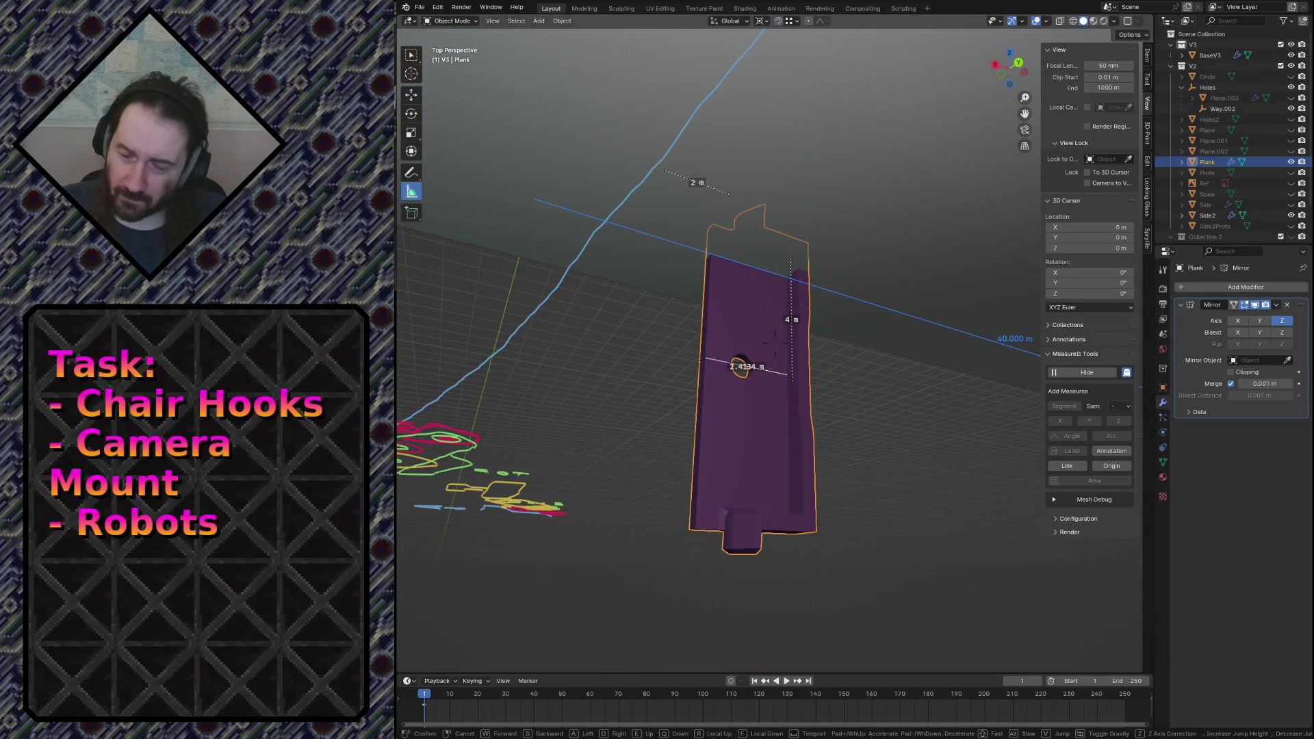
key("w")
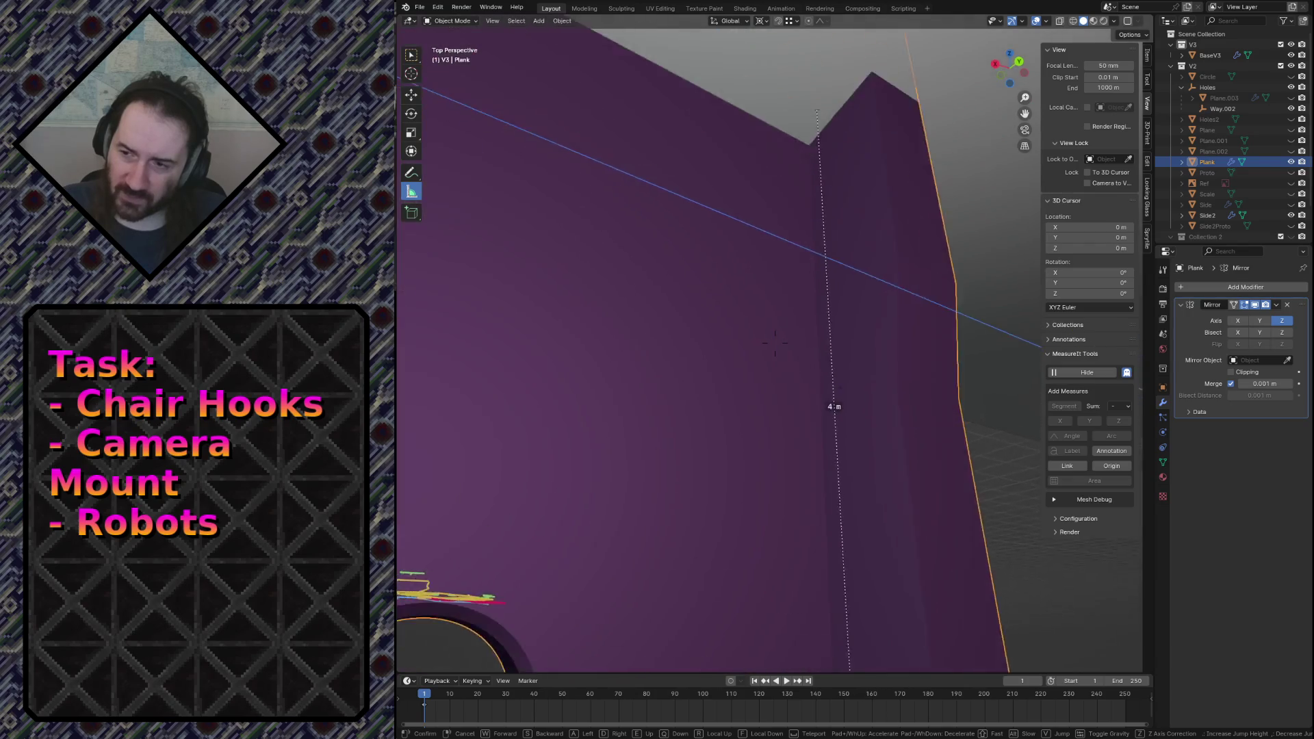
key("Return")
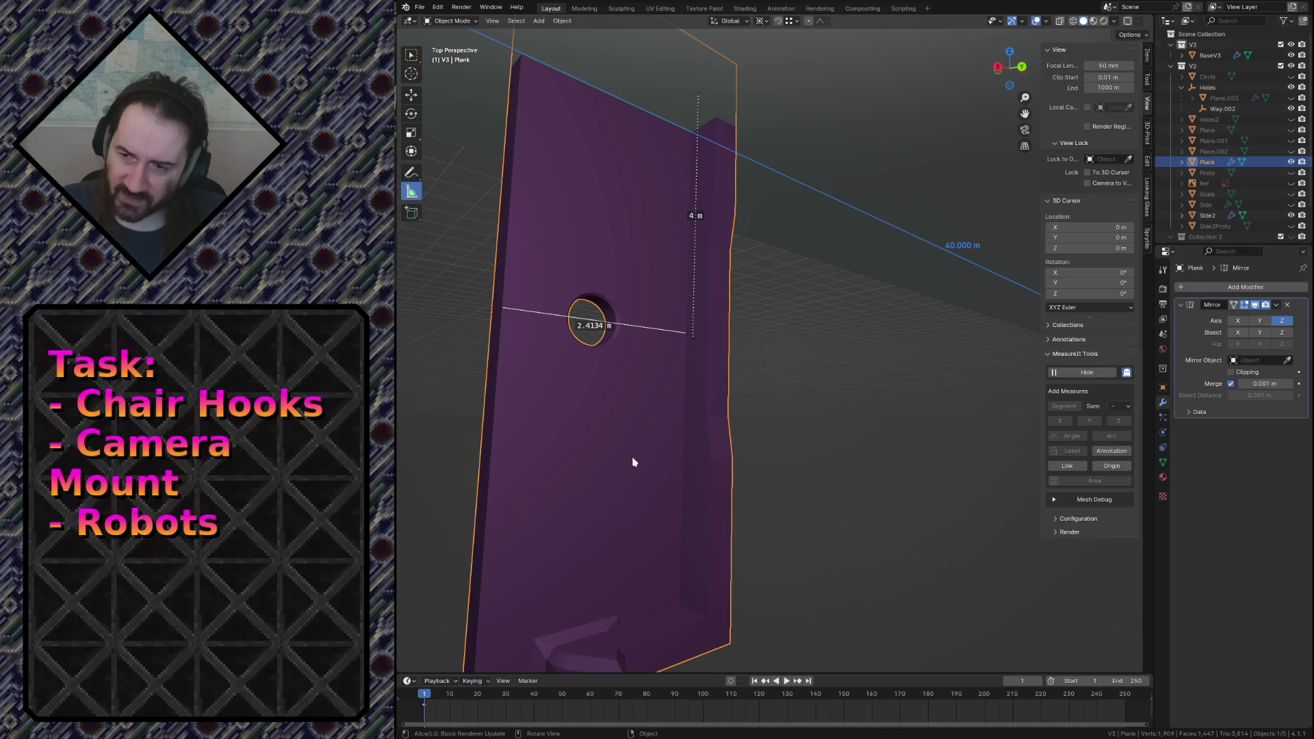
key("shift+grave")
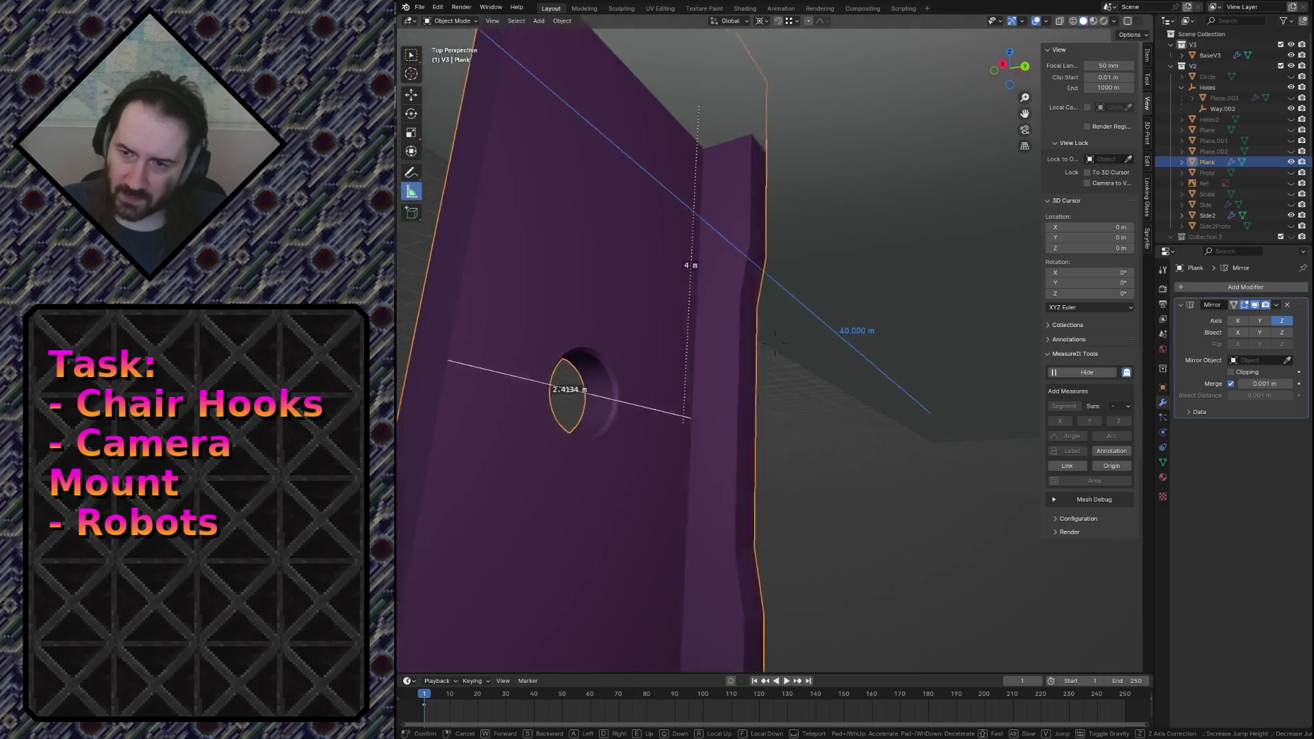
key("s")
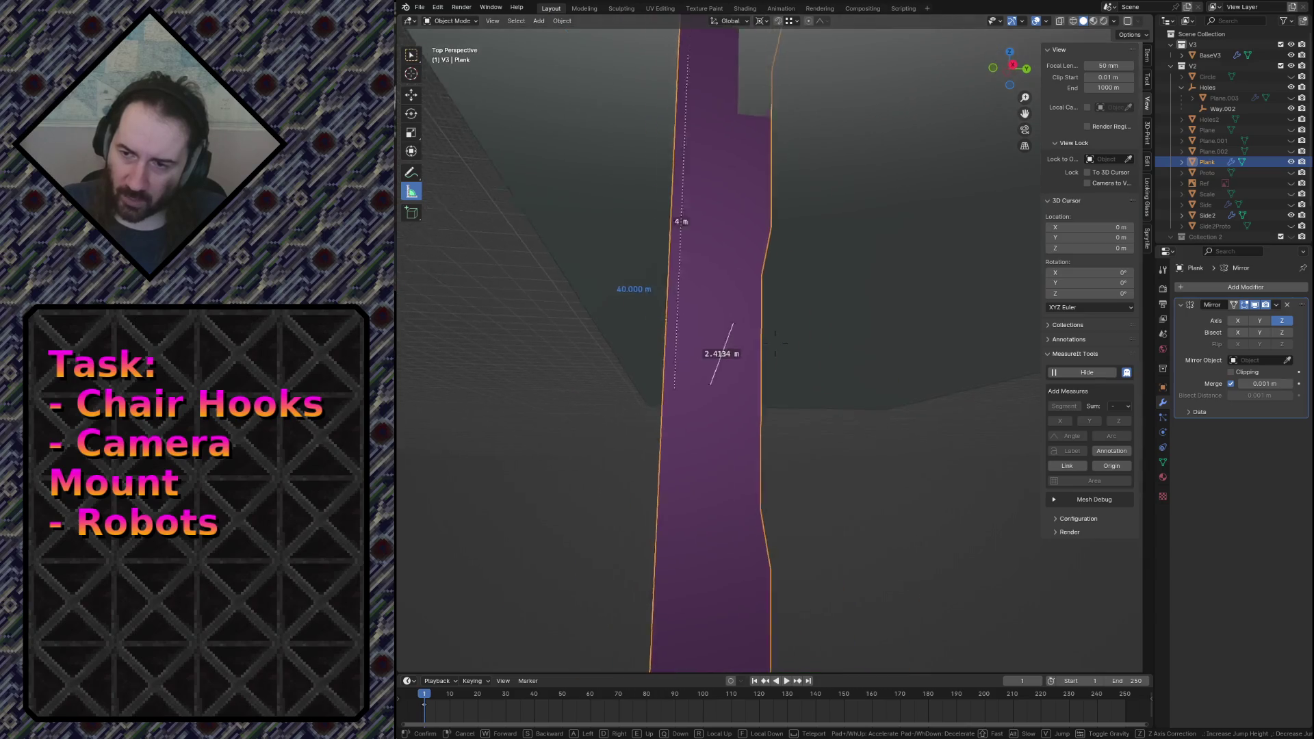
key("w")
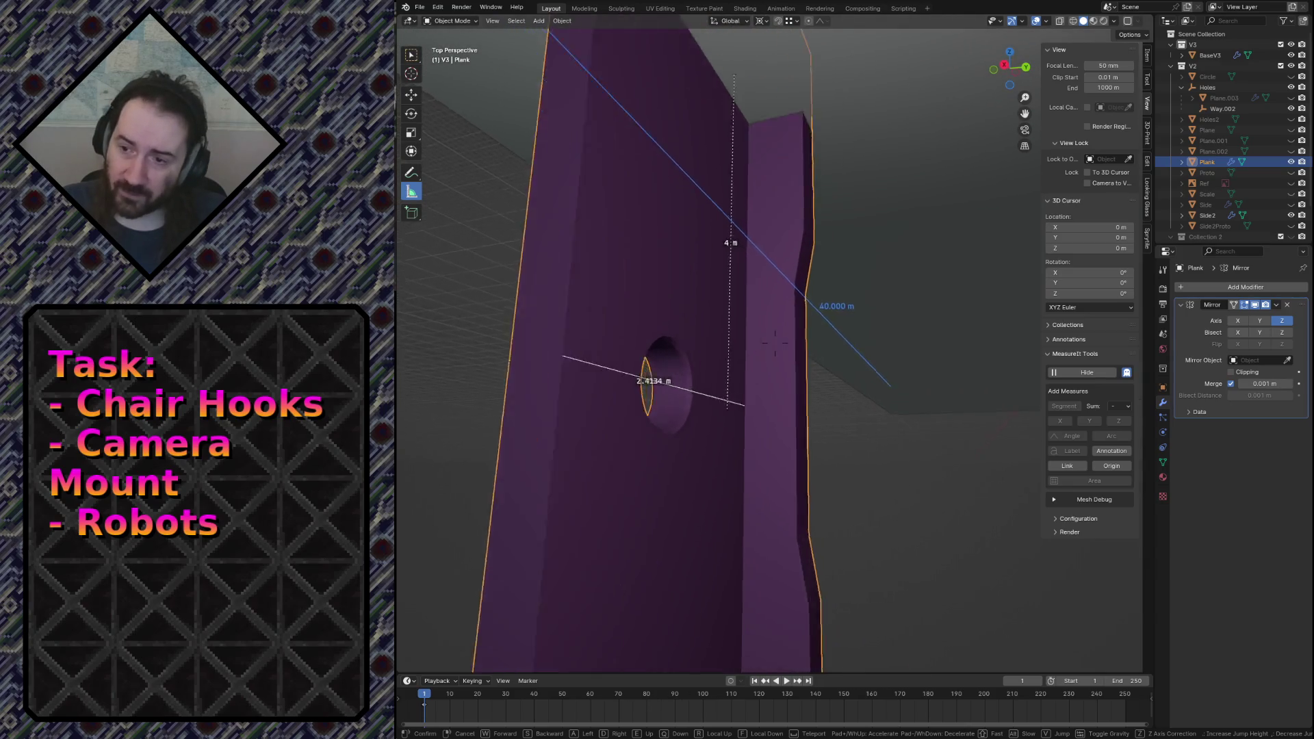
key("s")
key("q")
key("w")
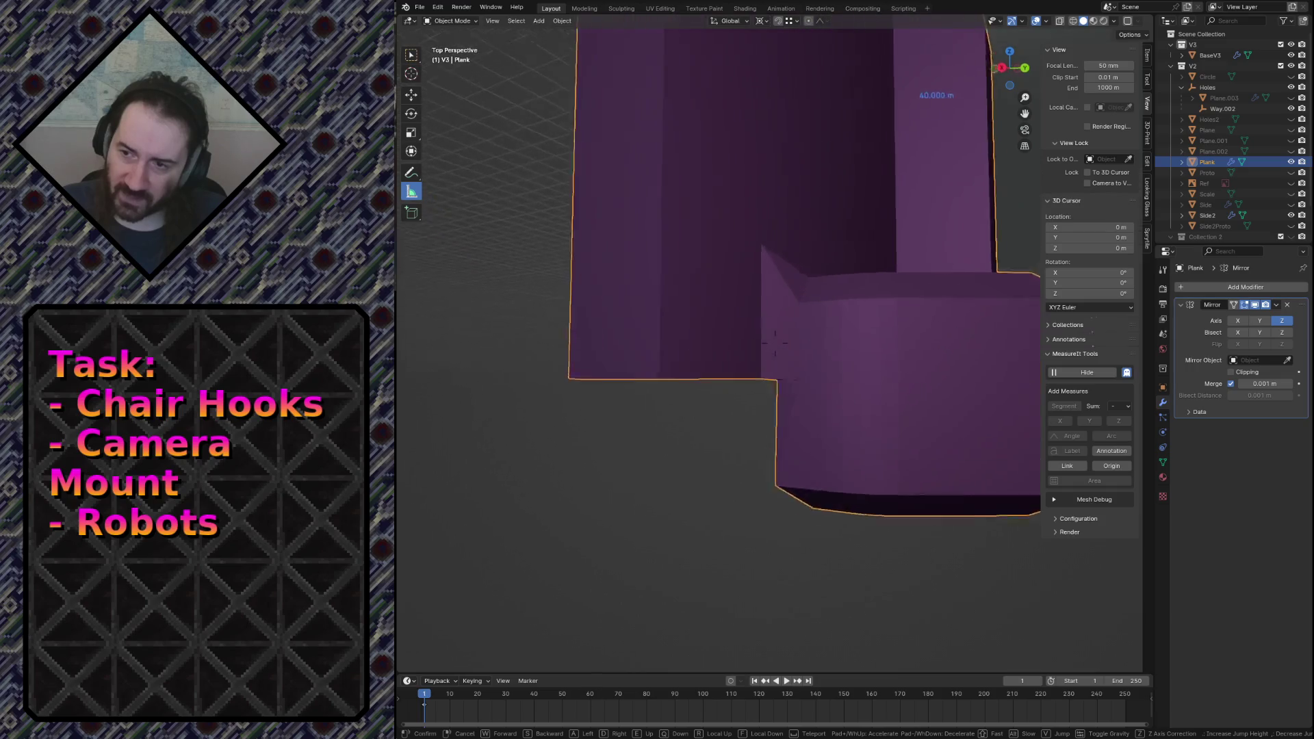
left_click(673, 472)
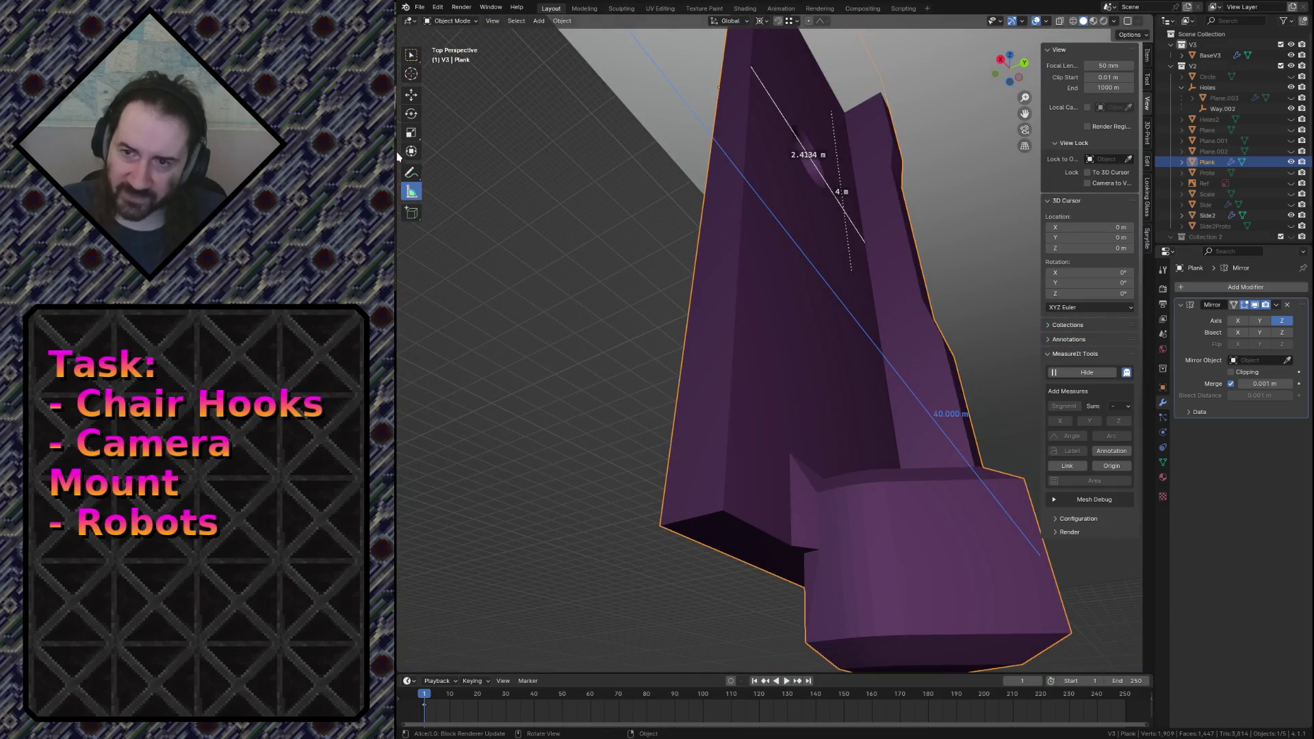
left_click_drag(661, 527, 662, 527)
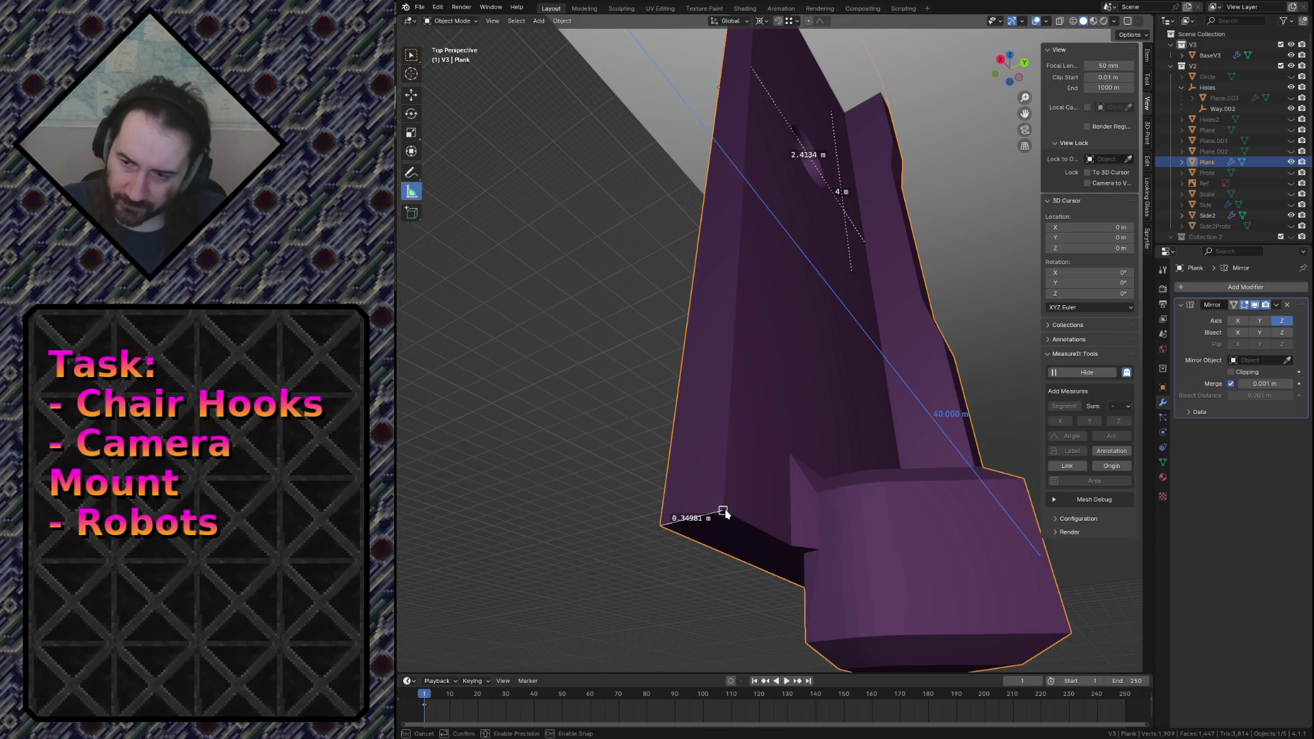
Check the 2.4134 m and 0.34981 m measurements, then make BaseV3 the active object.
key("shift+grave")
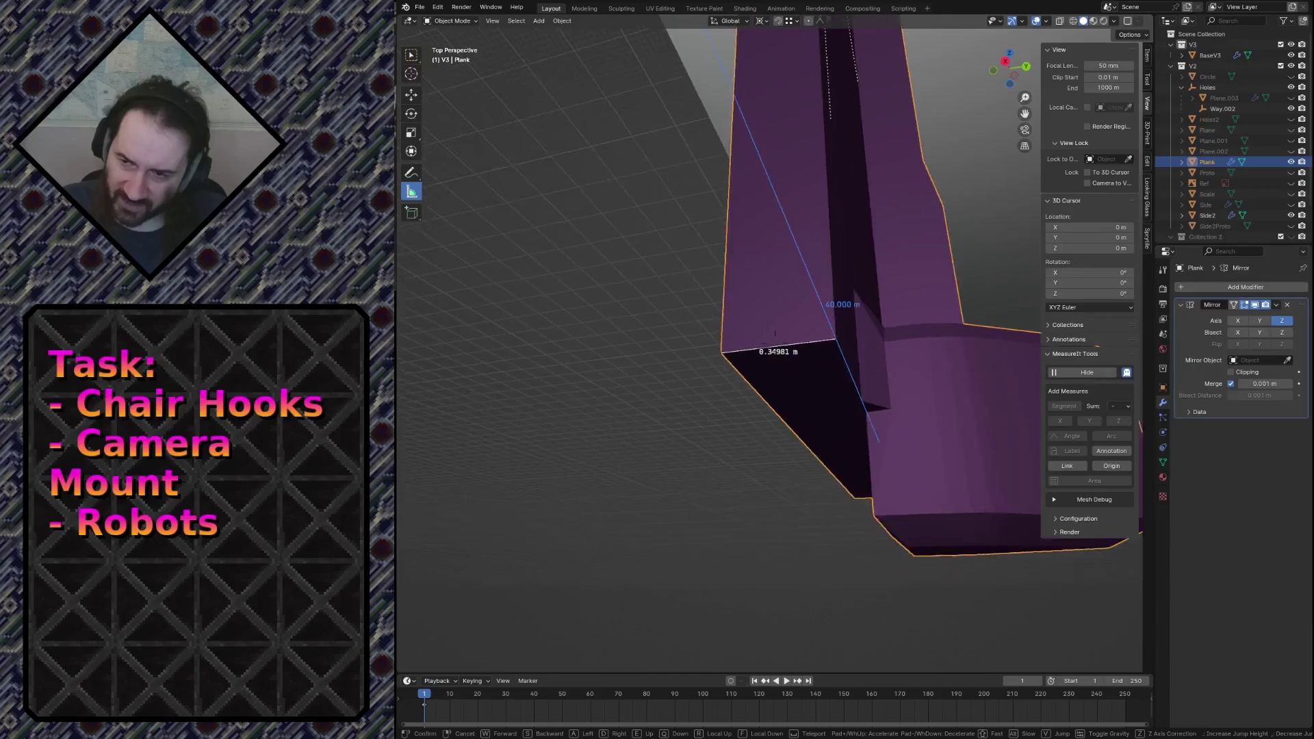
key("w")
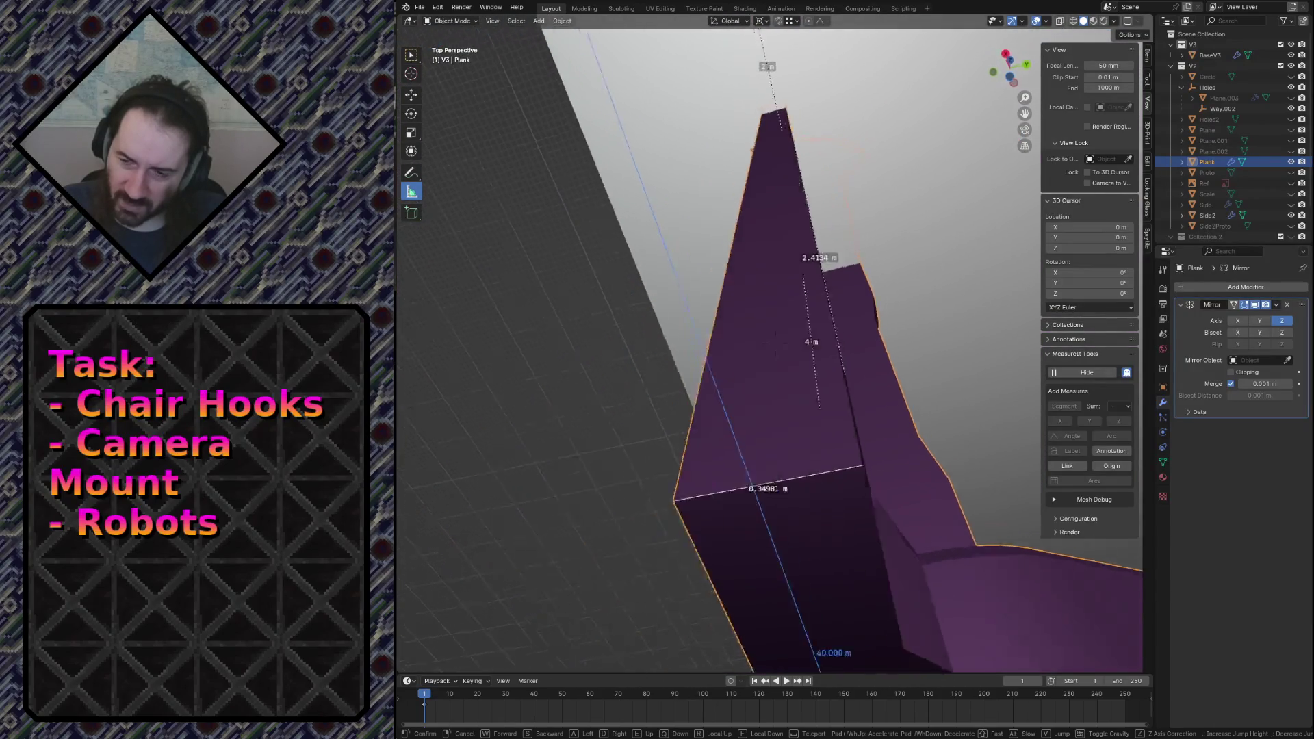
mouse_move(776, 338)
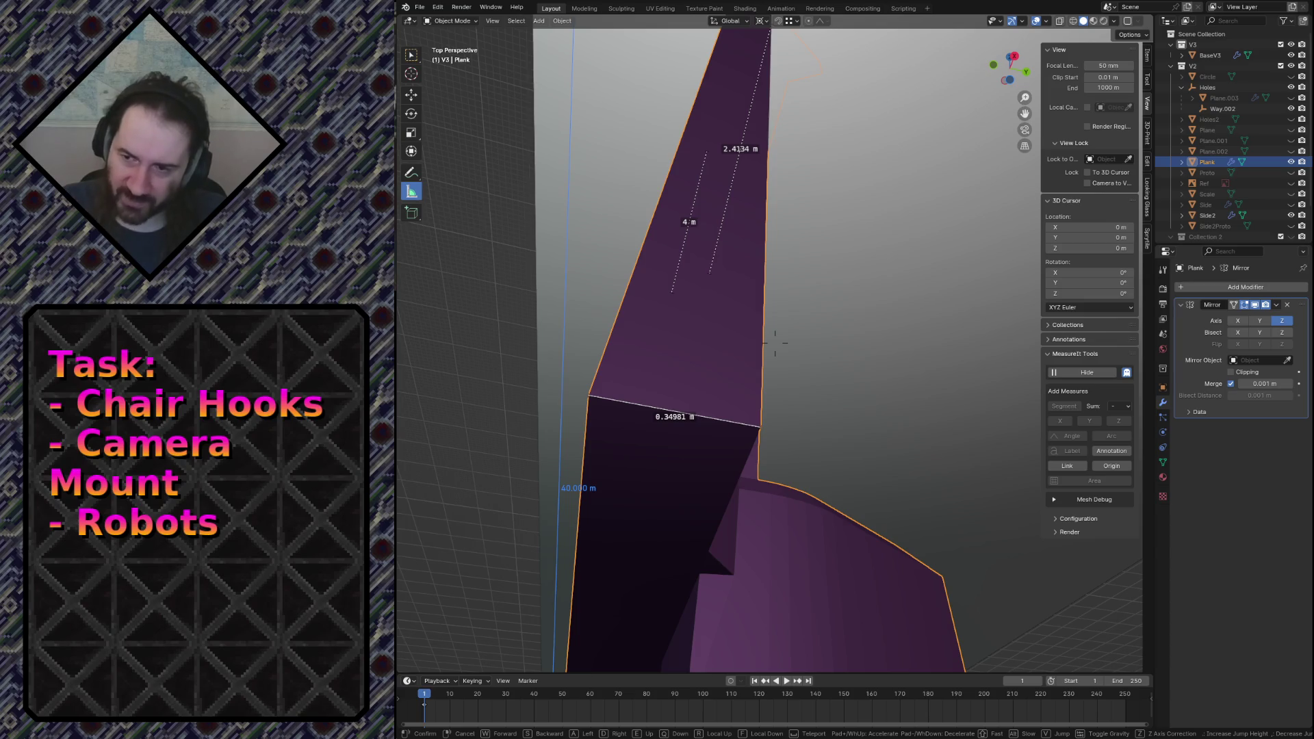
key("Tab")
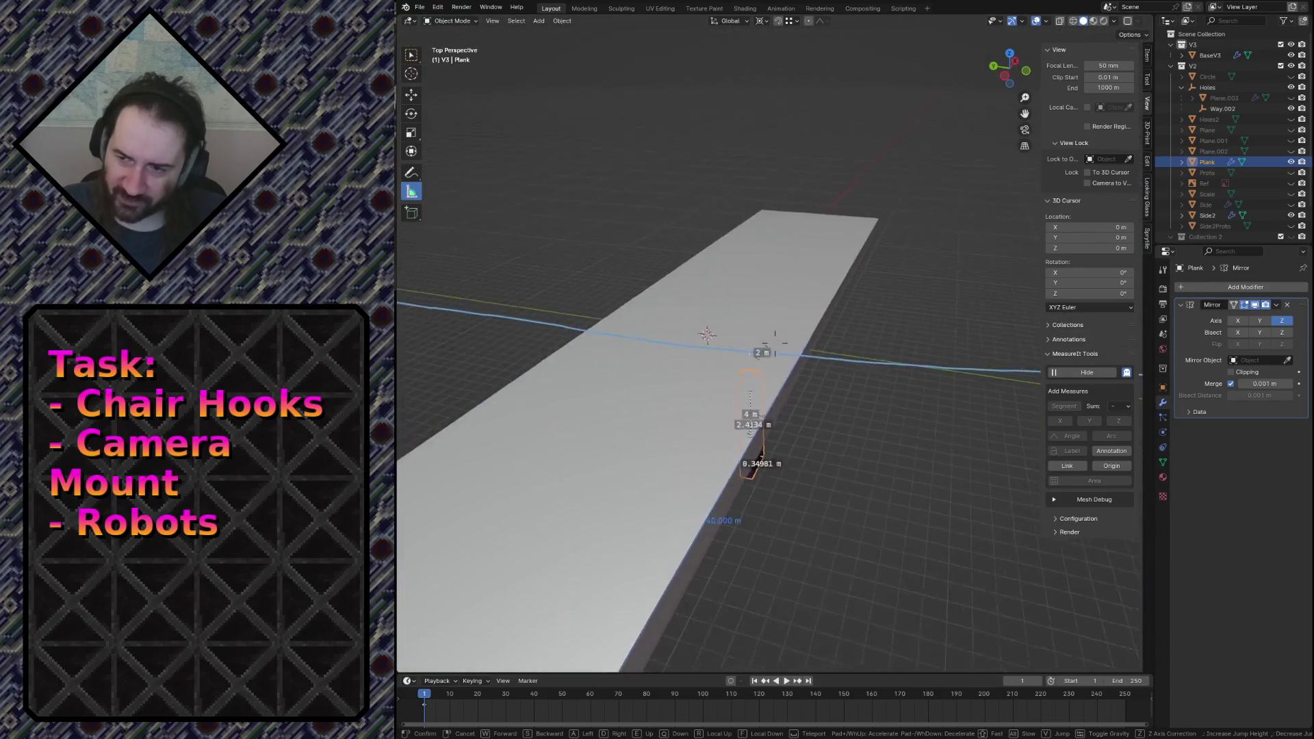
left_click(776, 342)
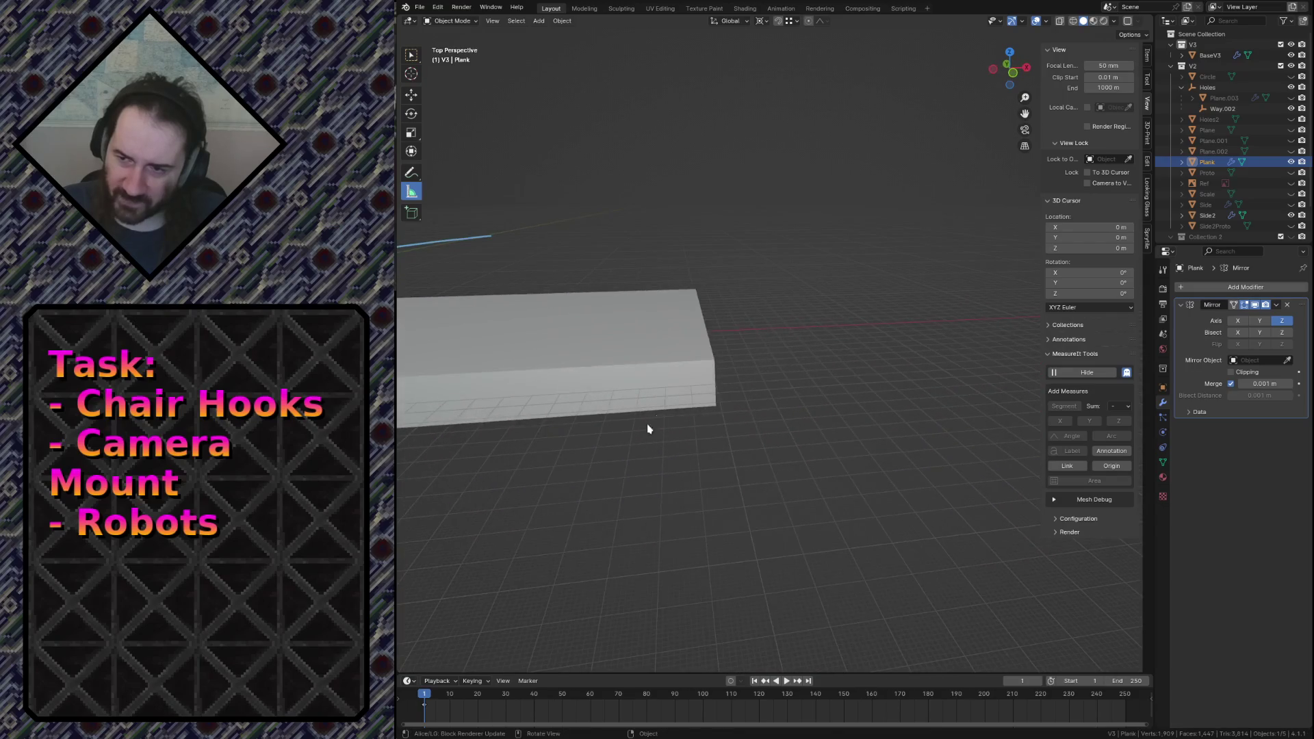
Select the BaseV3 slab and enter Edit Mode, briefly hiding and revealing it.
left_click(672, 399)
key("Tab")
key("Tab")
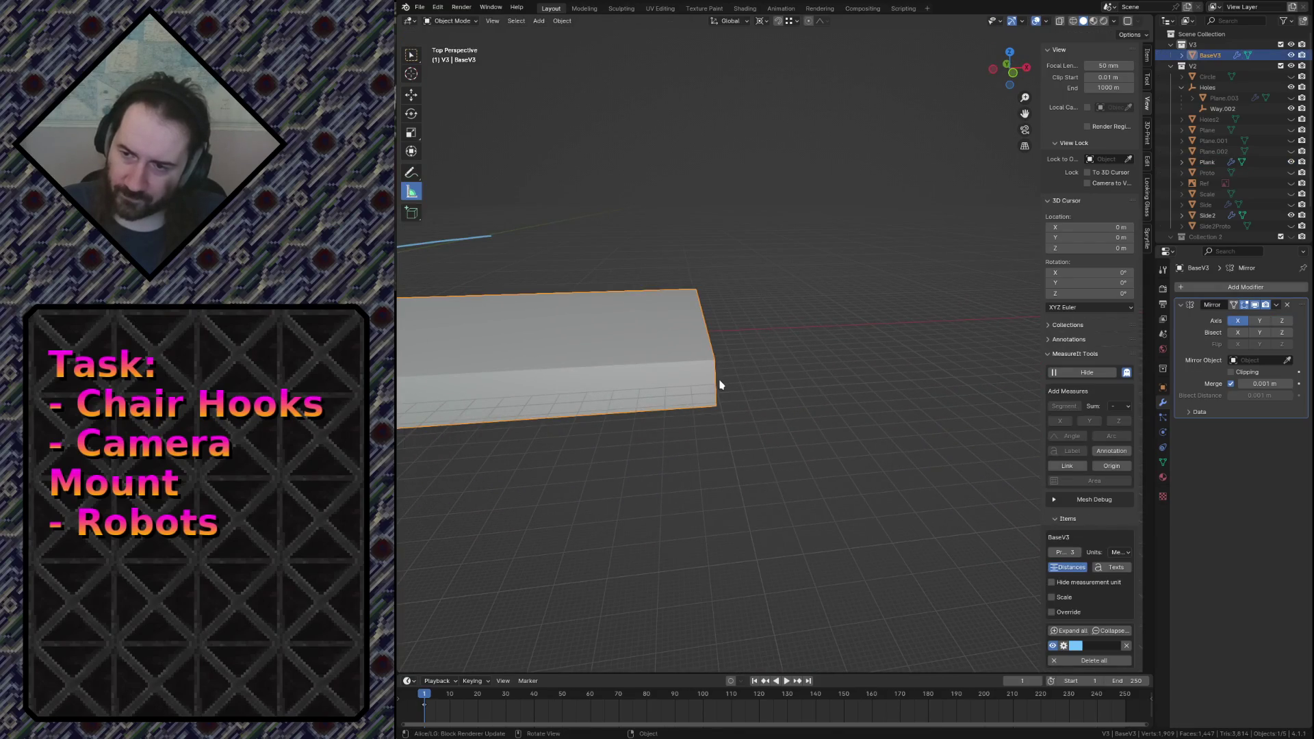
key("h")
key("shift+grave")
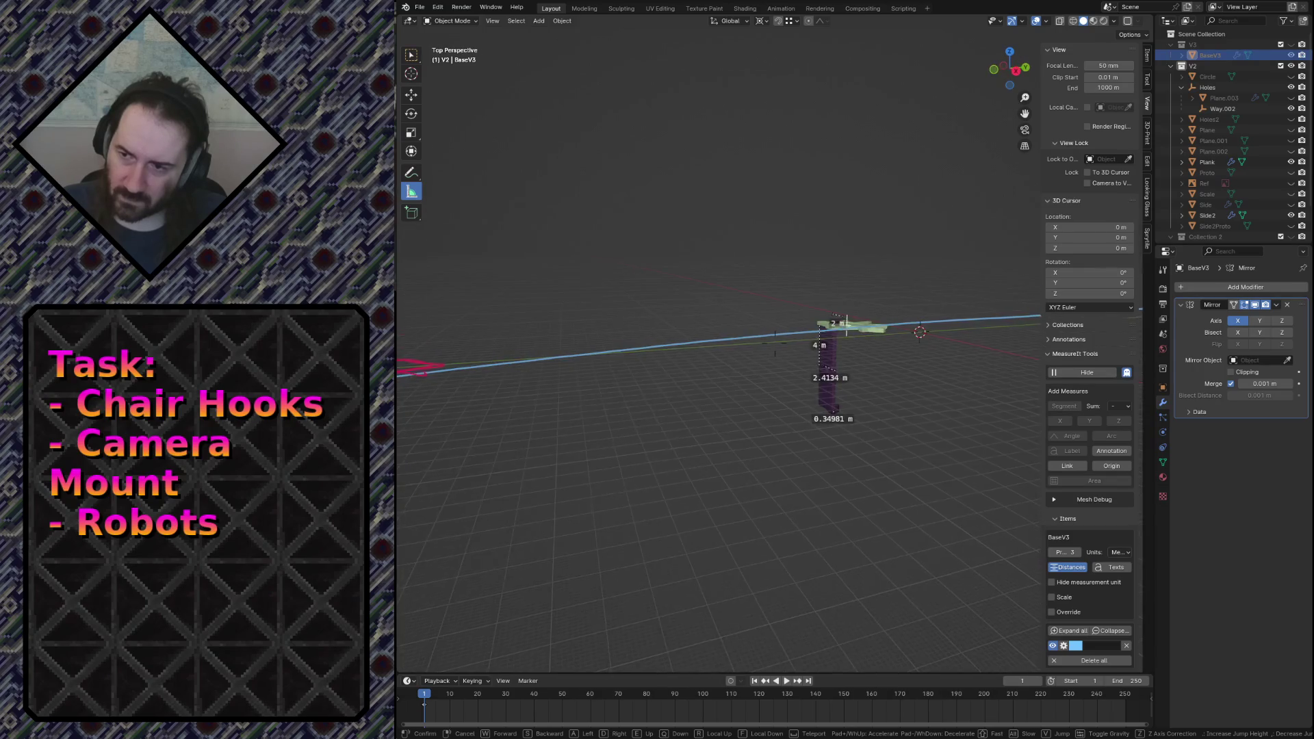
left_click(713, 385)
key("alt+h")
key("Tab")
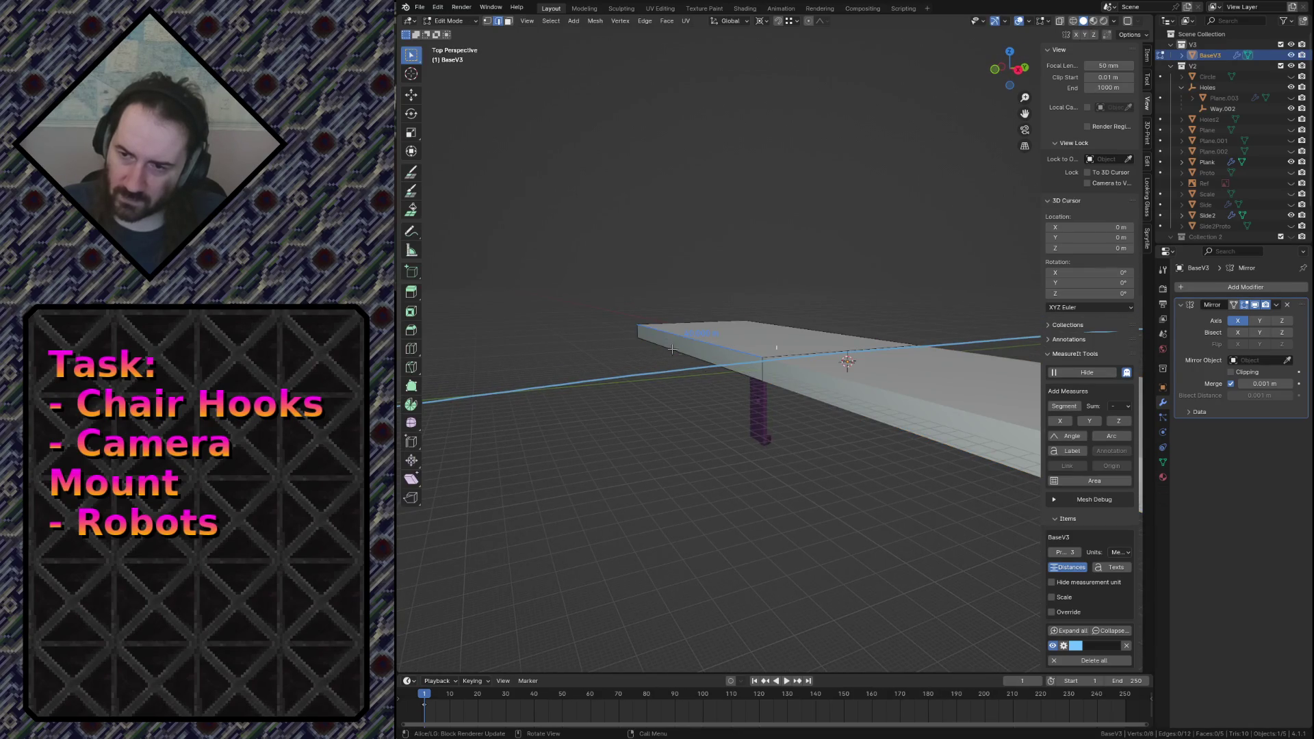
left_click(1064, 406)
key("shift+grave")
key("w")
left_click(668, 367)
Scale the whole slab mesh 1.75 times along Z to a 3.500 m height.
key("a")
key("s")
key("z")
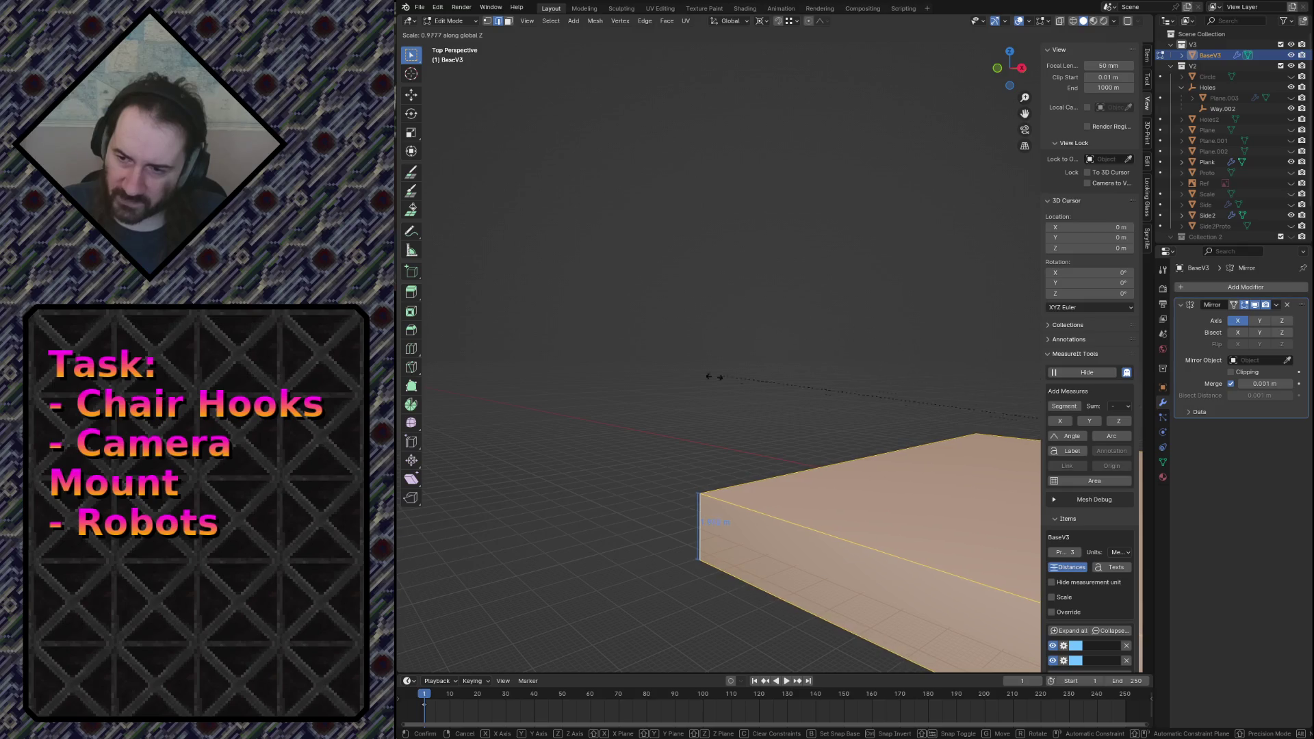
left_click(526, 309)
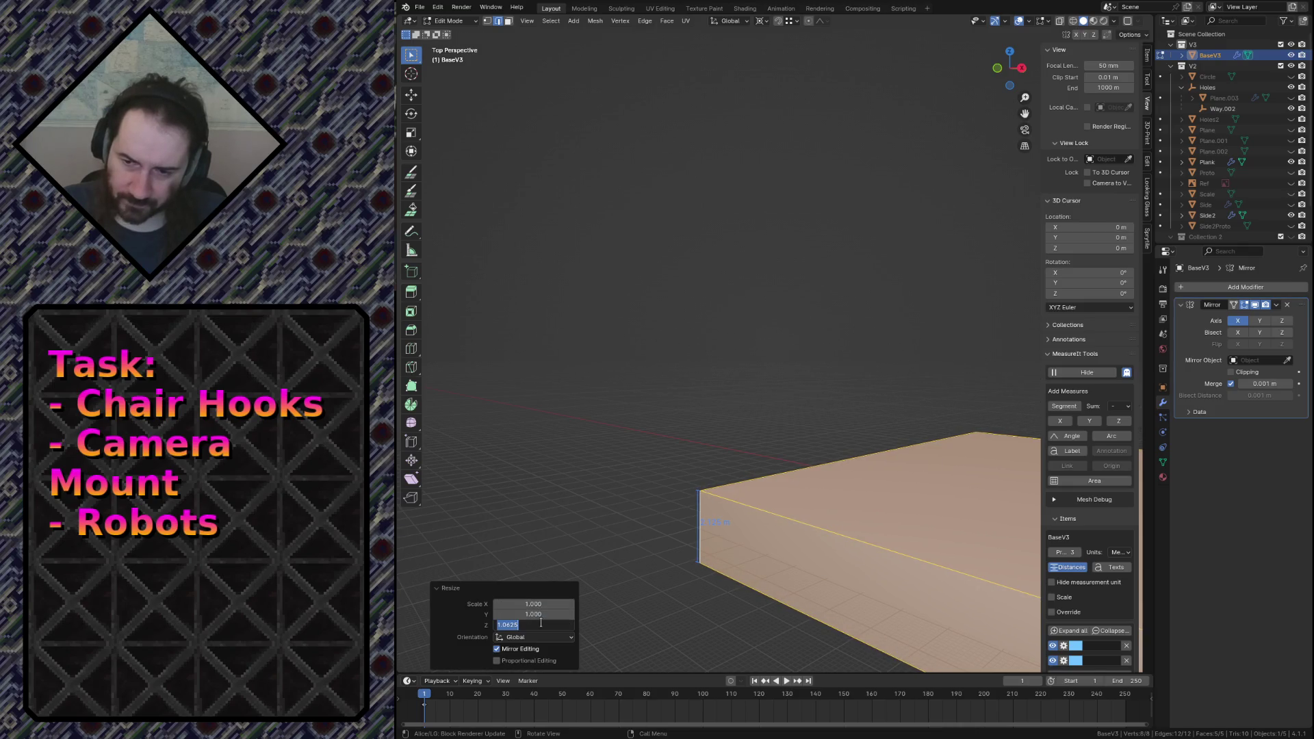
type("1.750")
key("Return")
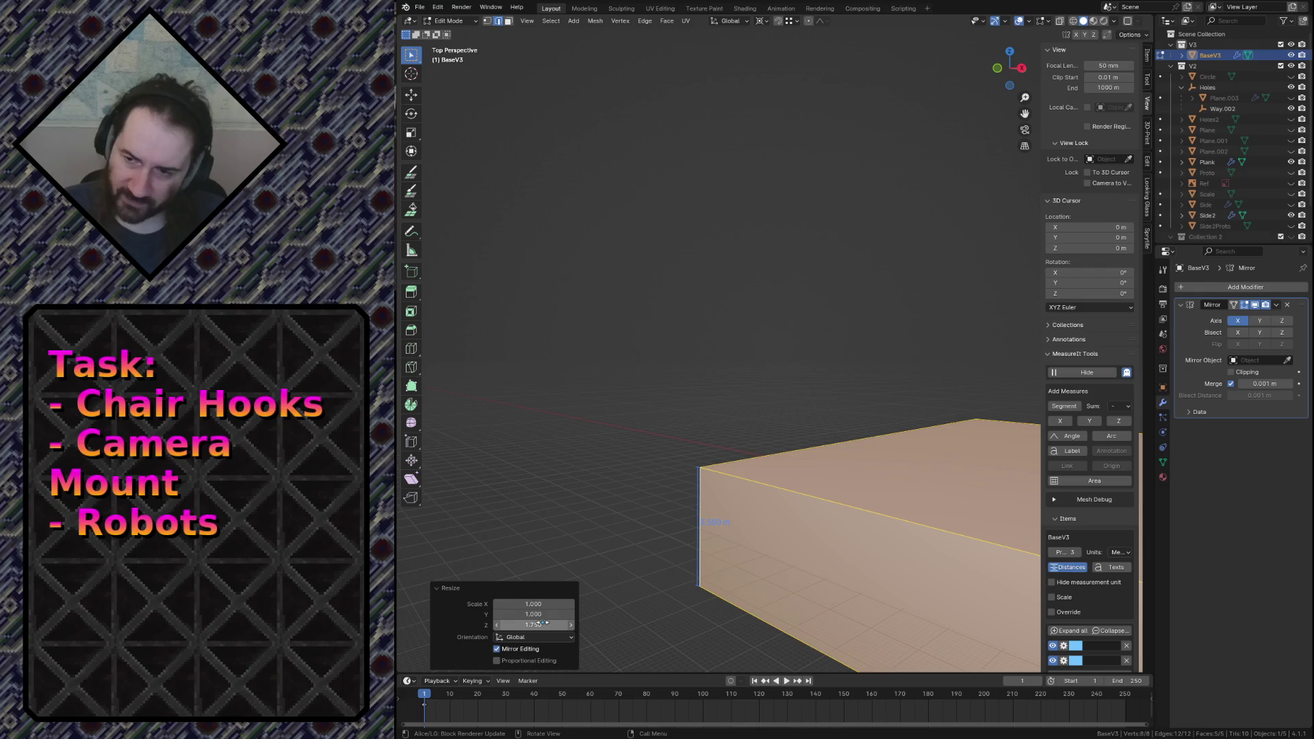
Select the slab's front top edge, then return to Object Mode beside the plank.
key("shift+grave")
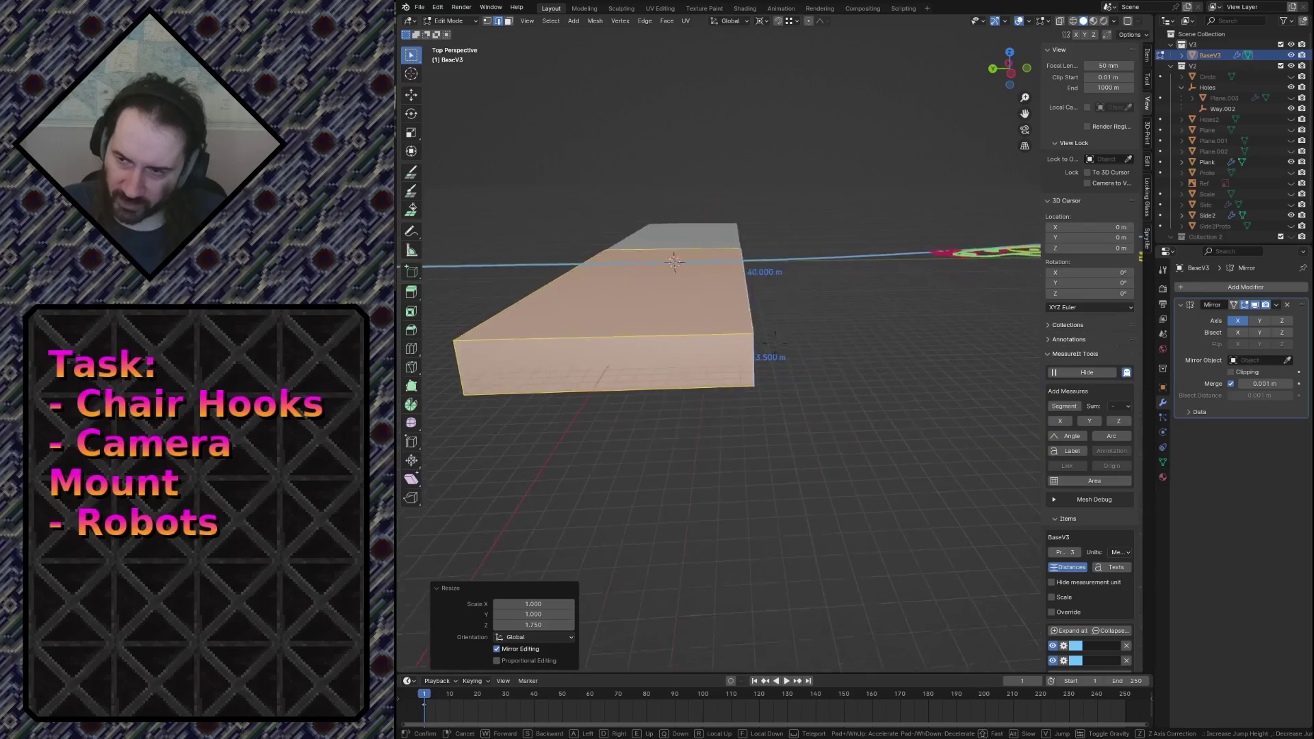
left_click(765, 323)
left_click(748, 402)
key("Tab")
key("shift+grave")
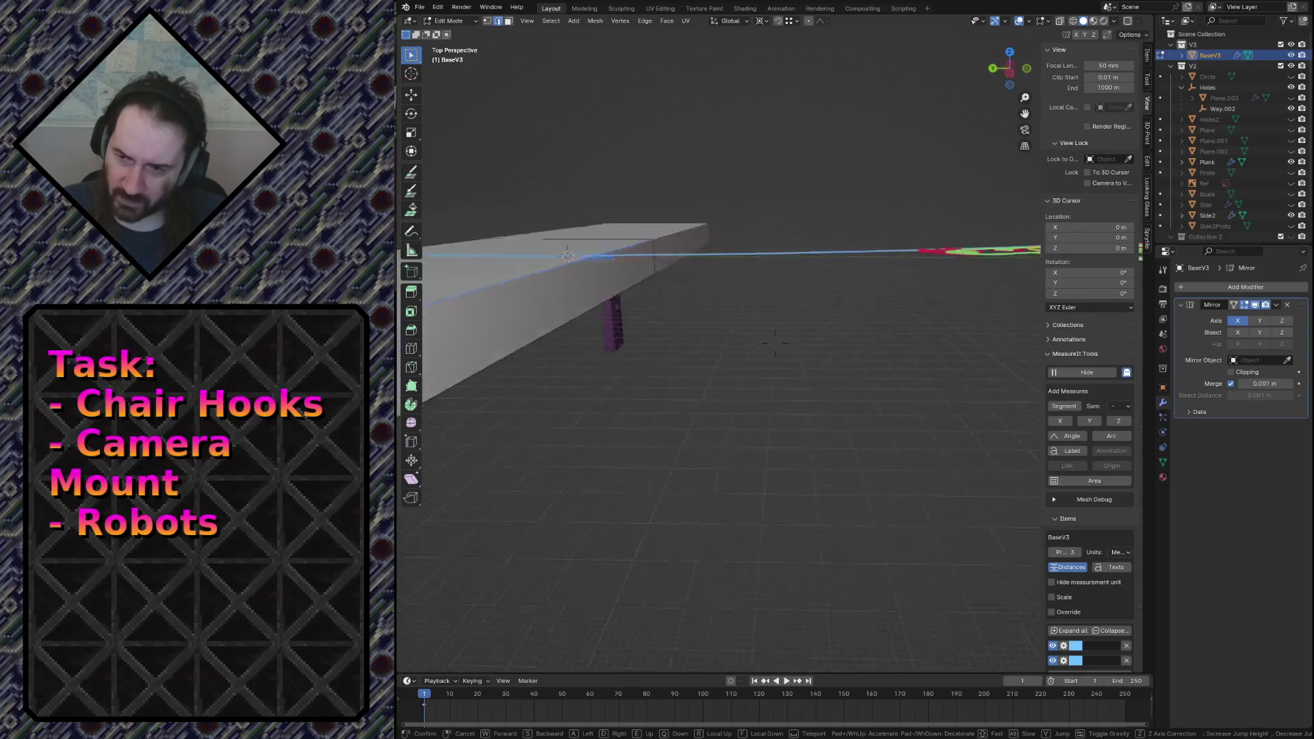
left_click(654, 375)
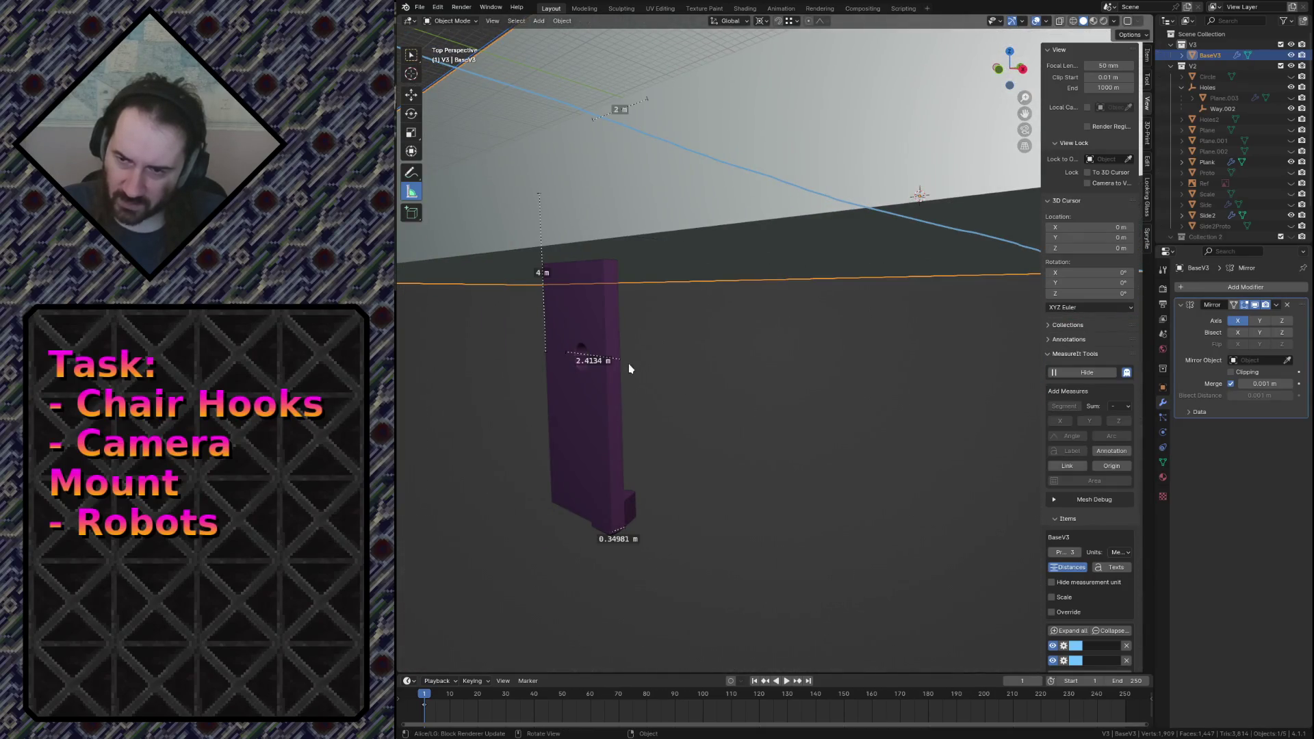
Scale the whole slab mesh by about 1.406 along Y to lengthen the plank.
key("shift+grave")
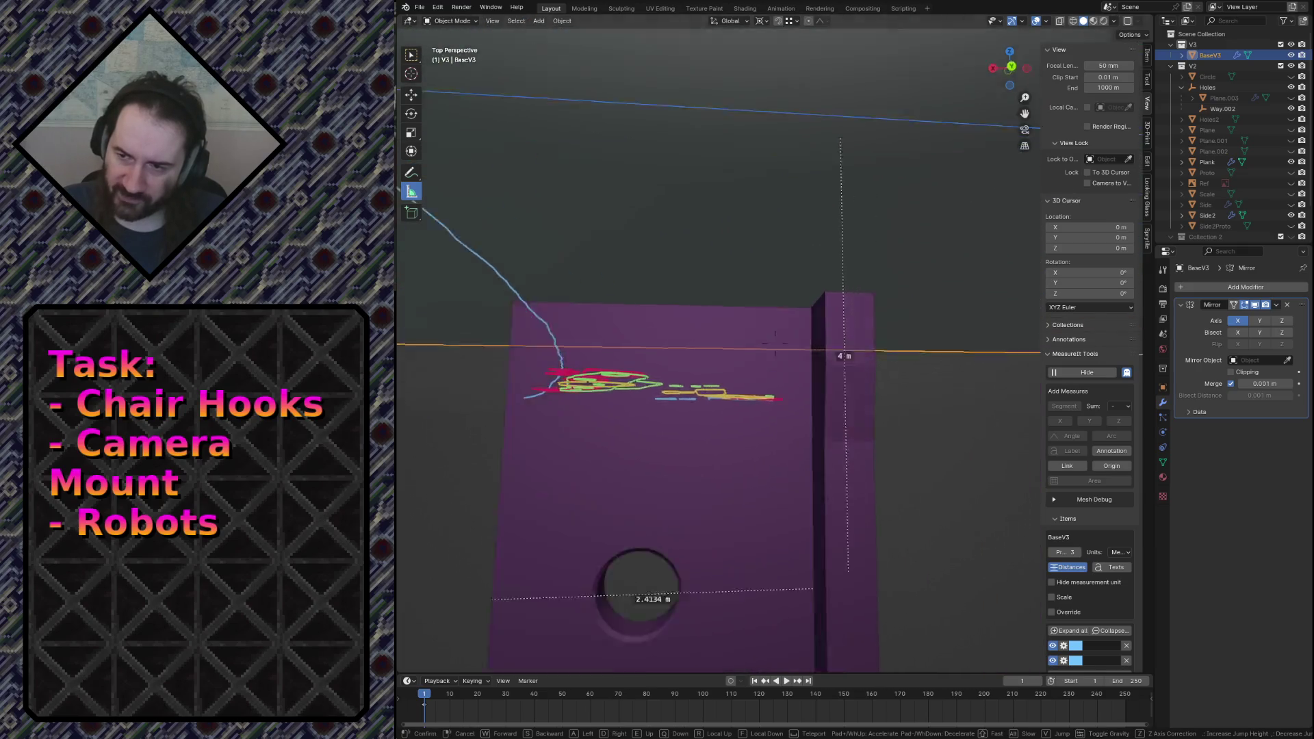
key("e")
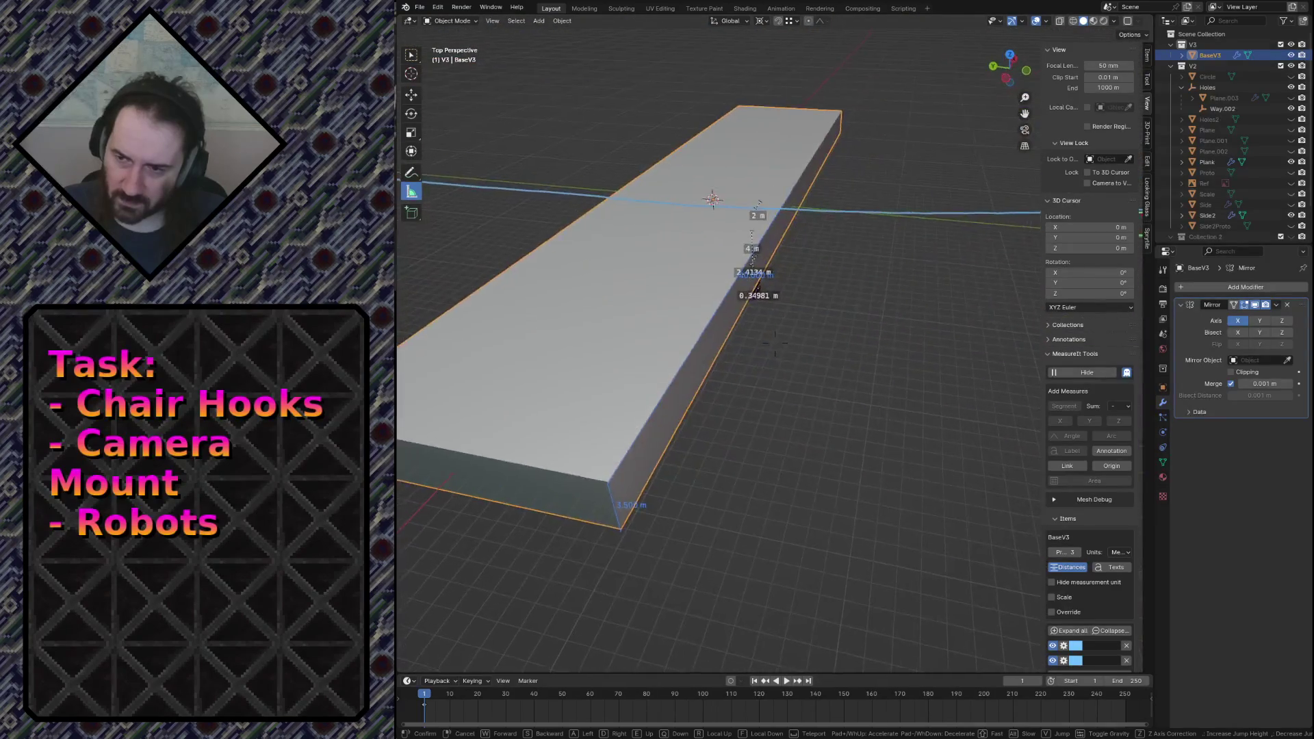
left_click(590, 360)
key("Tab")
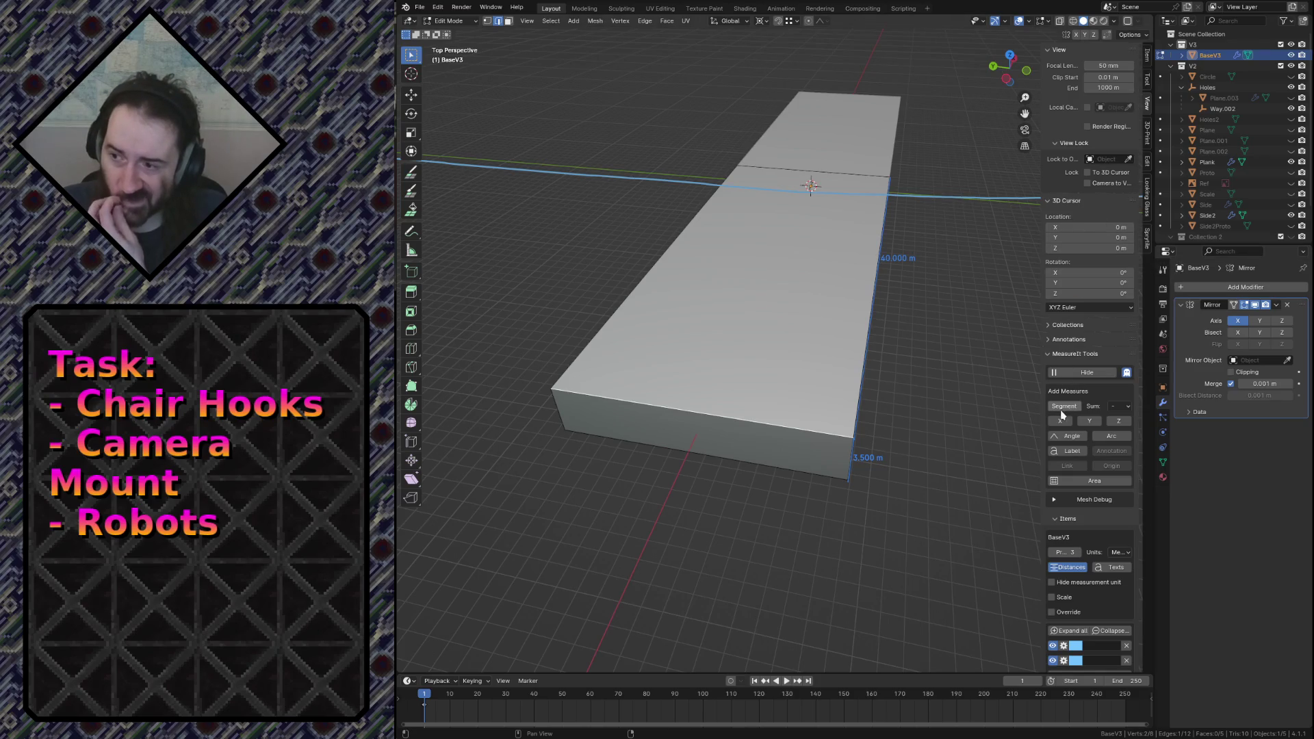
key("a")
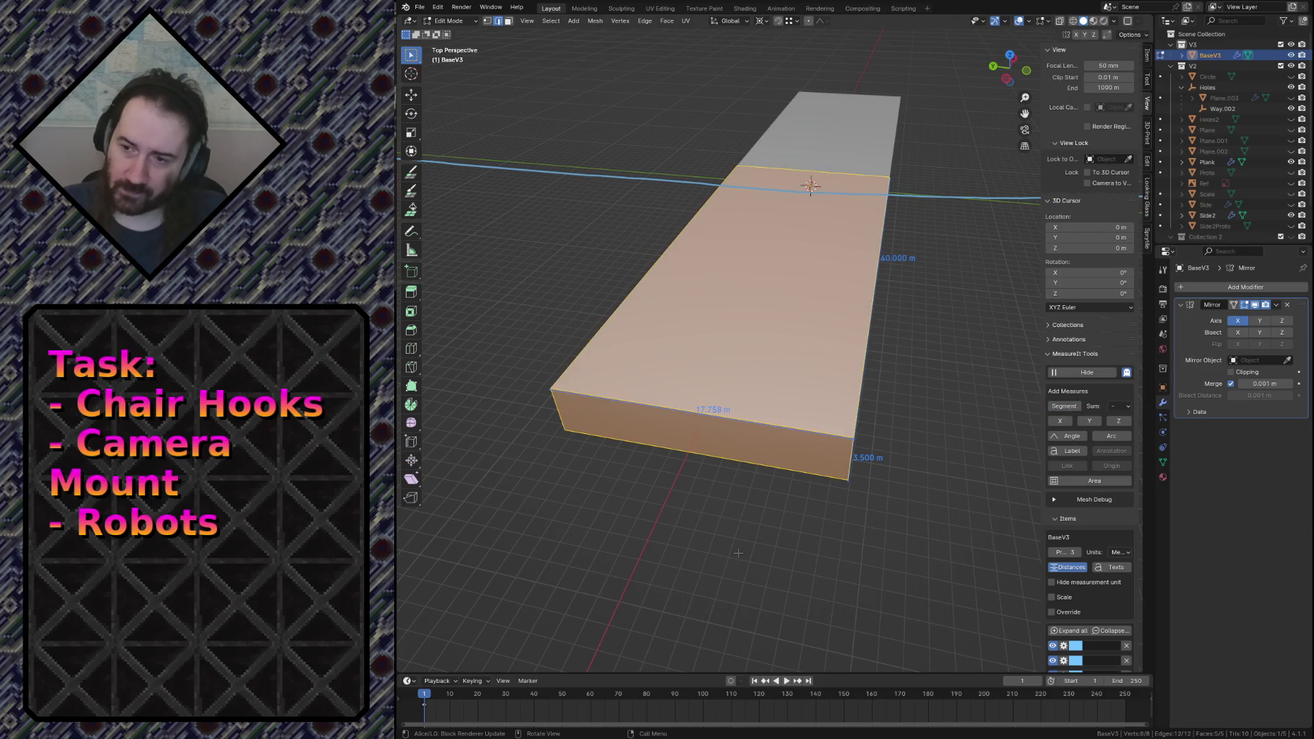
key("s")
key("x")
key("y")
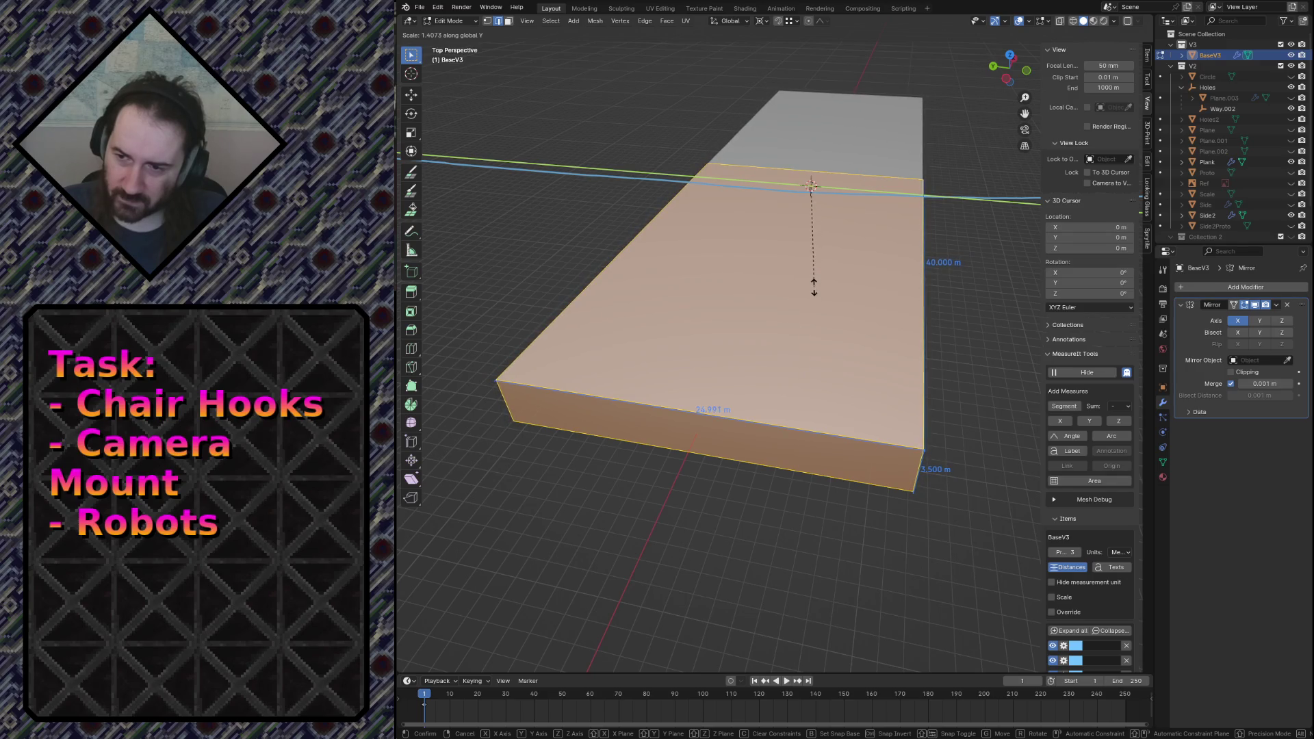
left_click(814, 289)
In face select mode, pick the plank's long side face and show its position values.
key("shift+grave")
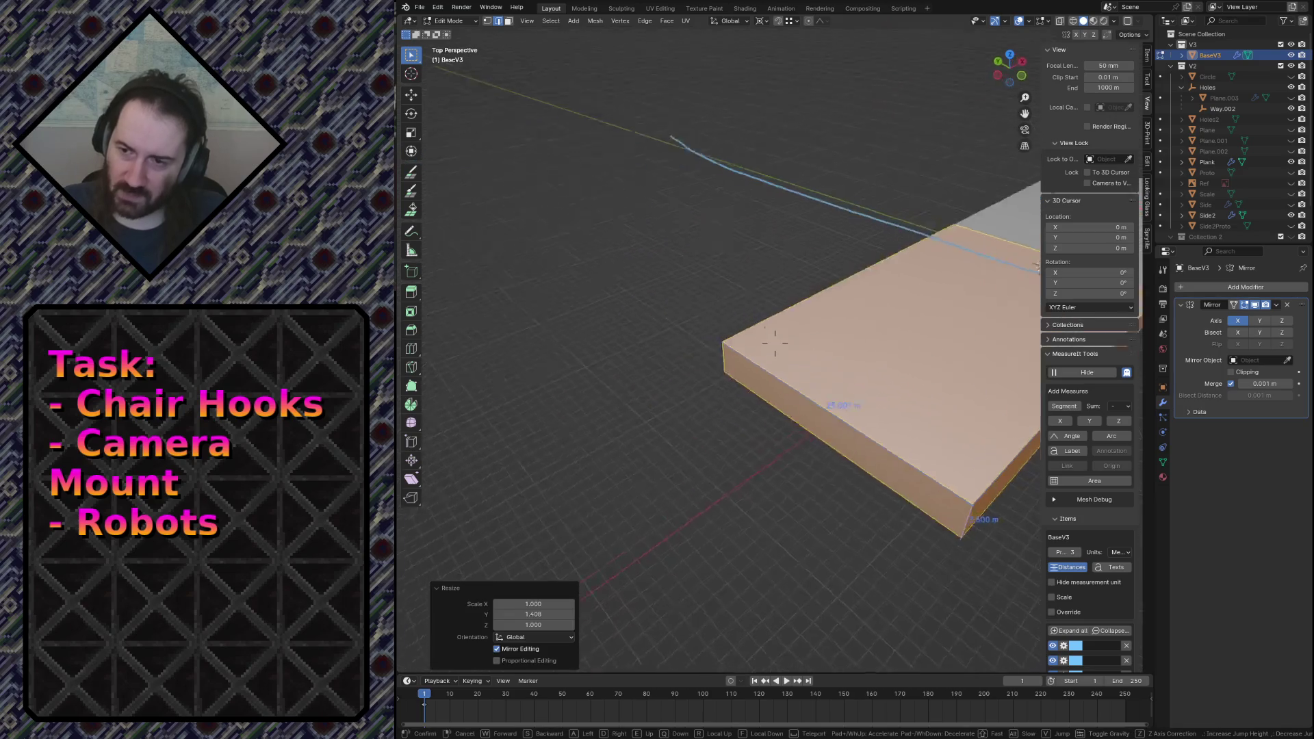
left_click(775, 342)
key("3")
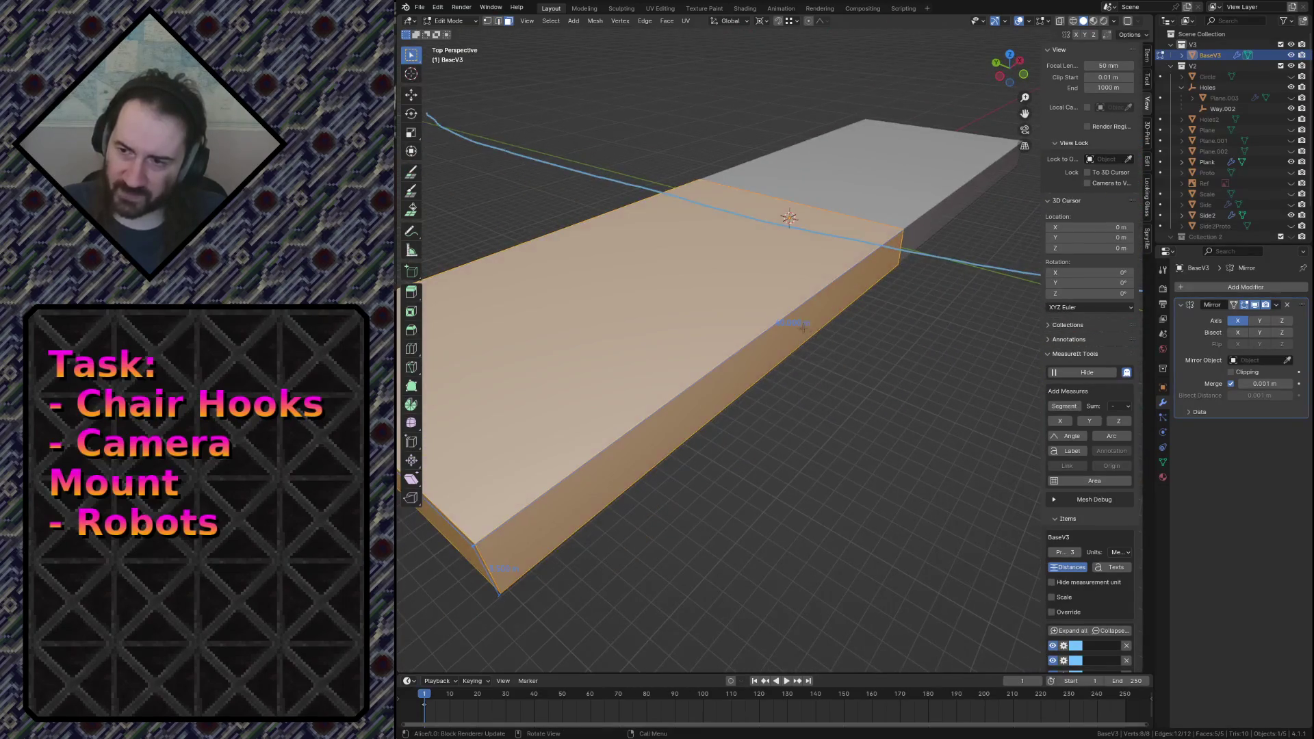
left_click(802, 327)
left_click(1147, 54)
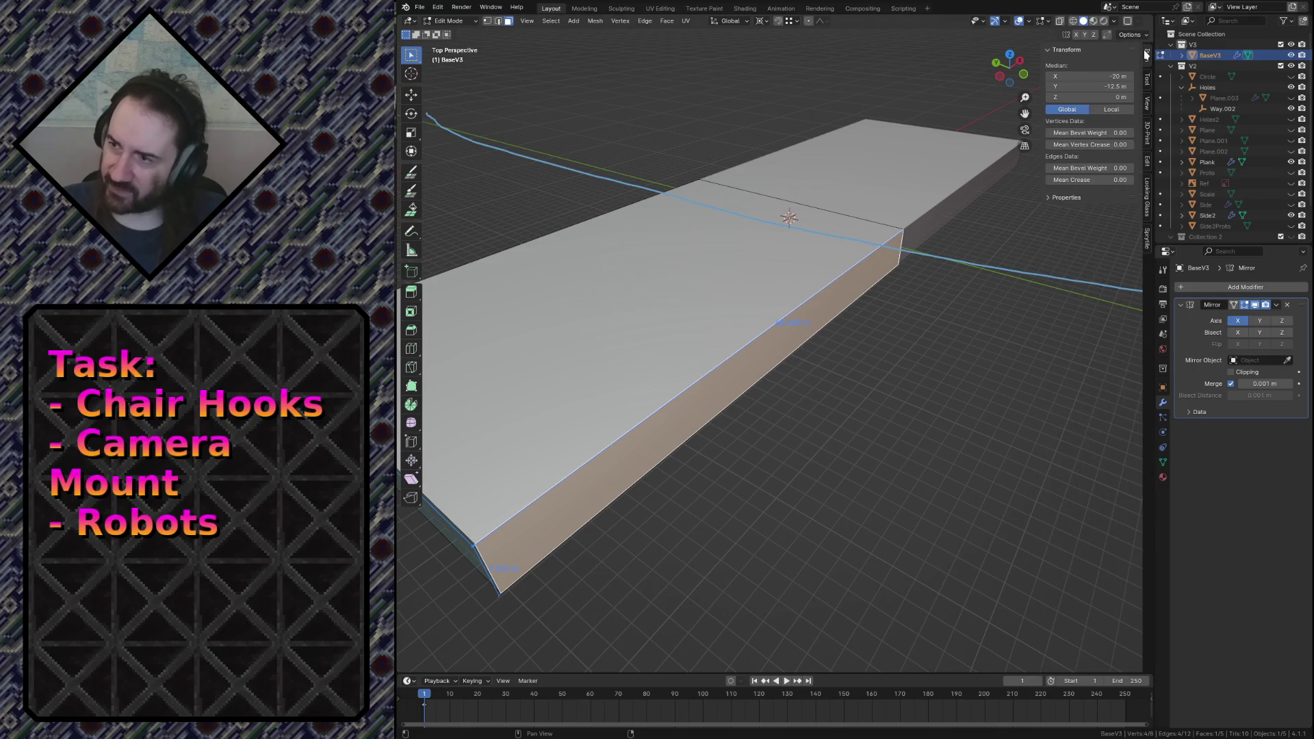
Set the selected face's Median Y to 12.5 m in the Item panel.
left_click(1111, 87)
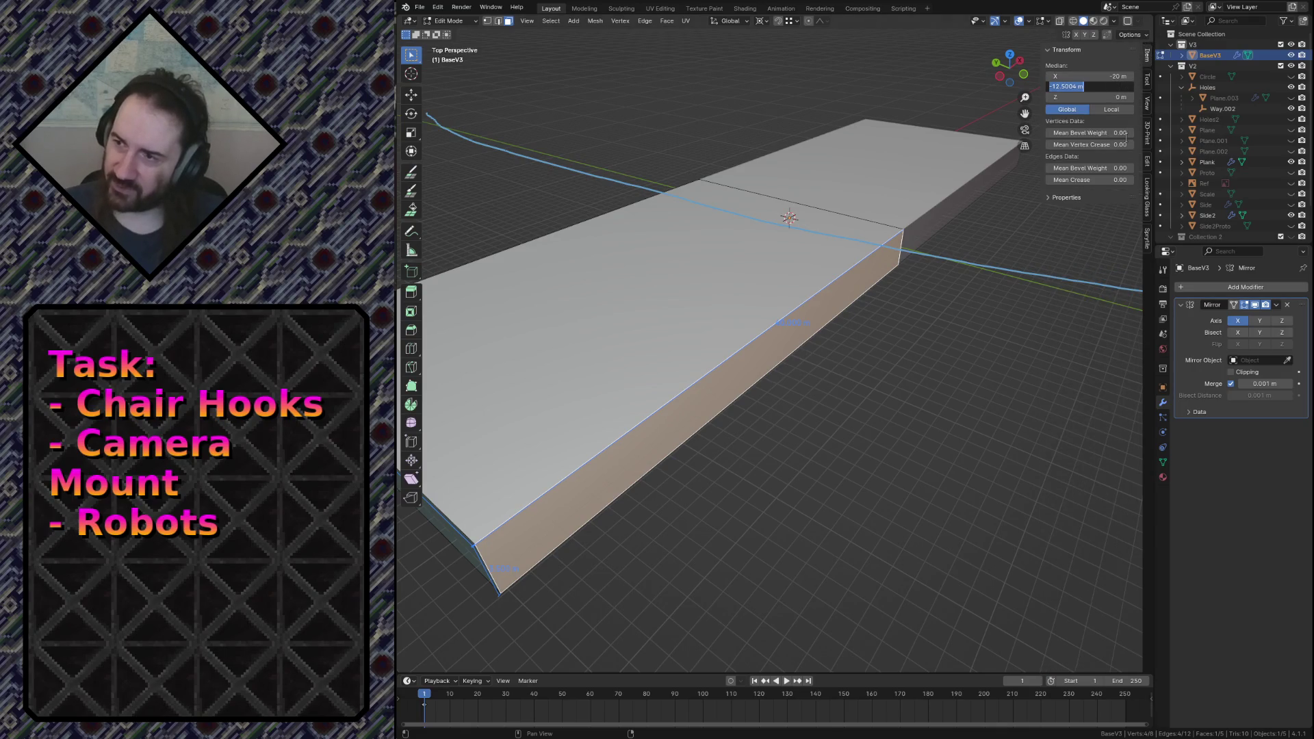
key("shift+grave")
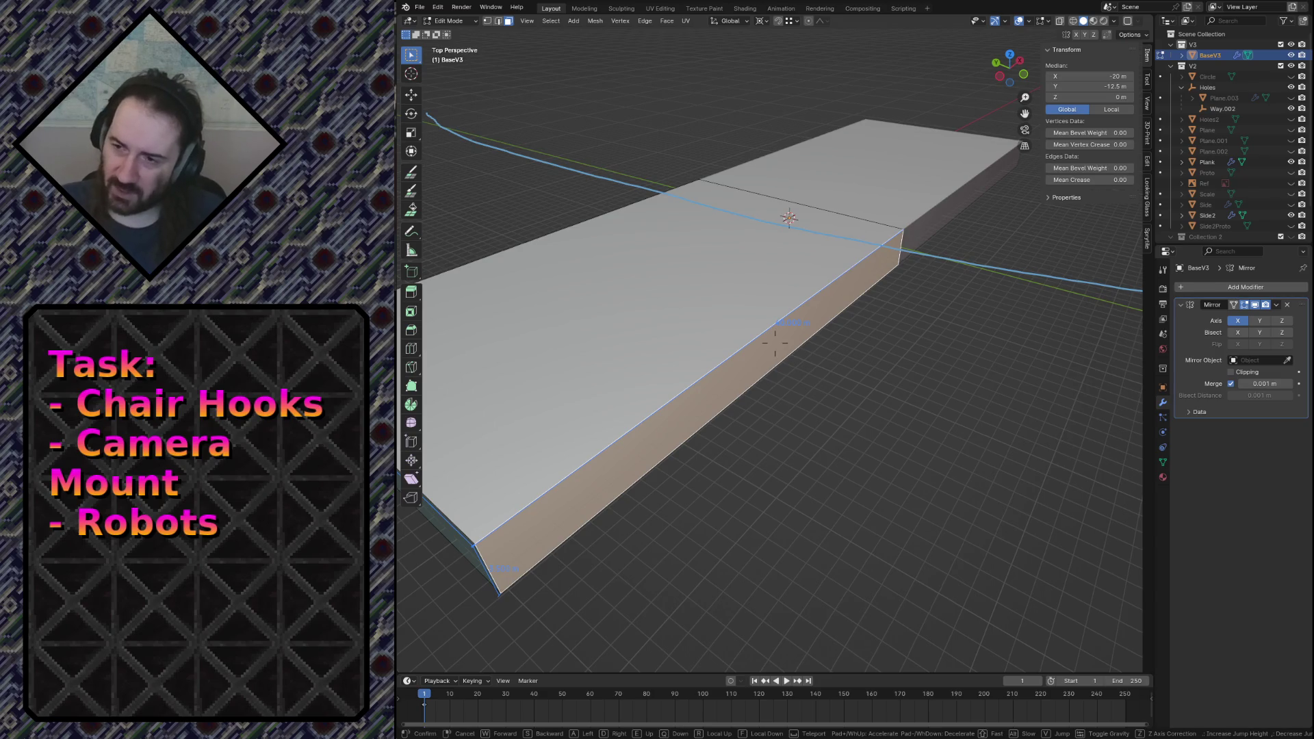
key("Escape")
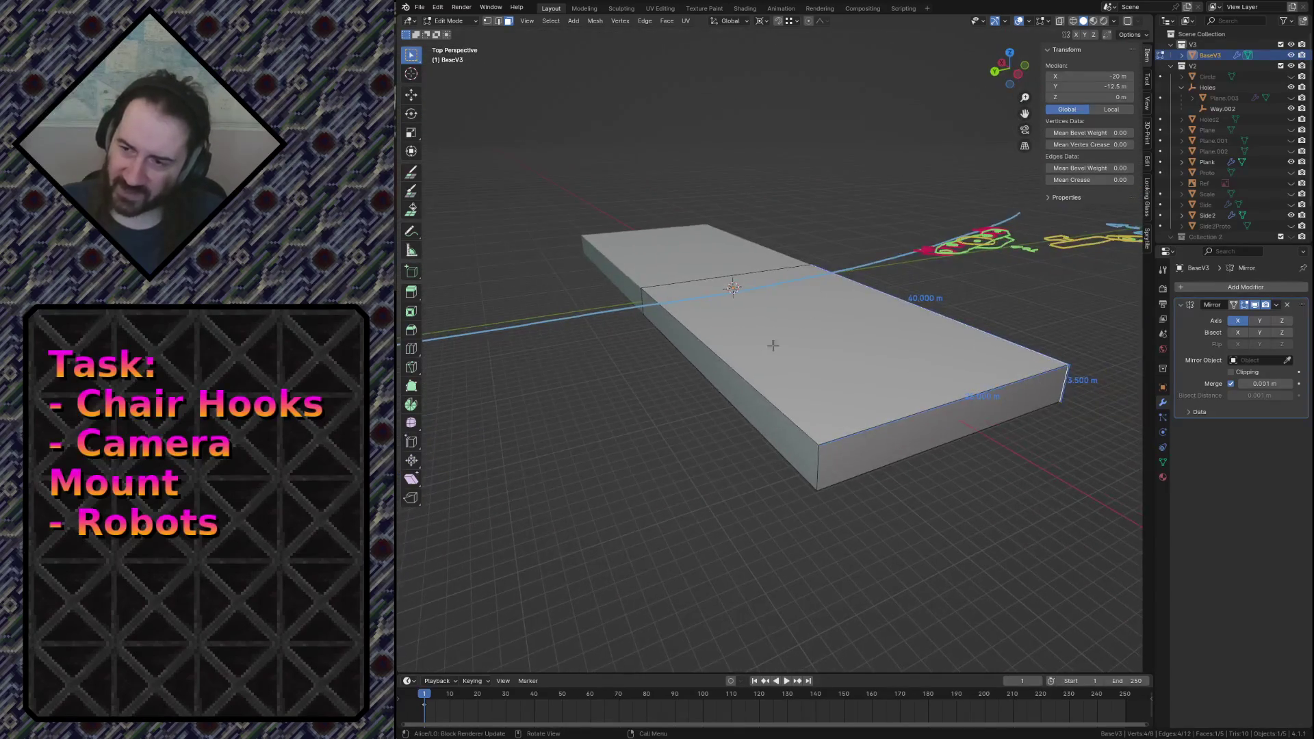
left_click(1102, 84)
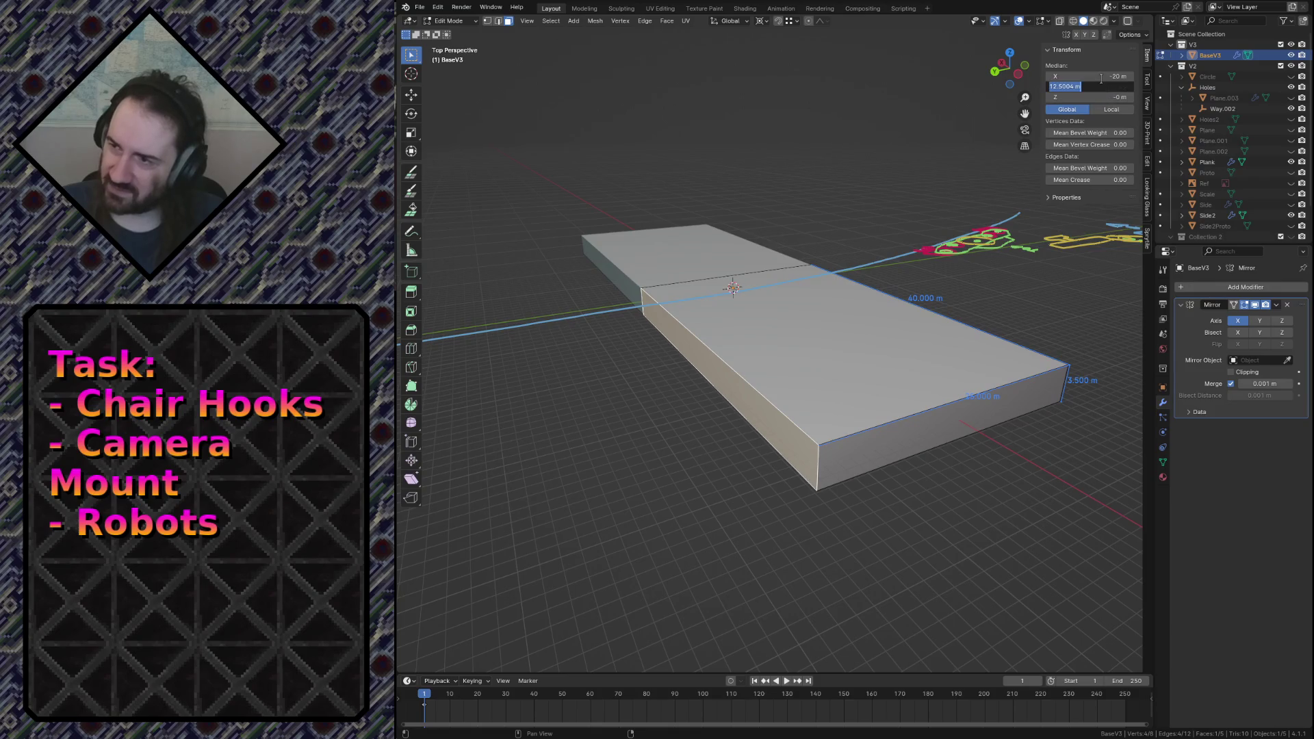
key("Return")
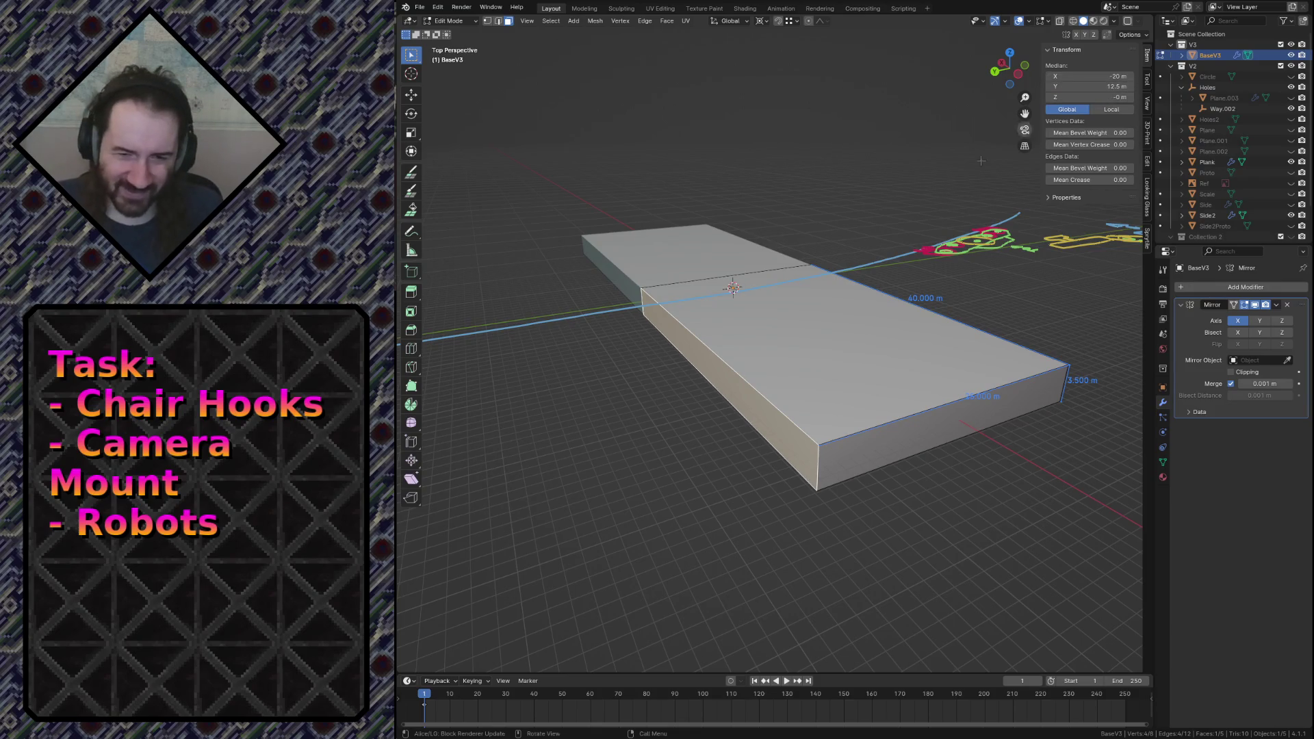
Deselect and fly around to inspect the plank and the hook sketches.
left_click(689, 429)
key("shift+grave")
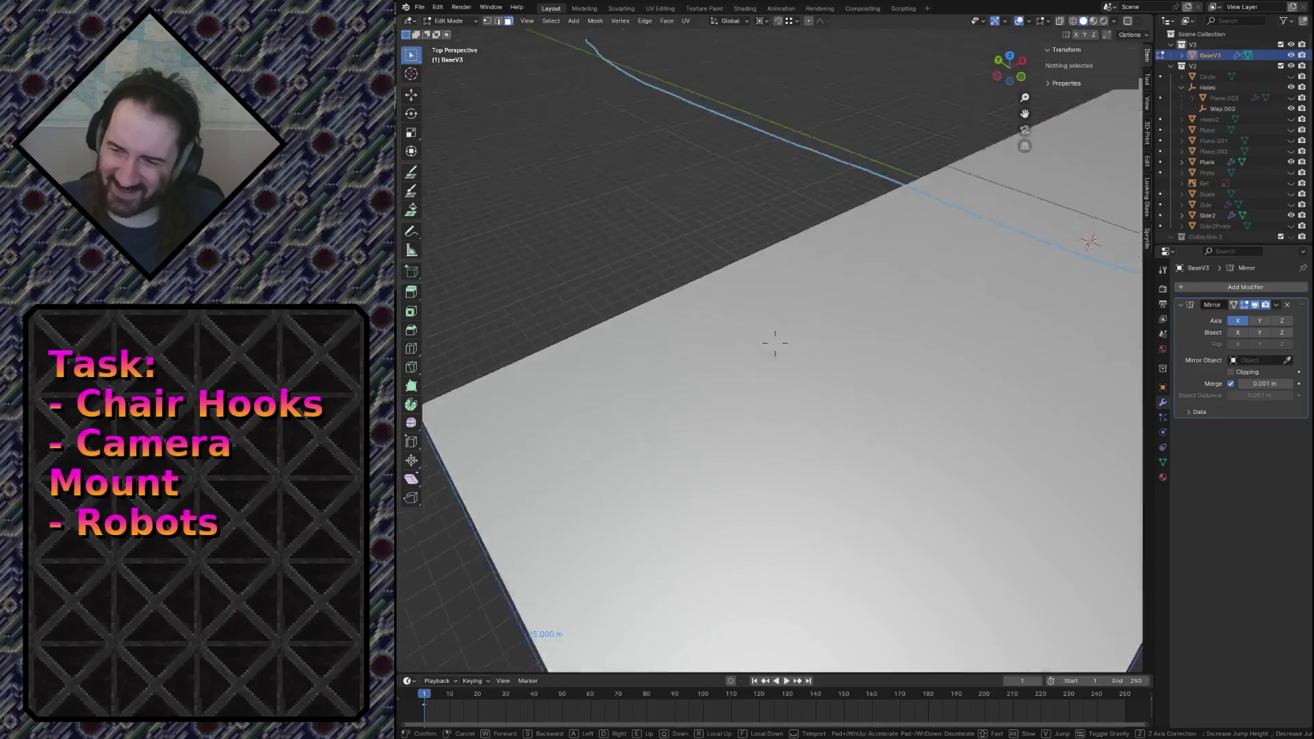
key("s")
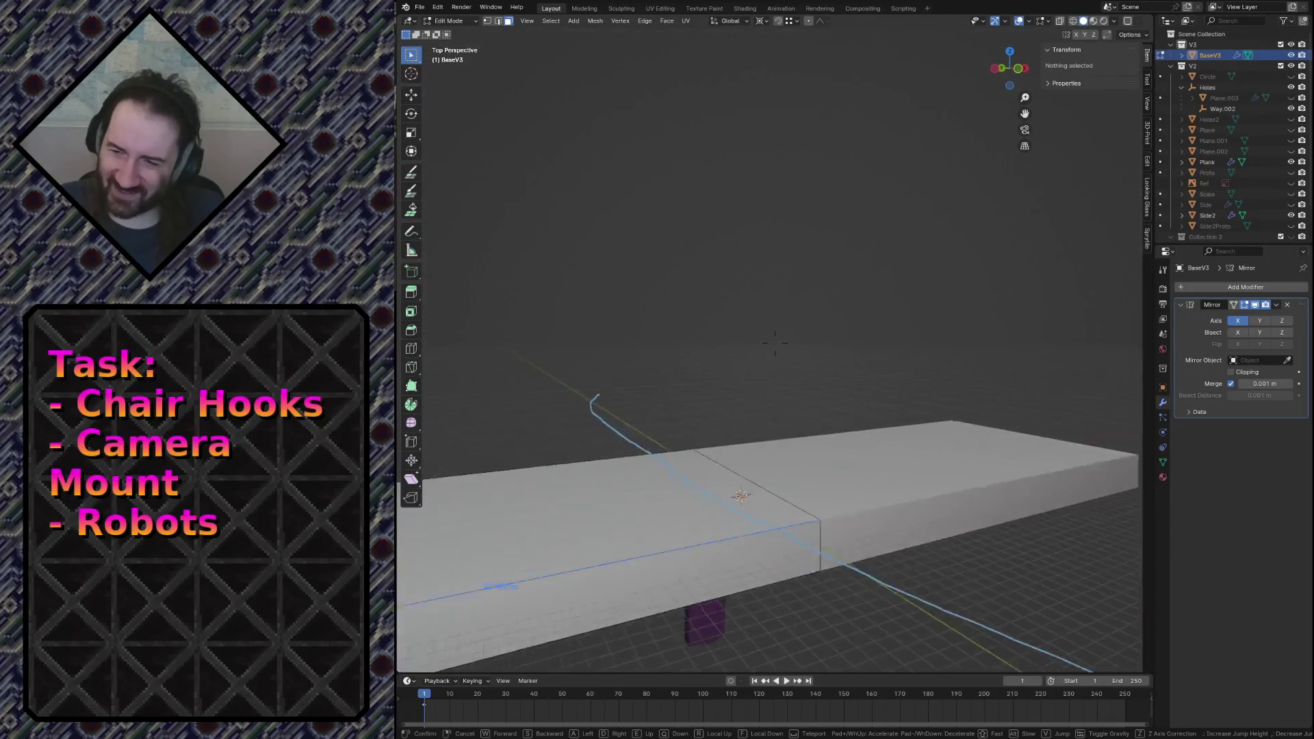
key("w")
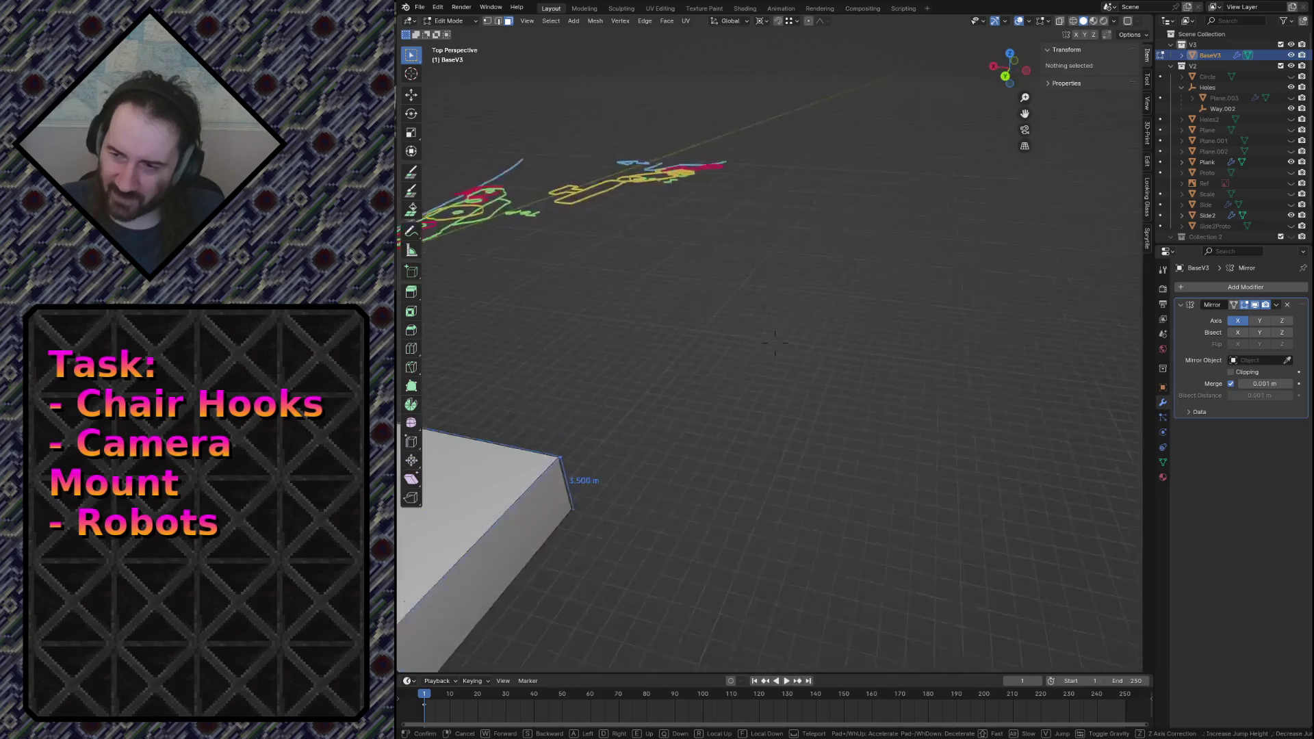
key("s")
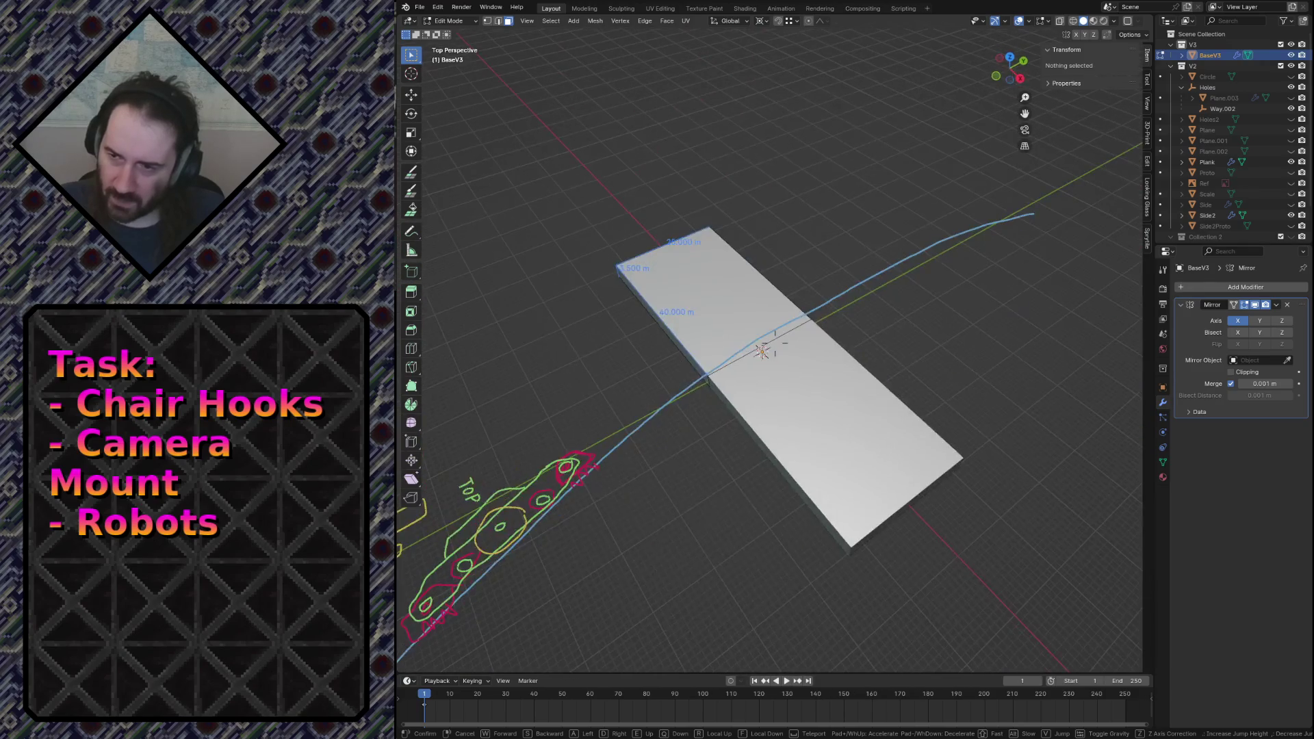
key("w")
key("w")
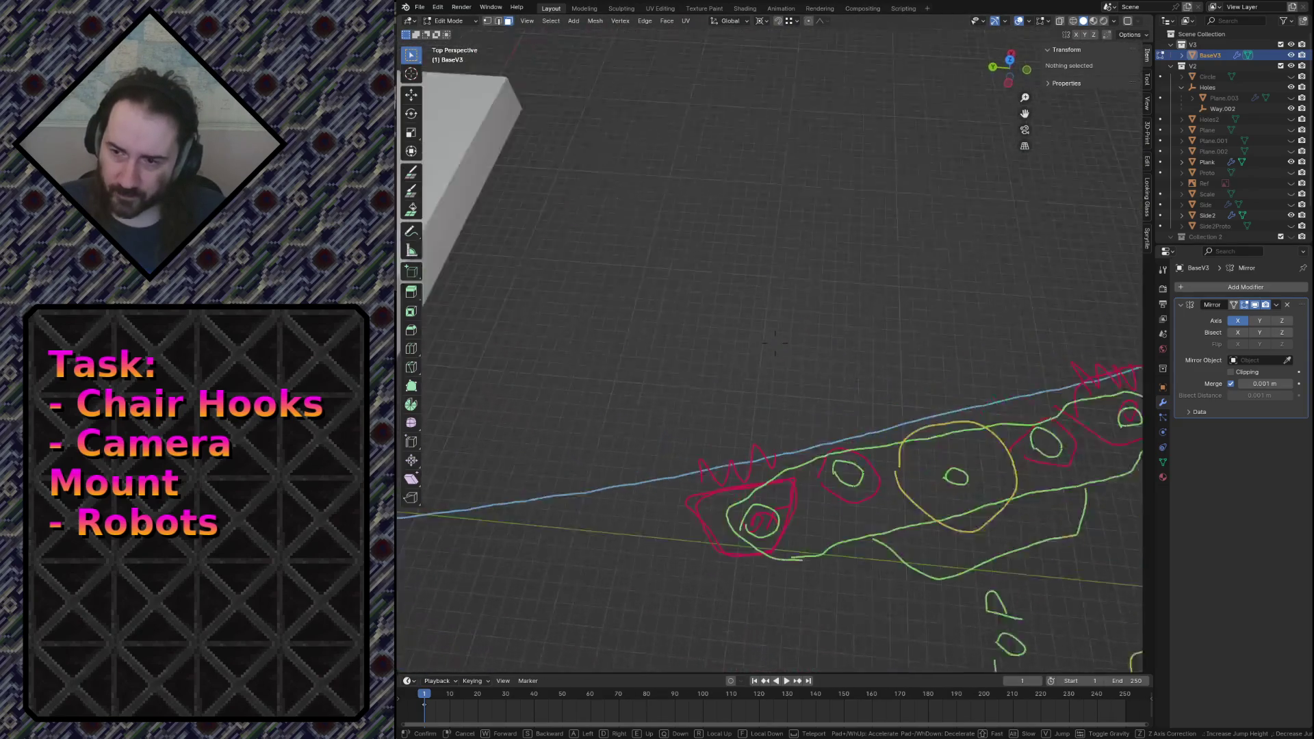
left_click(655, 376)
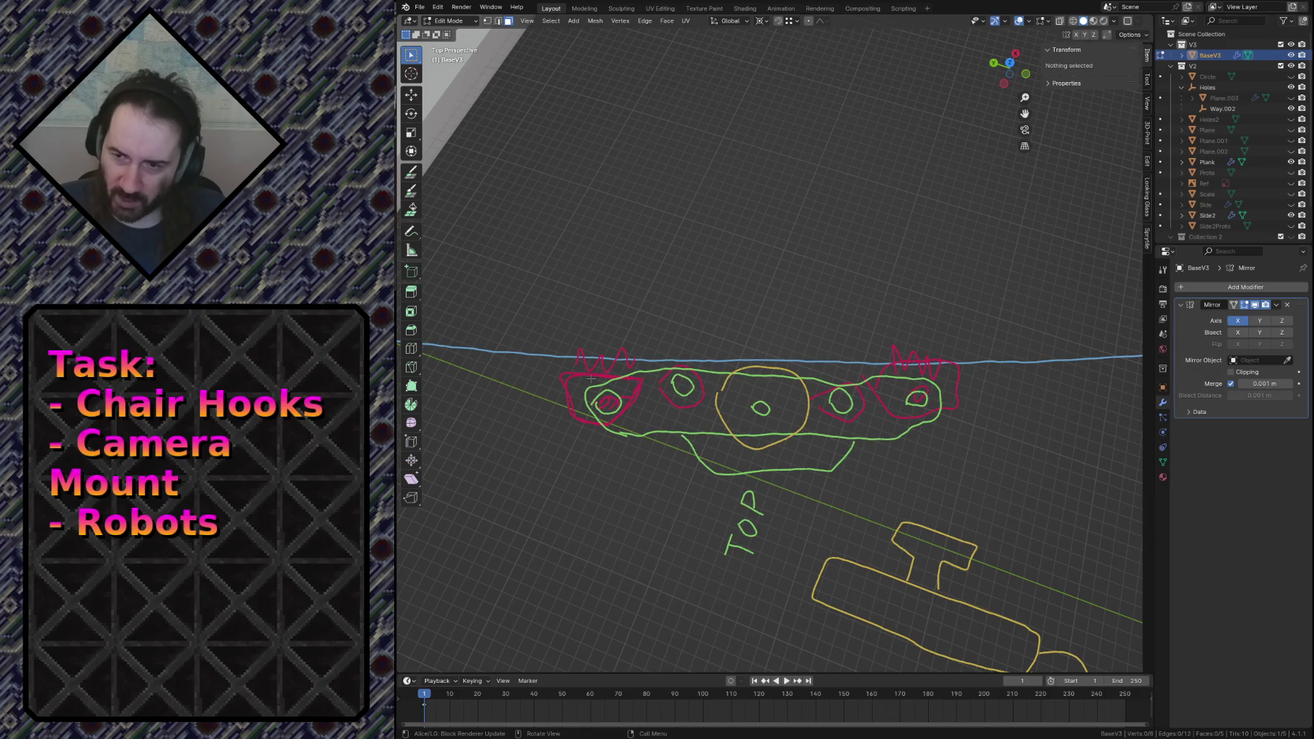
key("shift+grave")
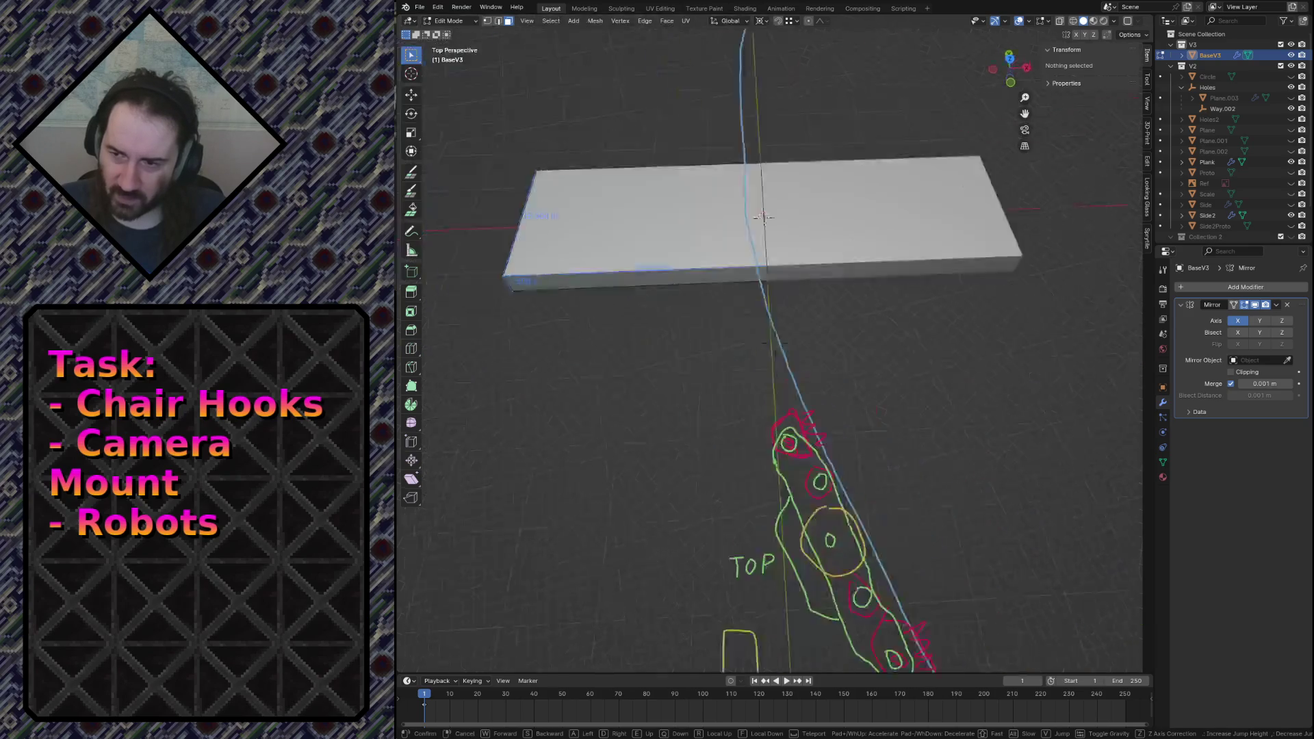
left_click(595, 378)
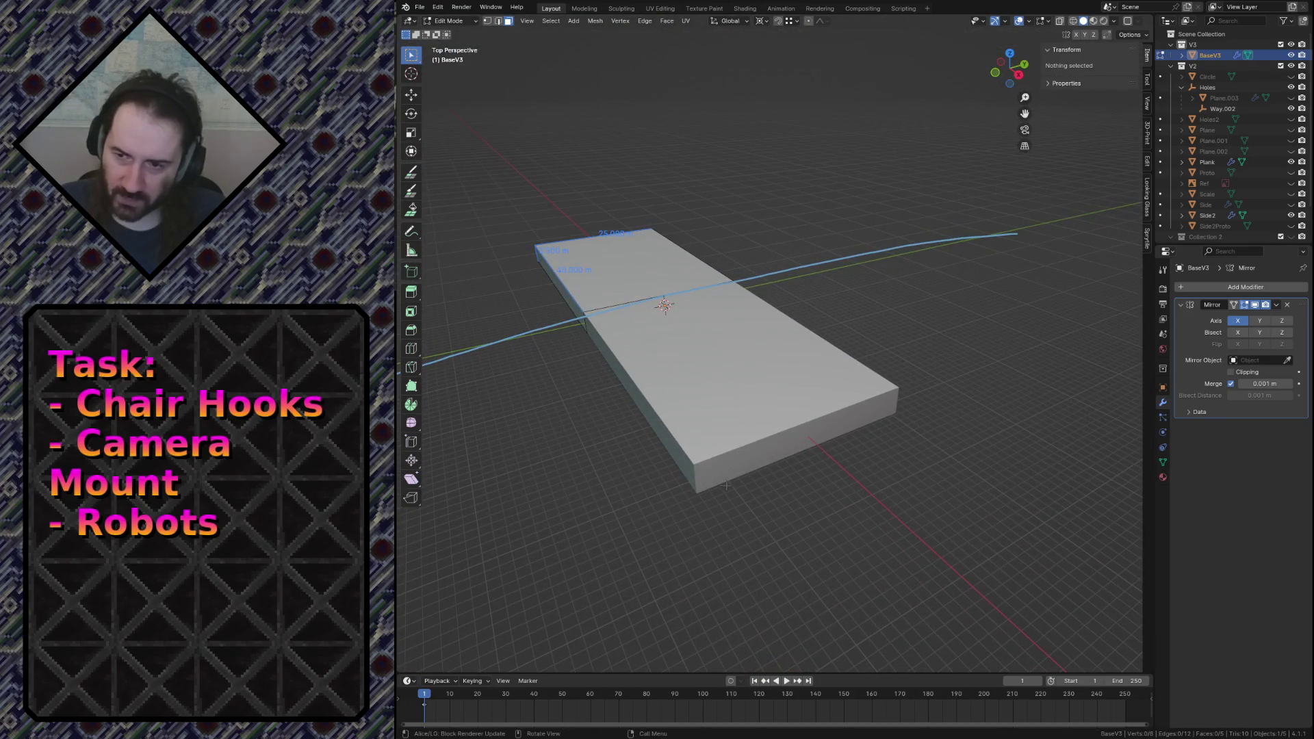
Select the plank's front face, then its long front-top edge in edge select mode.
key("Tab")
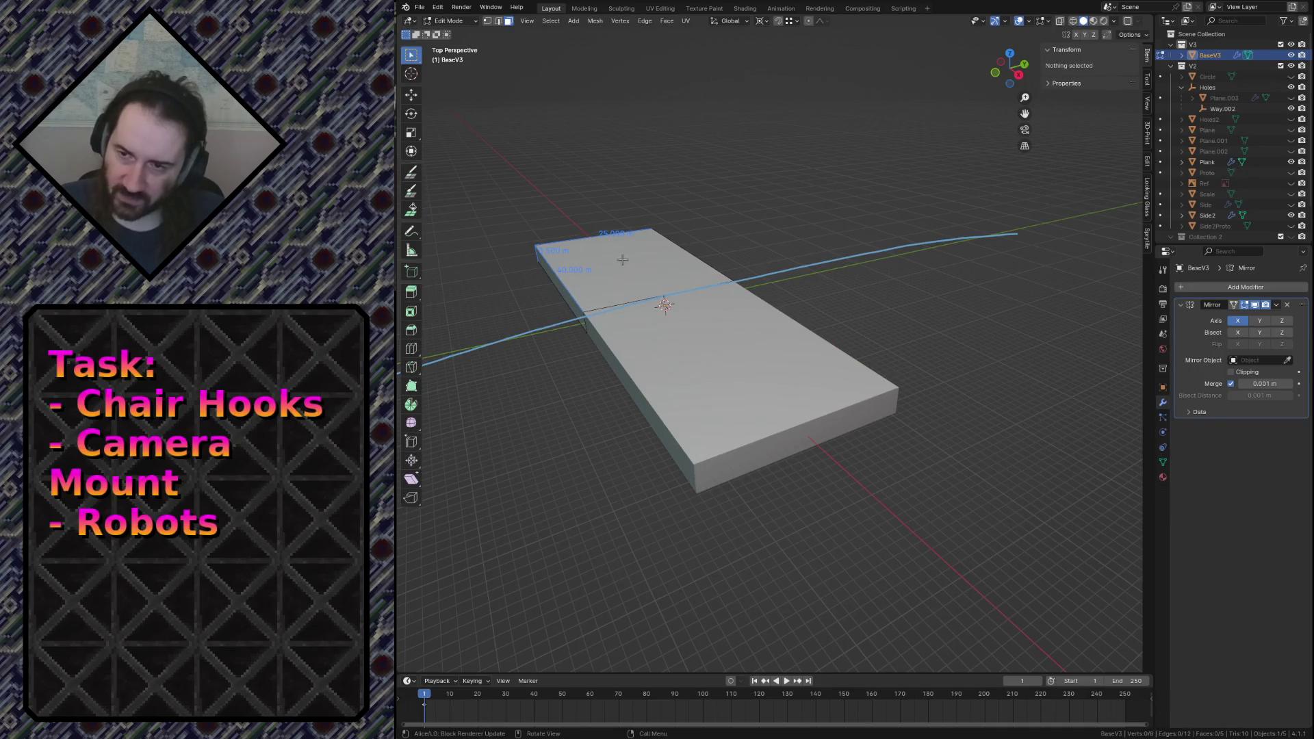
key("shift+grave")
left_click(613, 289)
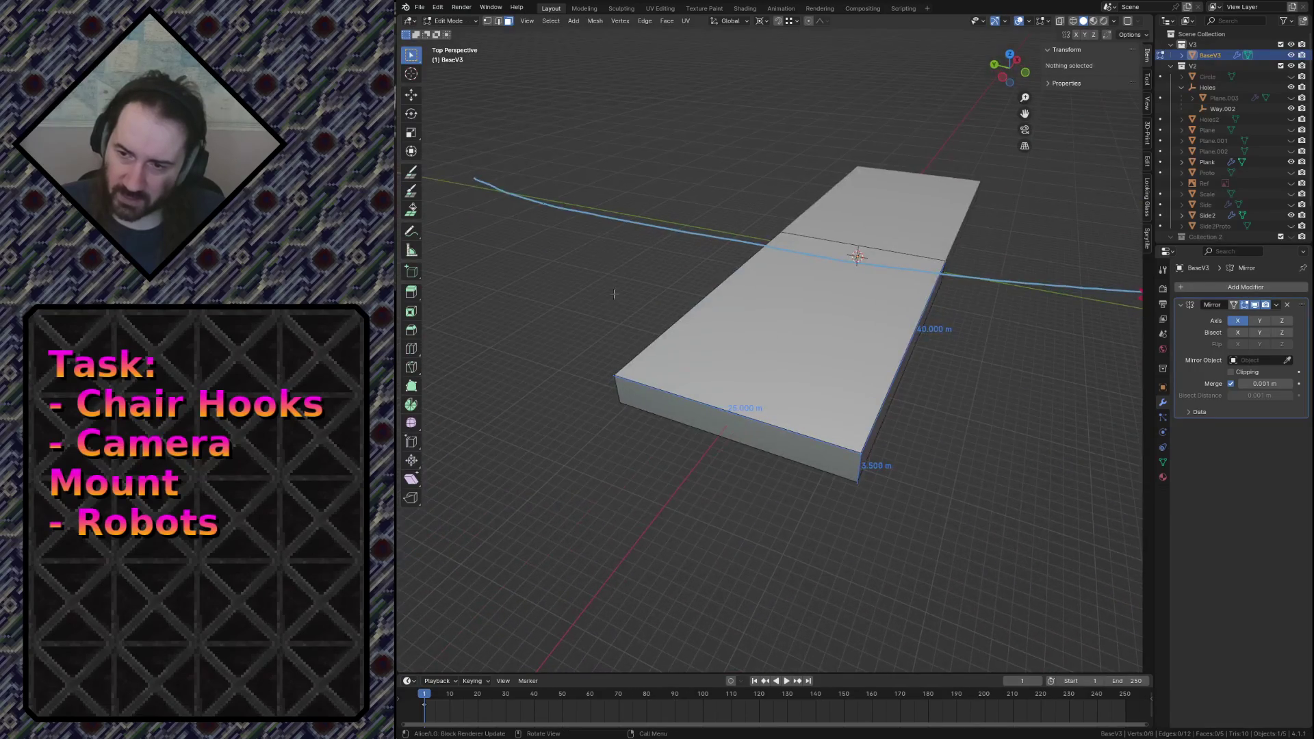
left_click(713, 424)
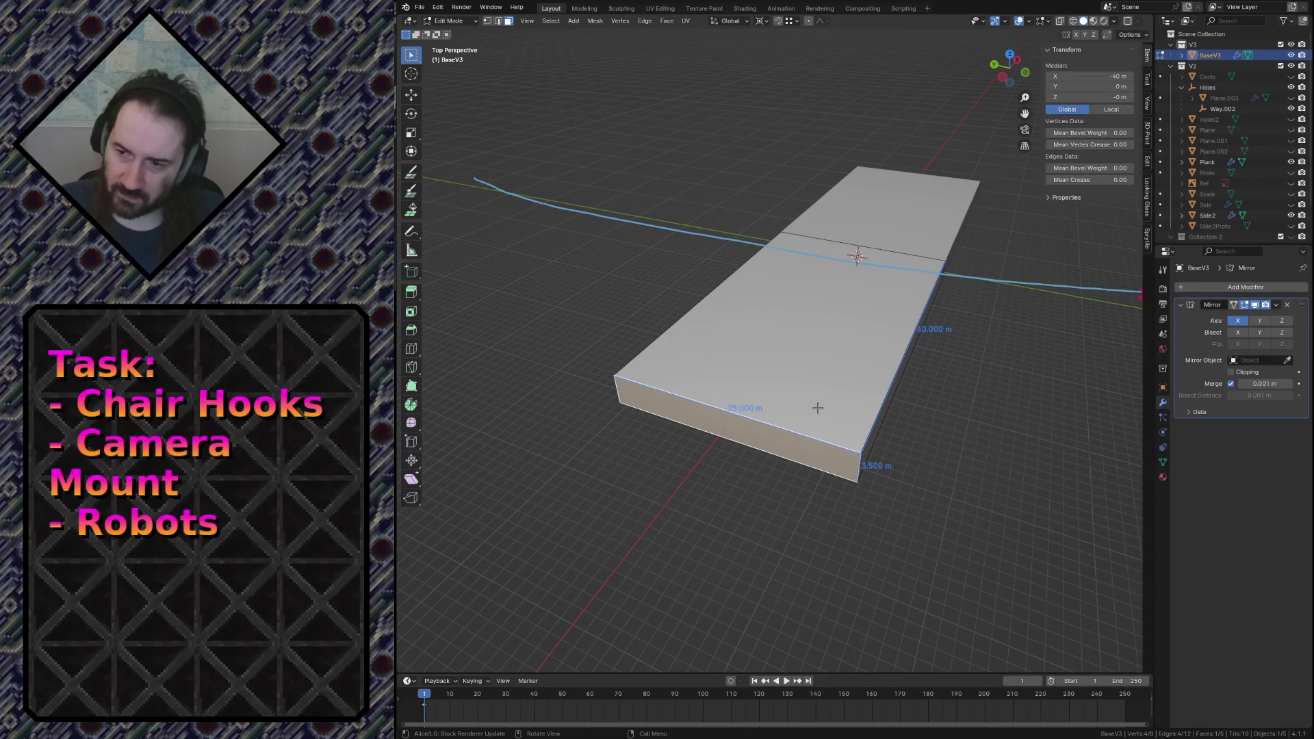
key("2")
left_click(694, 400)
Nudge the selected edge along X and set the pivot point to Median Point.
key("g")
key("x")
left_click(611, 393)
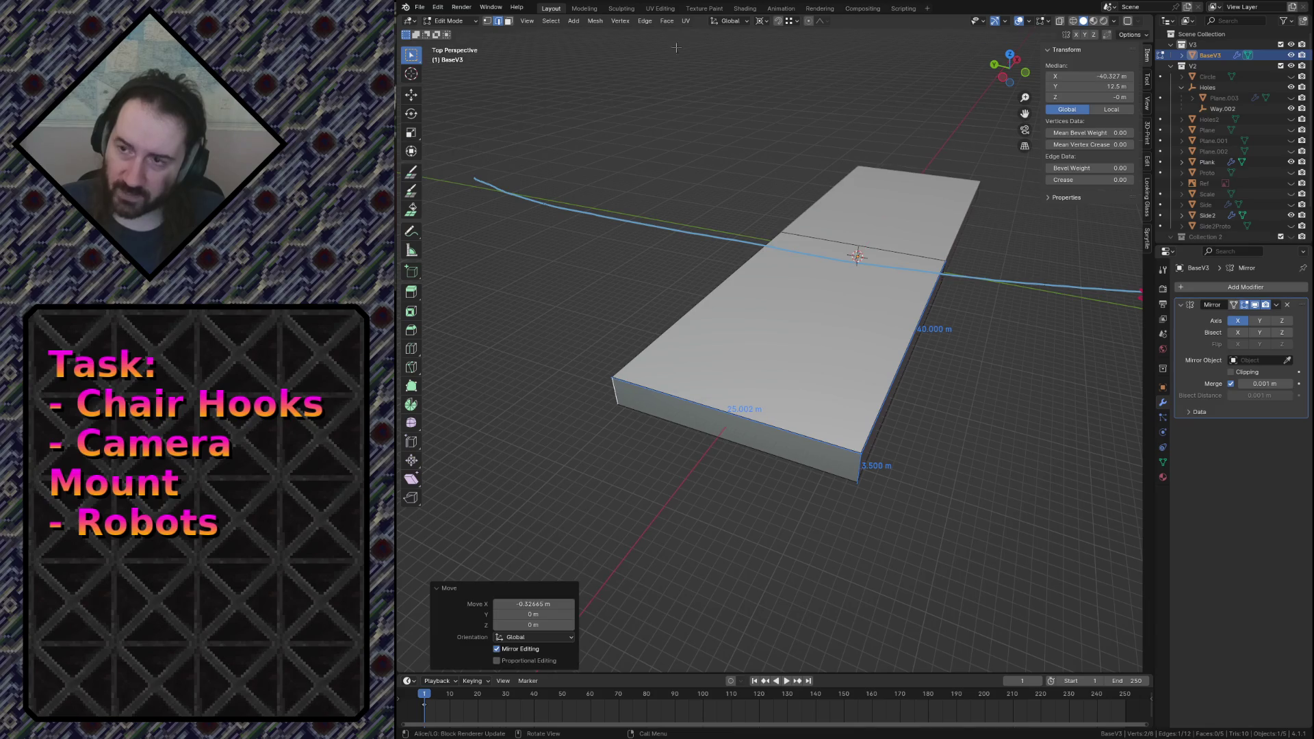
left_click(760, 23)
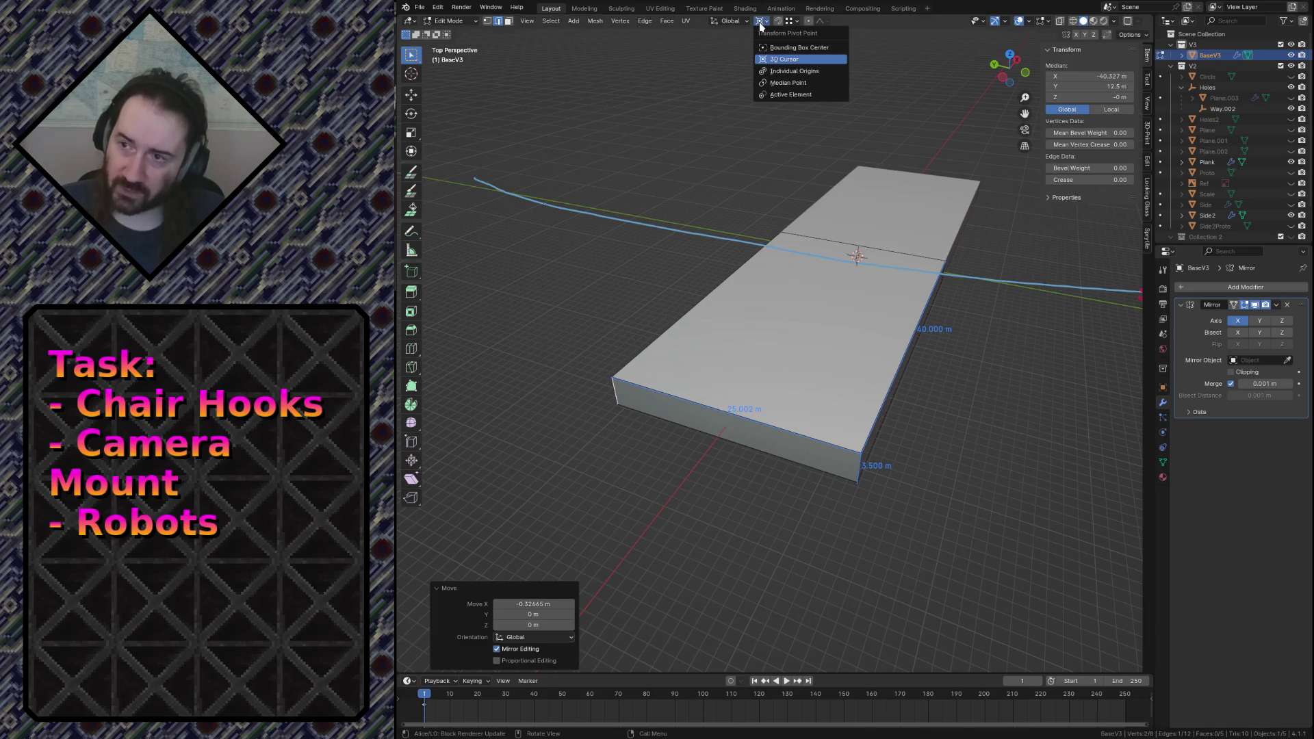
left_click(764, 83)
Slide the near edge left along X, then undo the edge move.
key("g")
key("x")
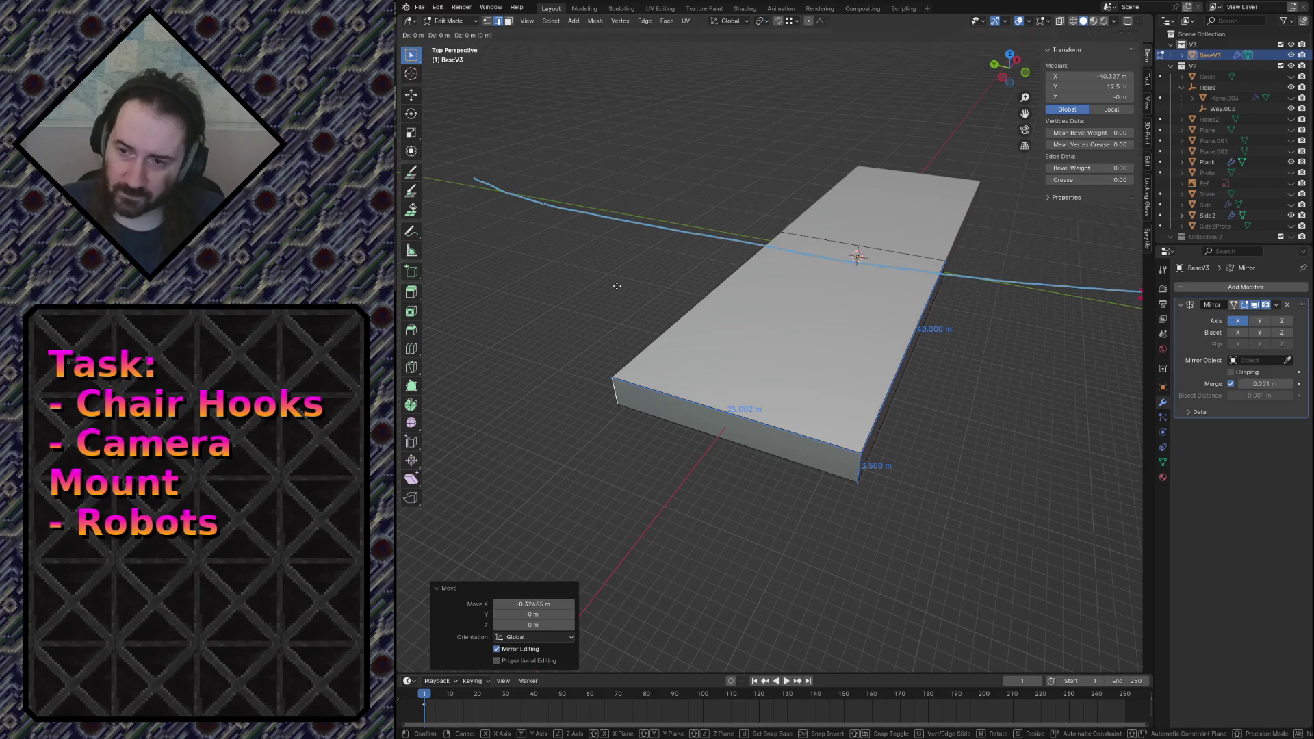
key("x")
key("y")
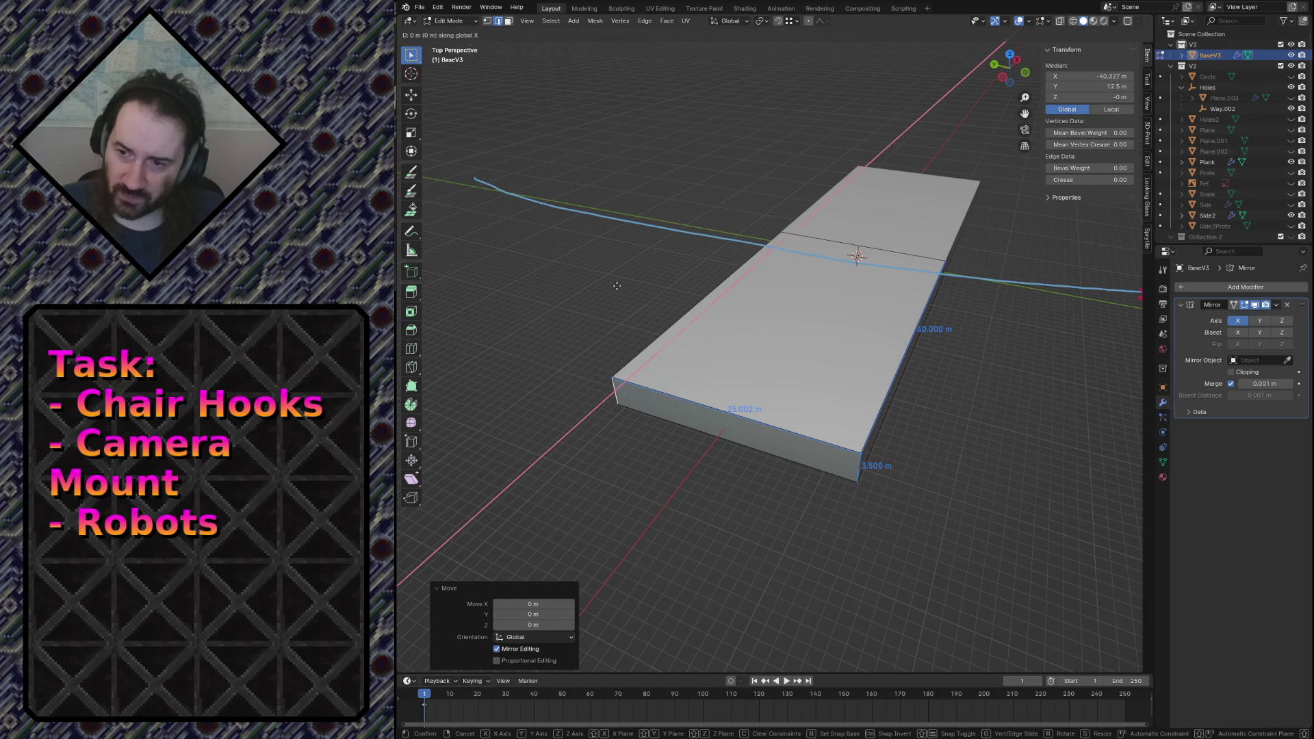
key("x")
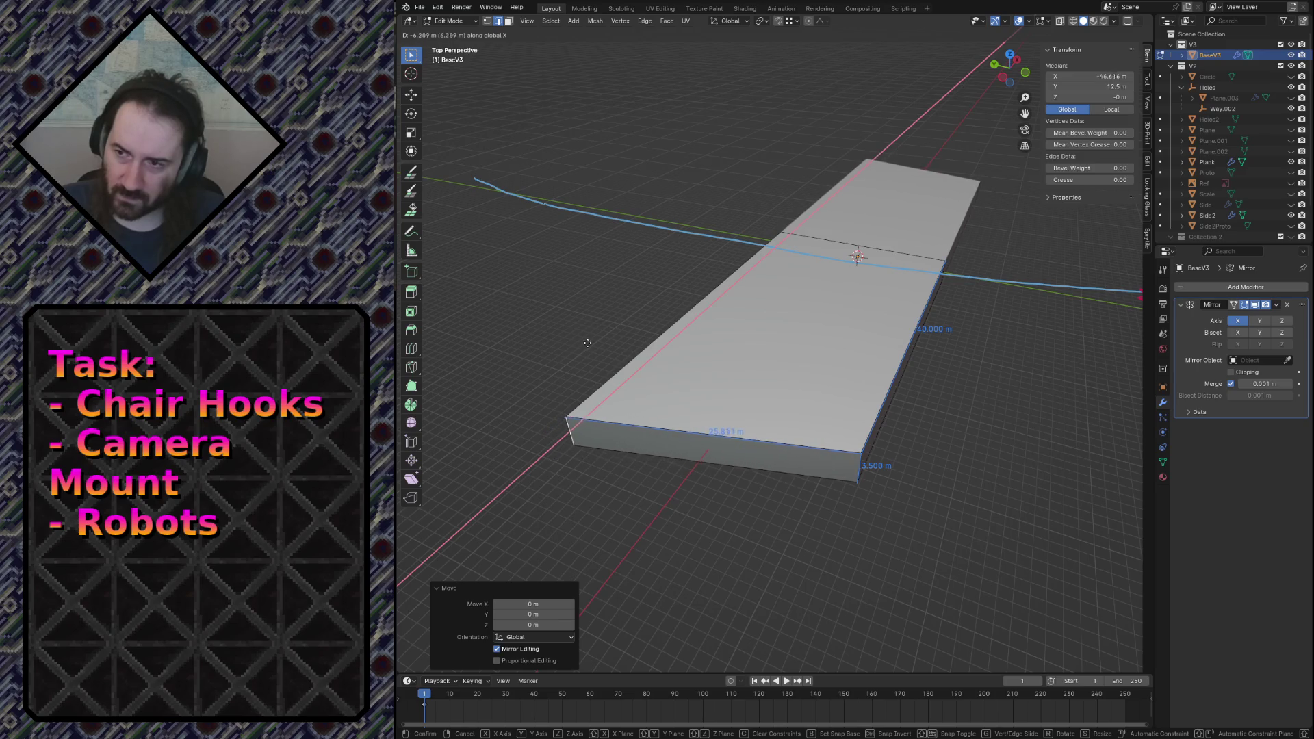
left_click(570, 364)
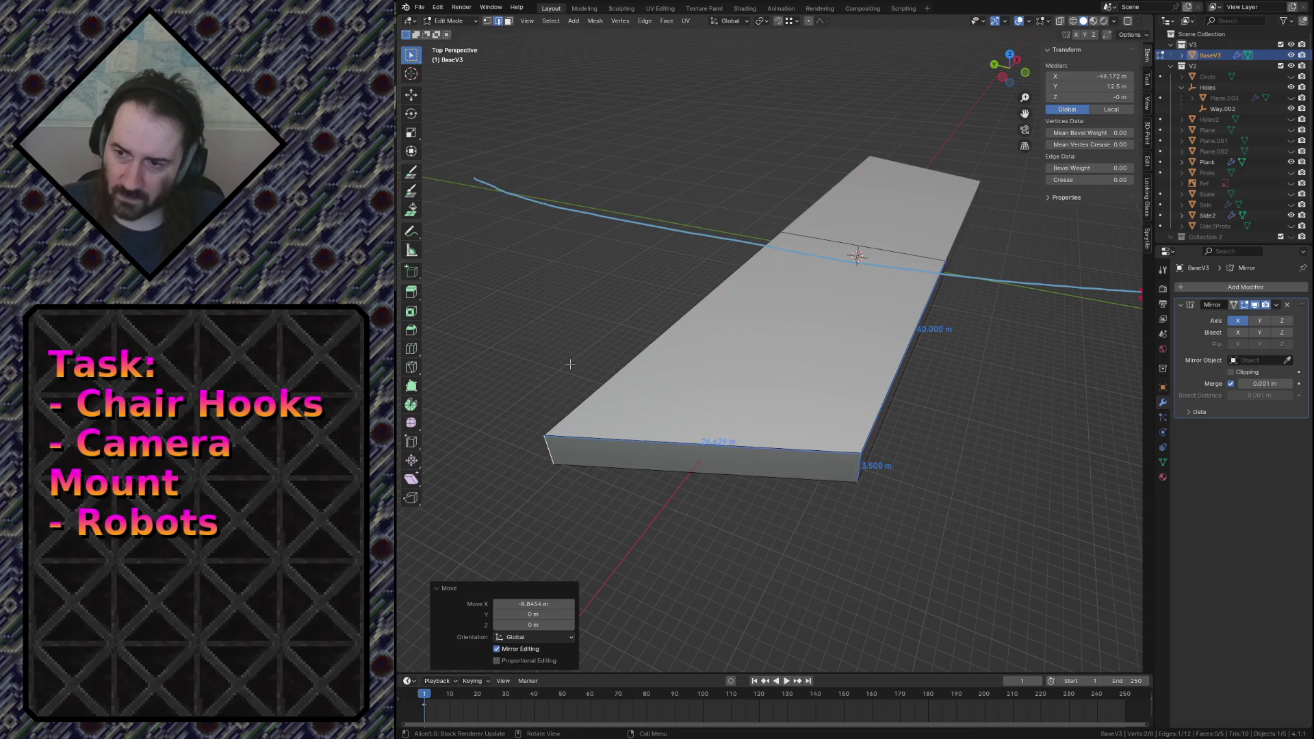
left_click(863, 465)
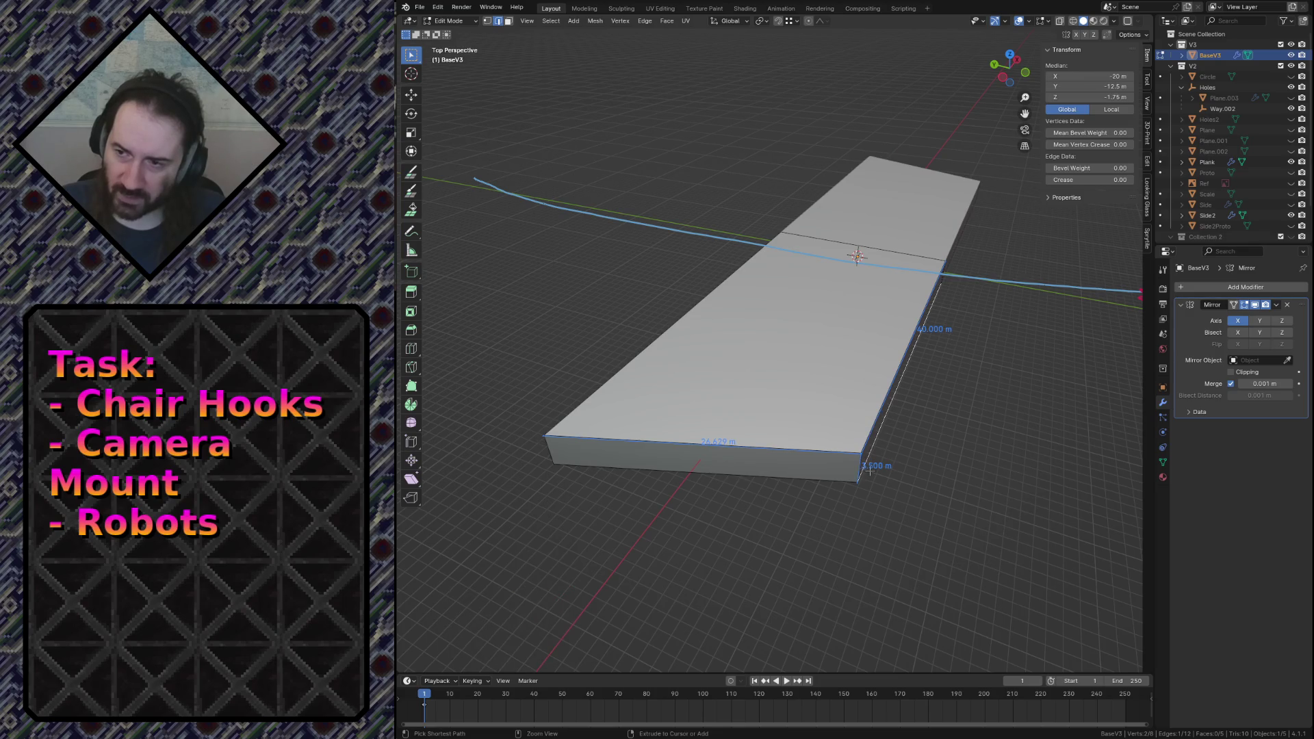
key("ctrl+z")
Move the plank's left side -8 m along global X.
key("g")
key("x")
left_click(760, 383)
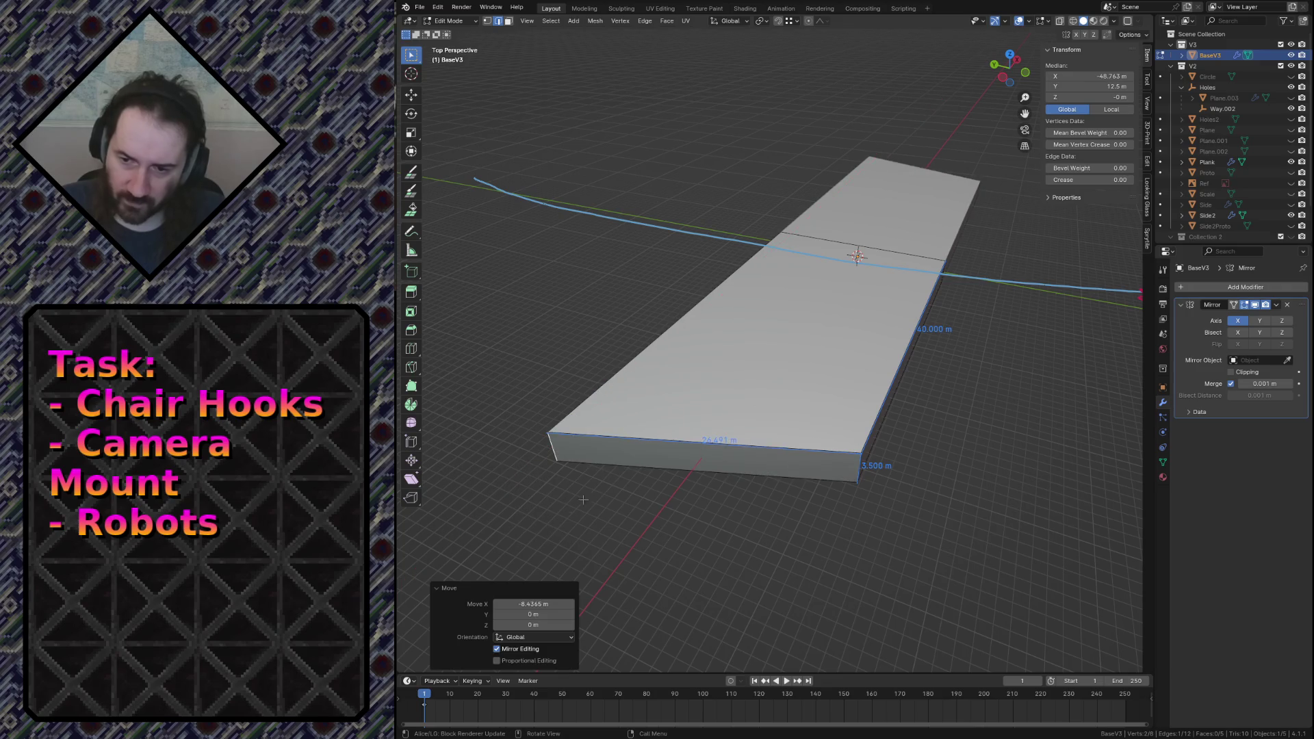
left_click(534, 604)
type("-8")
key("Return")
Move the slab's far end edge 4 m along X, making it 36 m long.
left_click(861, 469)
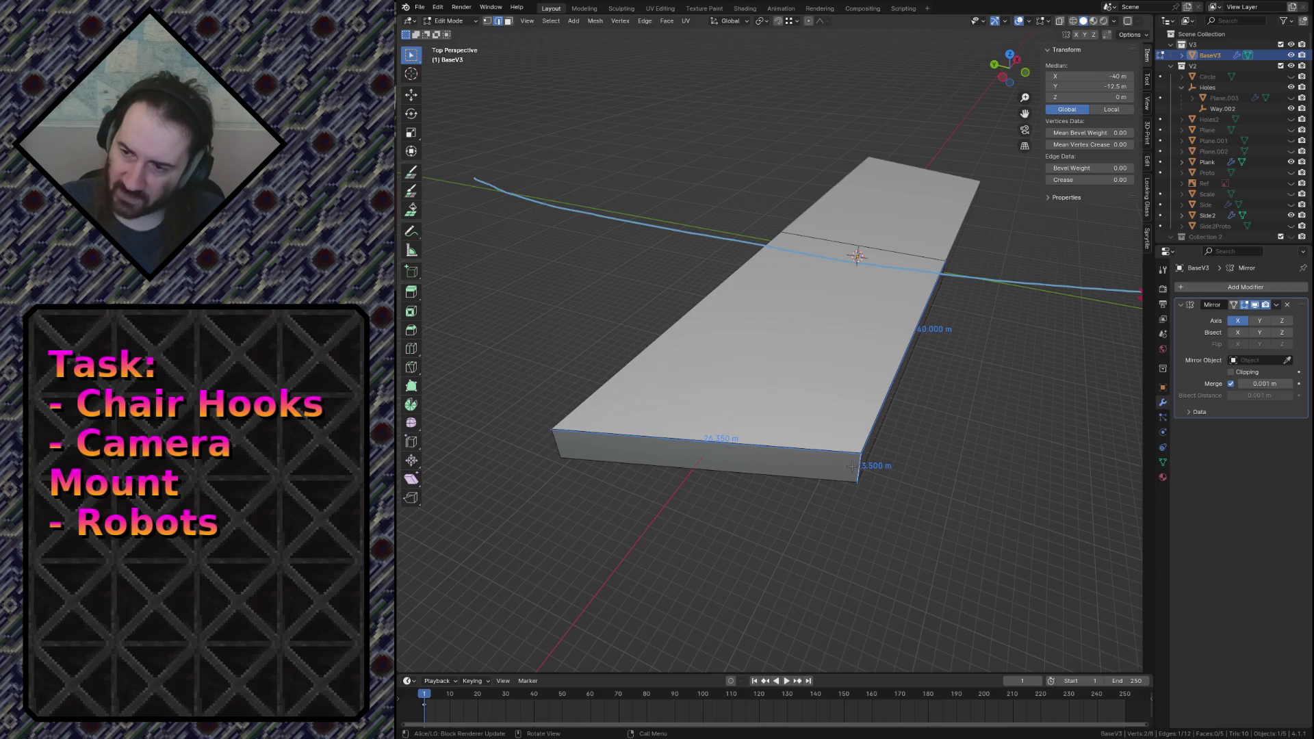
key("g")
key("x")
left_click(854, 450)
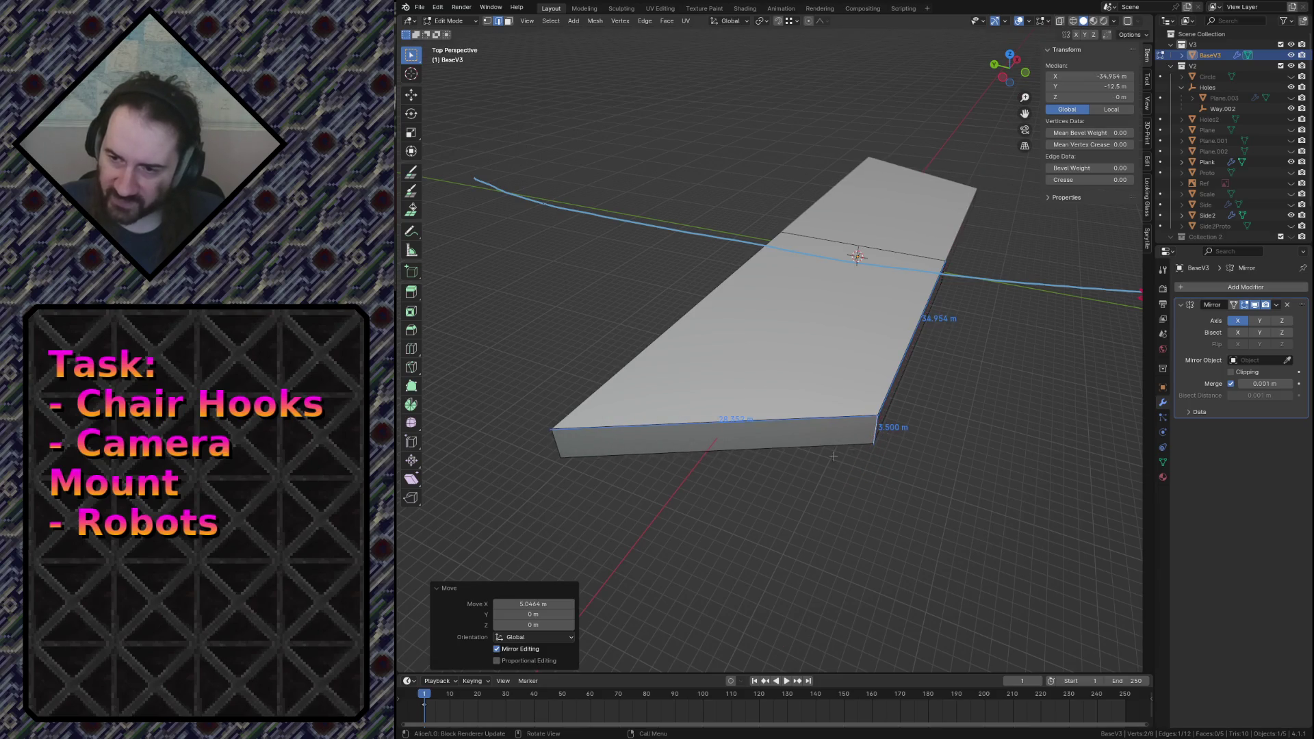
left_click(552, 603)
type("4 m")
key("Return")
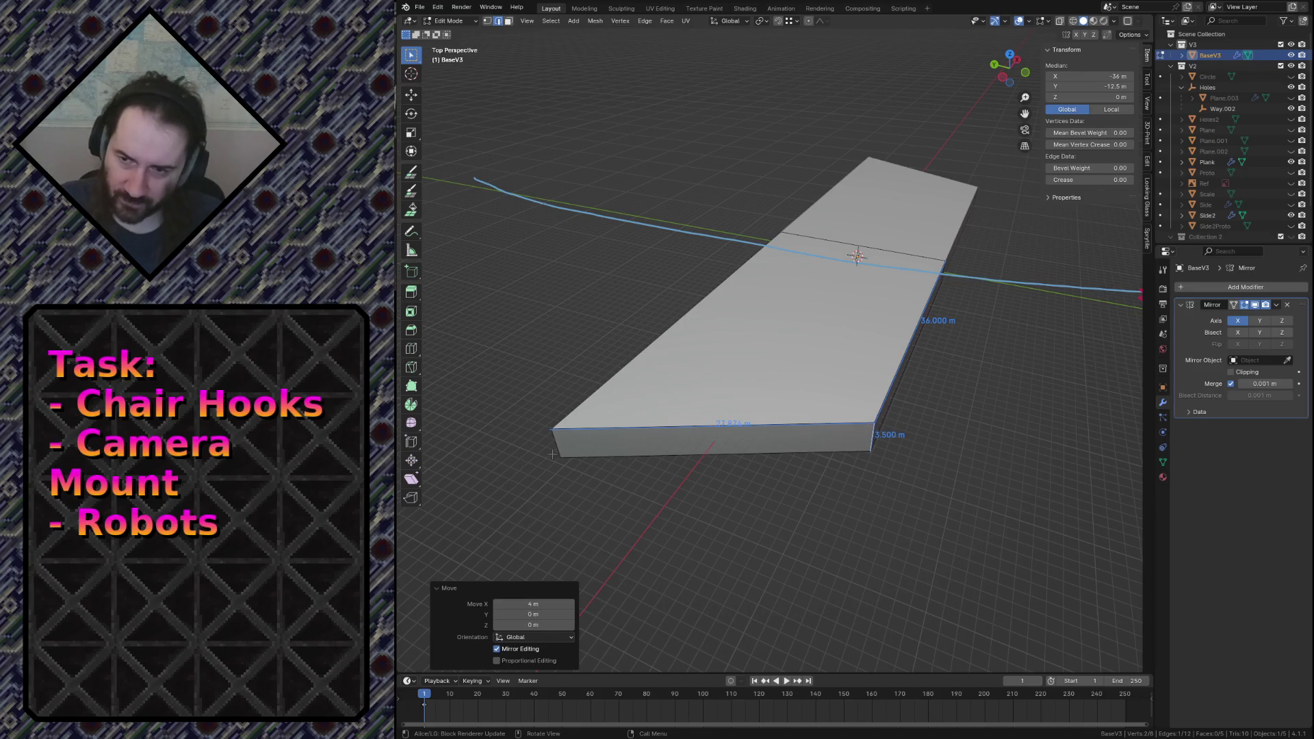
Move the near edge 4 m along X, then deselect all and fly back toward the sketches.
key("g")
key("x")
left_click(572, 449)
left_click(515, 604)
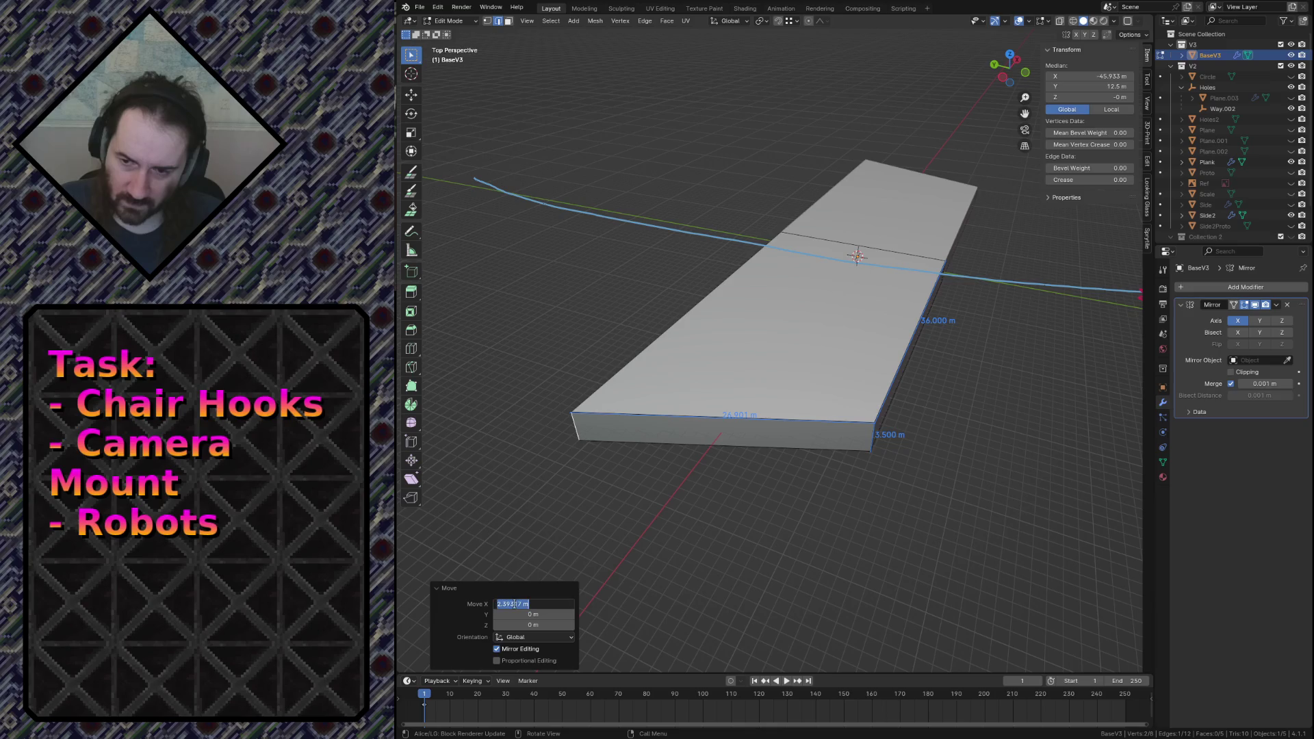
key("Return")
key("alt+a")
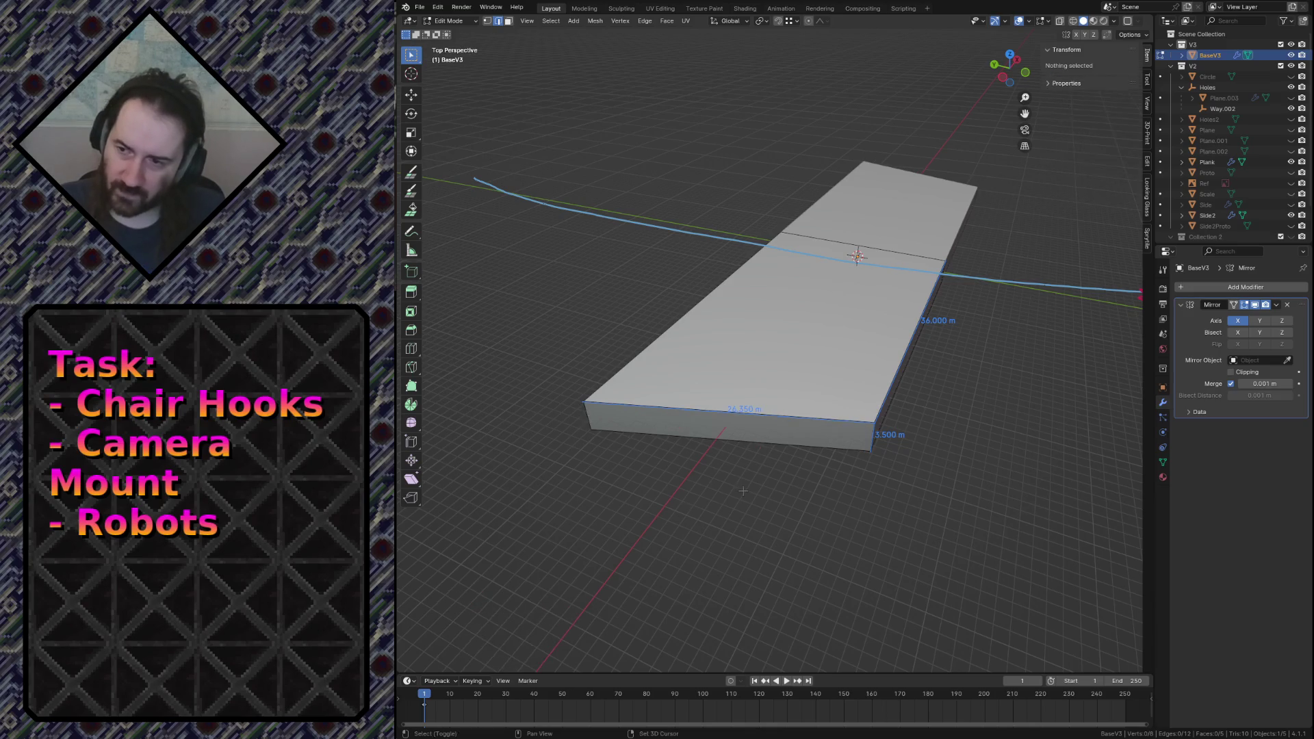
key("shift+grave")
key("s")
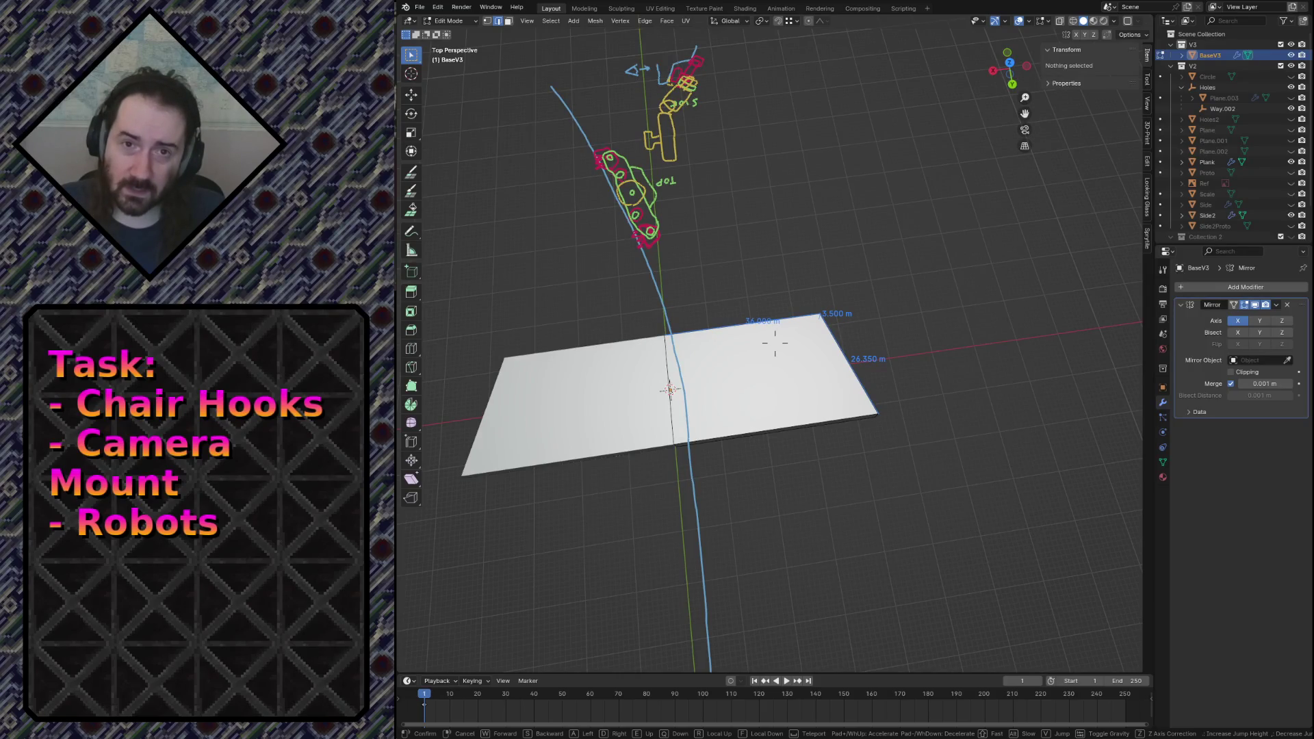
Move the slab's side face -2 m along X so the slab spans 38 m.
key("w")
left_click(728, 406)
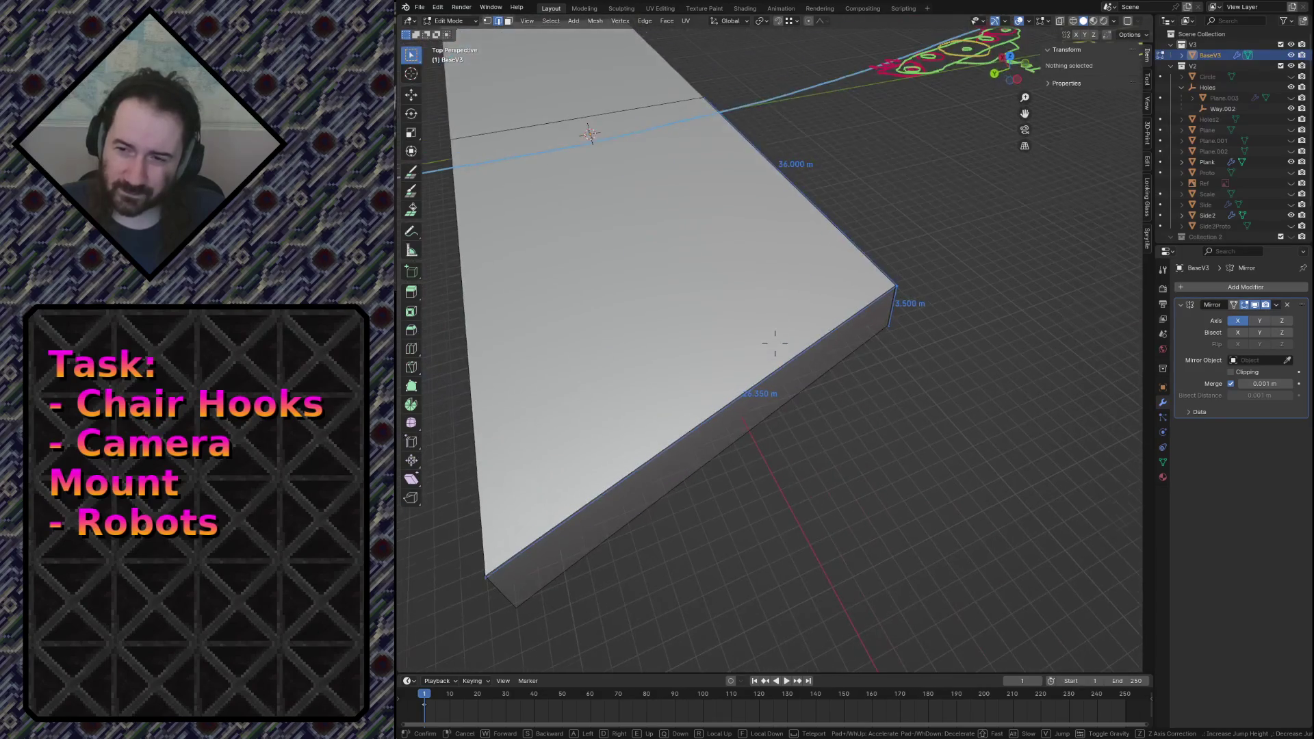
left_click(728, 406)
key("g")
key("x")
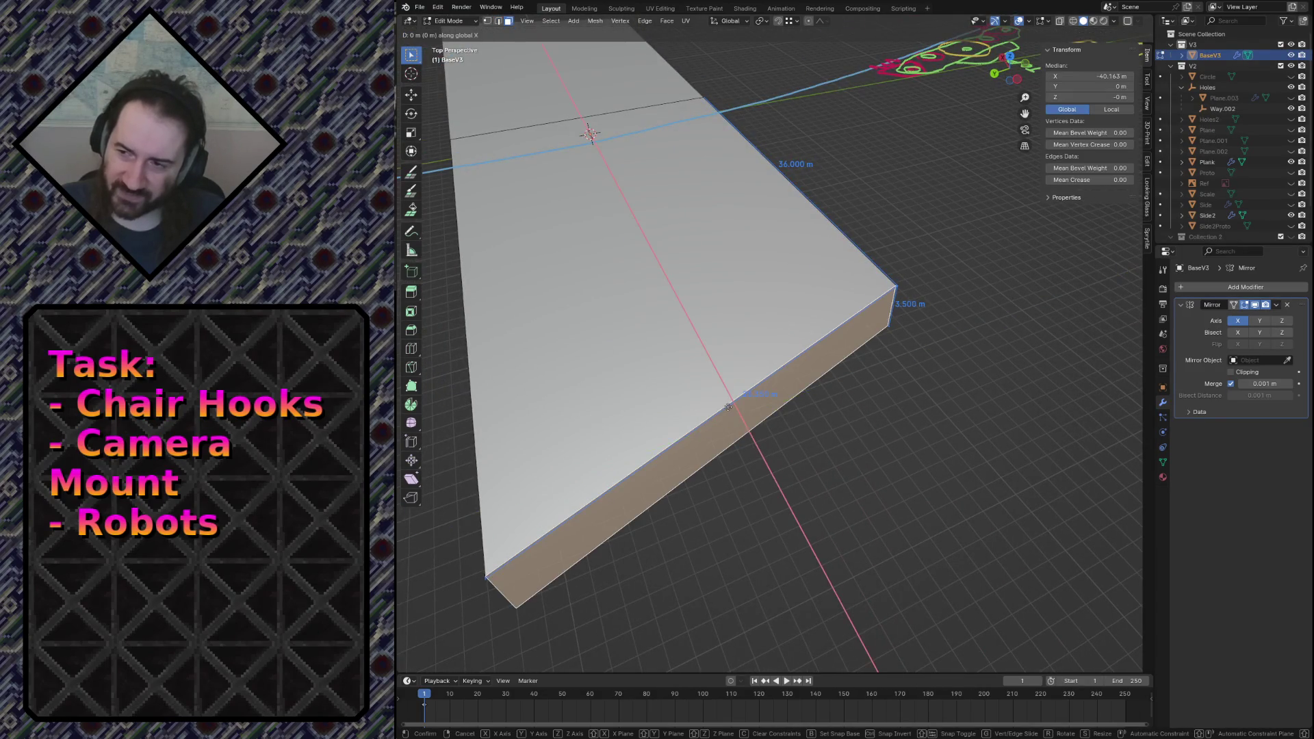
left_click(551, 606)
left_click(551, 605)
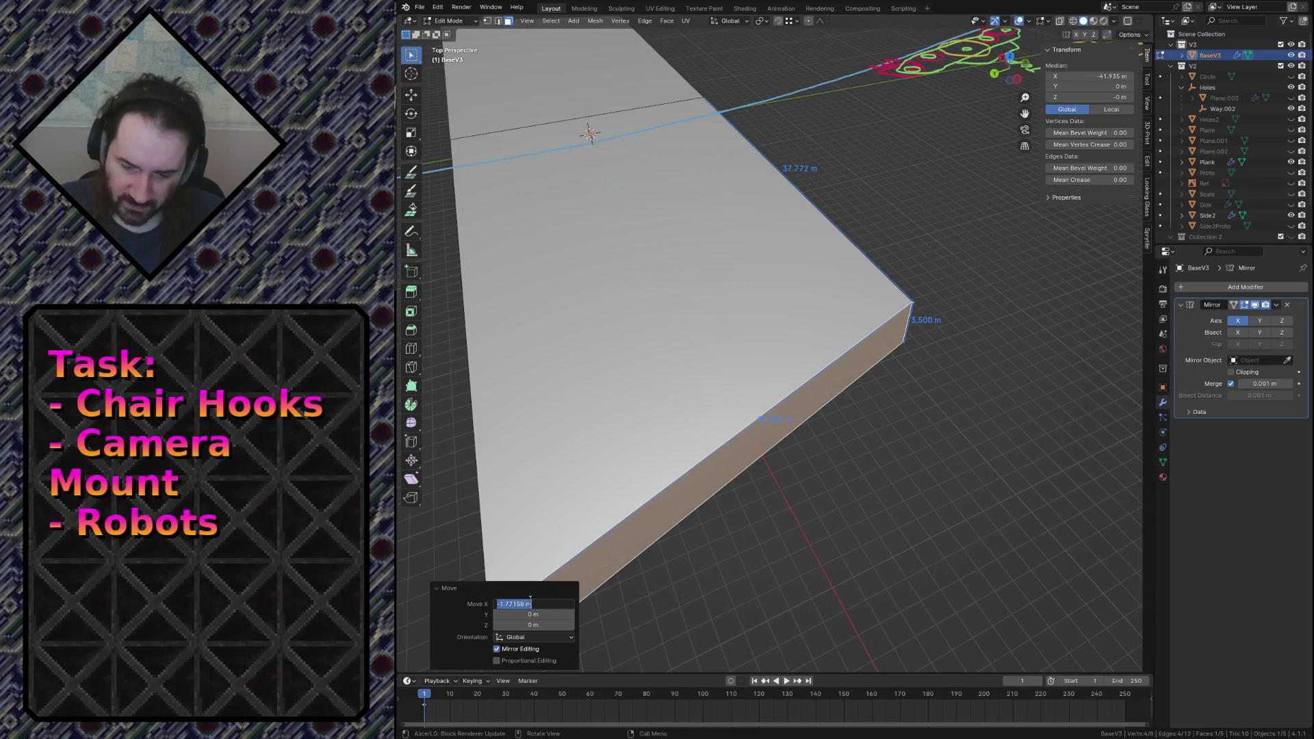
key("BackSpace")
type("-2")
key("Return")
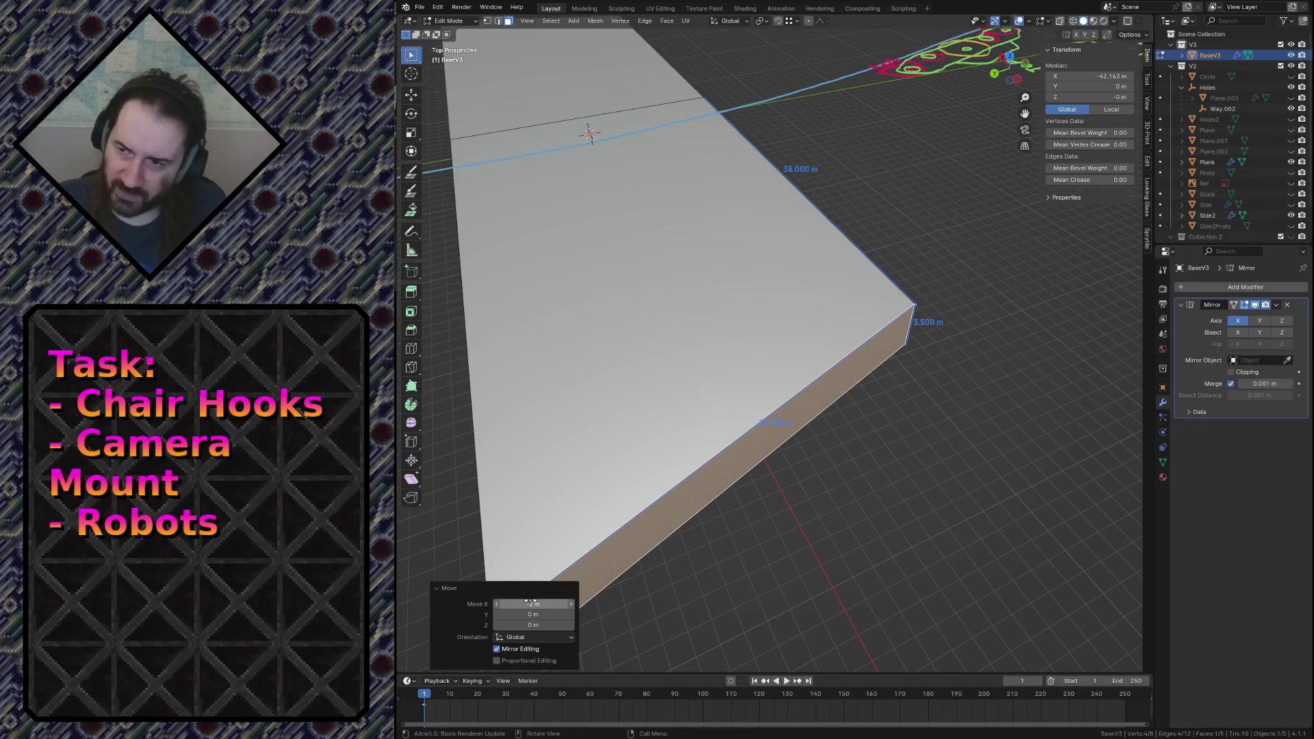
Save camera_mount.blend and return to Object Mode.
key("shift+grave")
key("s")
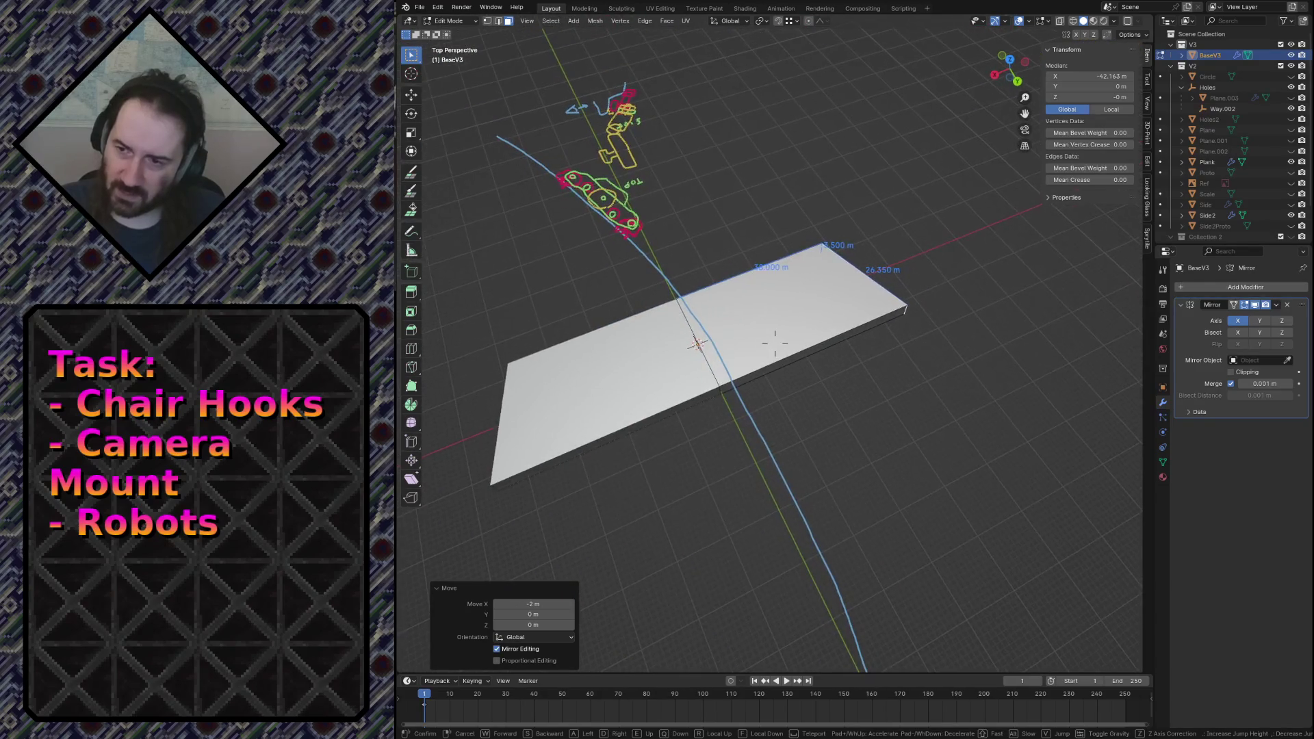
key("w")
left_click(726, 314)
key("ctrl+s")
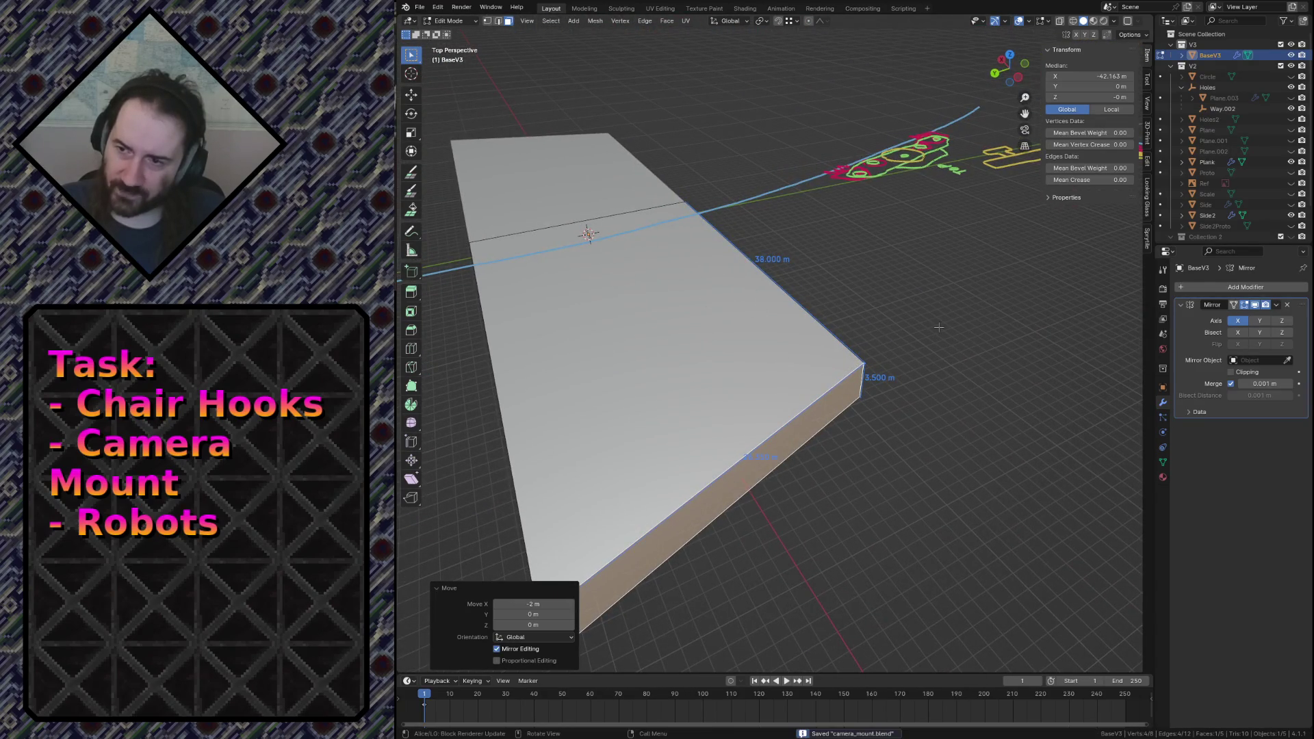
key("Tab")
key("shift+space")
key("m")
key("shift+grave")
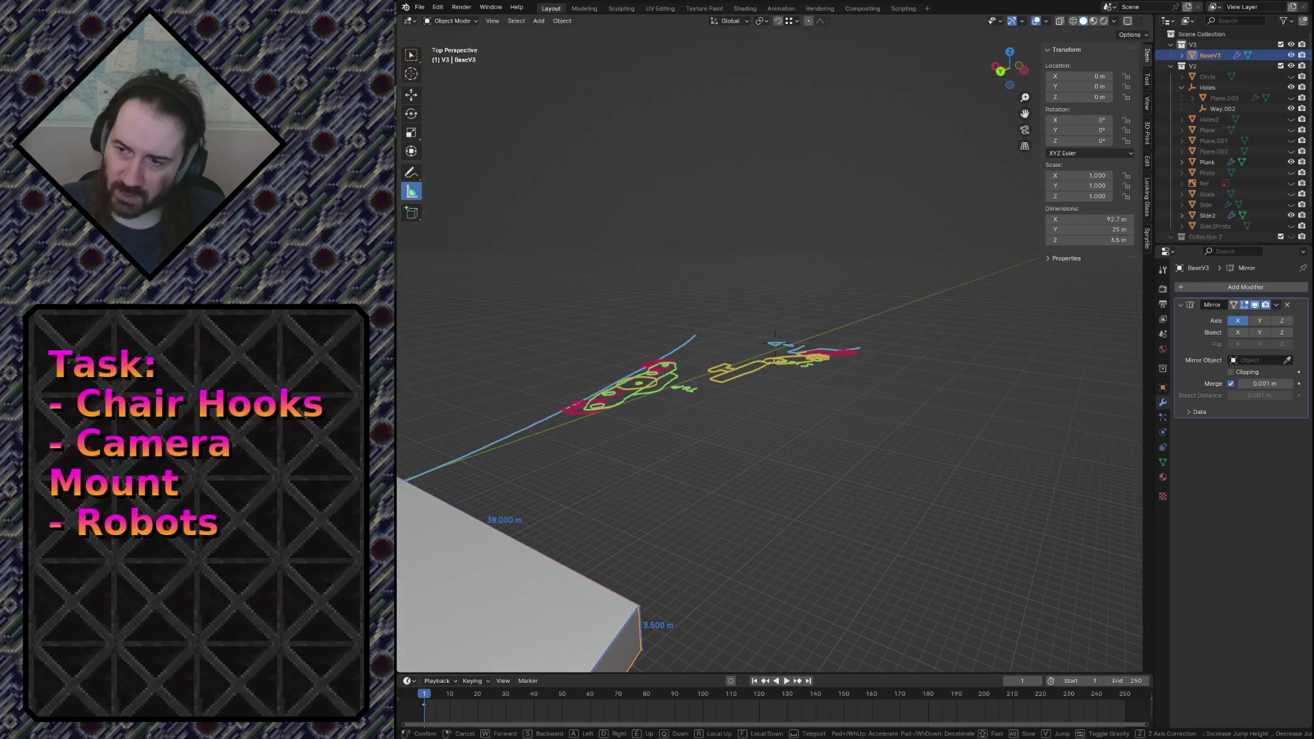
Fly to the purple plank, select it and enter Edit Mode above its hole.
key("w")
key("s")
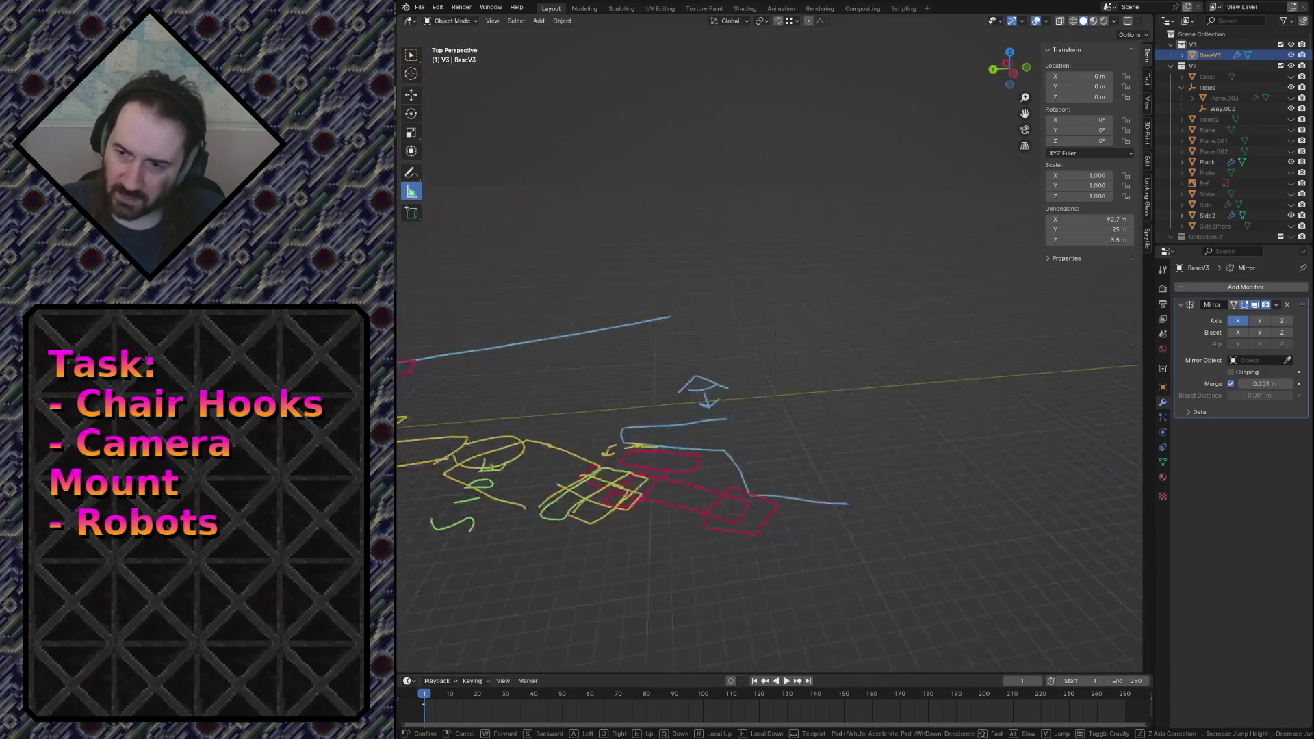
key("w")
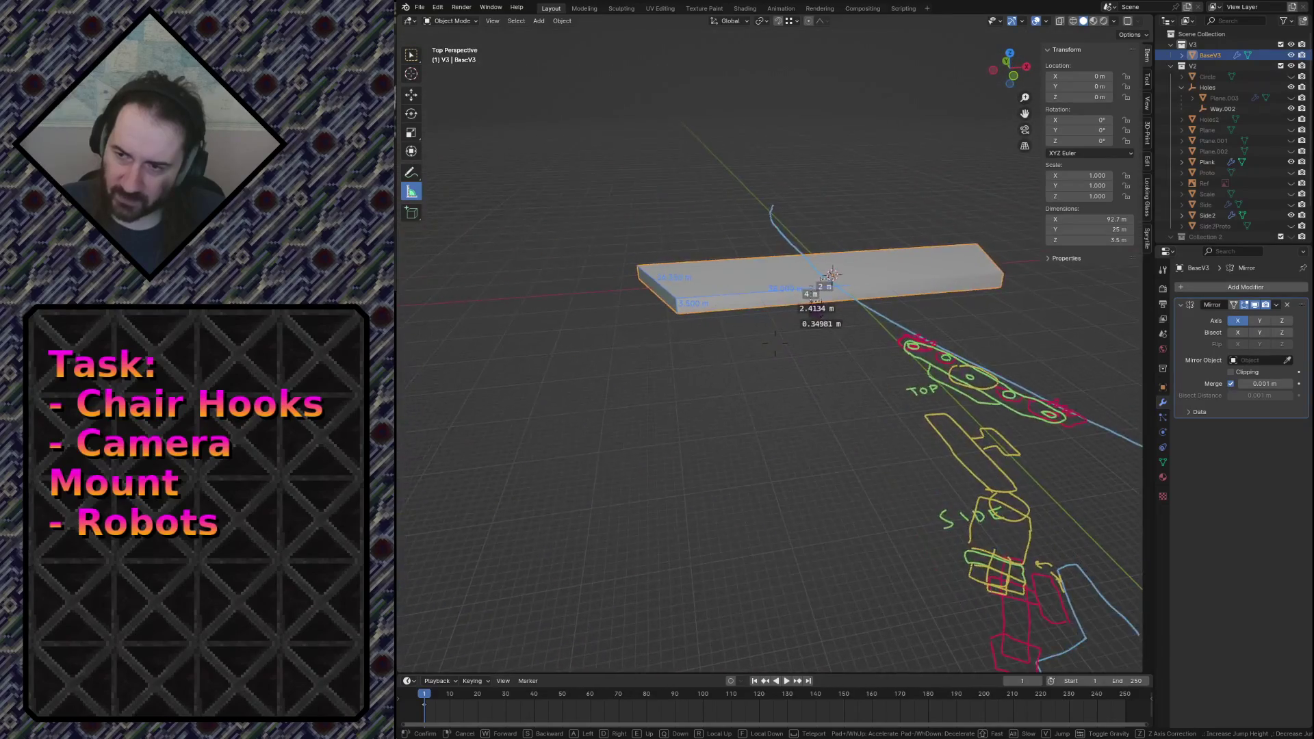
key("w")
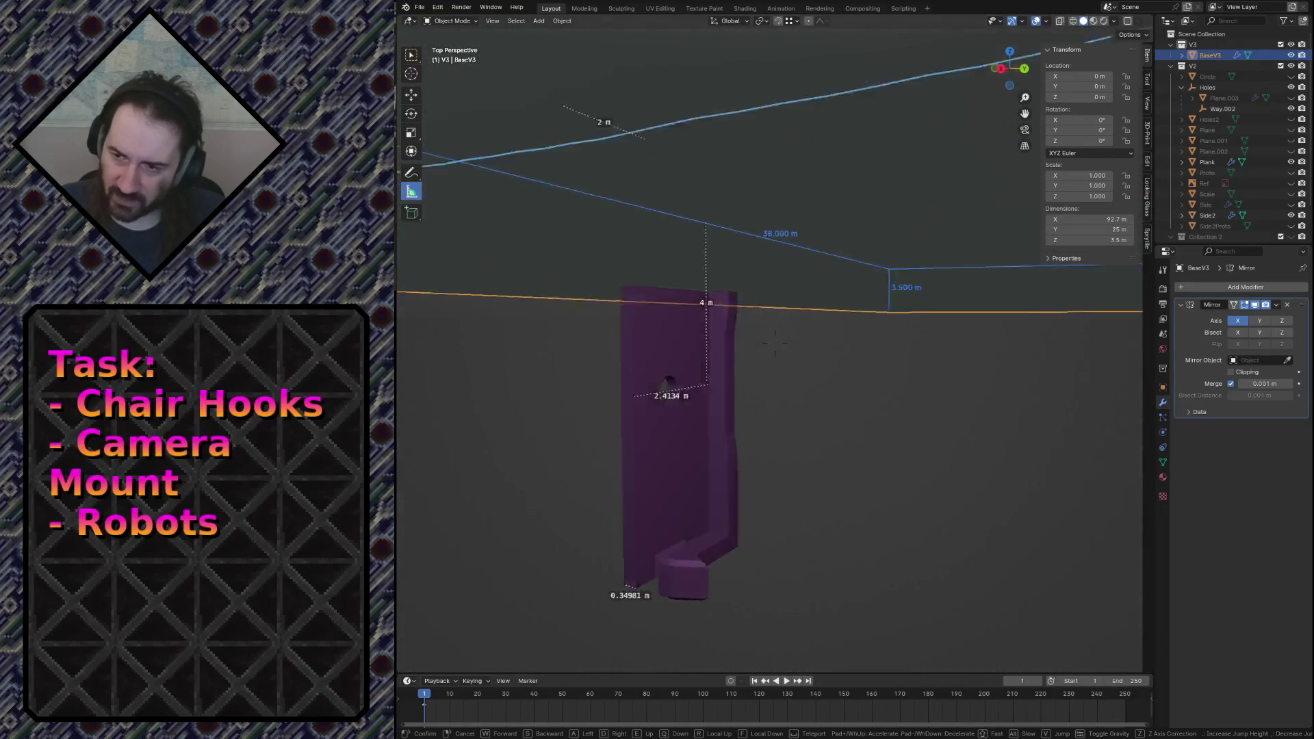
left_click(854, 393)
left_click(831, 452)
key("Tab")
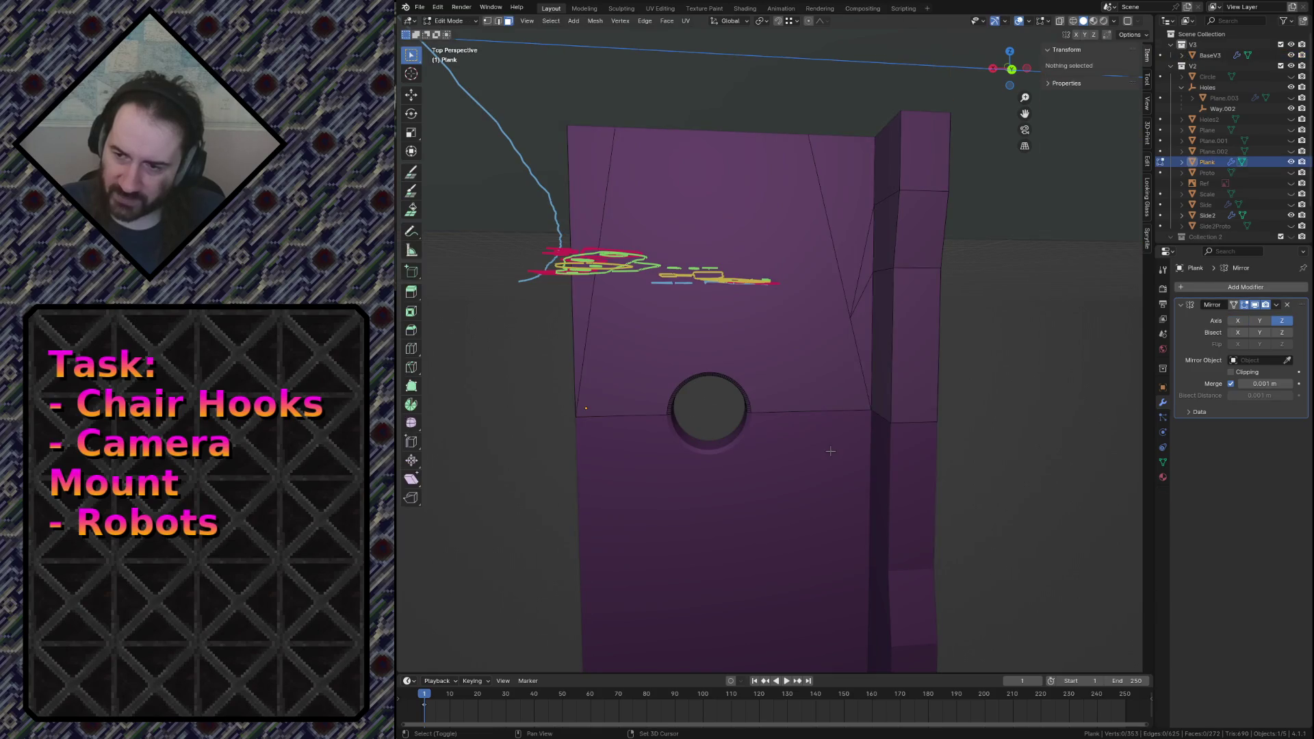
key("shift+grave")
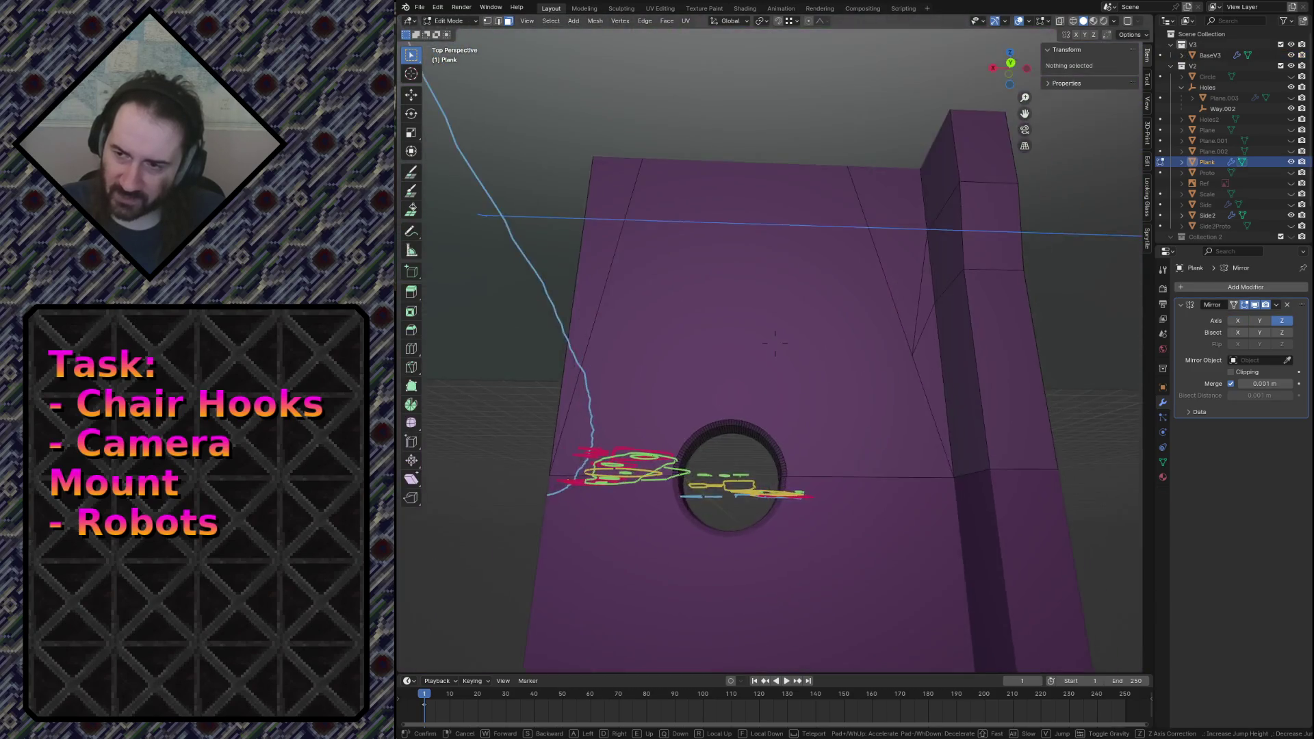
key("w")
left_click(775, 342)
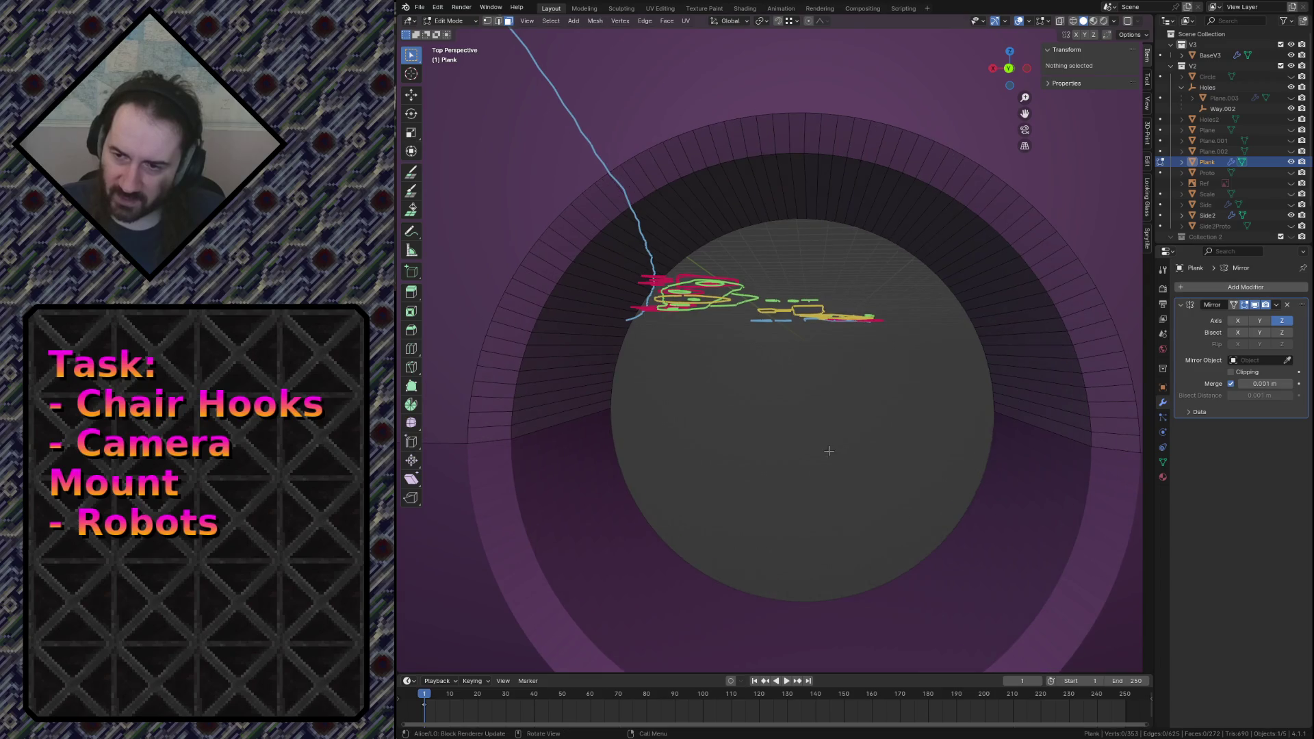
Select two opposite rim vertices and measure the hole as 0.62 m across.
key("1")
left_click(613, 409)
left_click(994, 401, "shift")
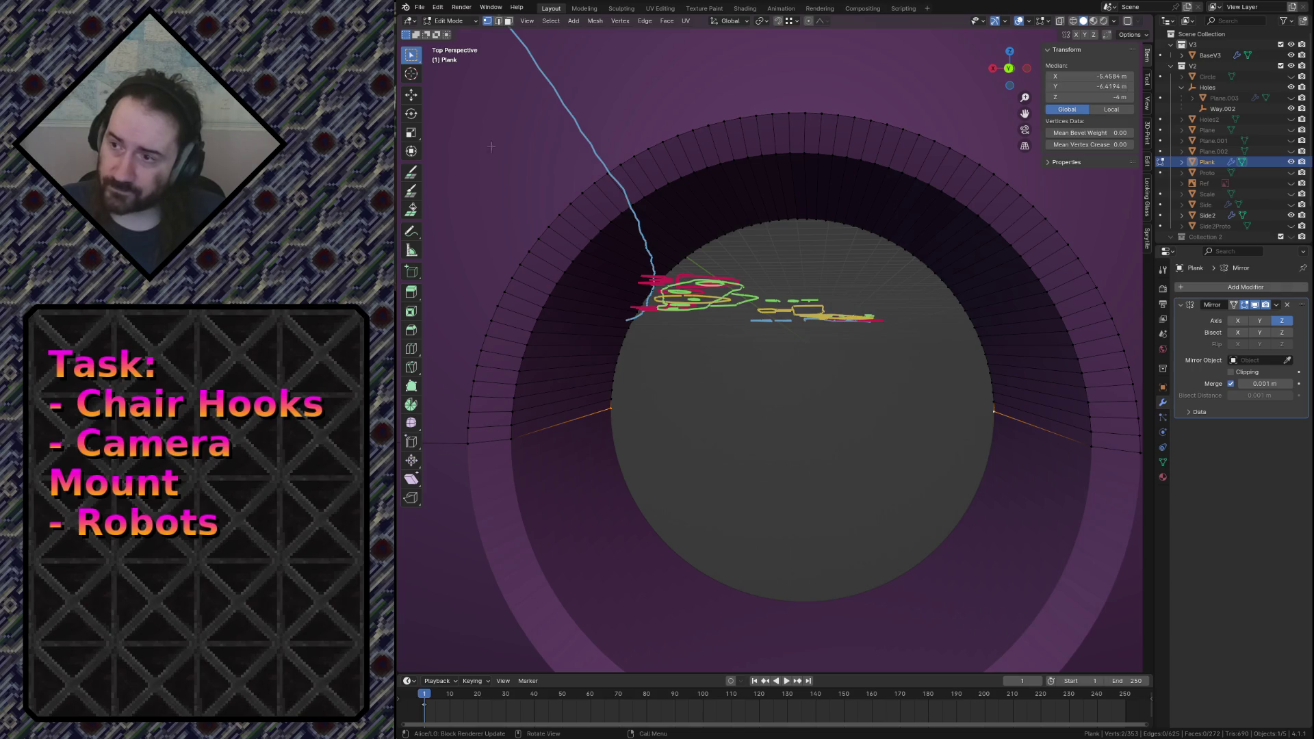
left_click(412, 249)
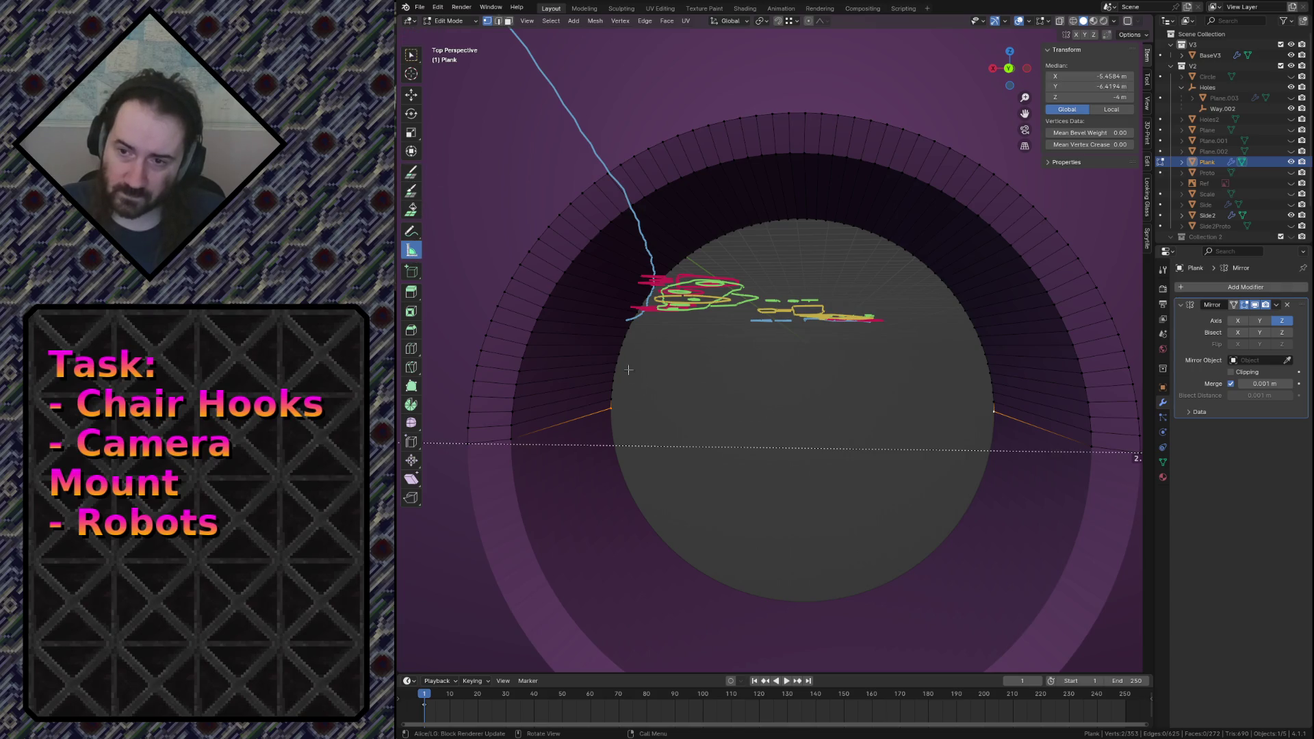
left_click_drag(611, 408, 998, 415)
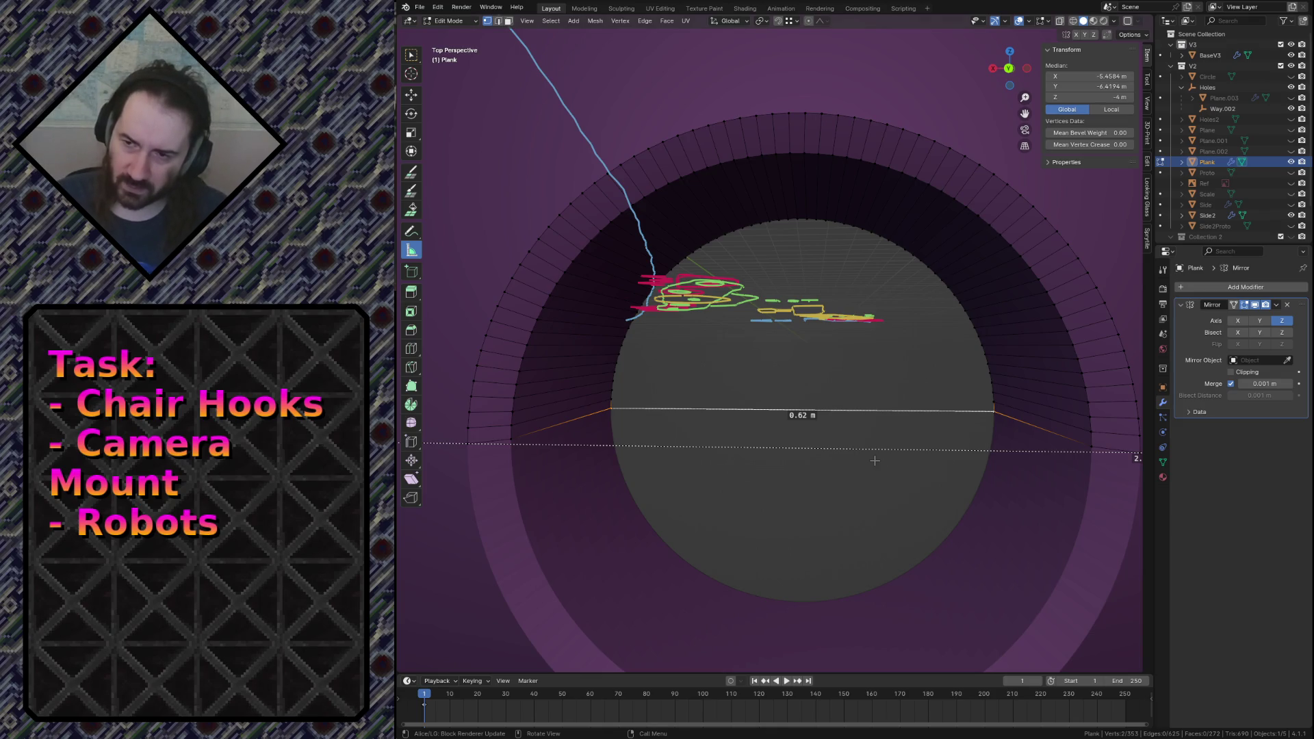
key("alt+a")
key("shift+grave")
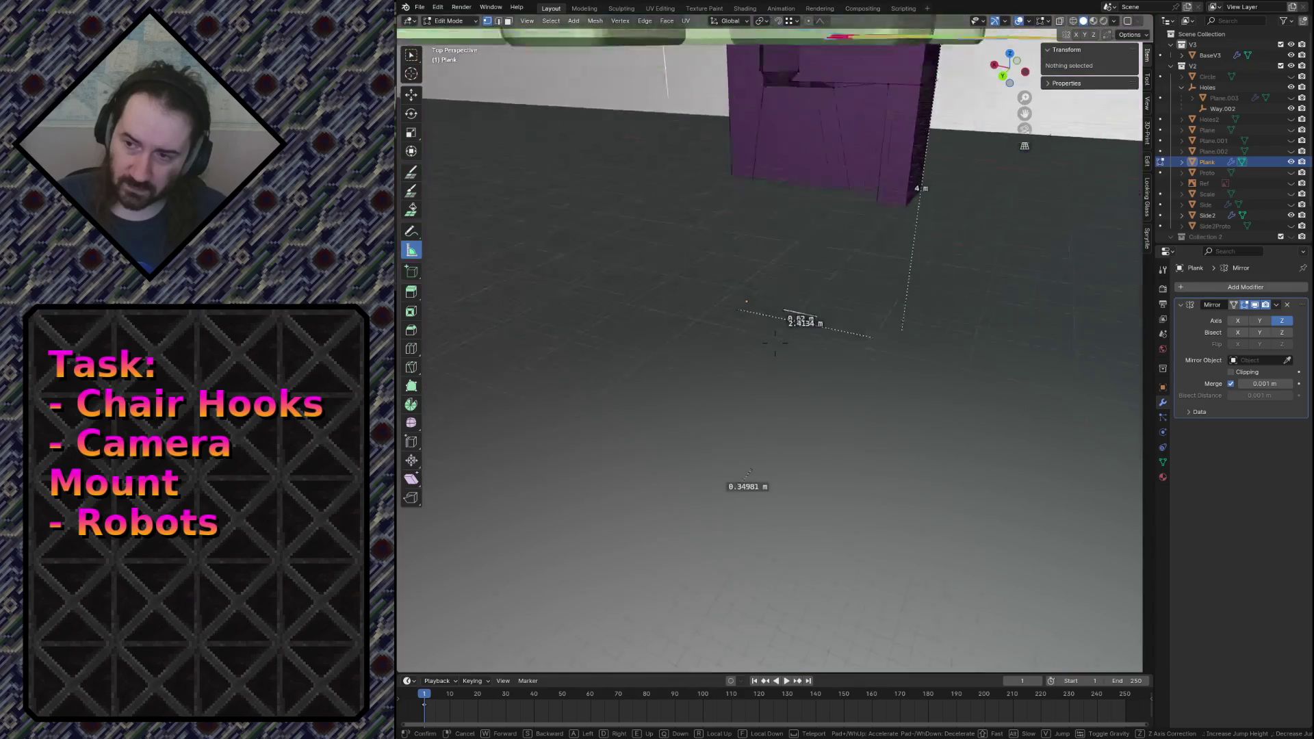
Return to Object Mode, select the BaseV3 slab and save camera_mount.blend.
key("e")
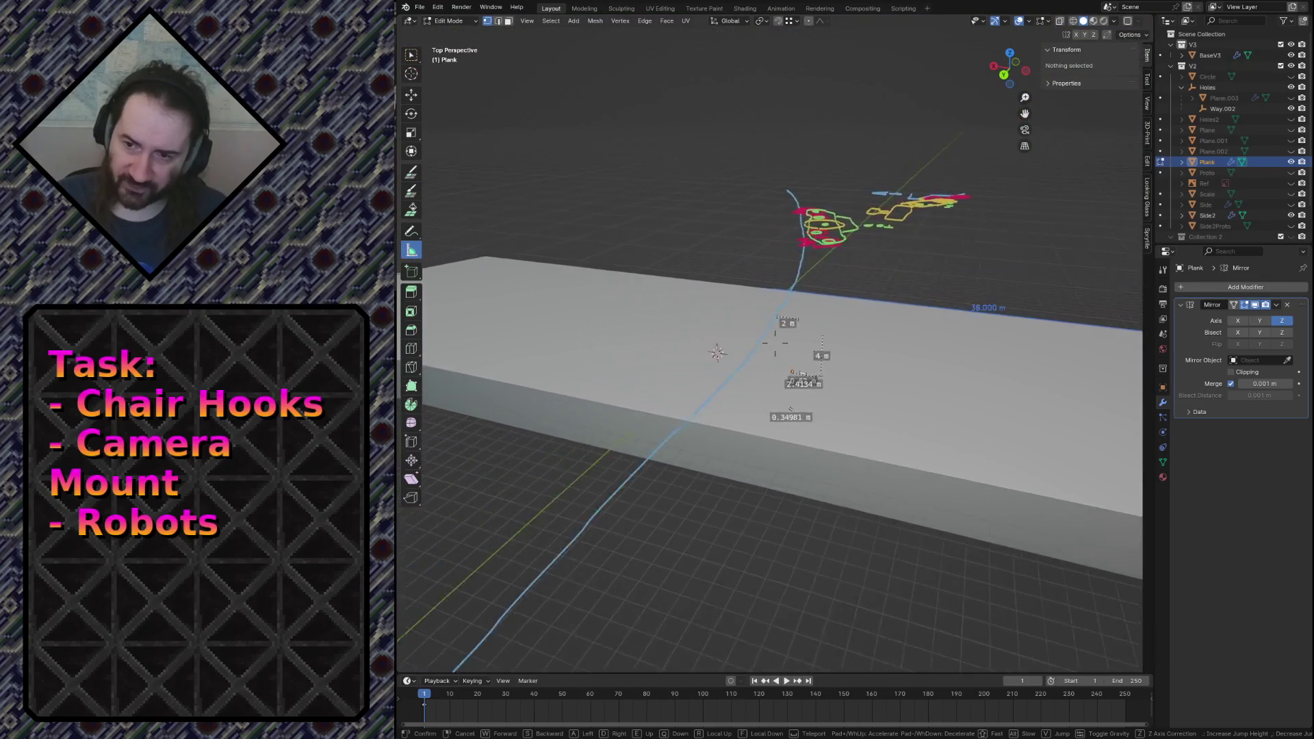
left_click(861, 470)
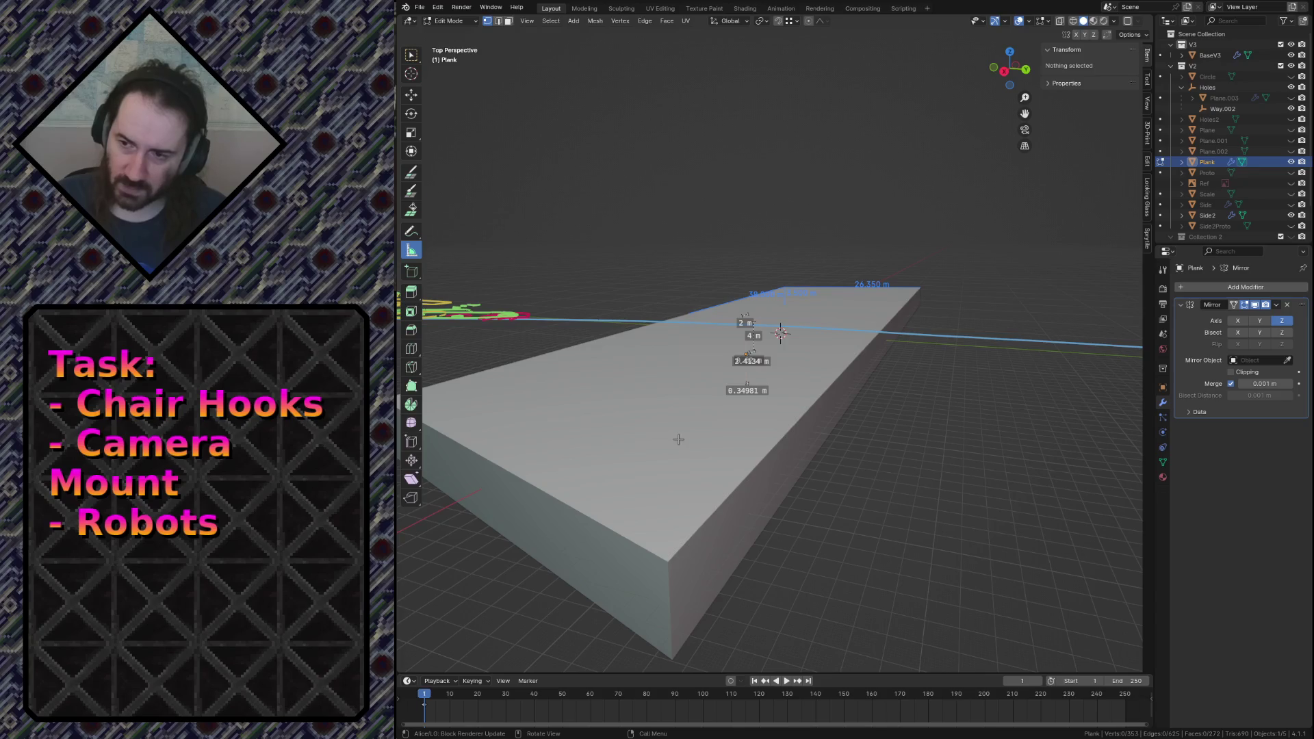
key("Tab")
left_click(700, 445)
key("ctrl+s")
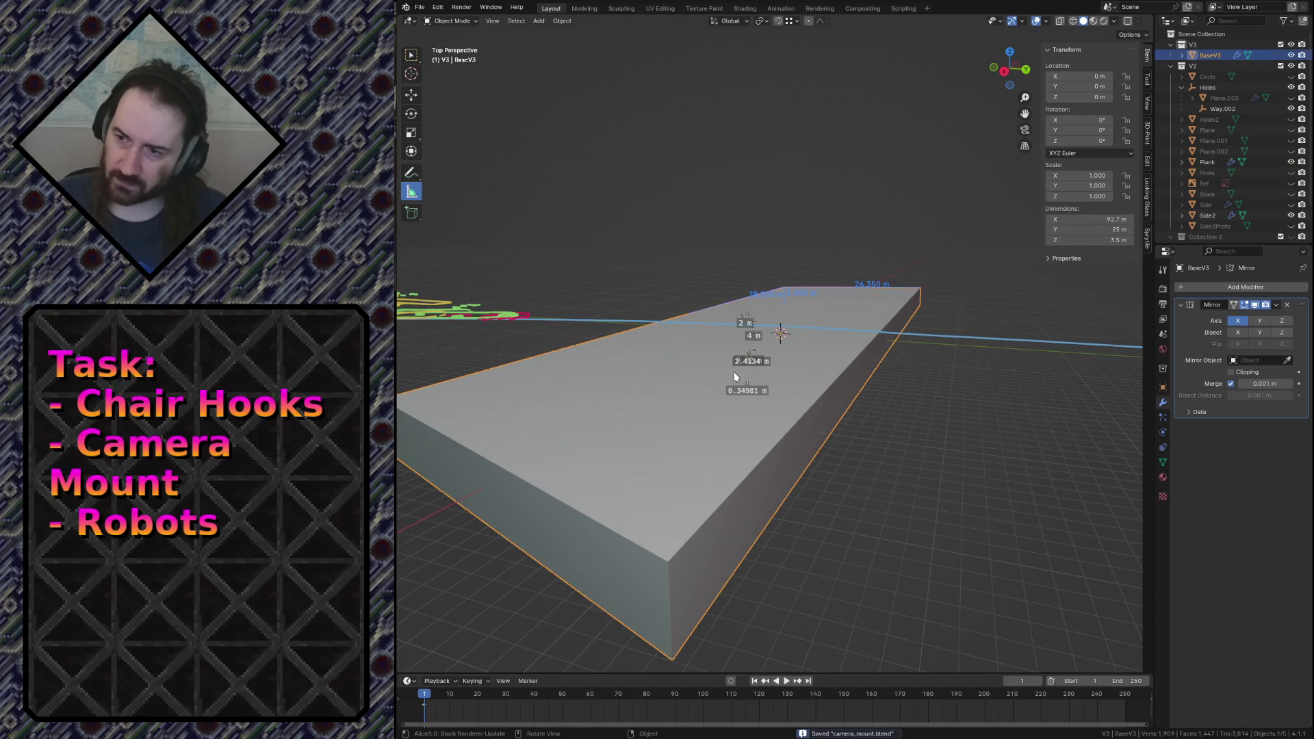
Add a cylinder and set its radius to 0.3175 m, then ten times larger, 3.175 m.
key("shift+a")
mouse_move(898, 425)
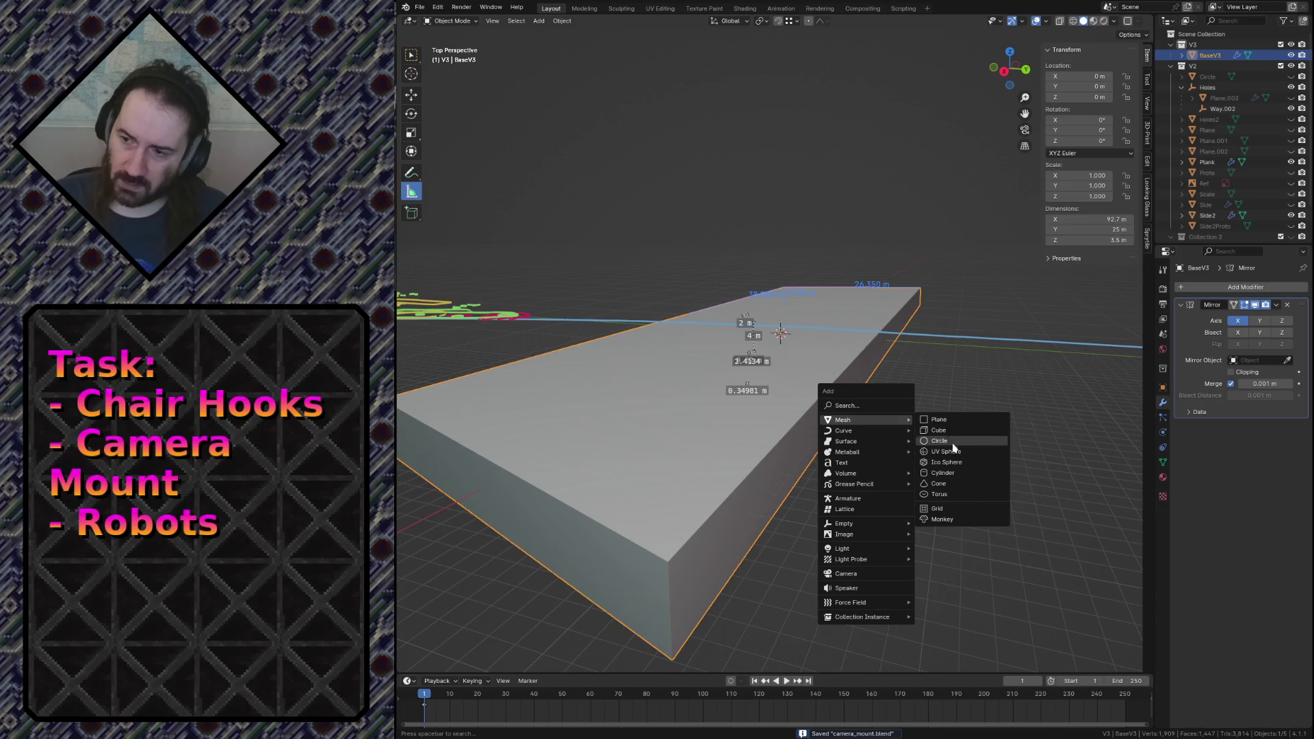
left_click(957, 474)
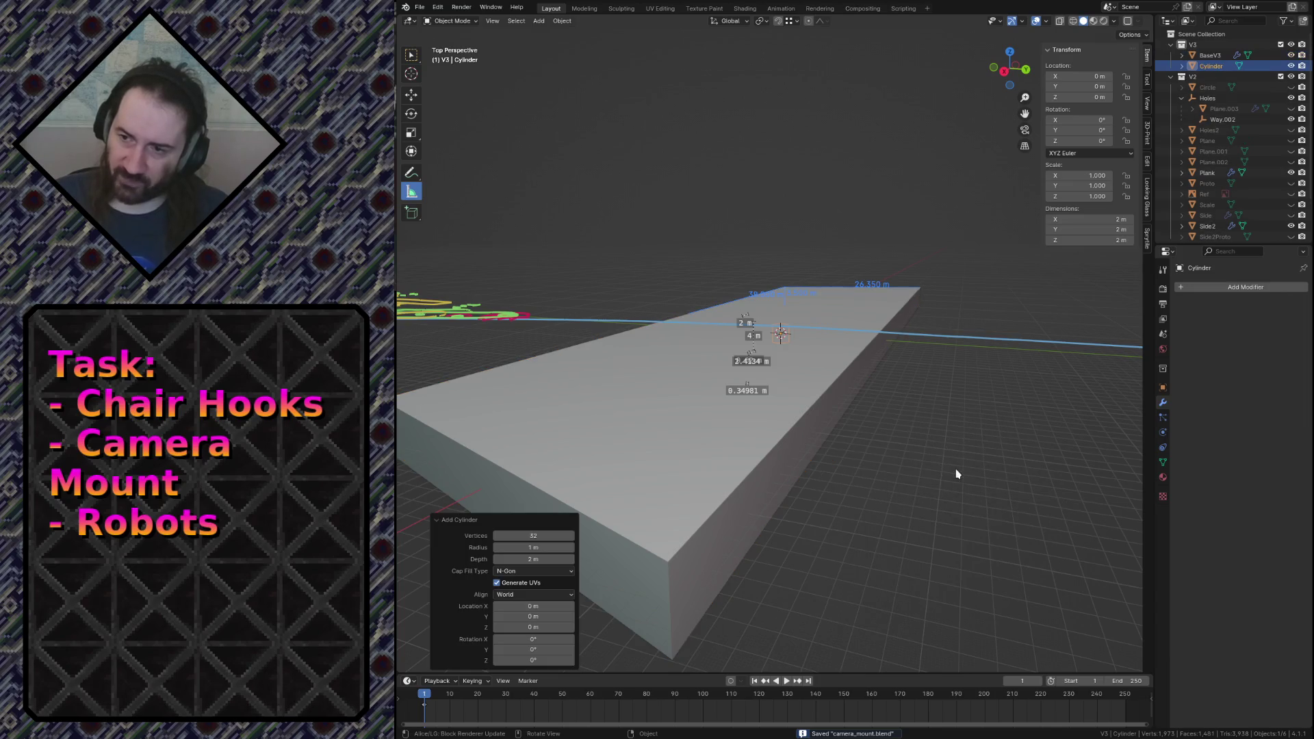
left_click(545, 545)
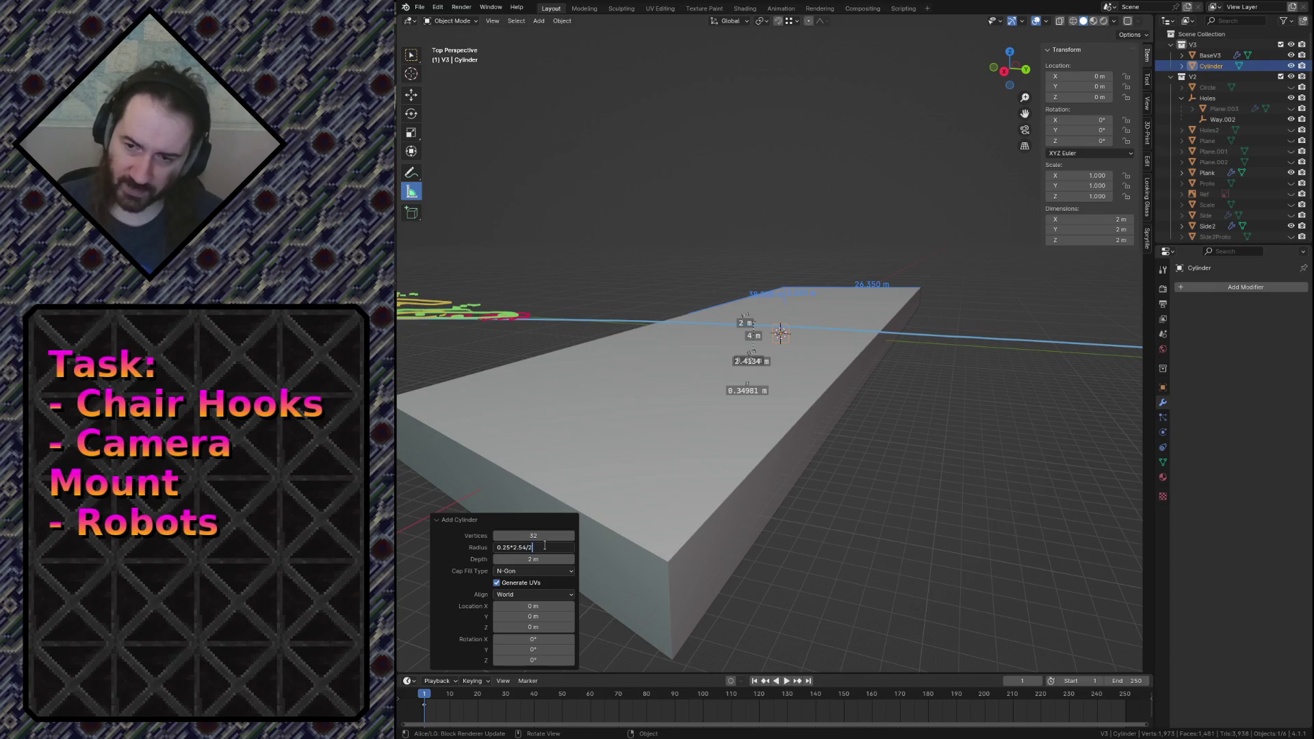
key("Return")
left_click(545, 547)
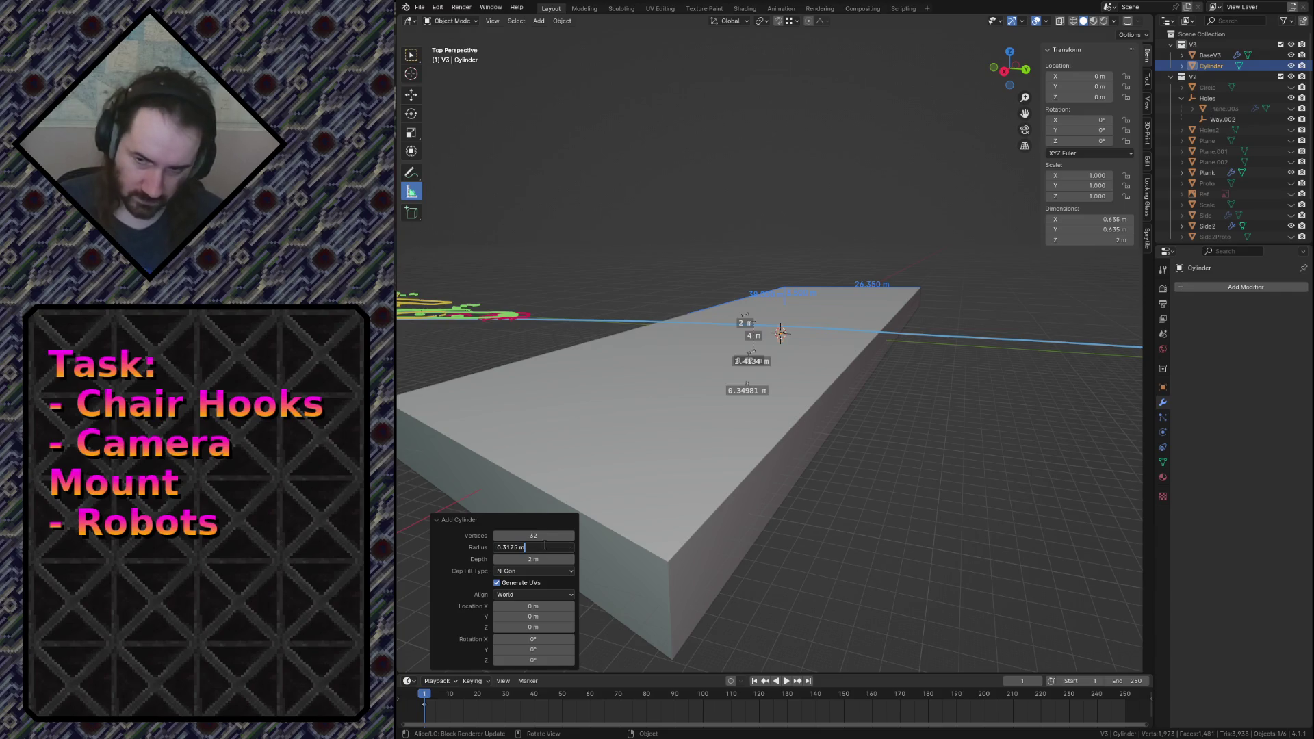
key("Return")
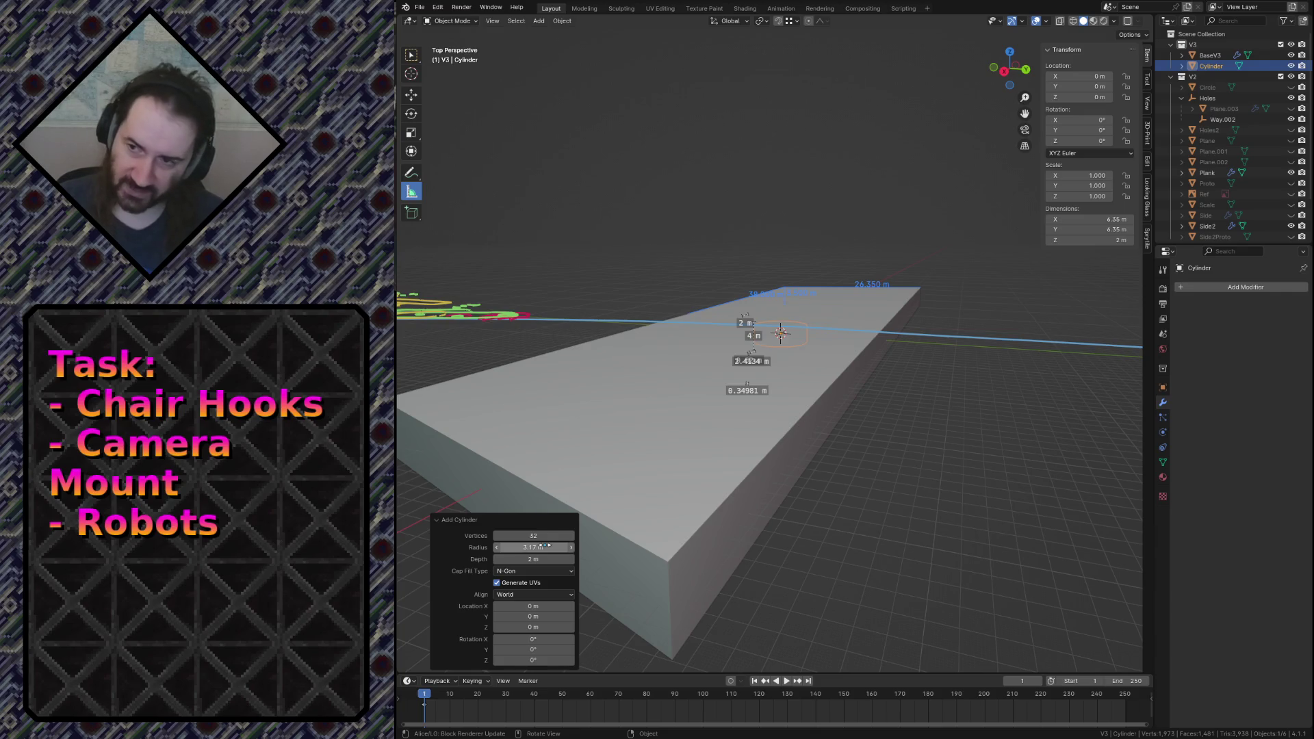
key("Tab")
key("Tab")
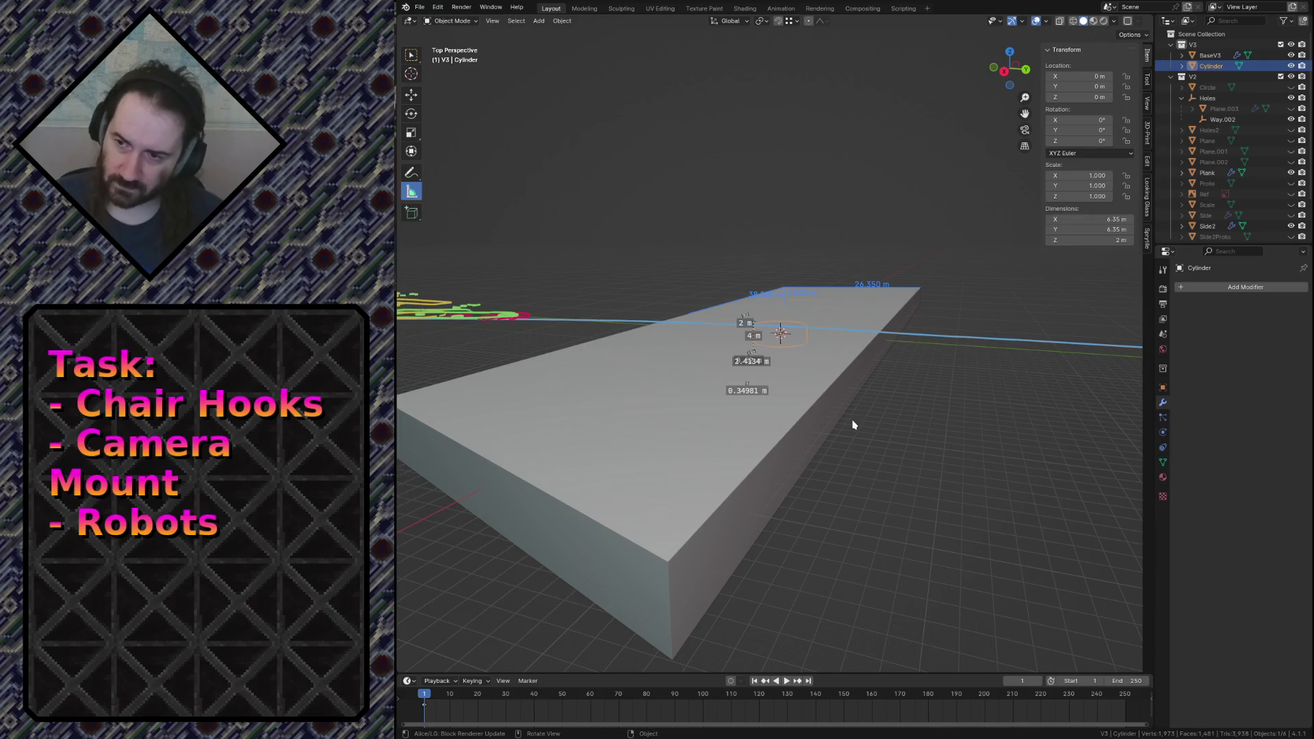
Fly over the slab and delete that first cylinder.
key("shift+grave")
key("w")
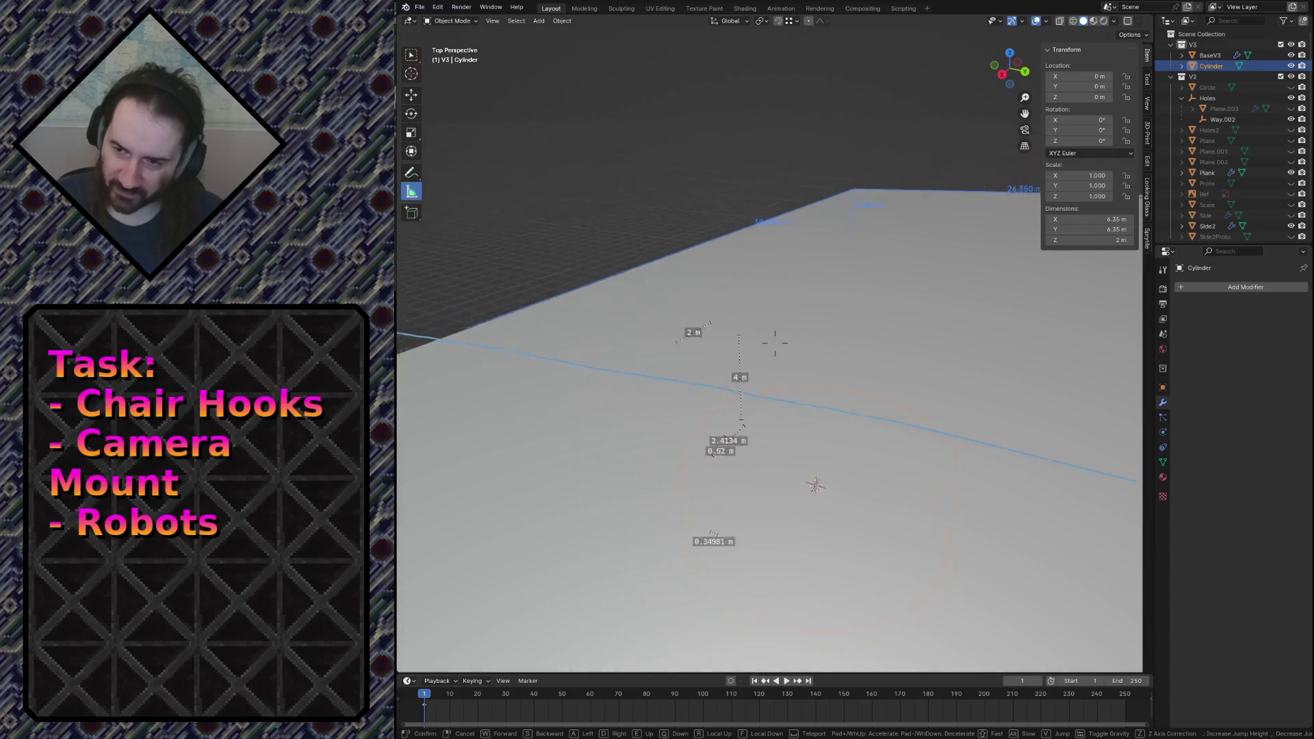
left_click(785, 324)
key("x")
left_click(785, 324)
Add a new 64-vertex cylinder 20 m deep, save, and select BaseV3.
key("shift+a")
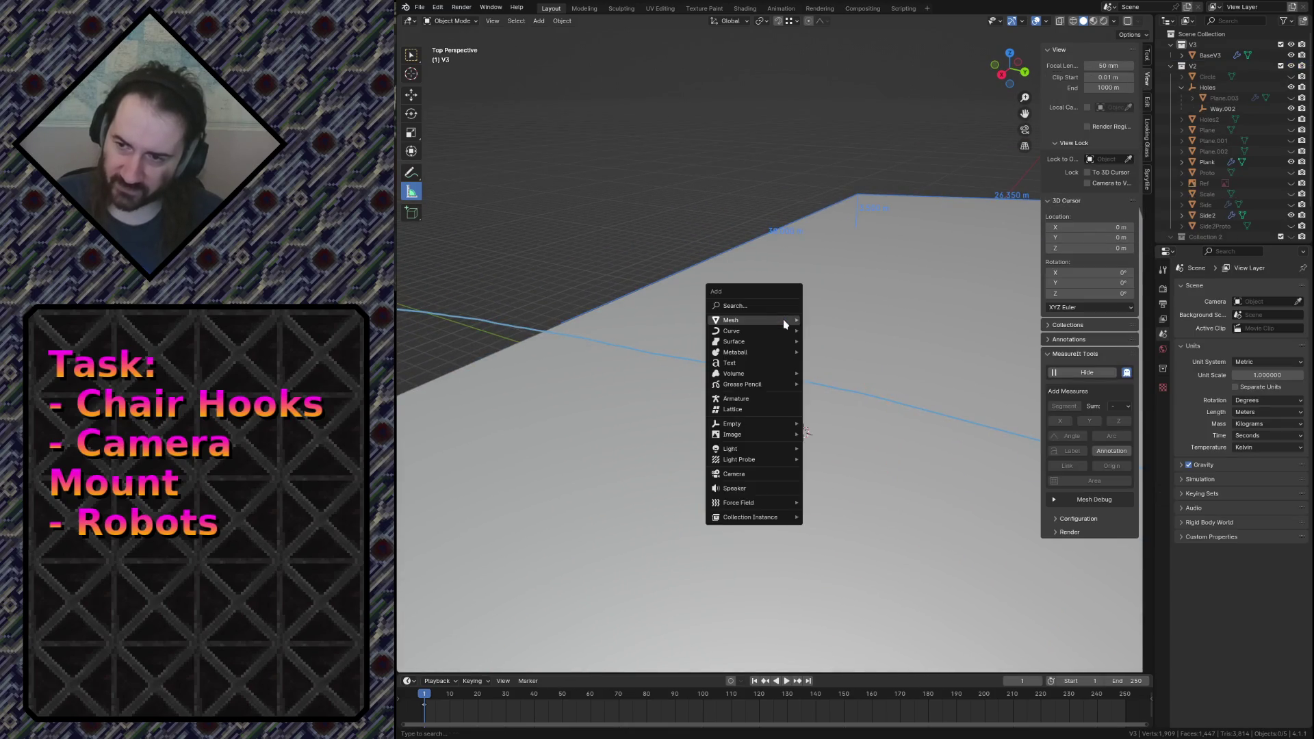
mouse_move(788, 320)
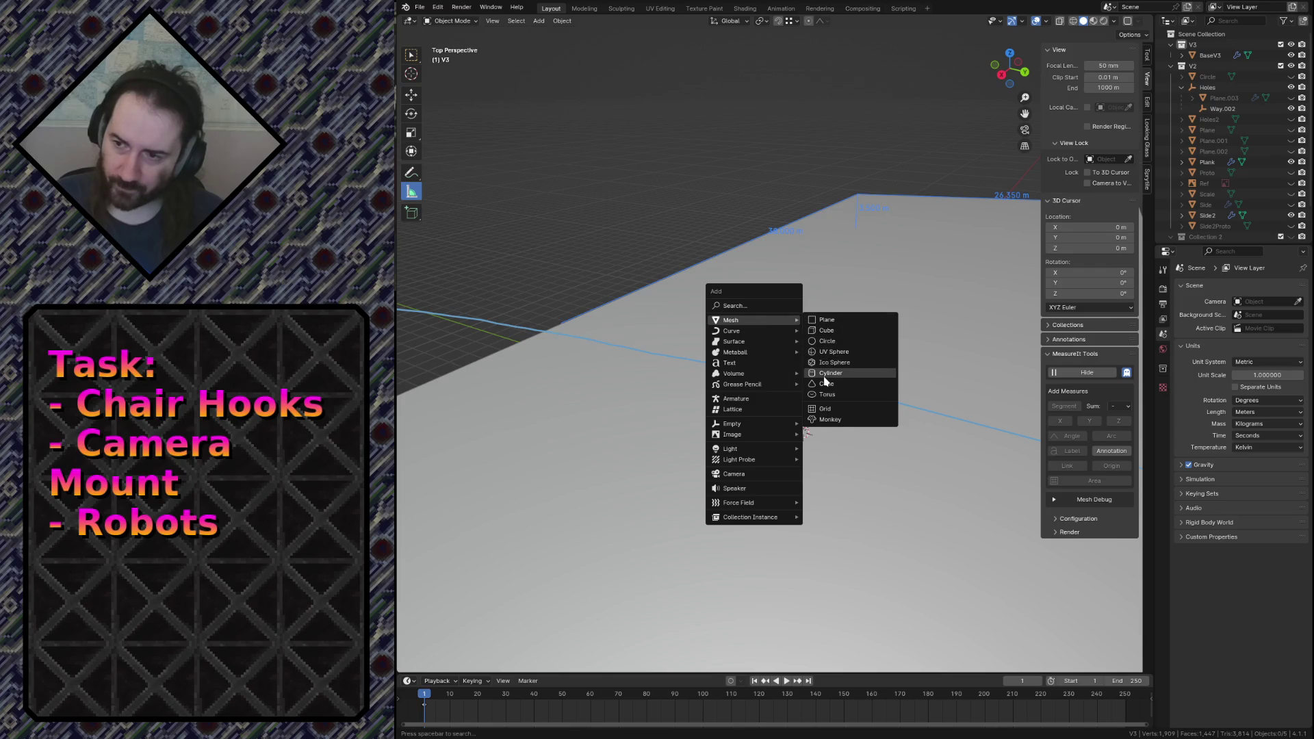
left_click(825, 374)
key("Return")
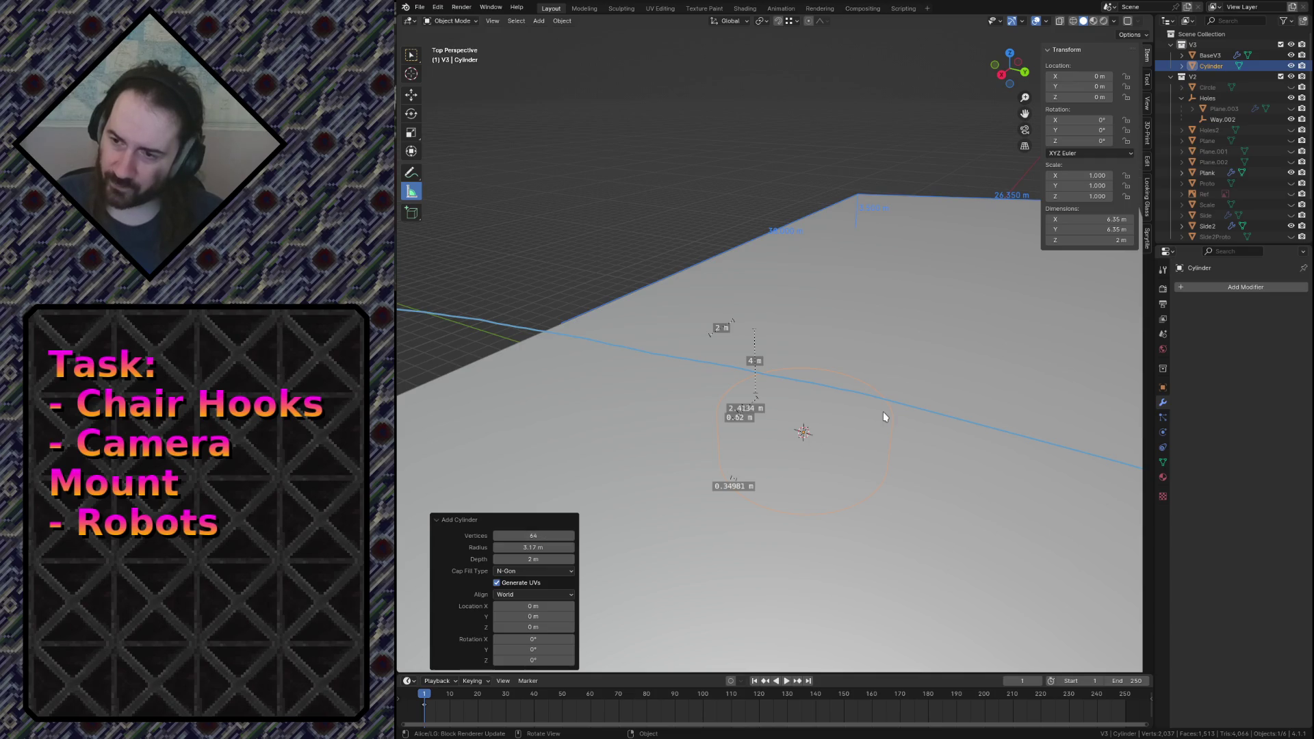
left_click(536, 560)
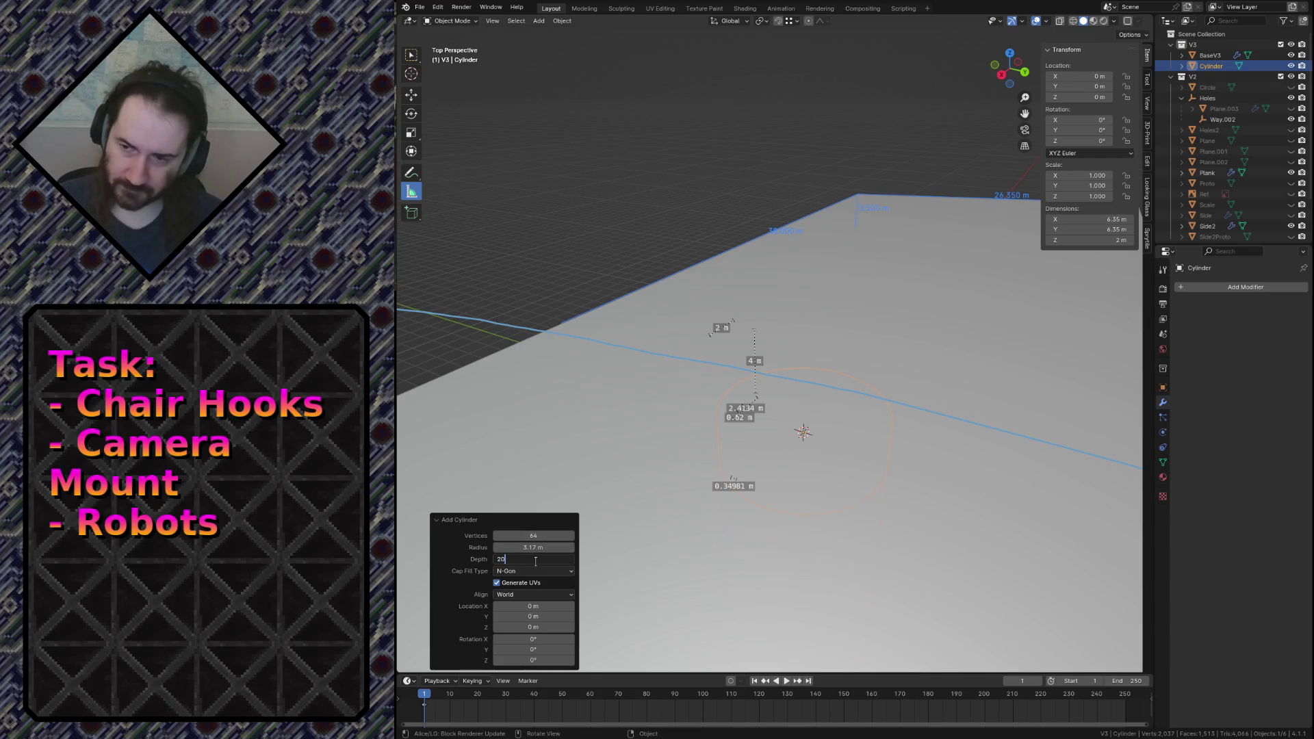
key("Return")
key("shift+grave")
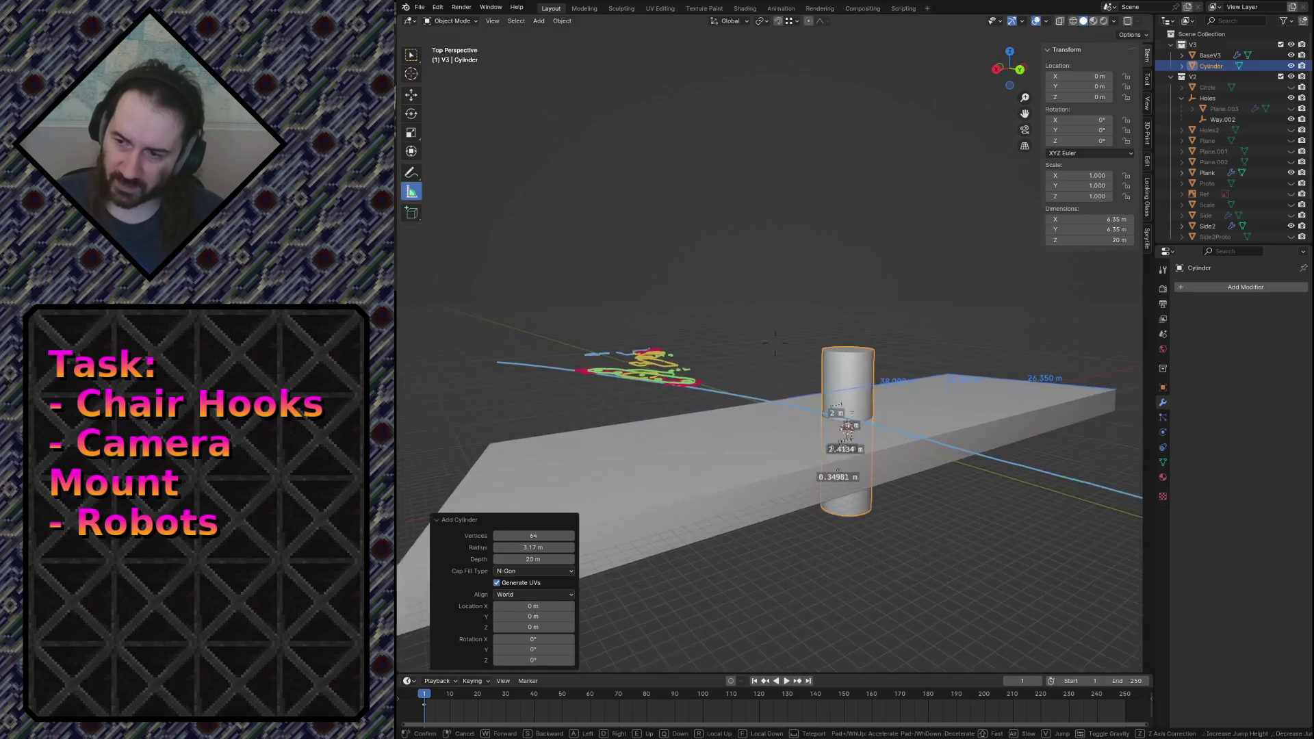
key("Return")
key("ctrl+s")
left_click(739, 452)
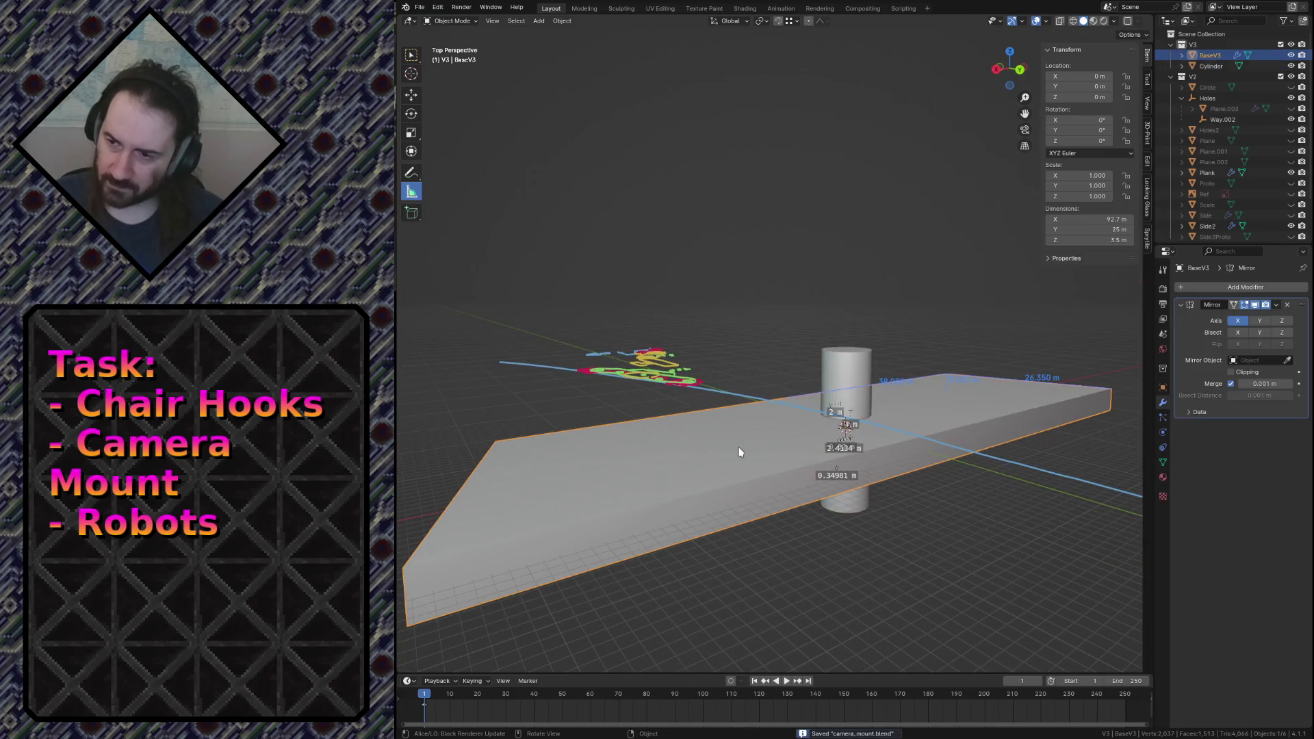
Give BaseV3 a Boolean Difference modifier using the cylinder as the cutter.
left_click(1272, 286)
mouse_move(1205, 304)
left_click(1129, 307)
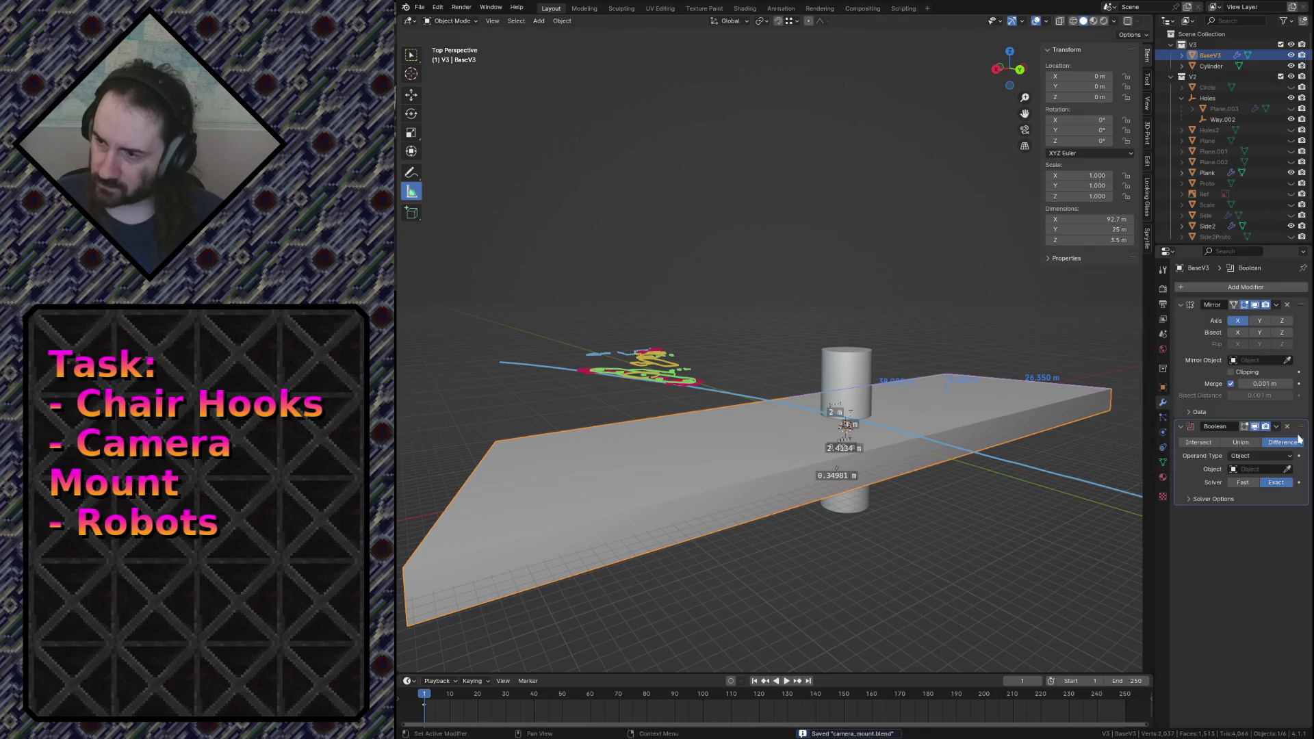
left_click(1288, 469)
left_click(847, 359)
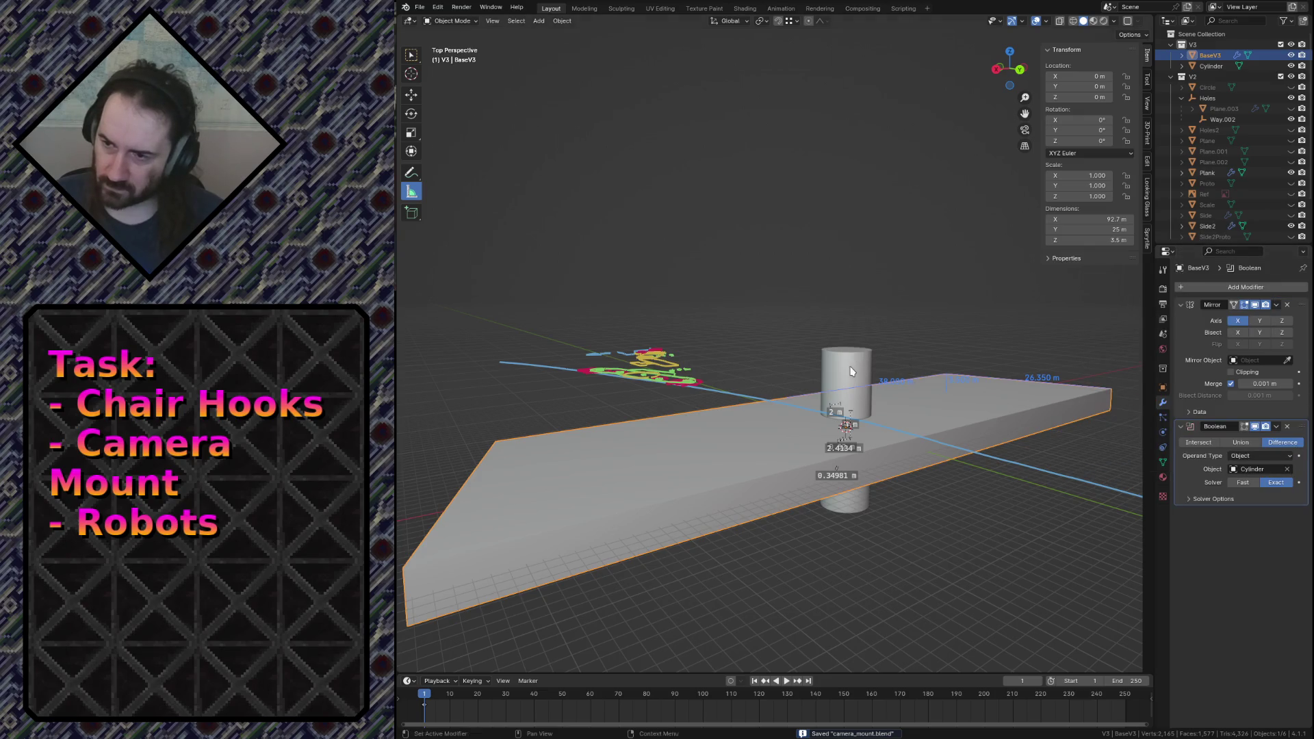
Rename the cylinder BallMountHole and hide it to reveal the hole.
double_click(1216, 57)
double_click(1214, 65)
type("BoltMountHo")
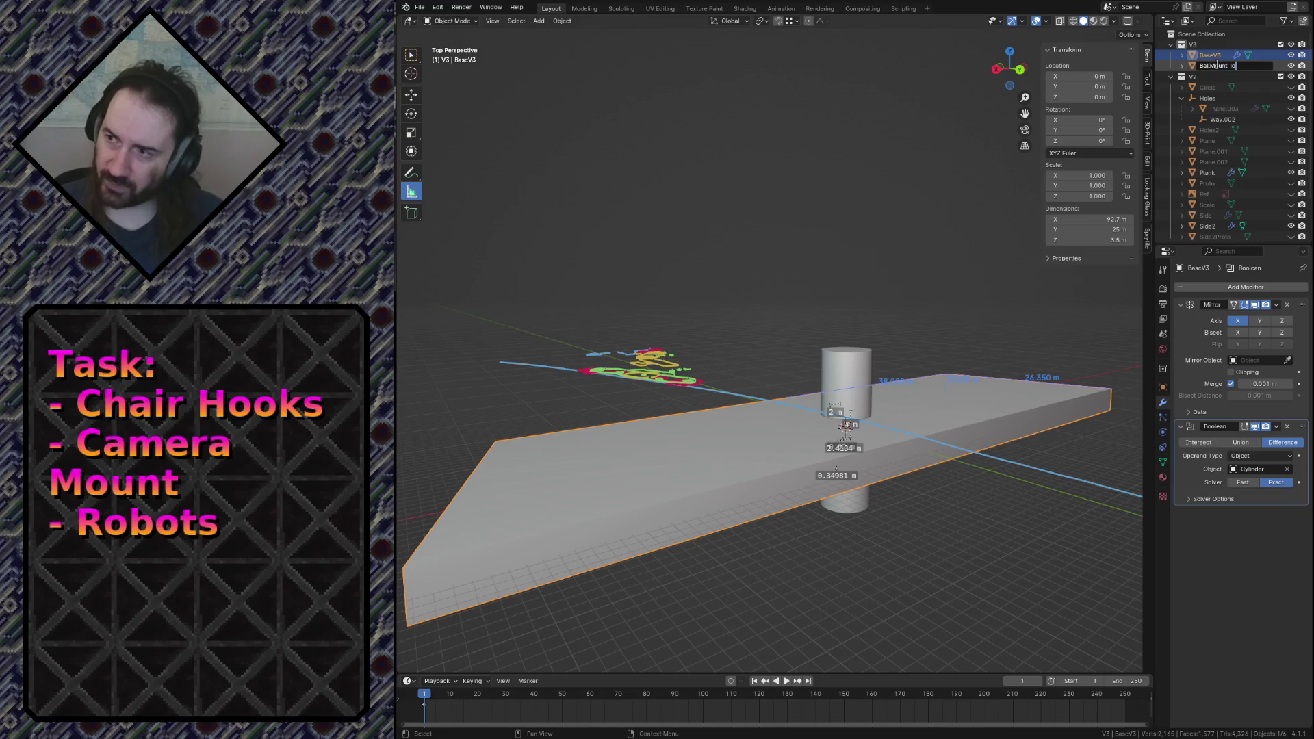
type("le")
key("Return")
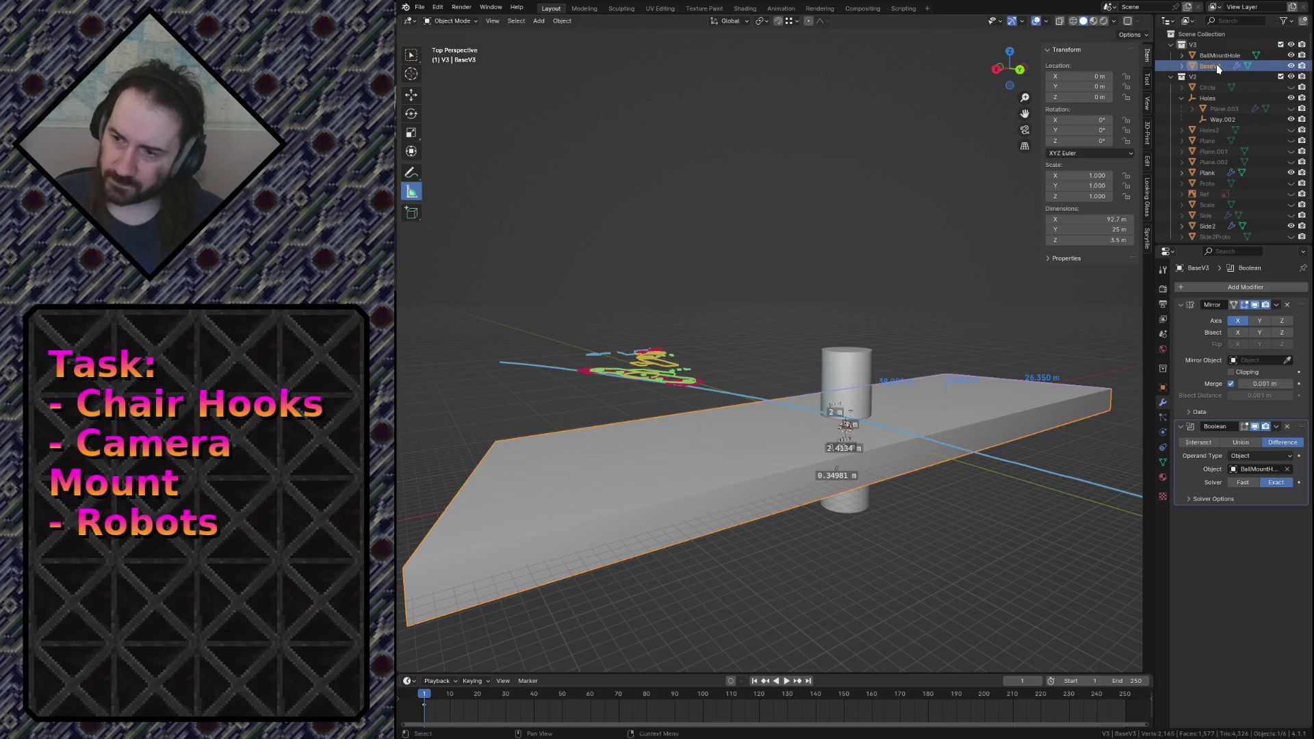
left_click(816, 206)
left_click(854, 366)
key("h")
key("shift+grave")
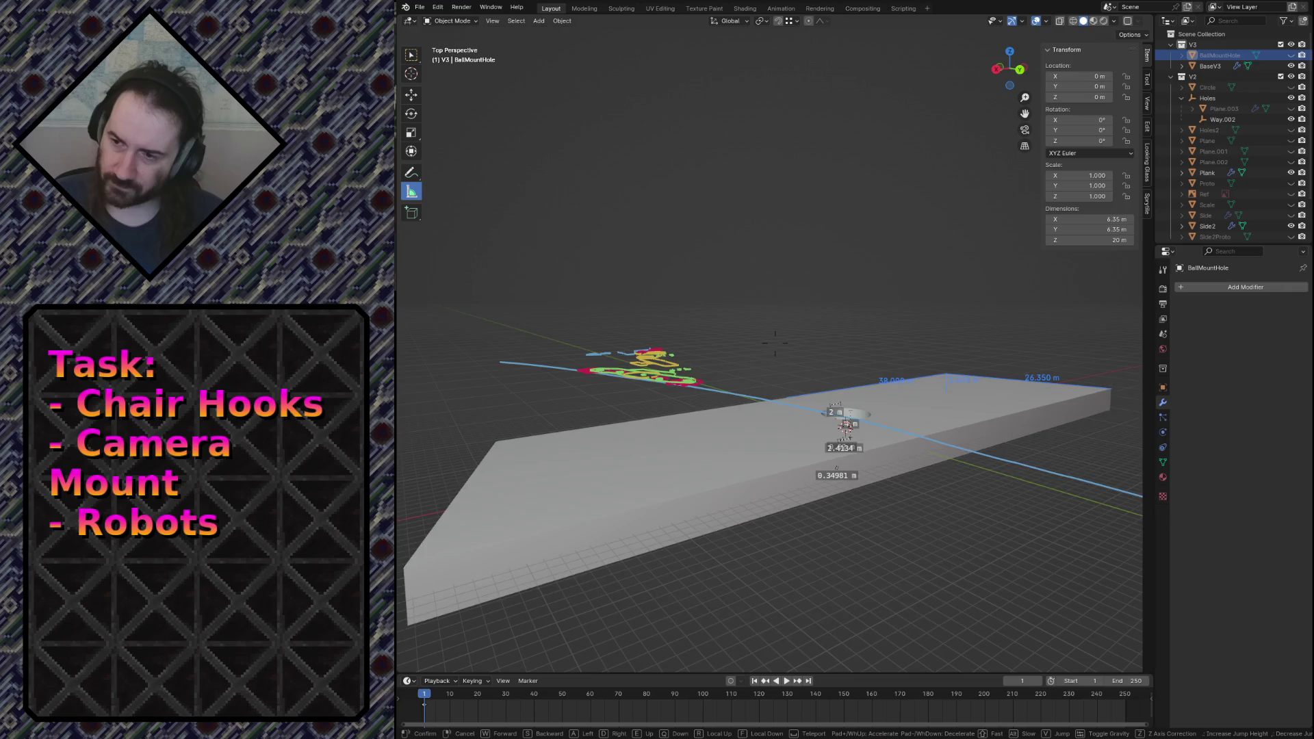
key("w")
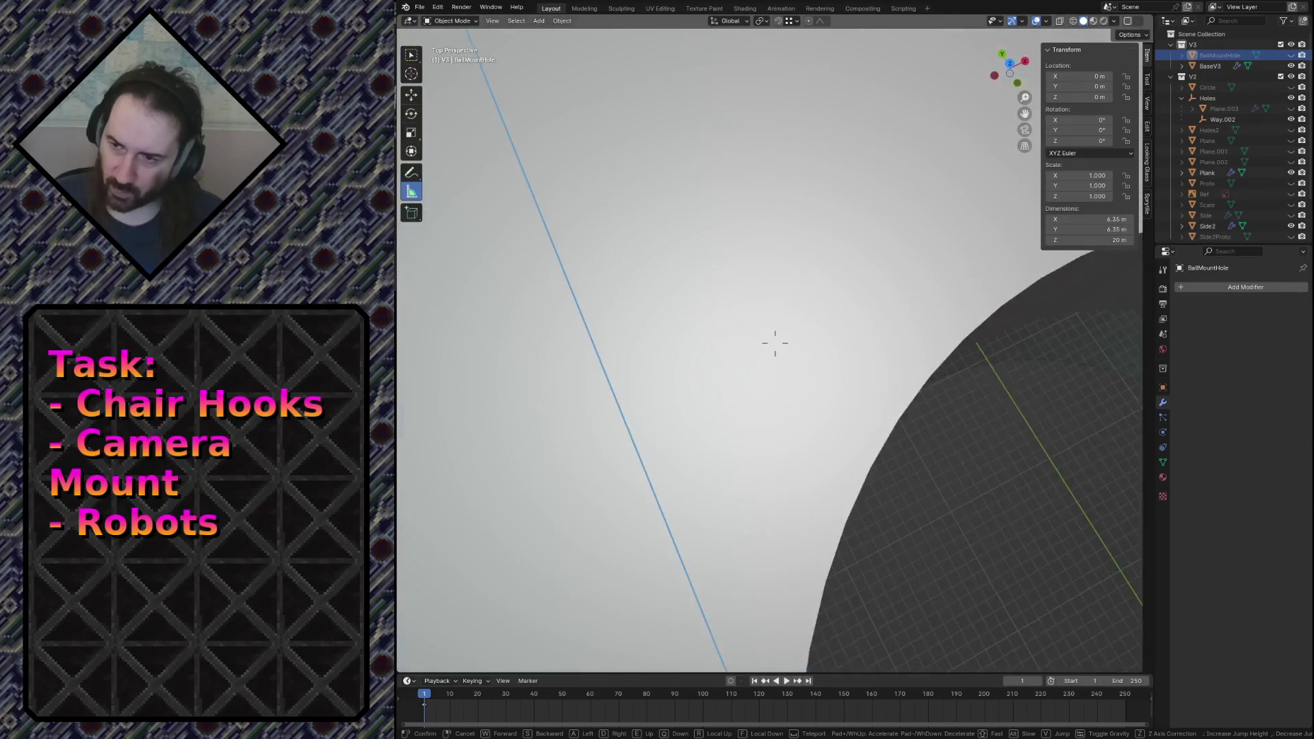
key("s")
key("w")
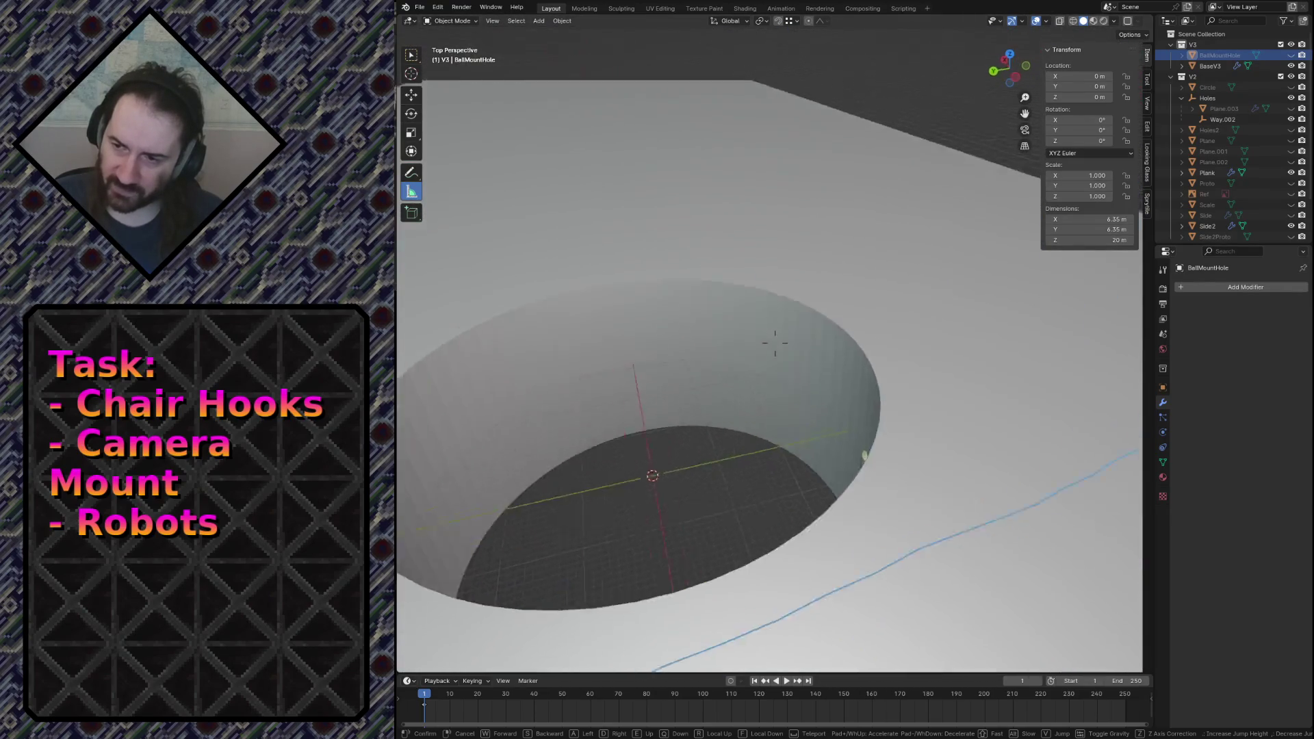
key("s")
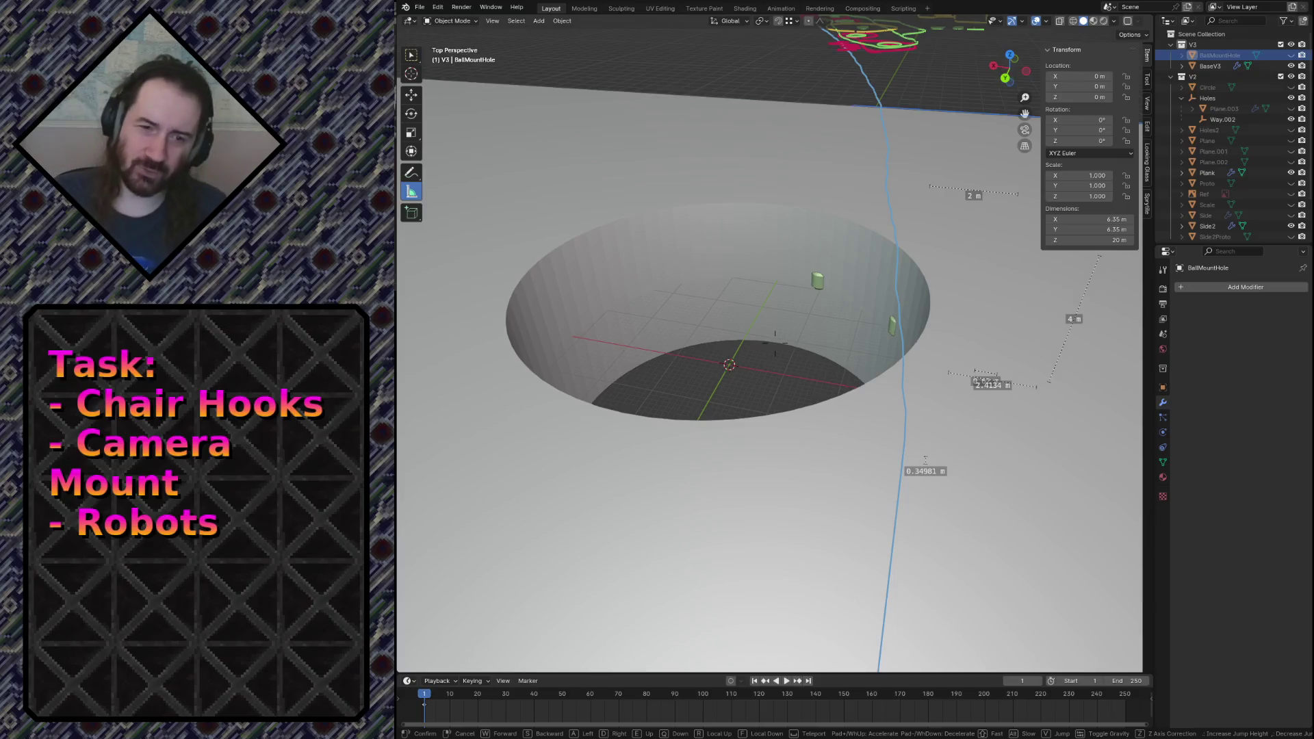
key("s")
key("s")
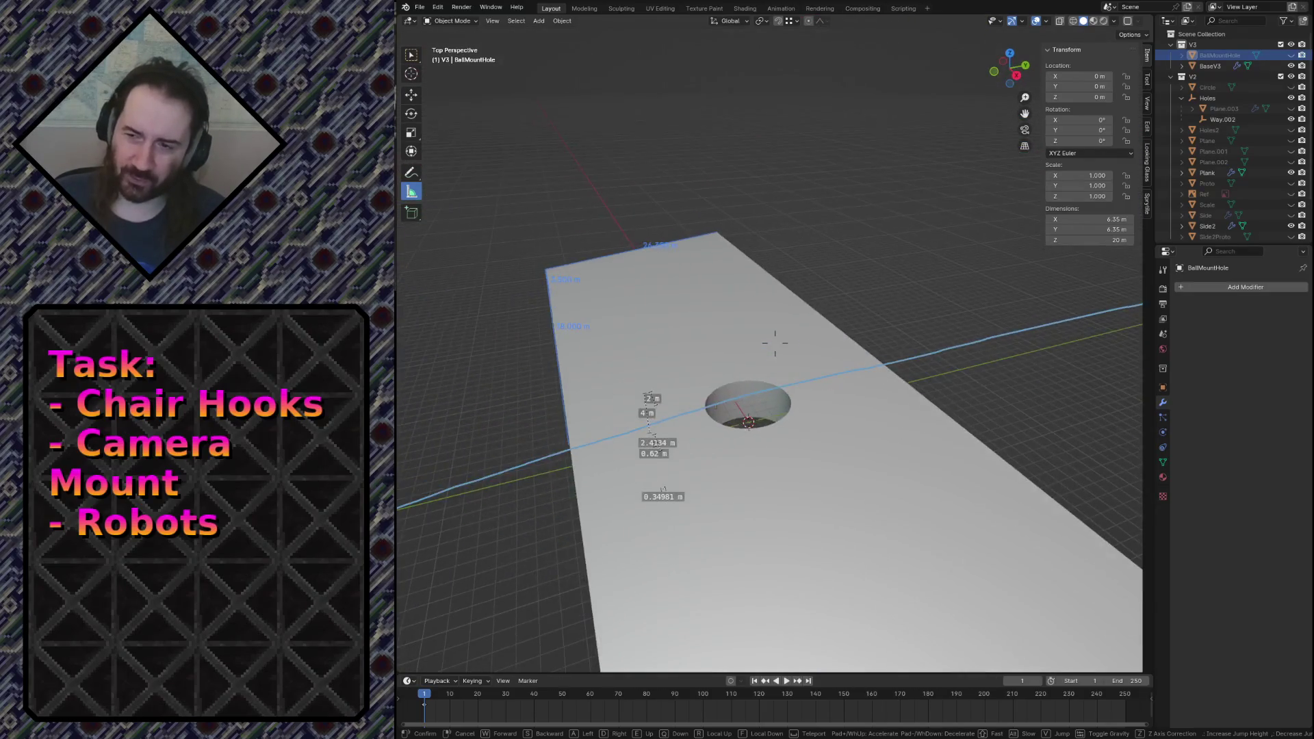
key("w")
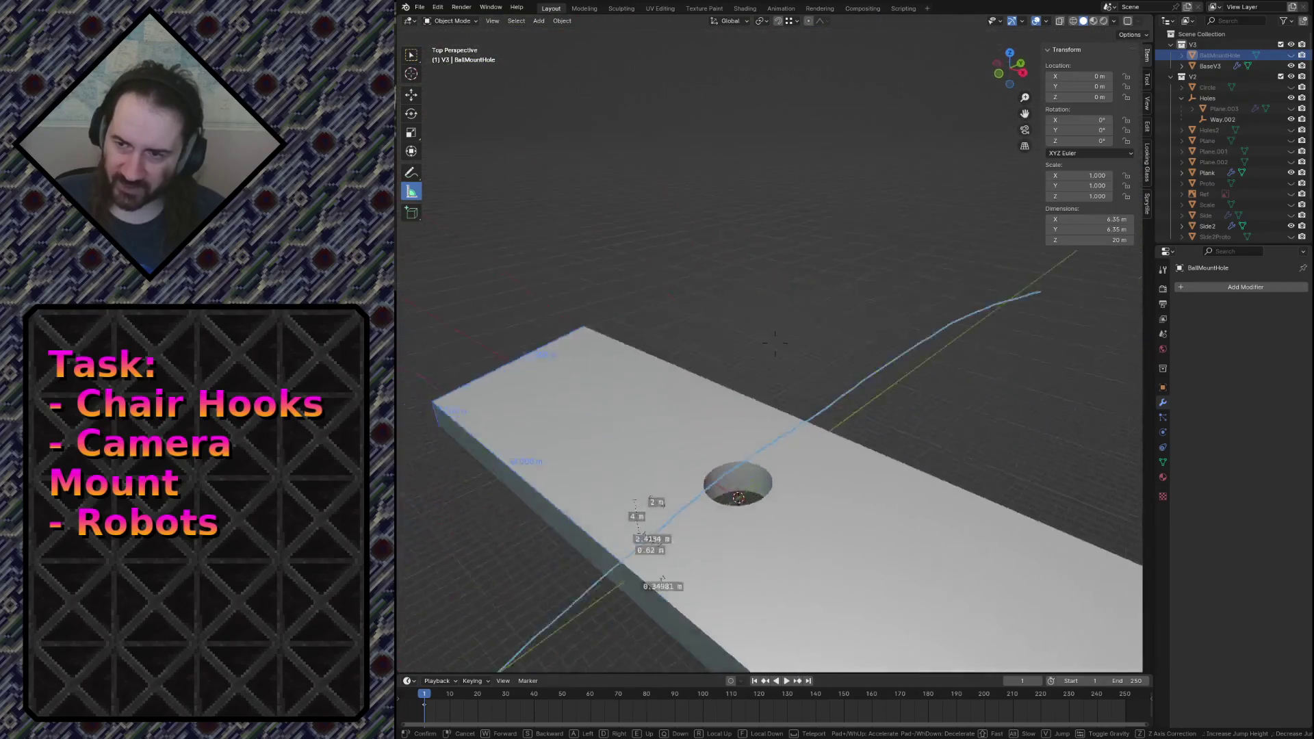
left_click(775, 342)
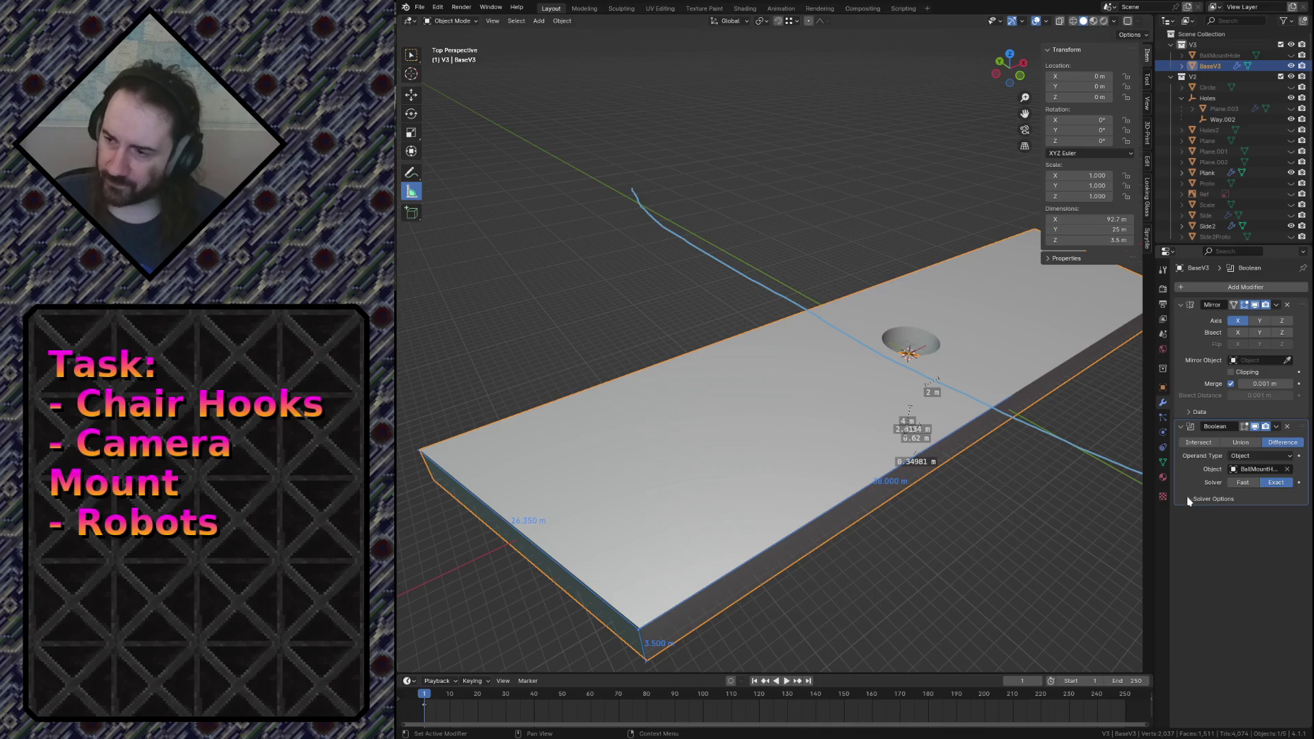
Set BaseV3's Viewport Display colour to pink in Object Properties and view the result.
left_click(1164, 477)
left_click(1164, 388)
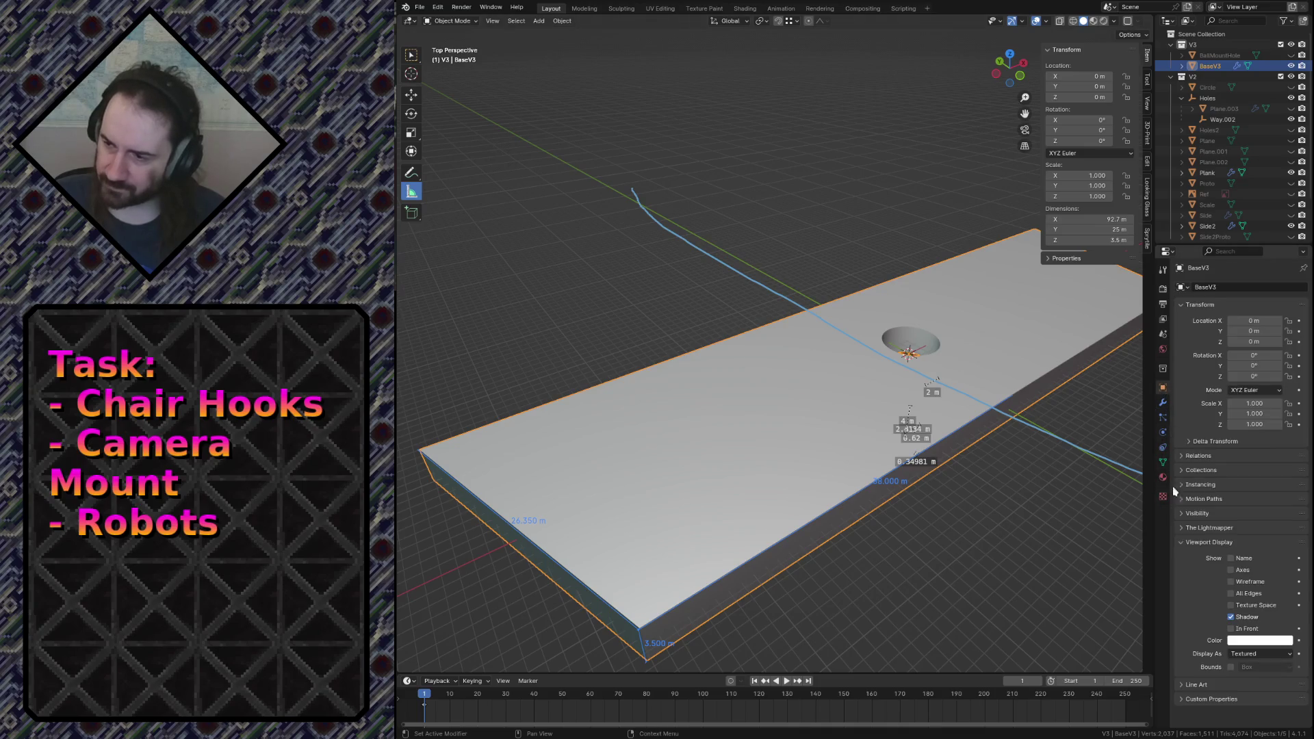
left_click(1246, 644)
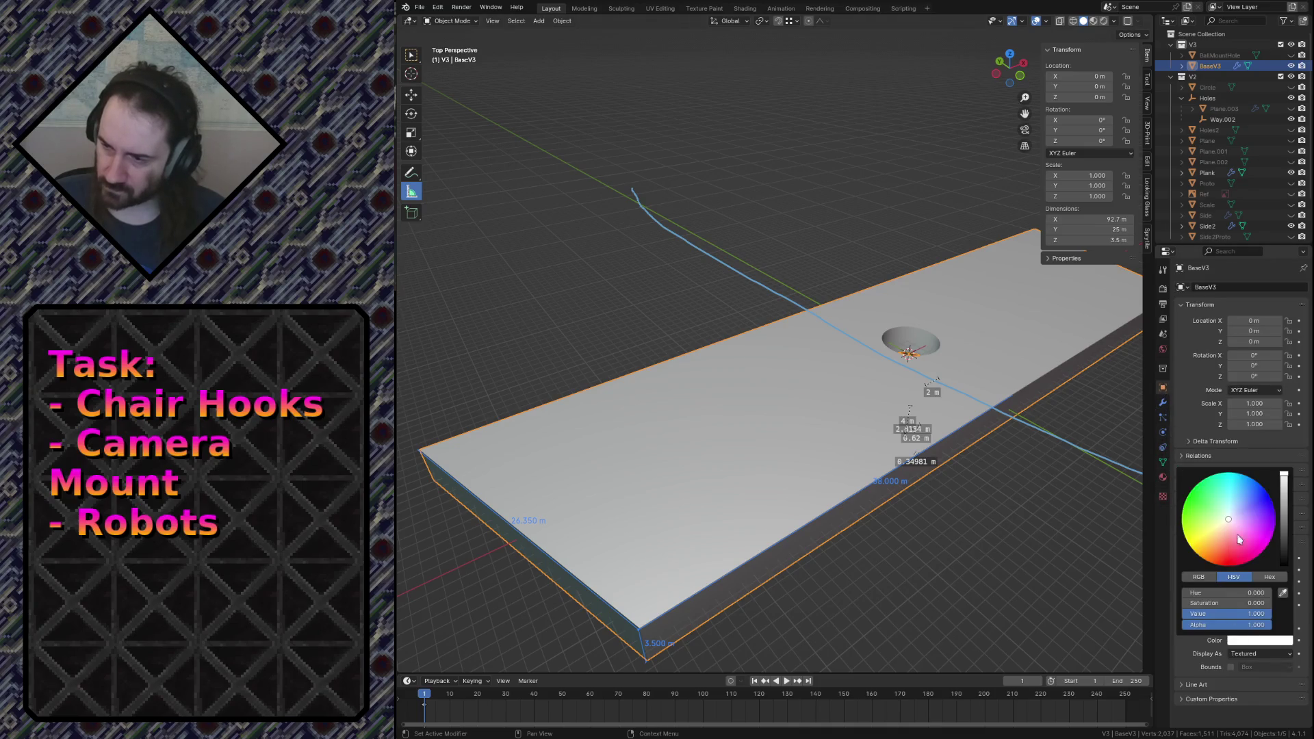
left_click_drag(1241, 527, 1232, 519)
left_click(957, 558)
key("shift+grave")
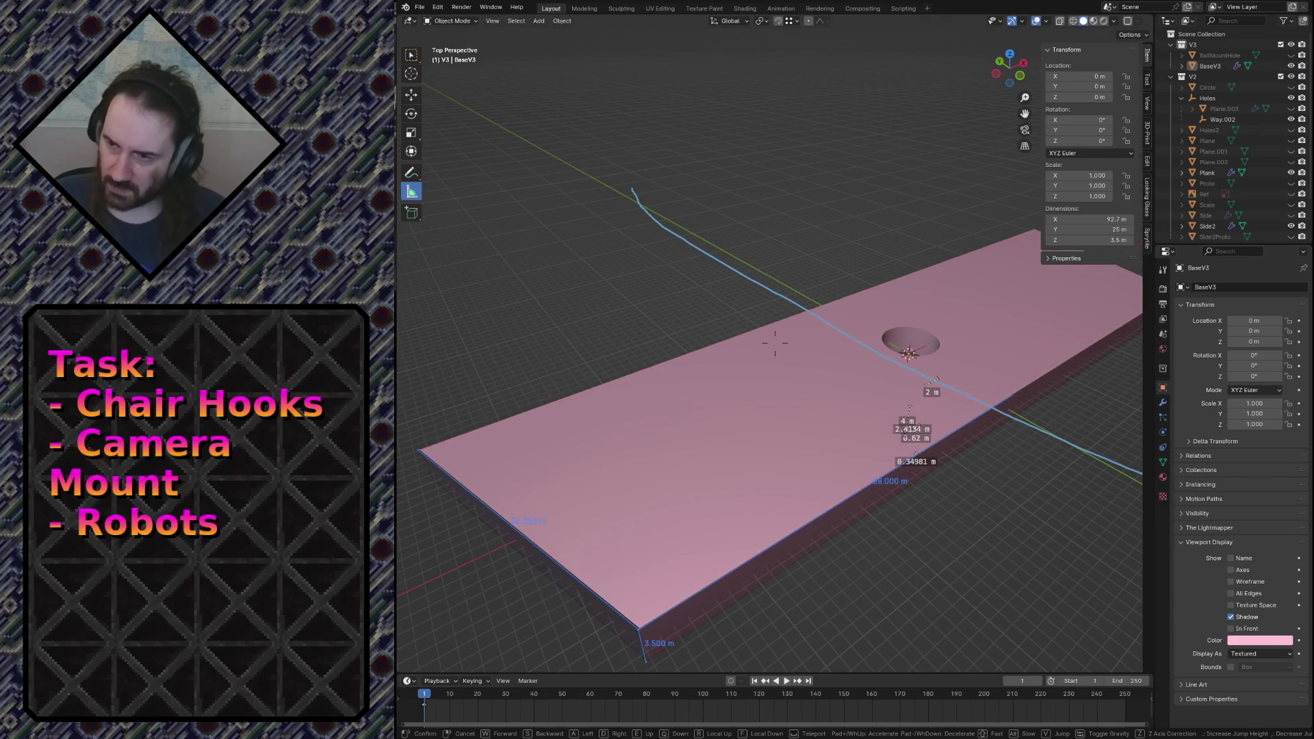
key("s")
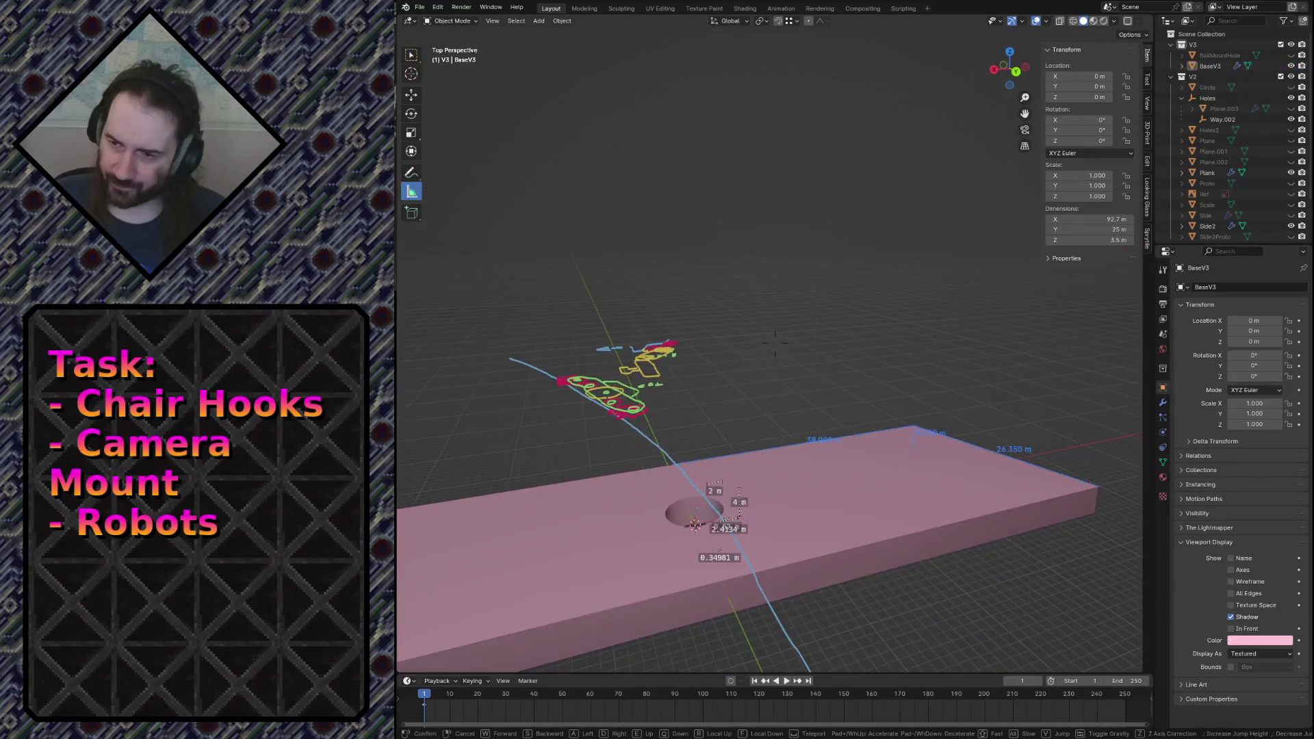
key("w")
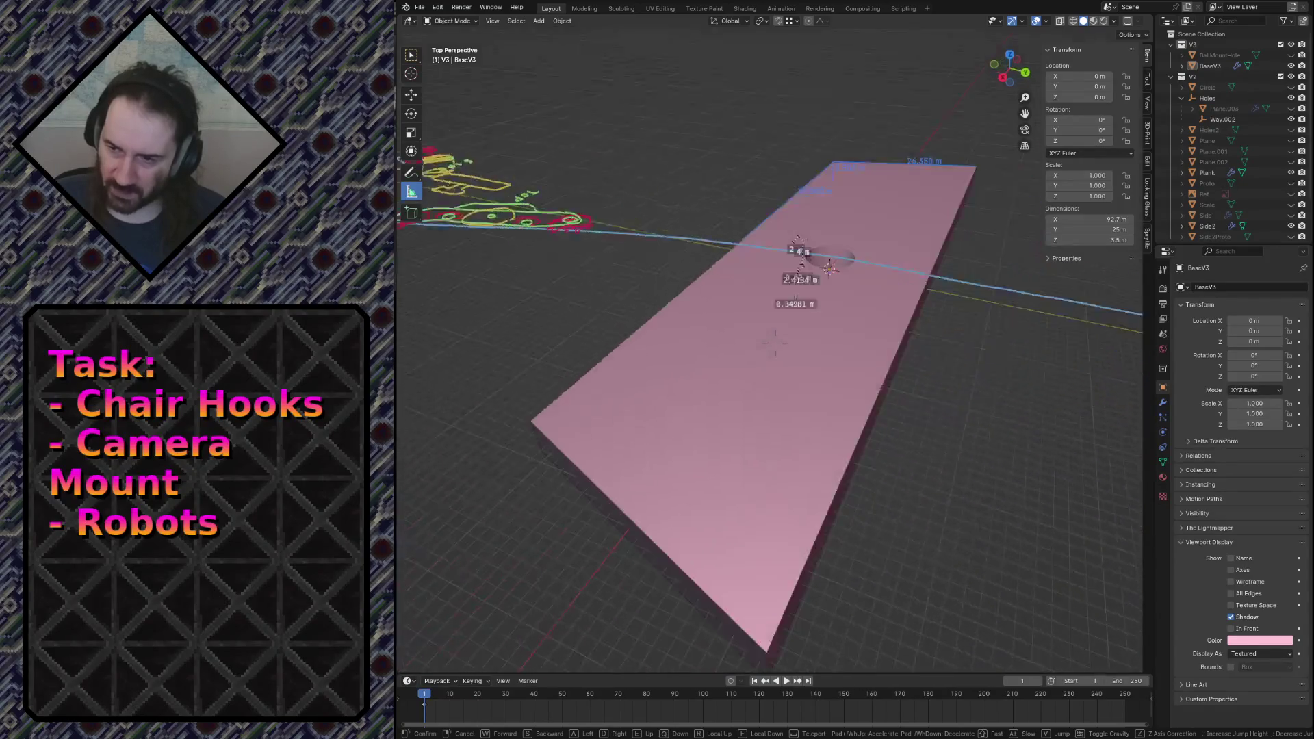
key("s")
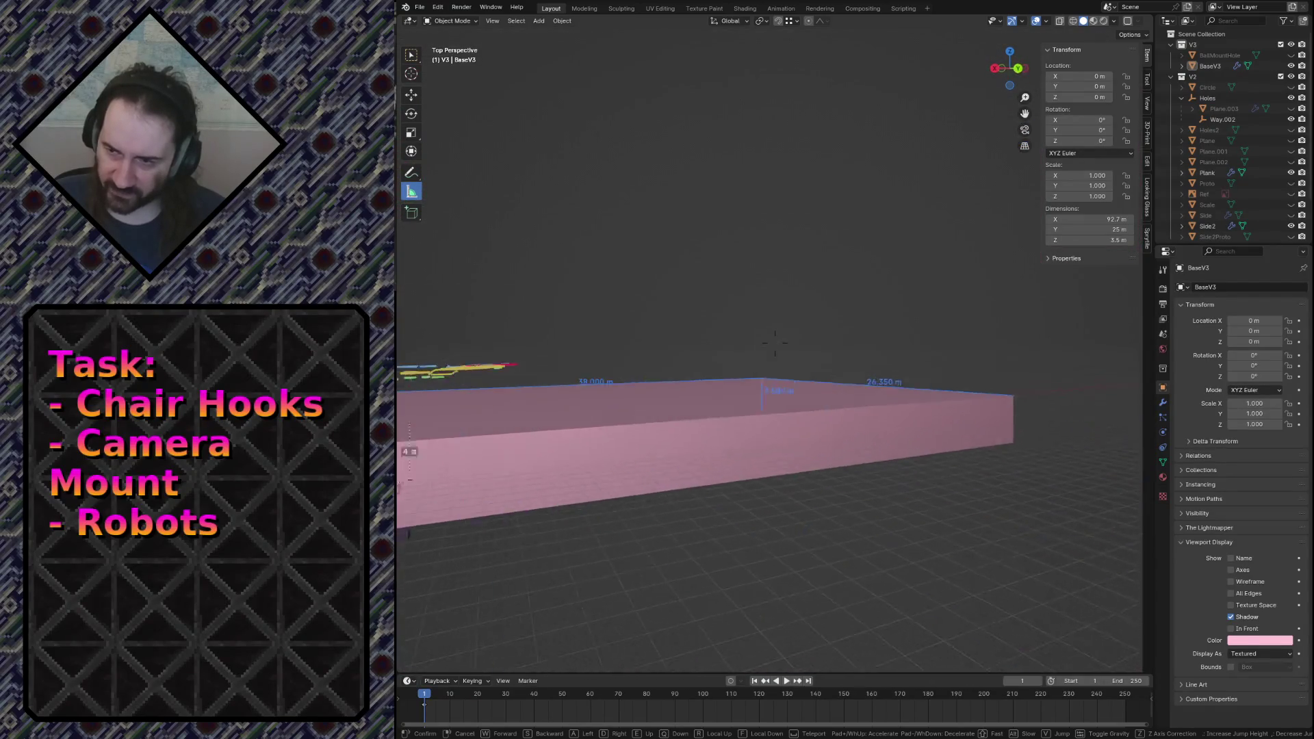
left_click(957, 558)
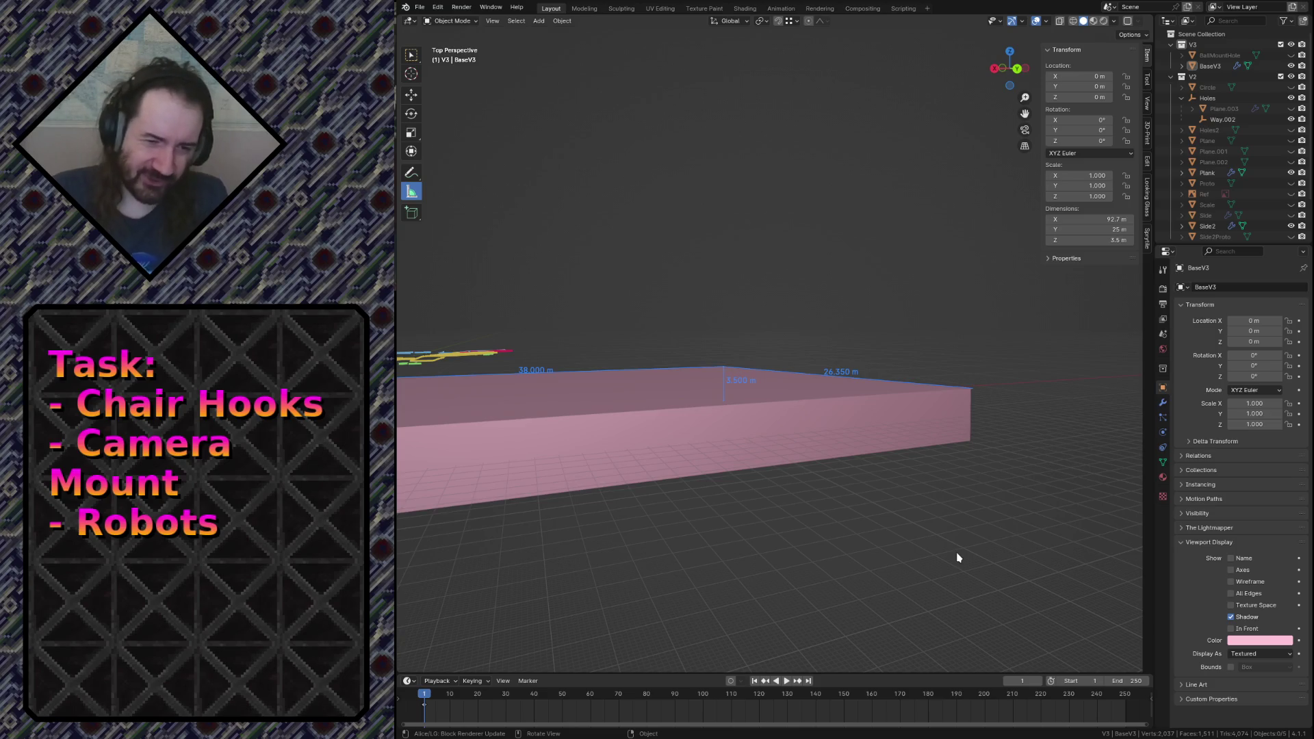
Fly the view to the pink BaseV3 slab showing its round centre hole.
key("shift+grave")
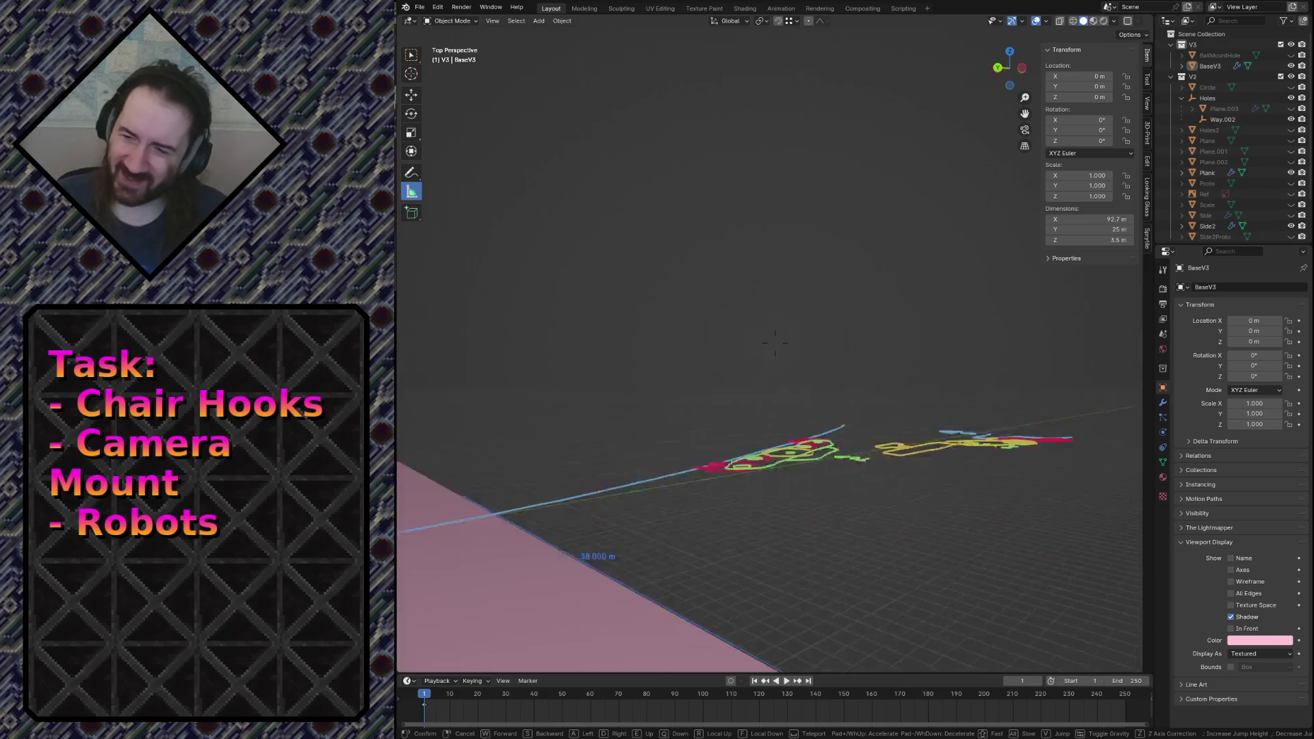
left_click(779, 479)
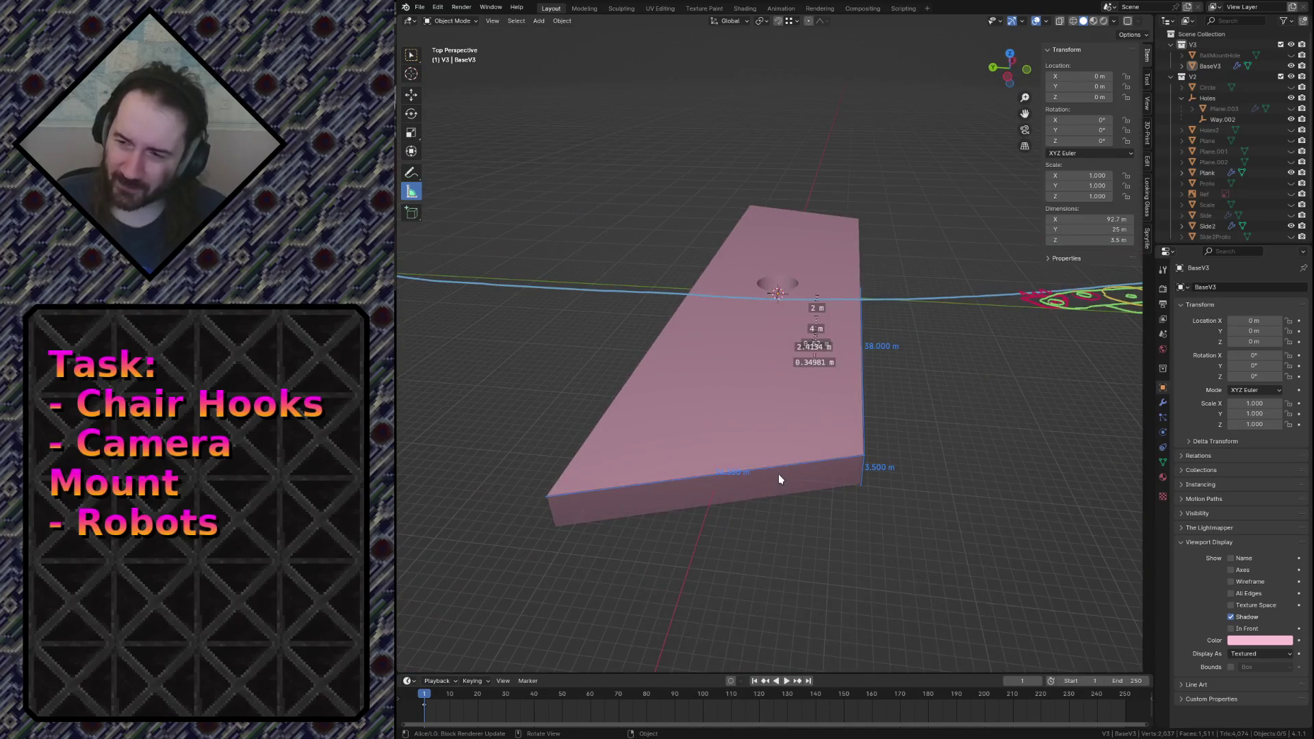
Bevel the slab's near-end corner edges with extra segments into rounded corners.
key("Tab")
left_click(817, 384, "shift")
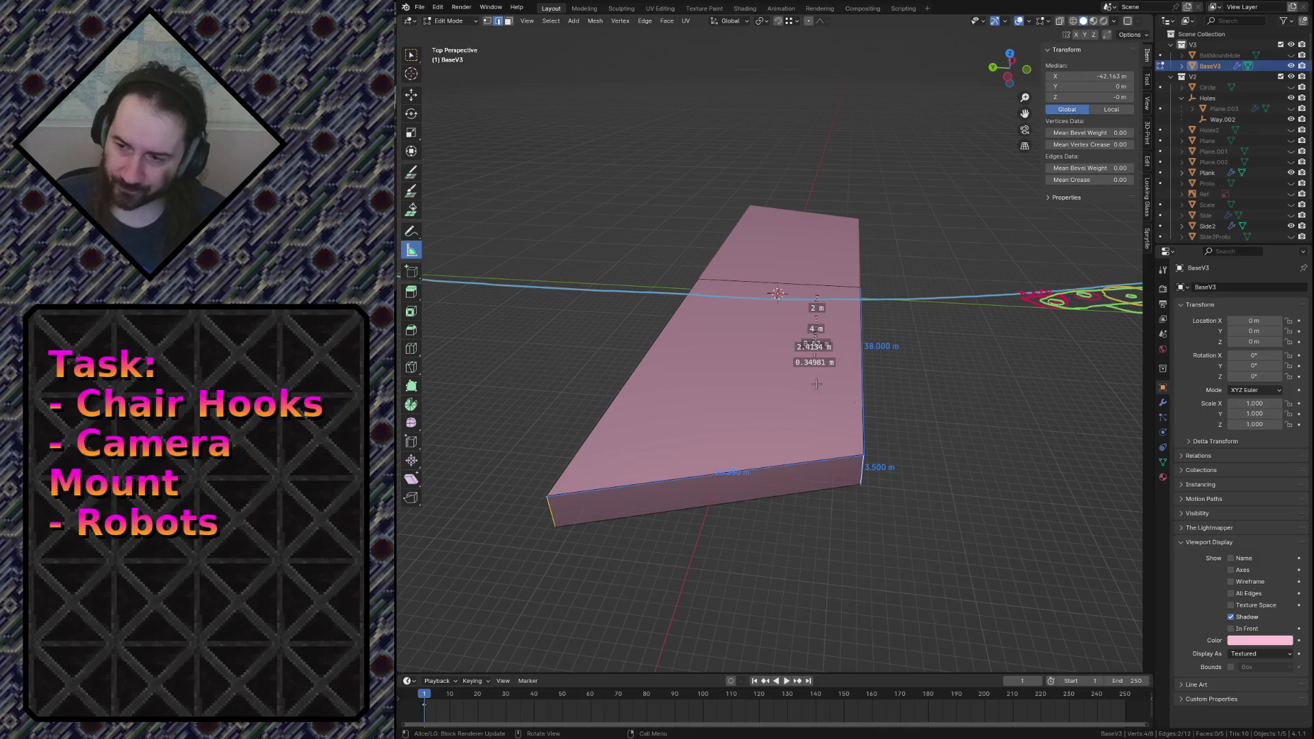
left_click(412, 340)
left_click_drag(710, 533, 717, 507)
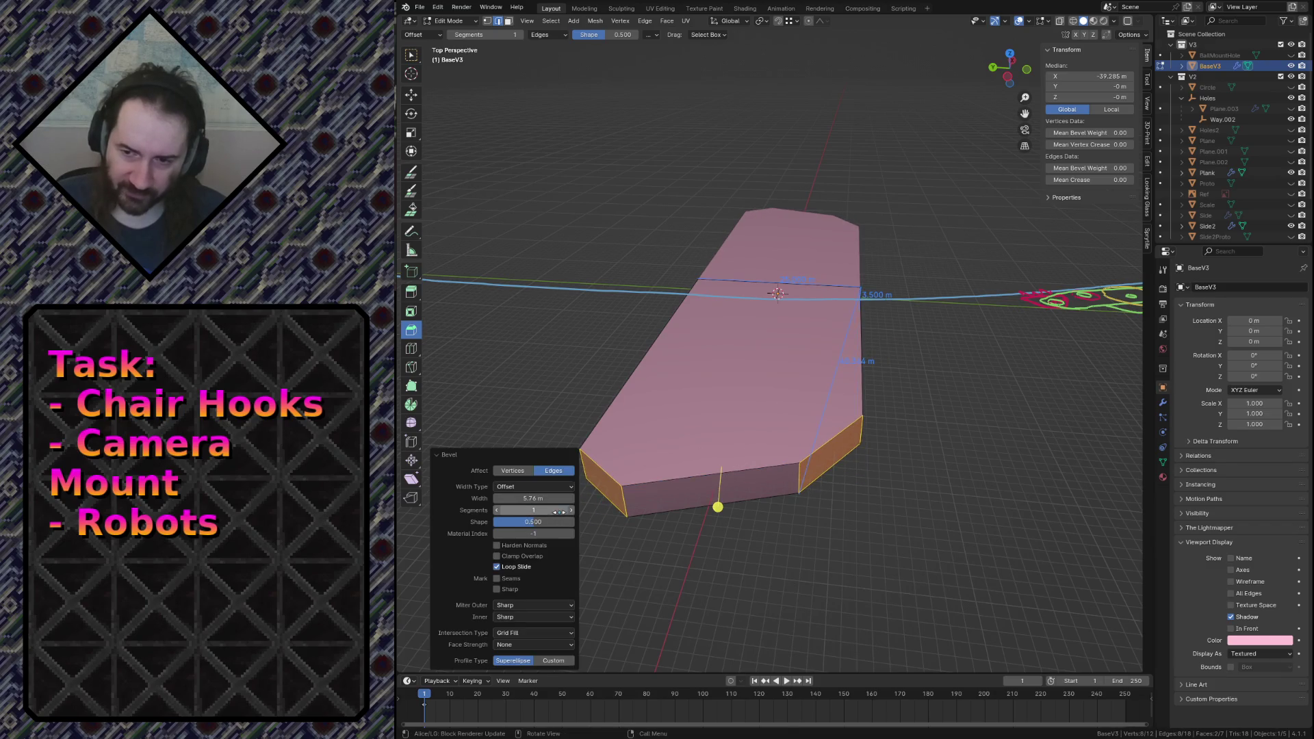
left_click_drag(559, 511, 609, 511)
left_click(930, 515)
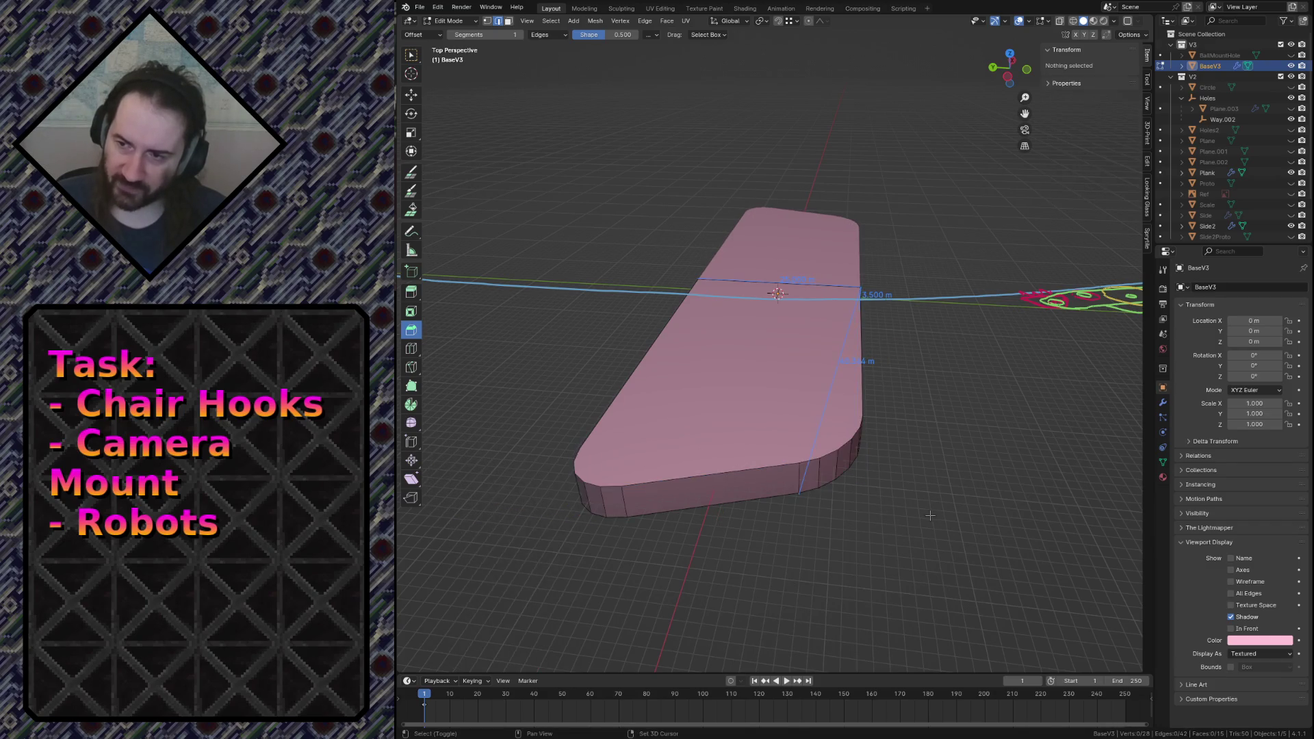
Return to Object Mode and save camera_mount.blend.
key("shift+grave")
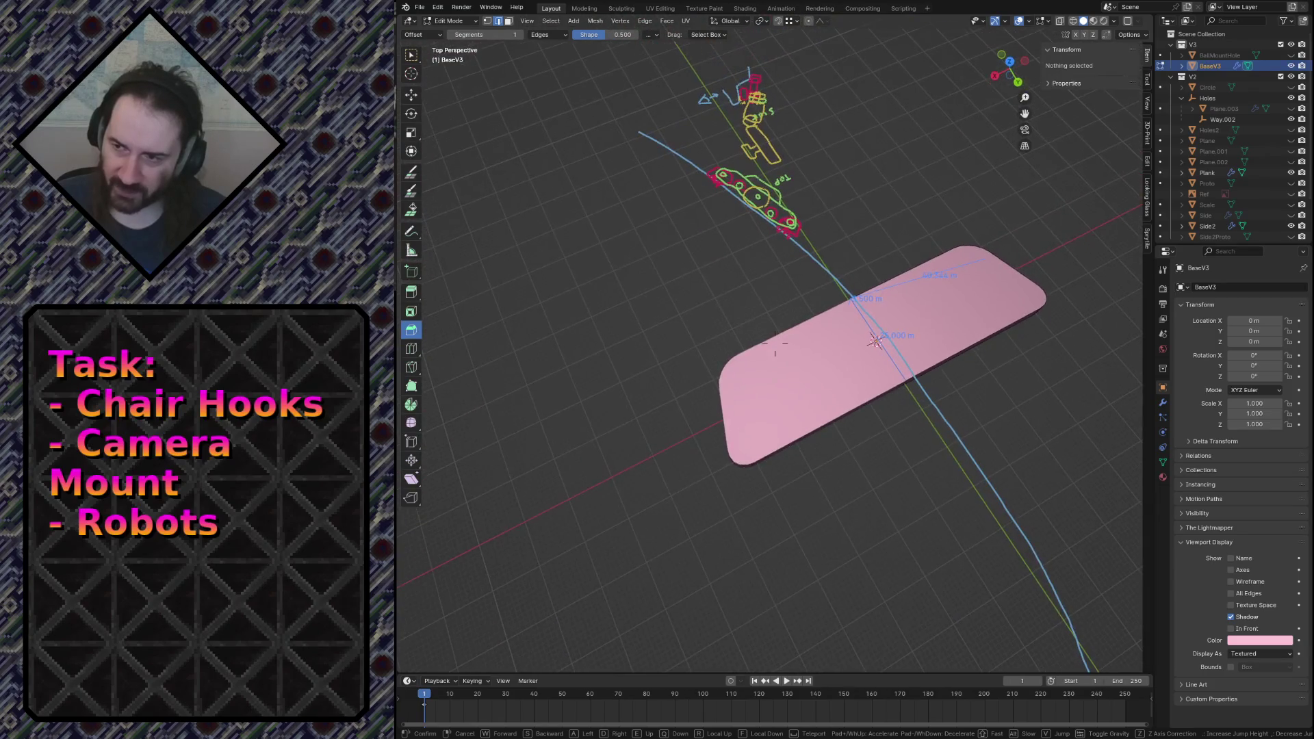
key("w")
key("Return")
key("Tab")
key("ctrl+s")
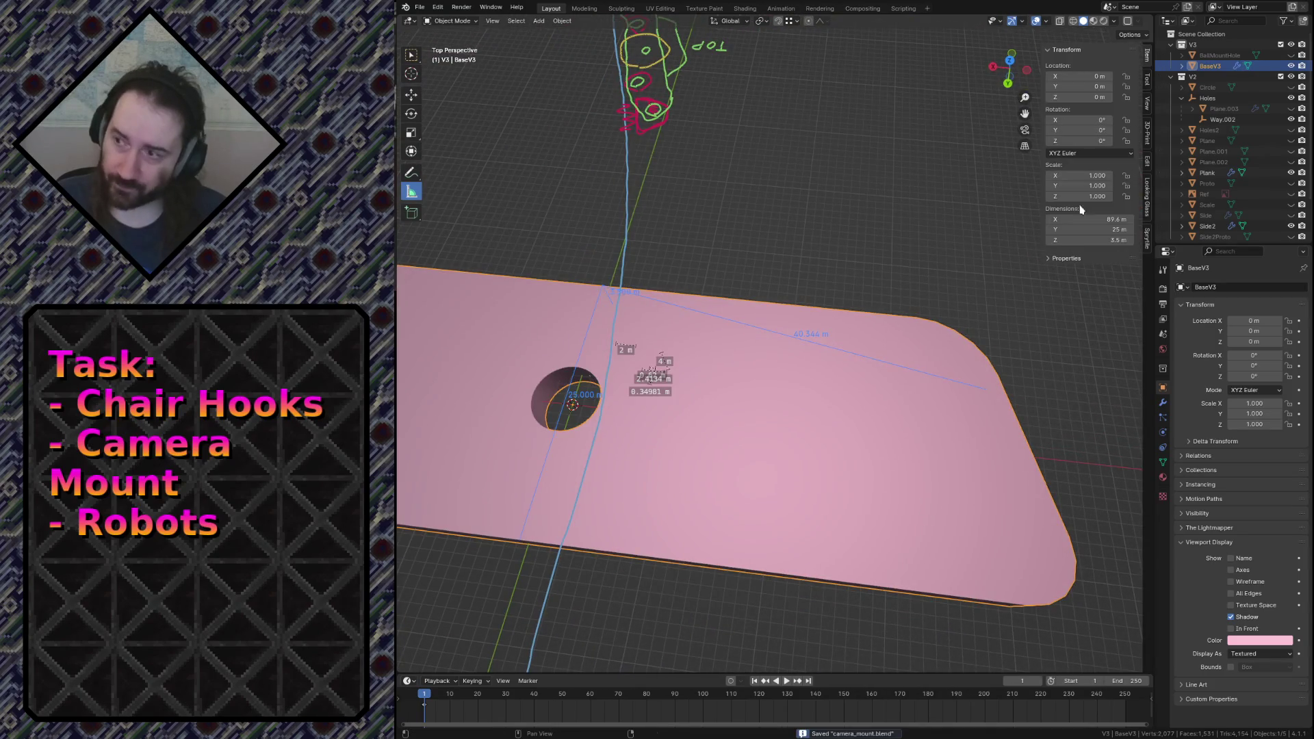
Select the BallMountHole object and briefly show, then hide it again.
left_click(1229, 56)
left_click(1292, 56)
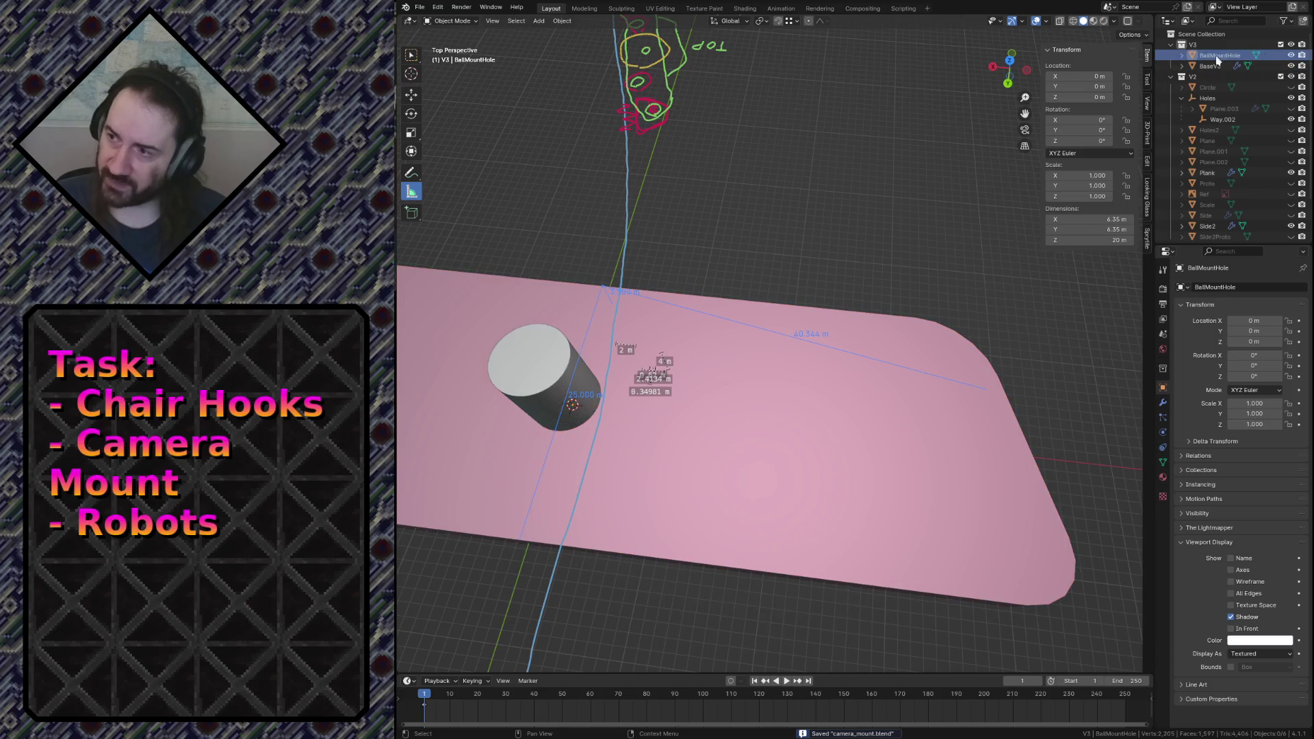
left_click(1292, 56)
Add a cylinder mesh with a 1.5 m radius.
key("shift+a")
mouse_move(852, 193)
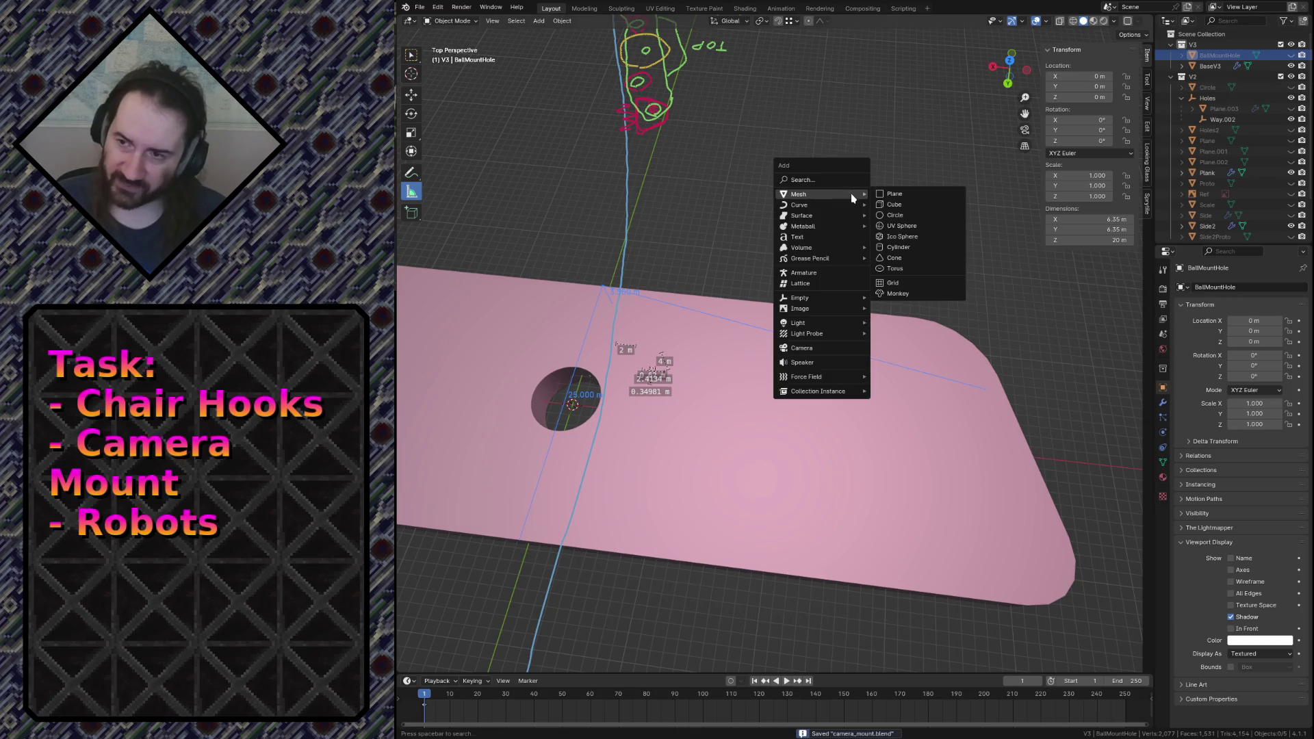
left_click(896, 247)
left_click(541, 549)
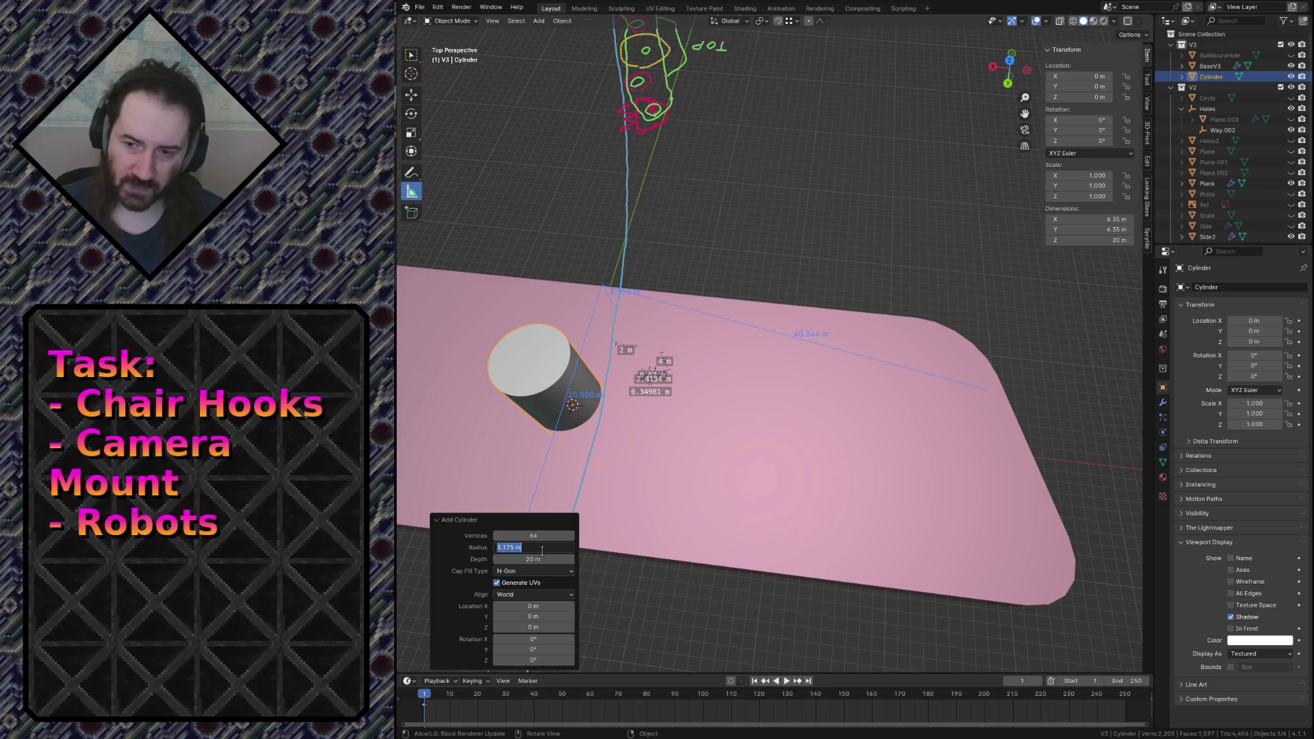
type("3.")
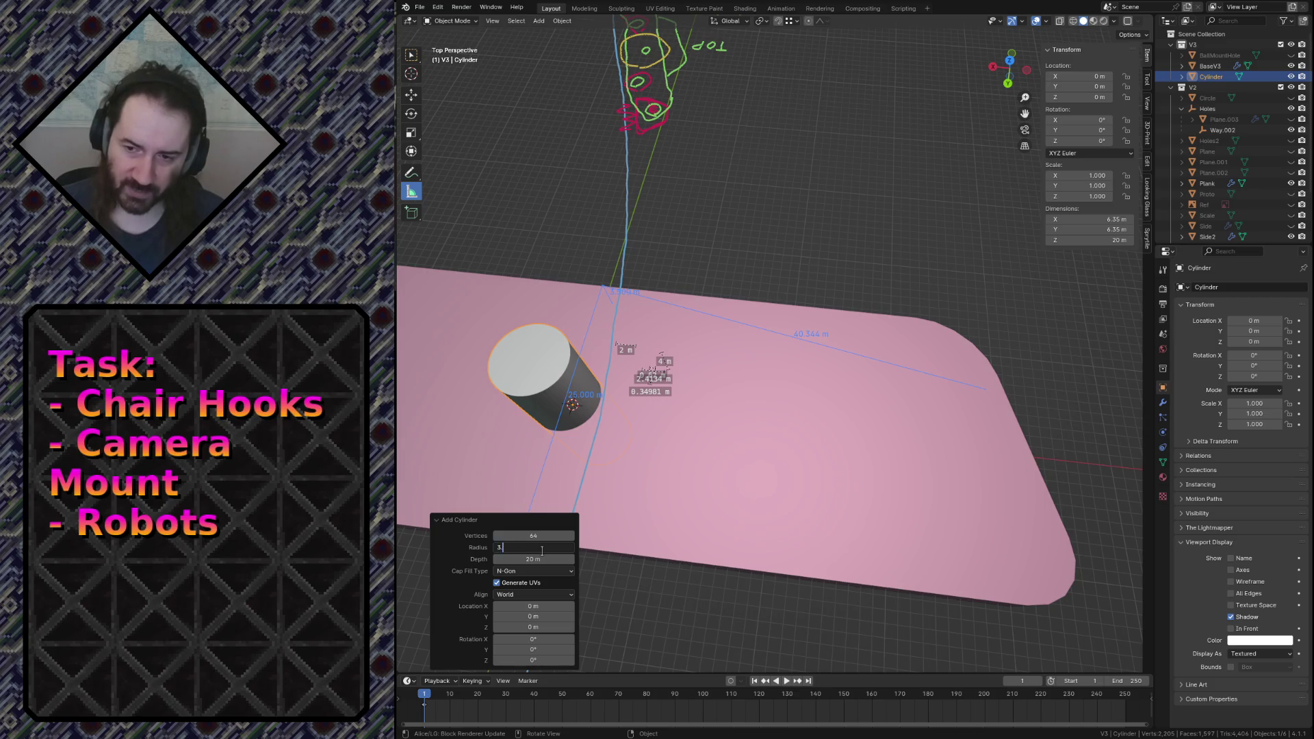
key("Return")
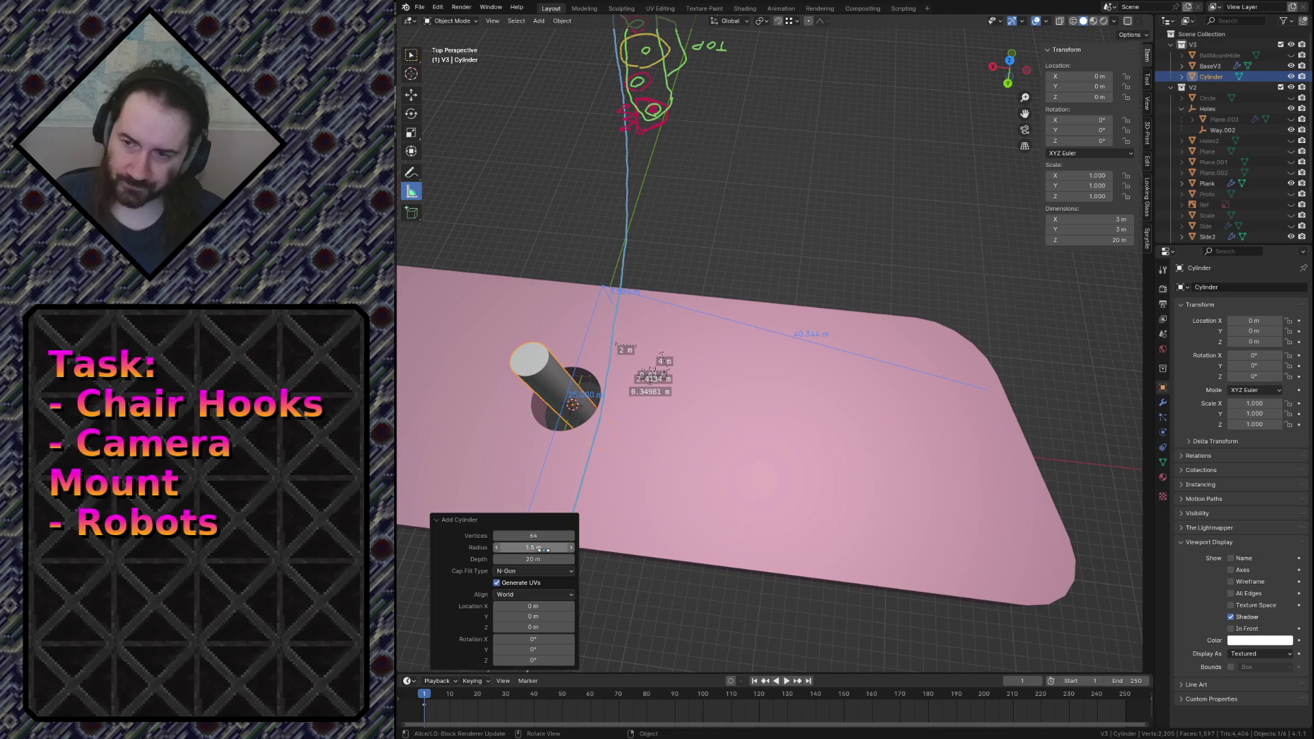
Rename the new cylinder to FeetHoles in the Outliner and enter Edit Mode.
left_click(1212, 78)
double_click(1212, 78)
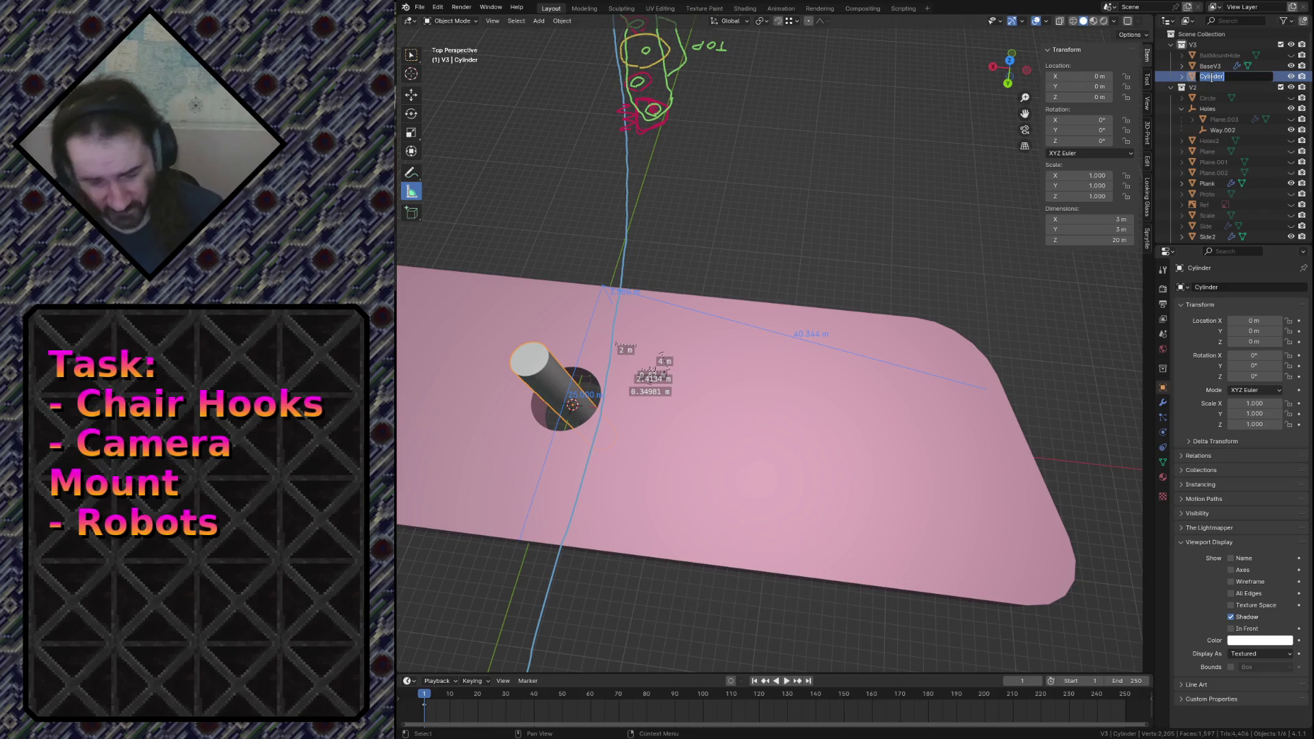
type("FeetHoles")
key("Return")
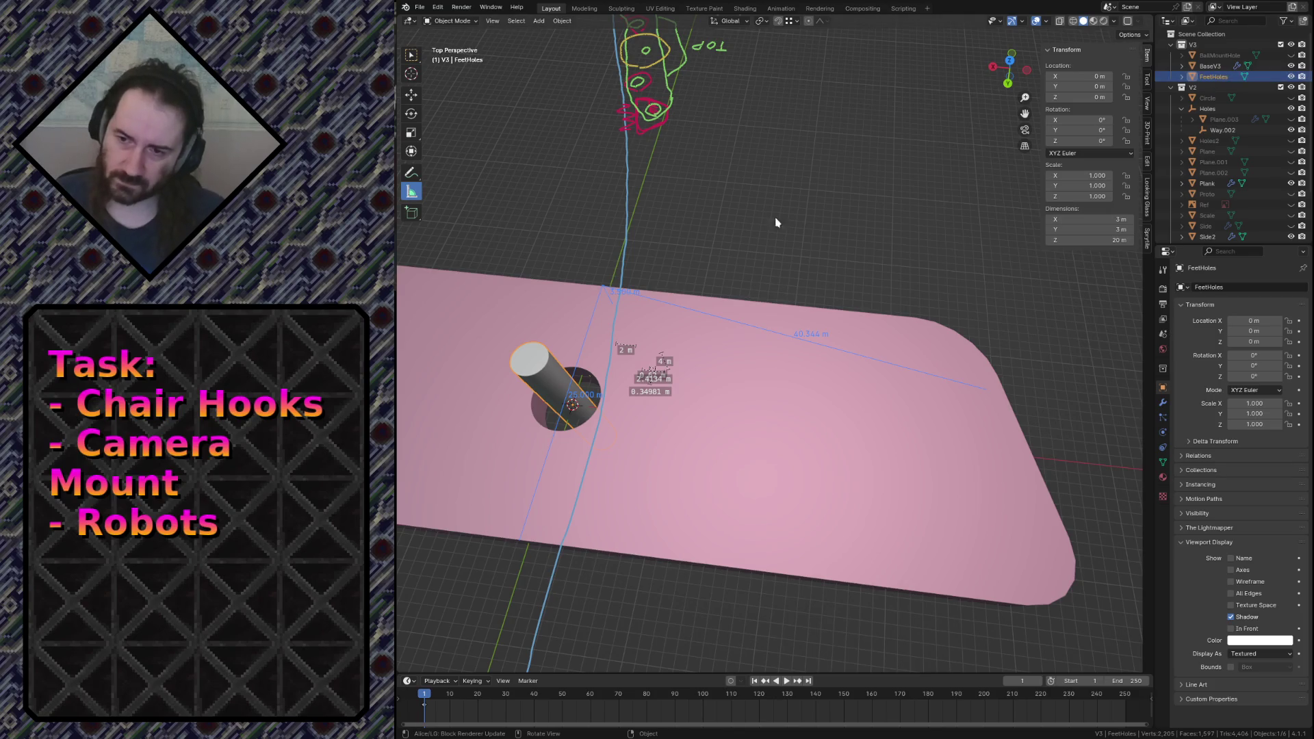
key("Tab")
Move the cylinder along X toward the slab's end and add a Mirror modifier.
key("g")
key("x")
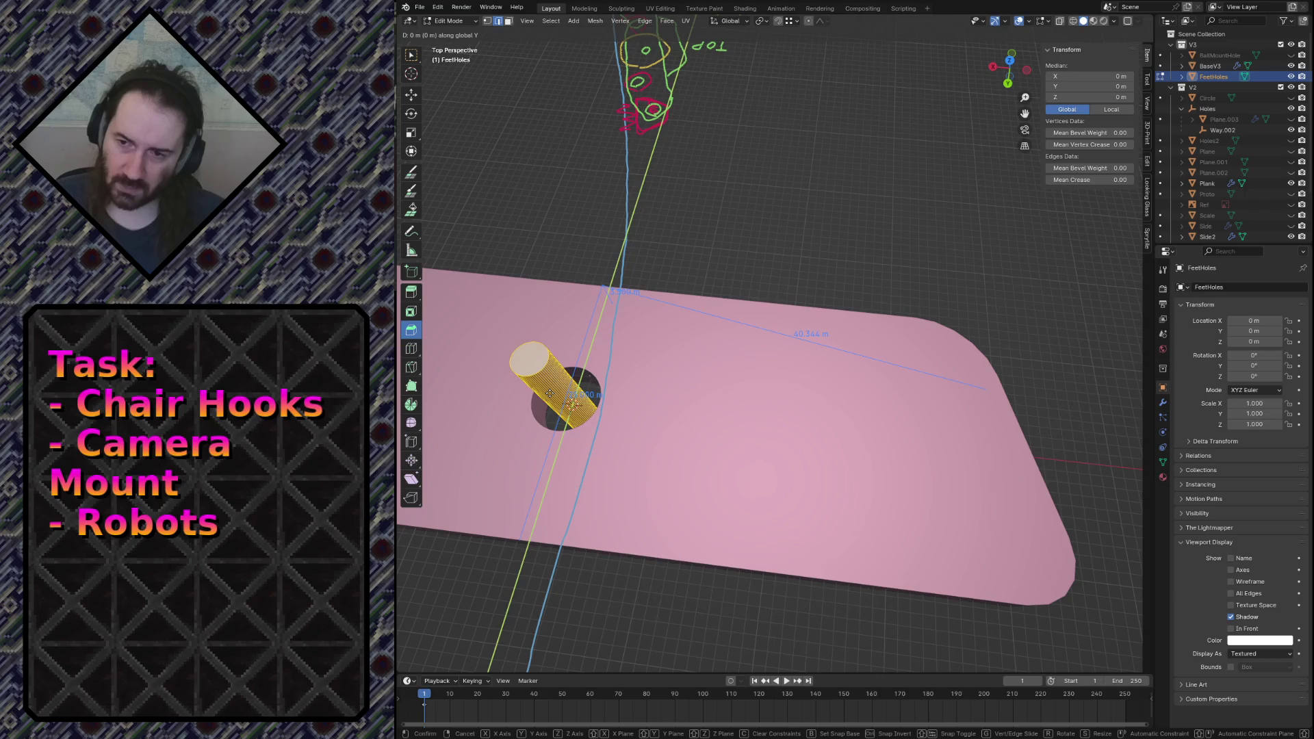
left_click(1173, 501)
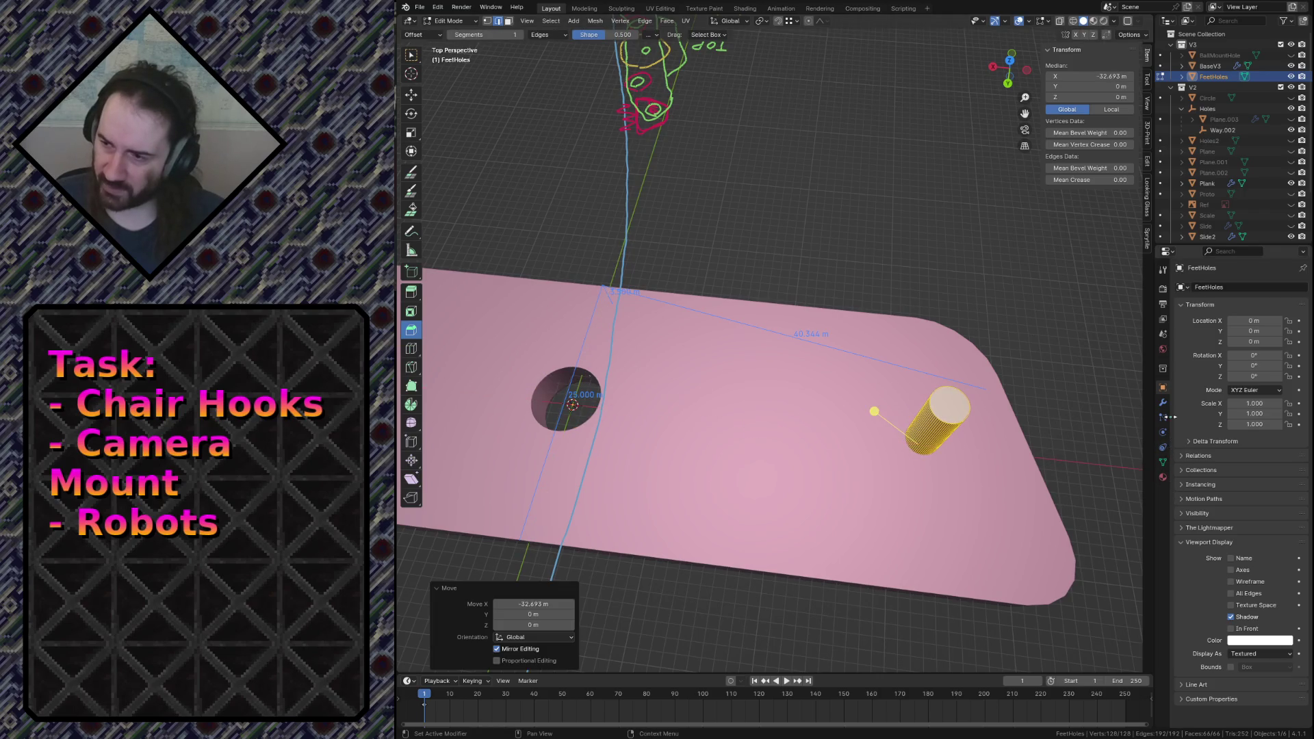
left_click(1162, 402)
left_click(1232, 287)
mouse_move(1225, 289)
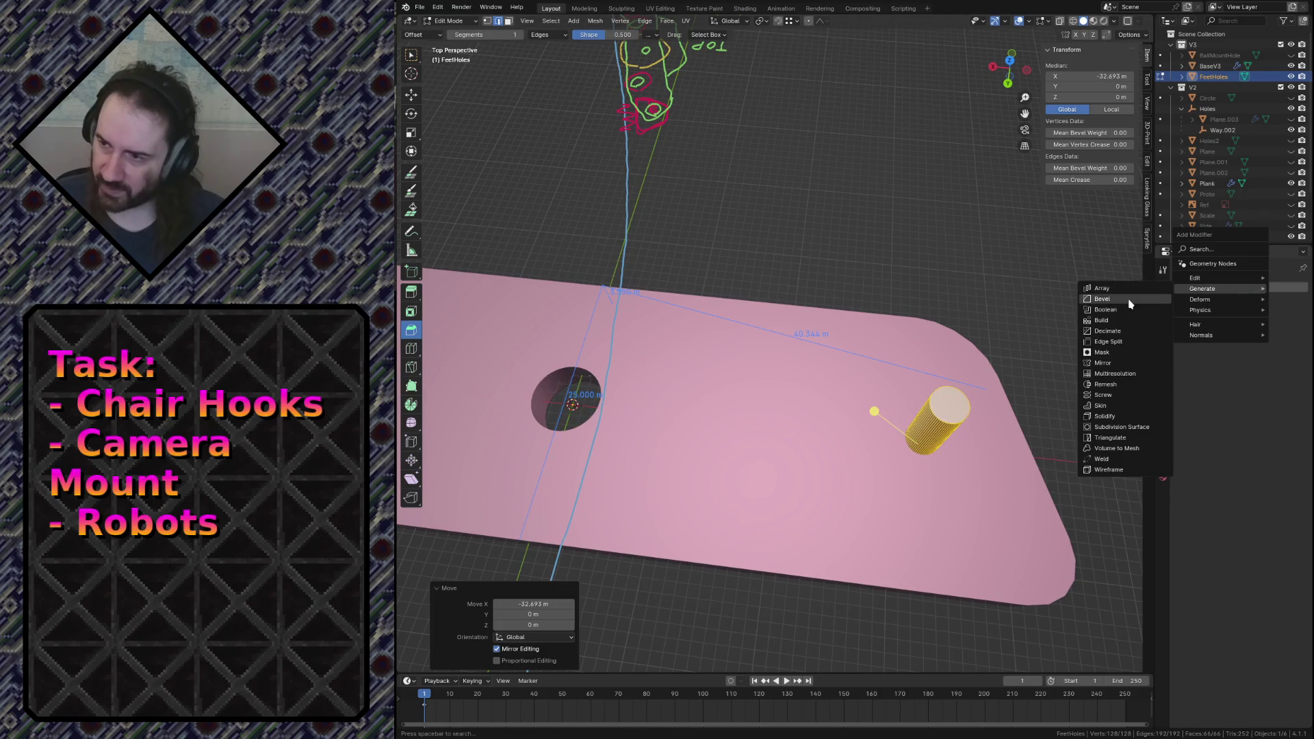
left_click(1104, 363)
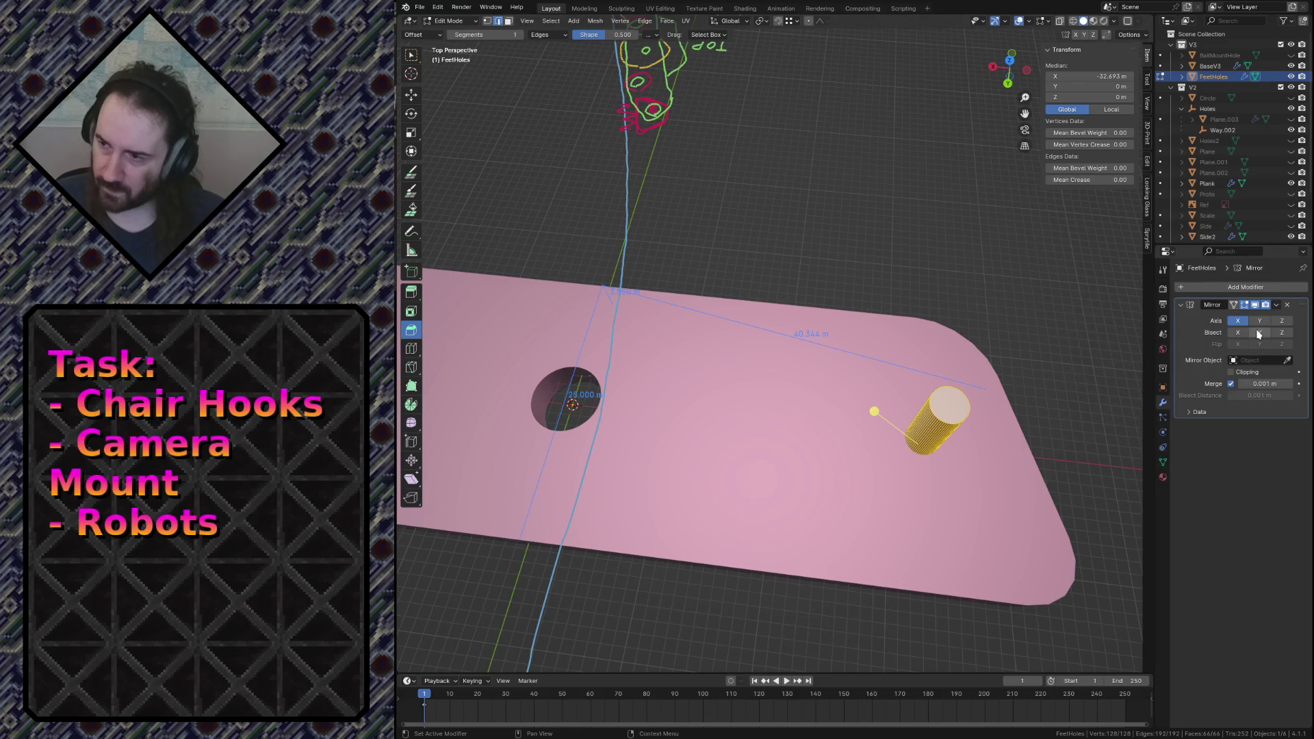
middle_click_drag(772, 337, 776, 307)
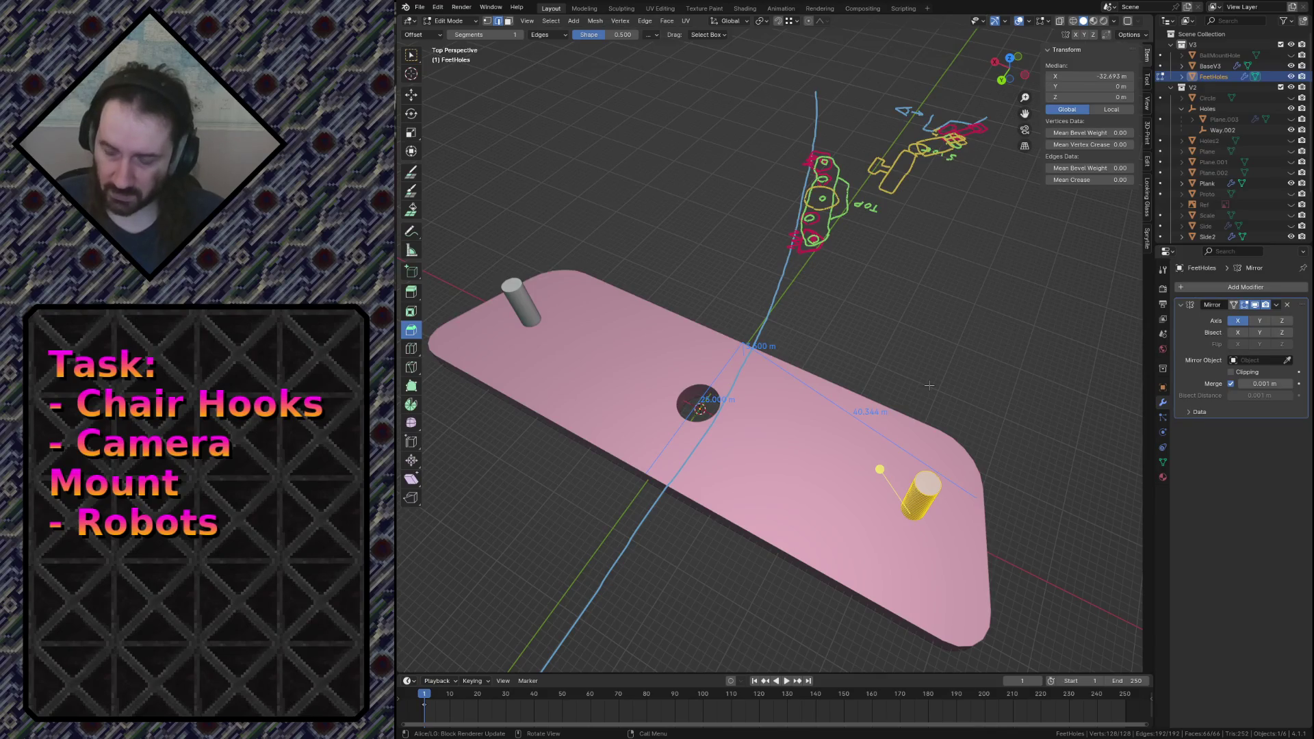
Set the cylinder mesh's X position to -36 m.
key("Tab")
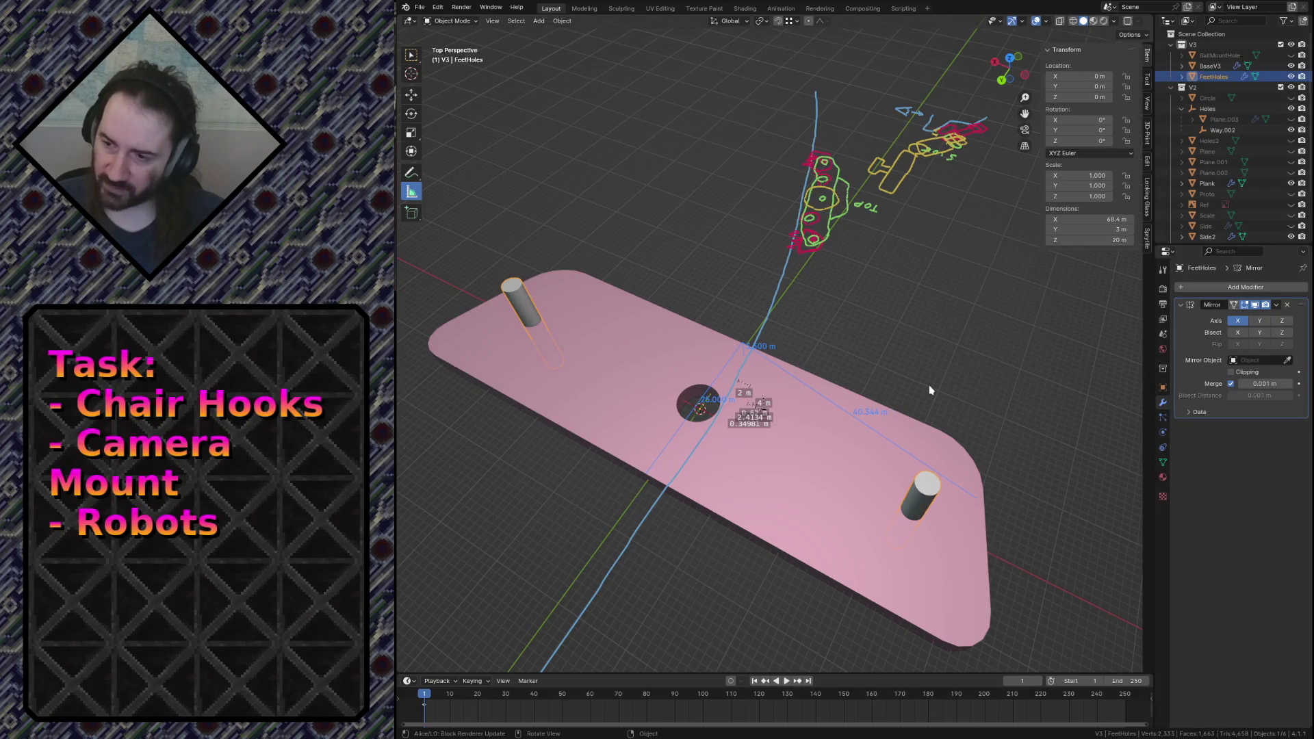
key("Tab")
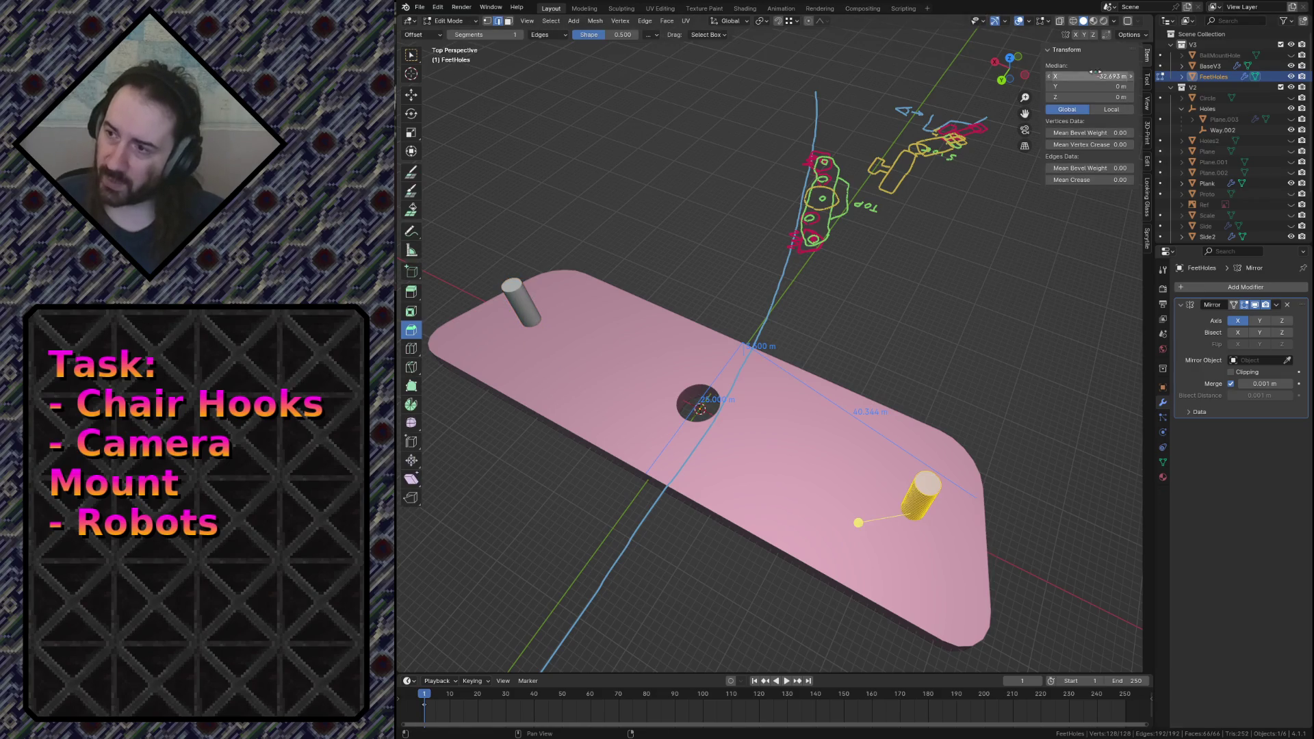
left_click(1096, 77)
type("-36")
key("Return")
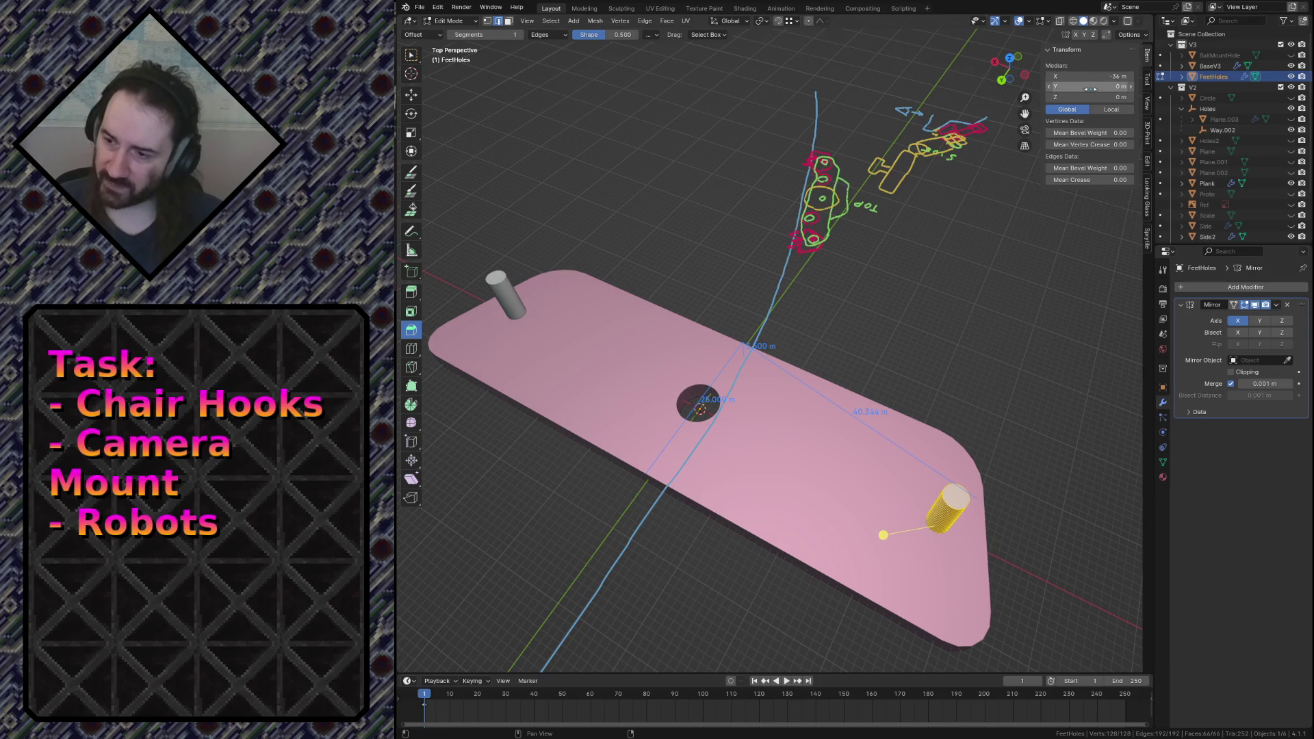
Shift the mirrored pair along Y toward a long edge and save camera_mount.blend.
key("g")
key("y")
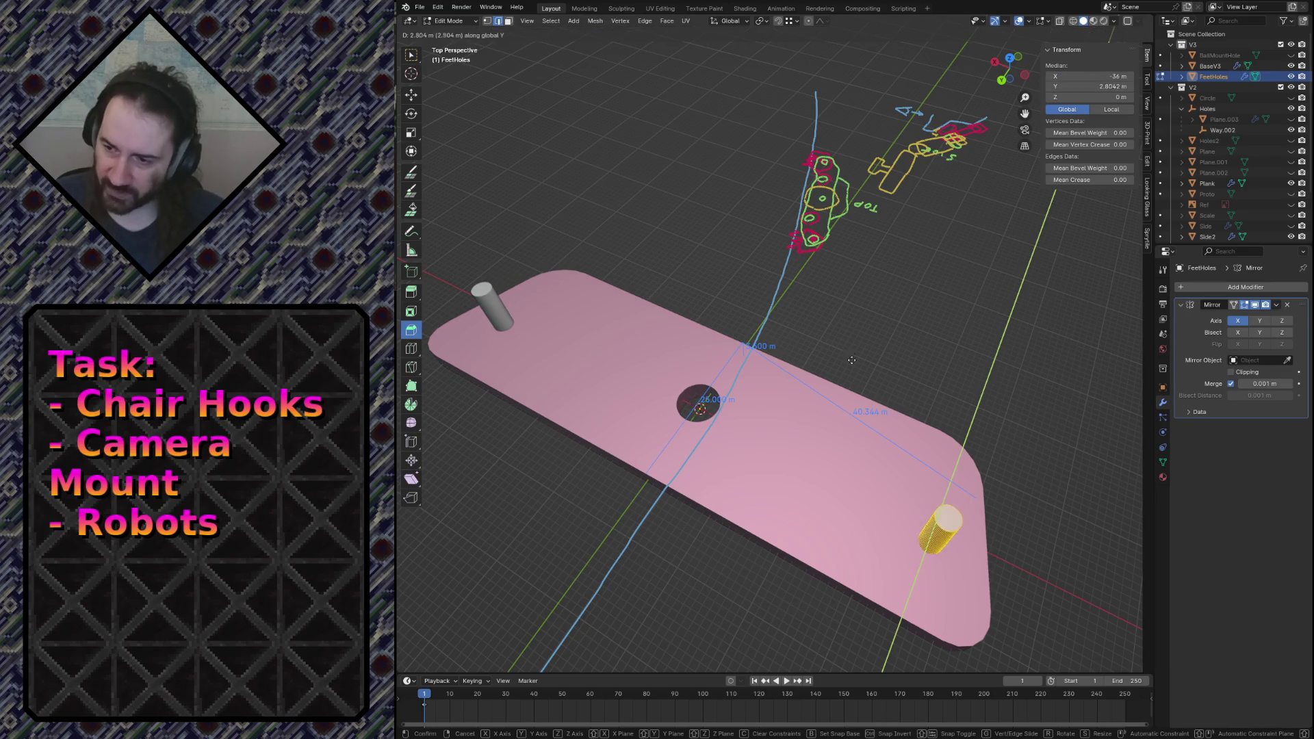
left_click(859, 383)
double_click(1083, 87)
key("Return")
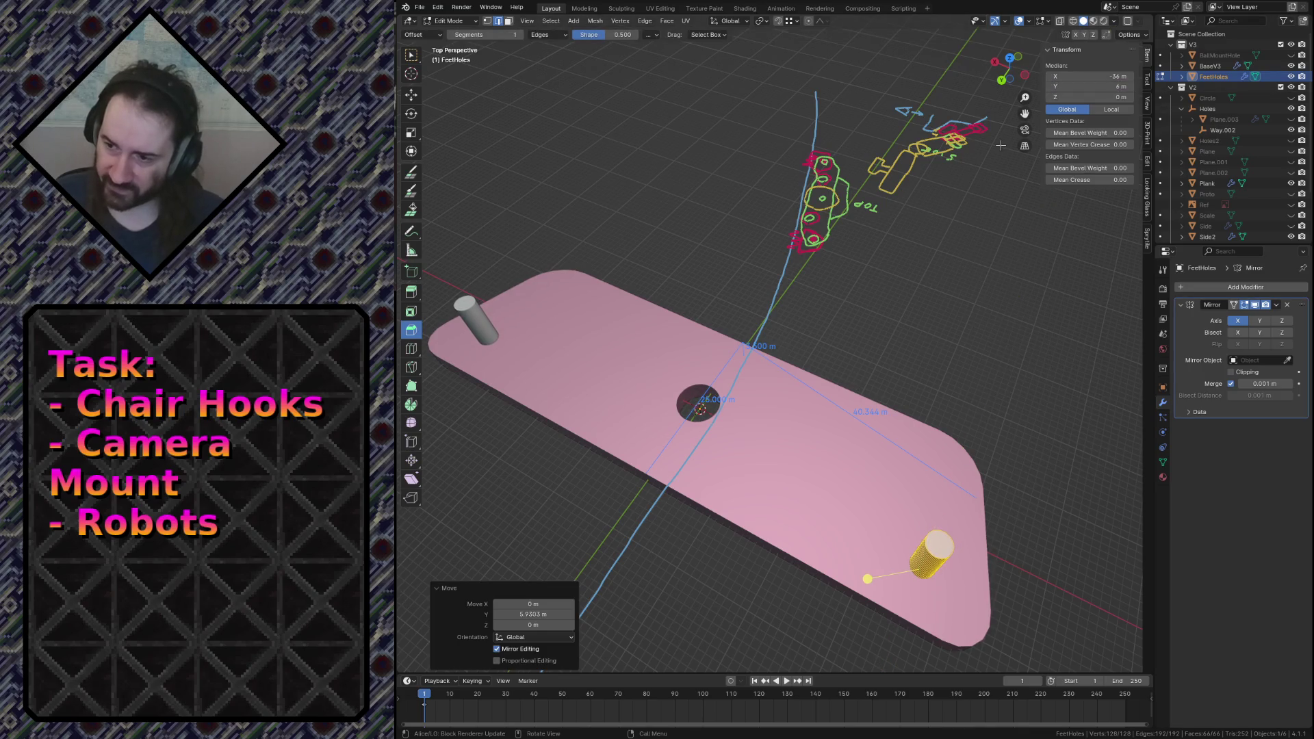
key("Tab")
key("ctrl+s")
left_click(918, 439)
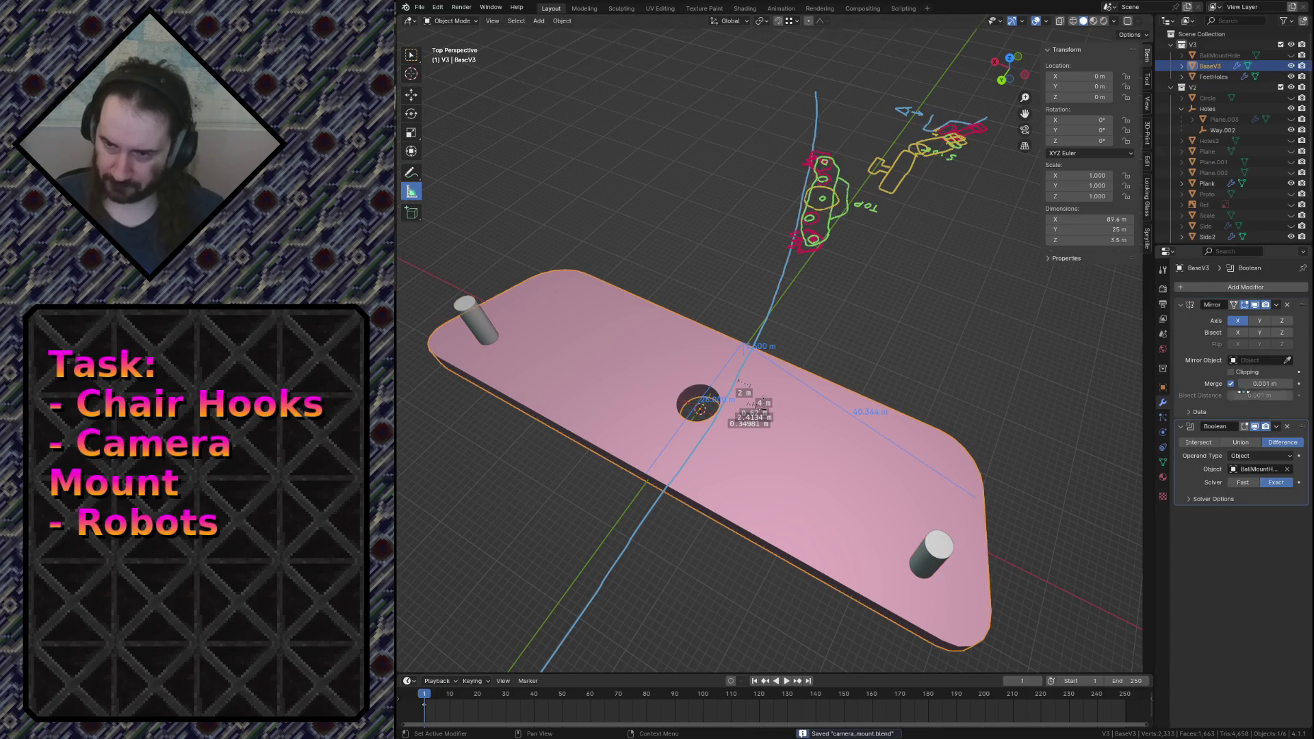
Add a second Boolean modifier to the slab with FeetHoles as the cutter.
left_click(1246, 287)
mouse_move(1205, 291)
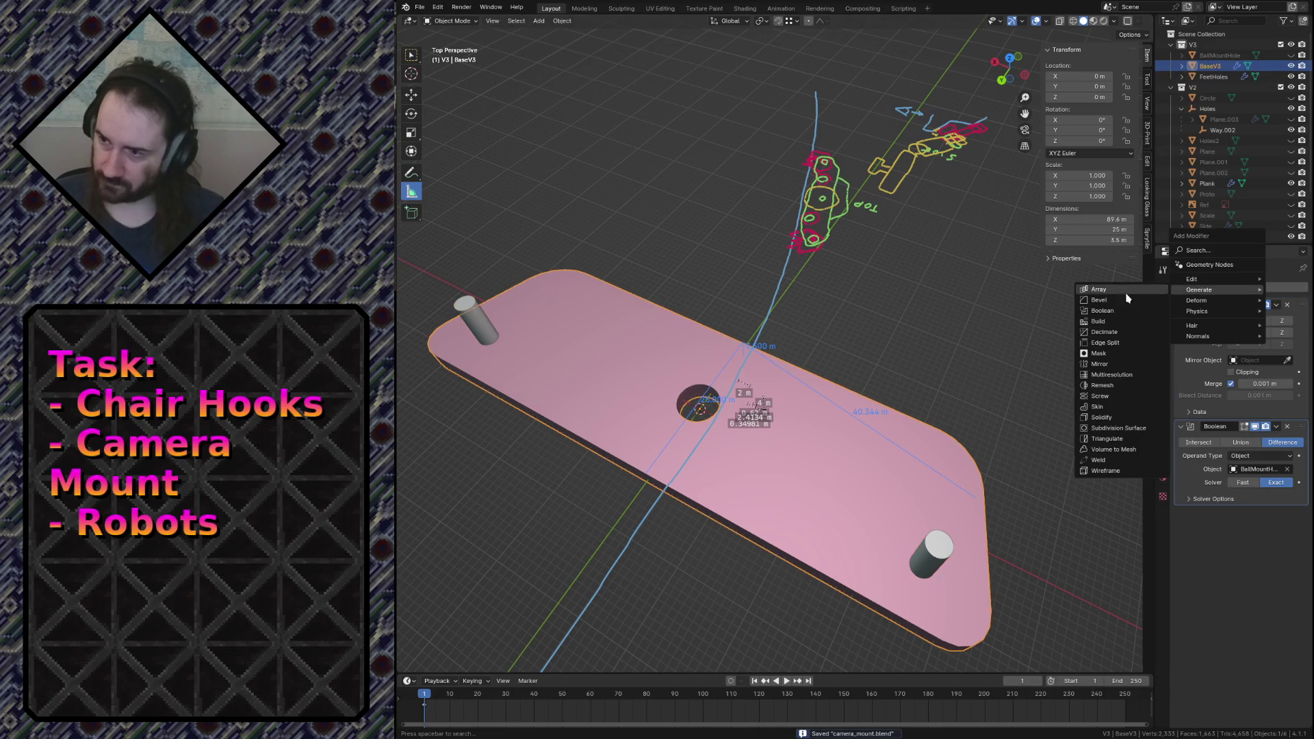
left_click(1123, 313)
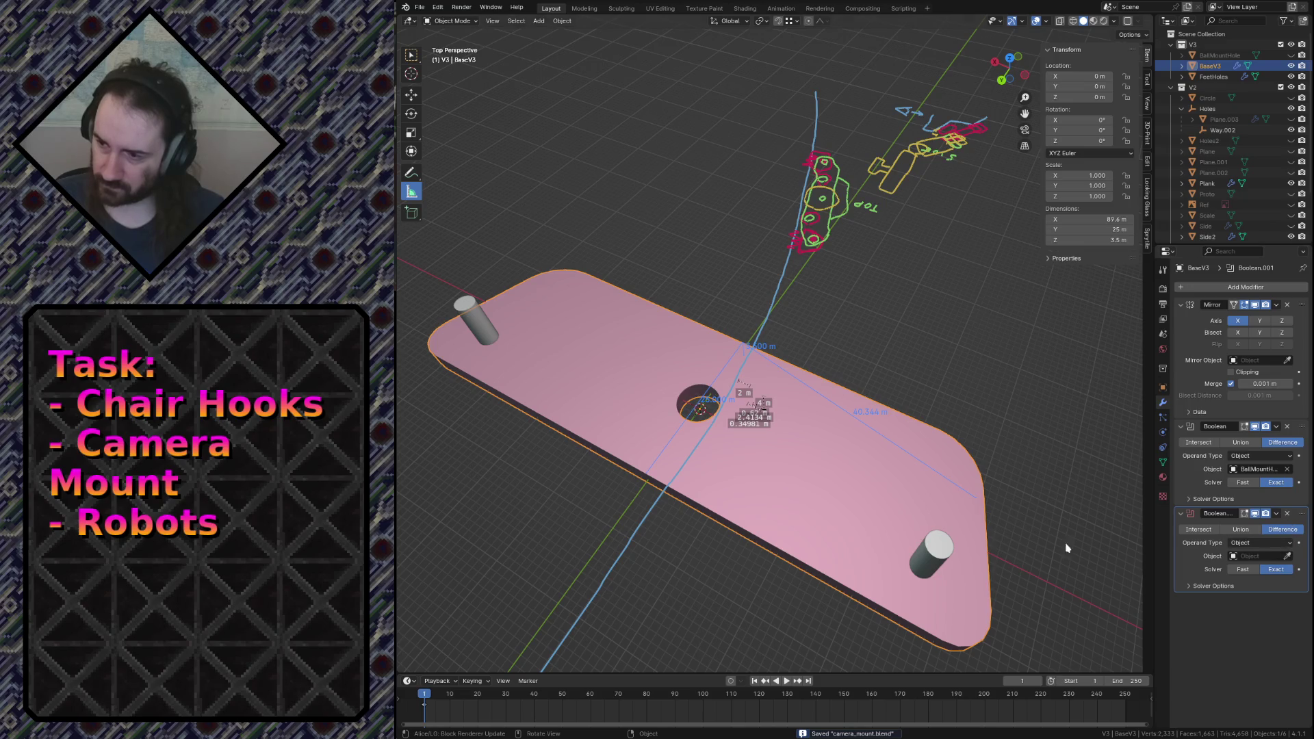
left_click(928, 553)
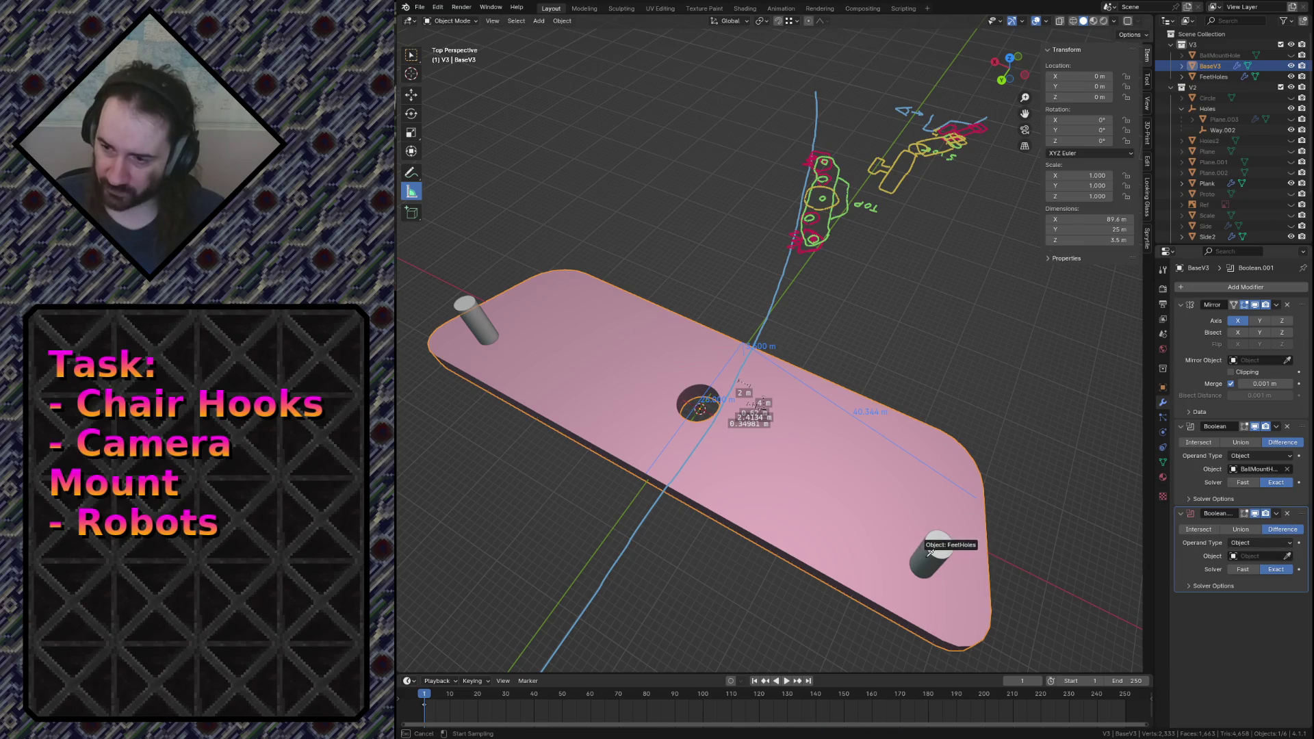
Hide the FeetHoles cylinders to reveal the holes and save the file.
left_click(926, 557)
key("h")
key("ctrl+s")
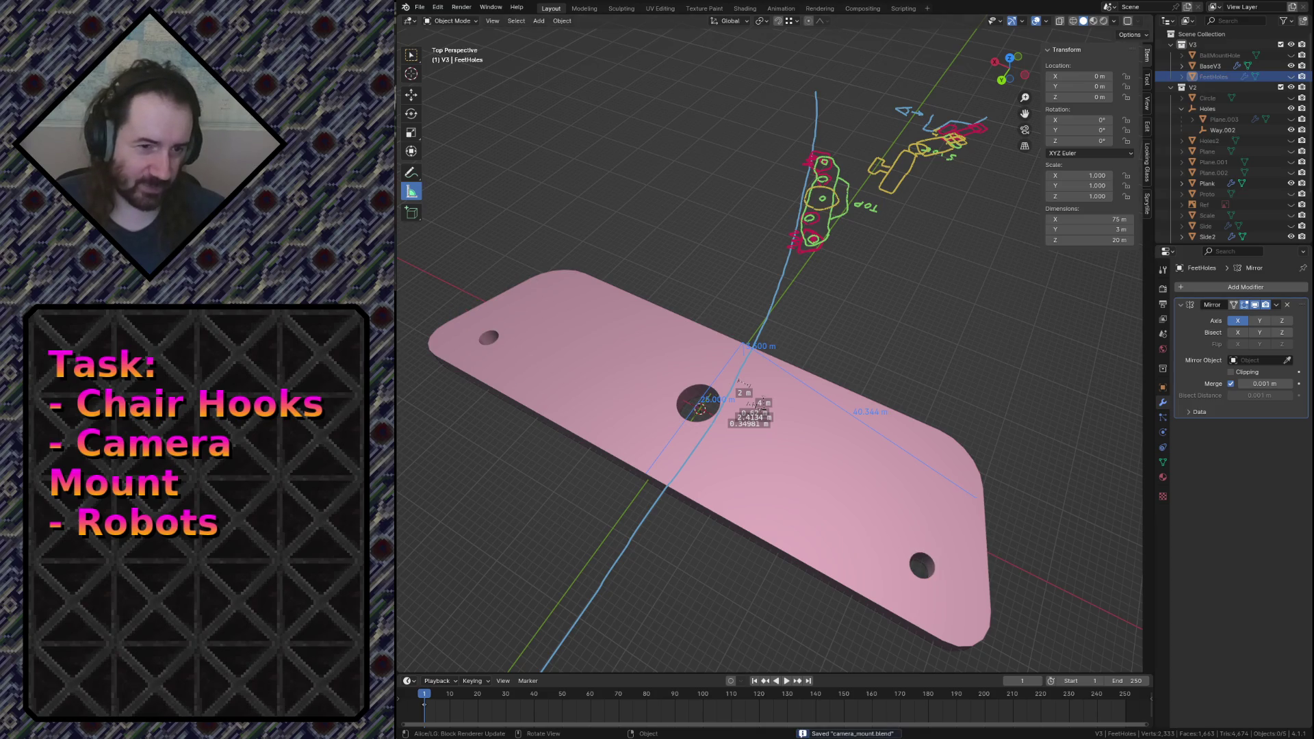
key("alt+Tab")
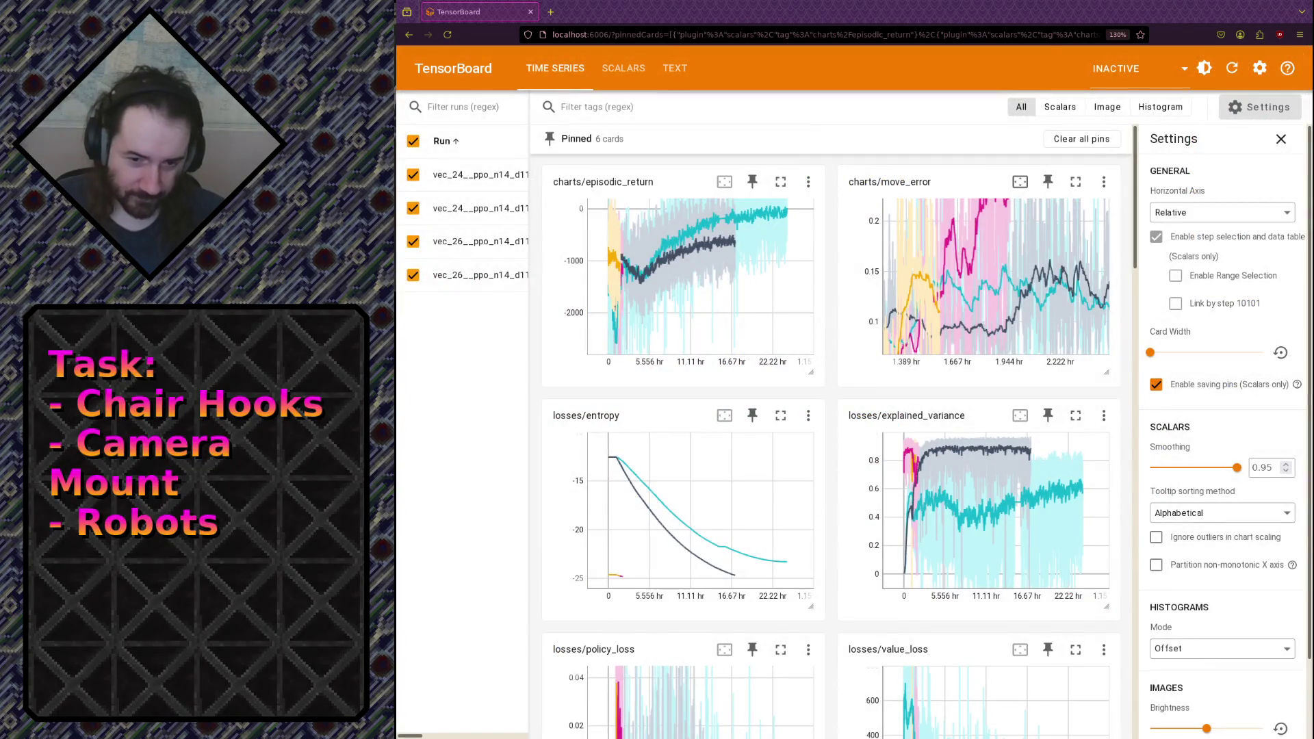
Reload TensorBoard, zoom into regions of the move_error chart, then reset it to full range.
left_click(1230, 68)
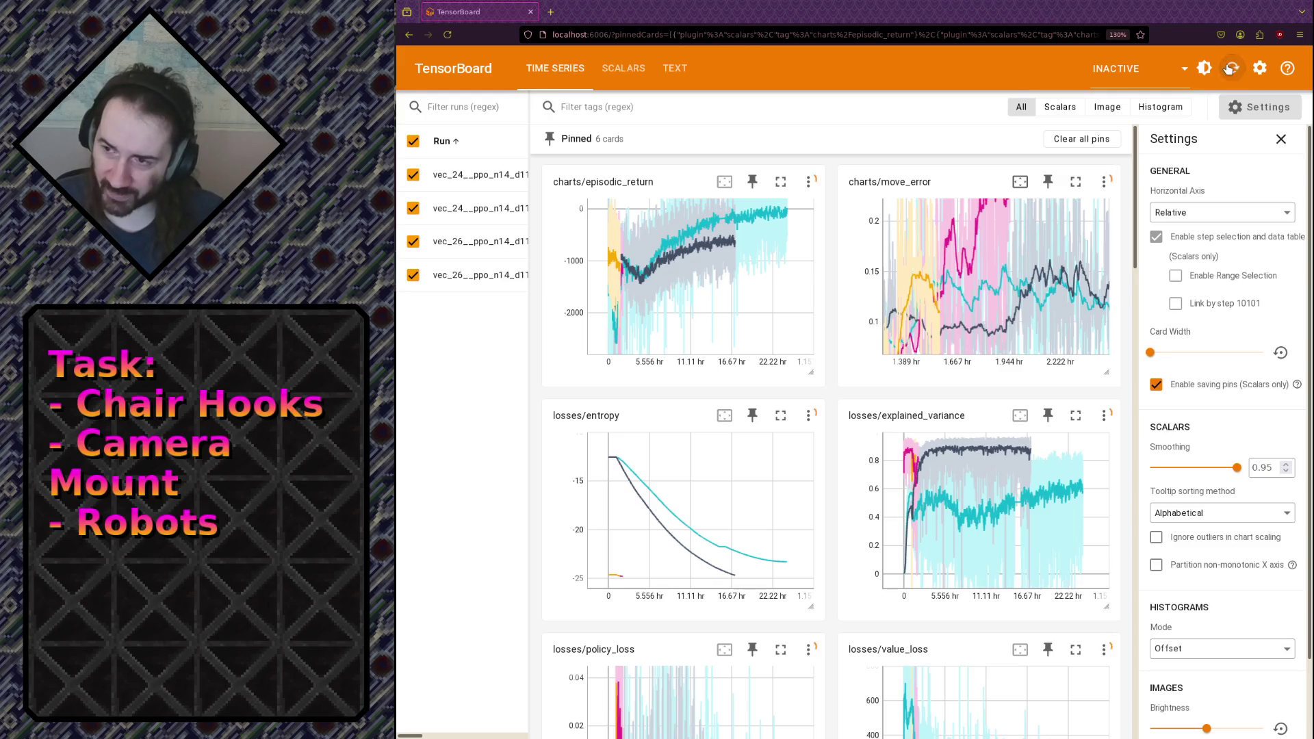
mouse_move(1008, 293)
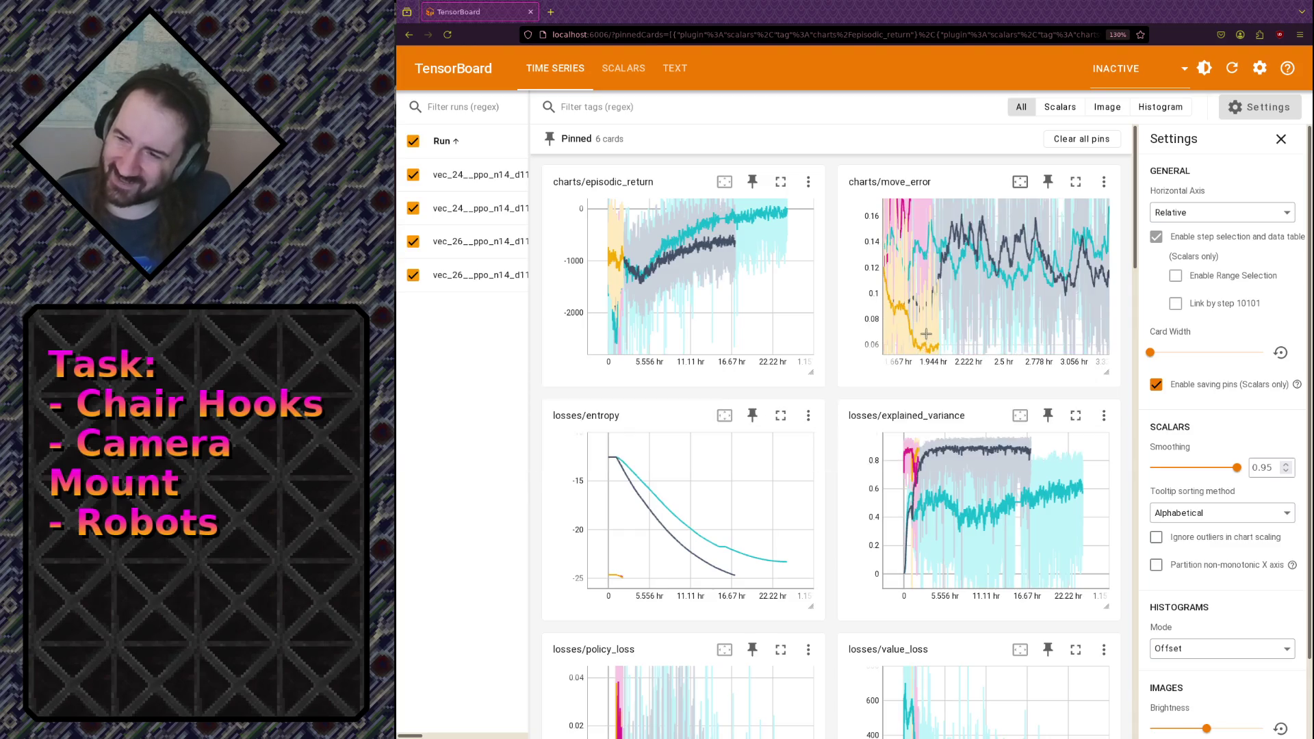
mouse_move(936, 347)
left_click_drag(936, 346, 907, 275)
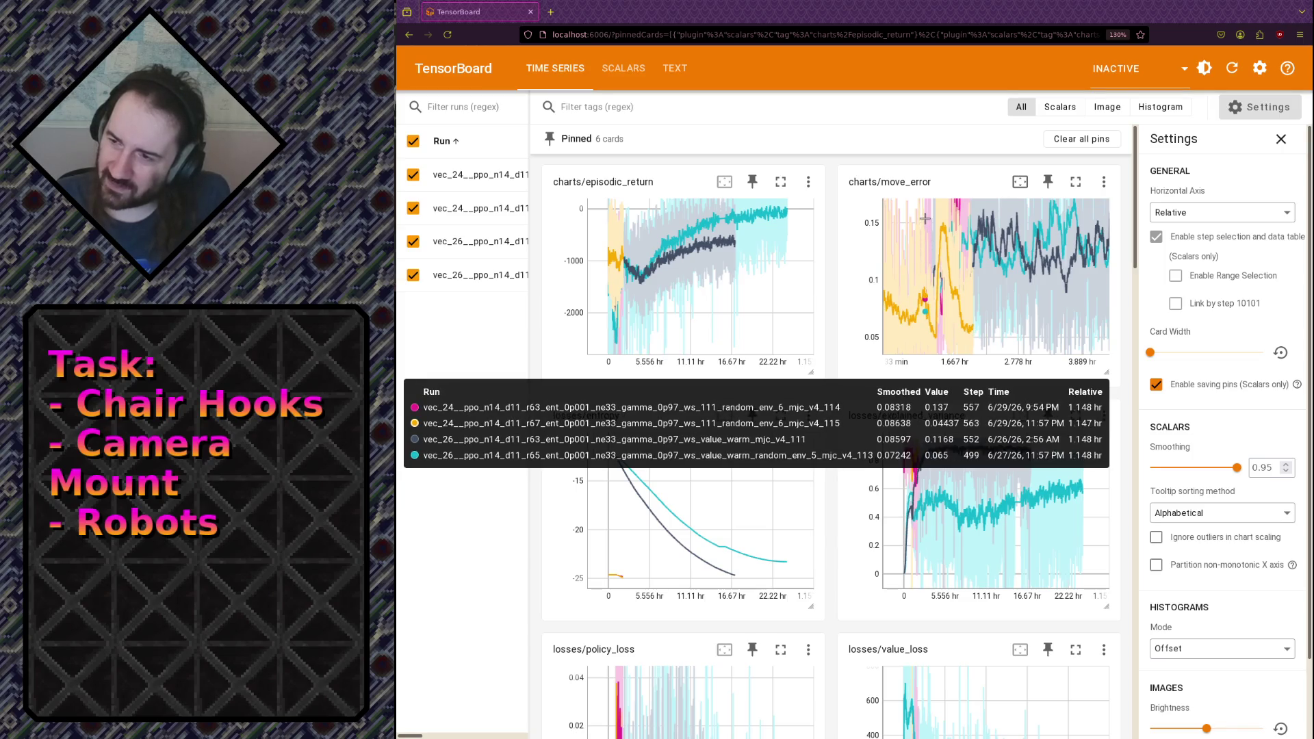
left_click_drag(925, 218, 1005, 342)
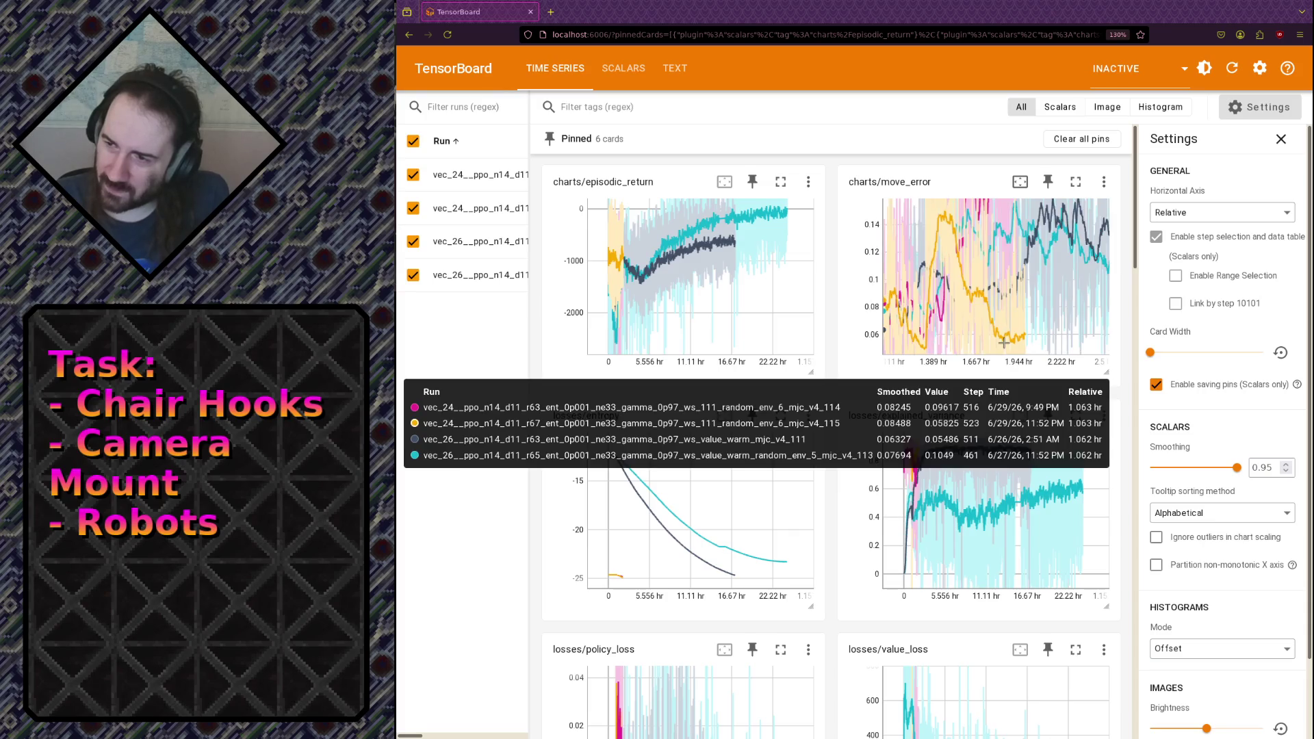
double_click(1004, 339)
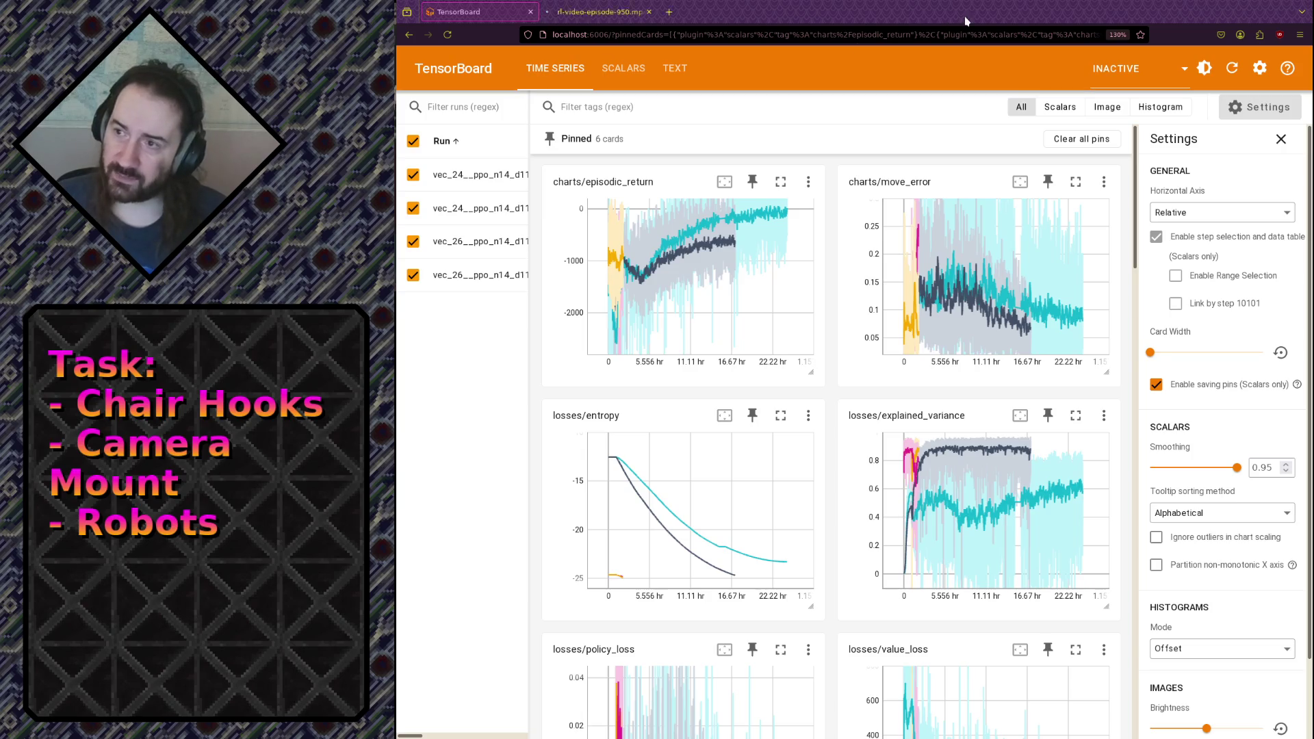
left_click(611, 13)
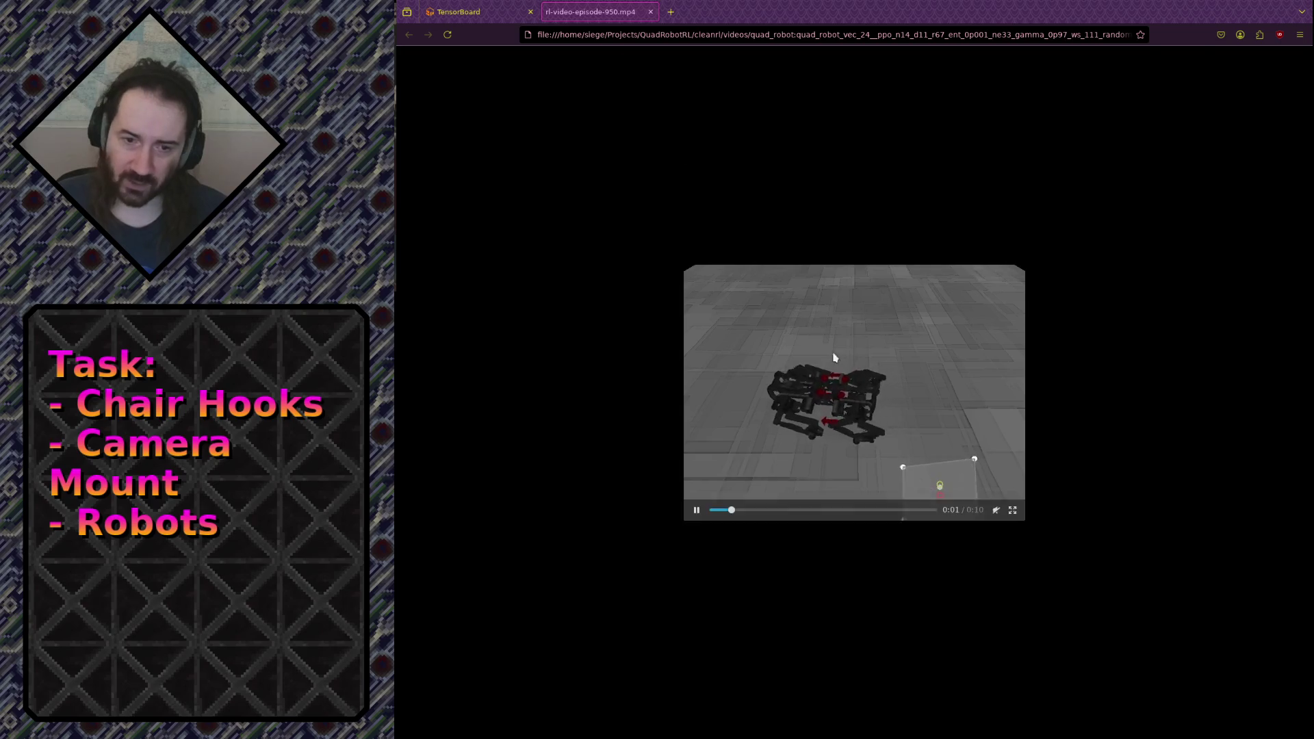
Watch the episode 950 and episode 900 robot videos zoomed in, replaying each from the start.
scroll(831, 334, "up", 6, "ctrl")
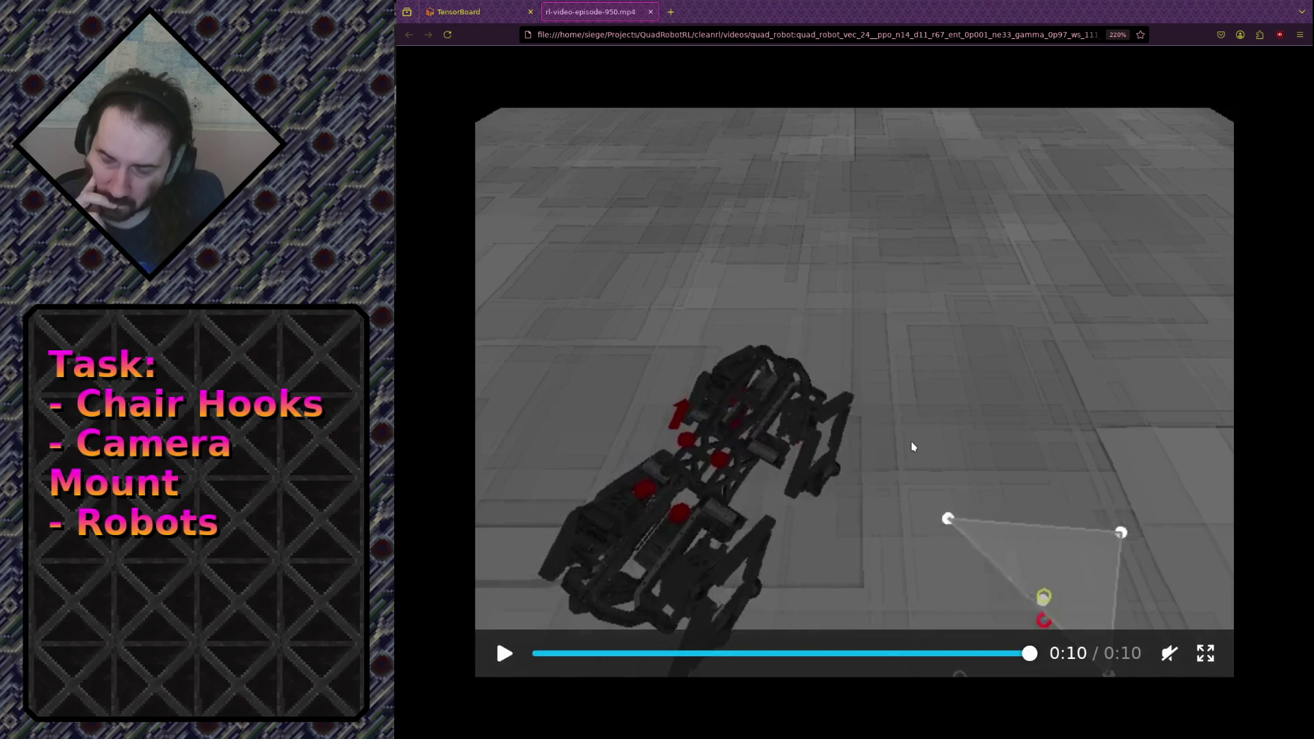
left_click(807, 399)
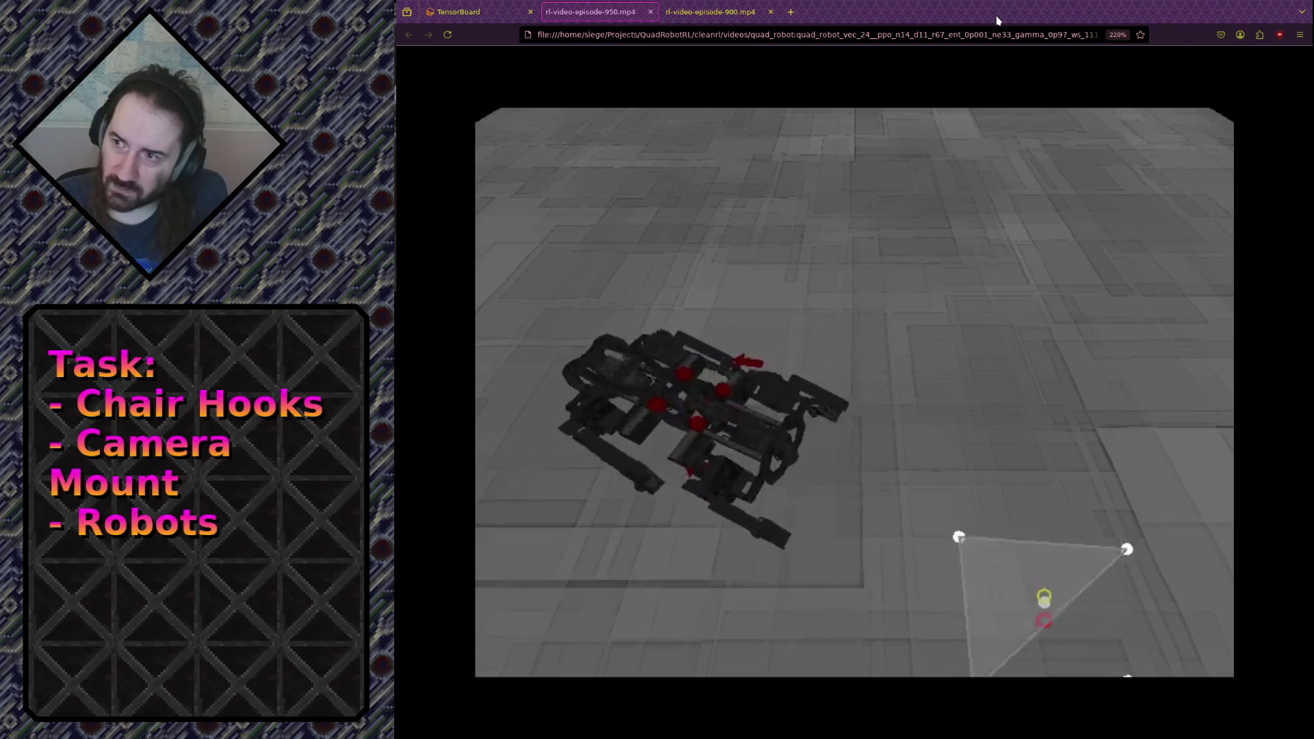
left_click_drag(996, 16, 788, 17)
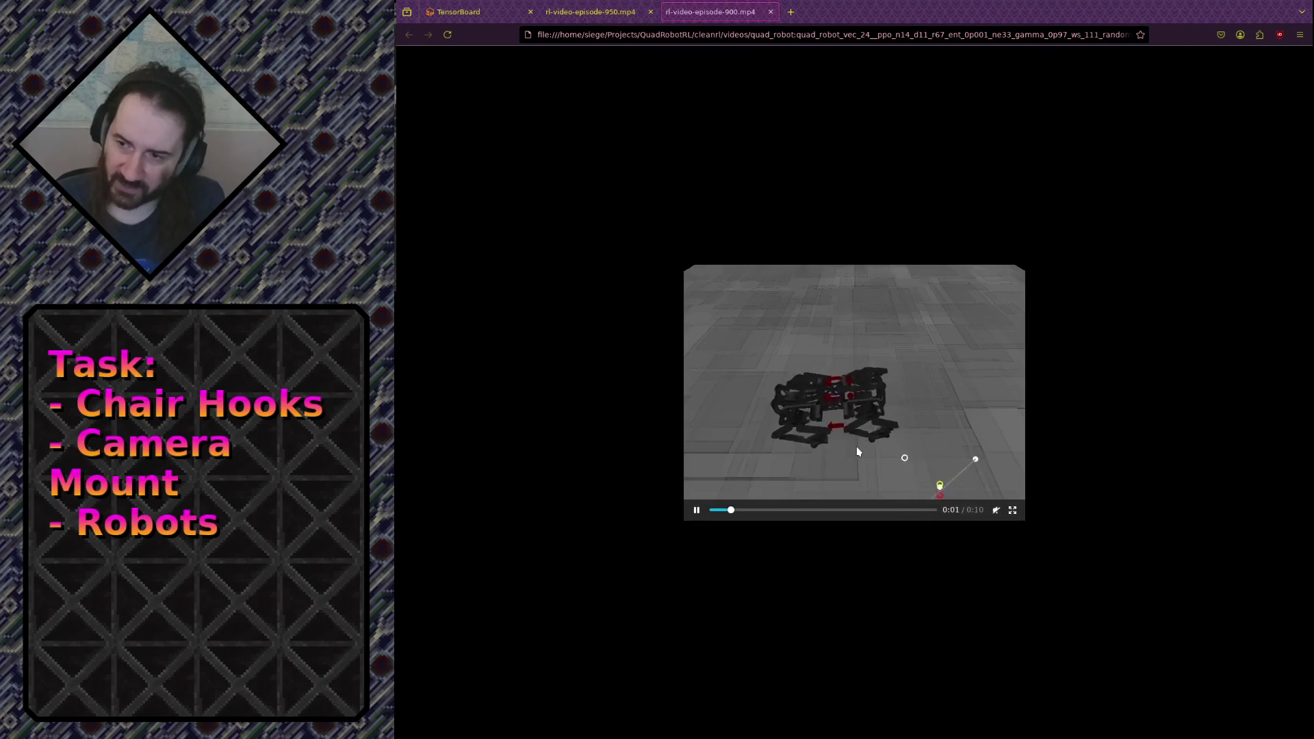
scroll(883, 424, "up", 8, "ctrl")
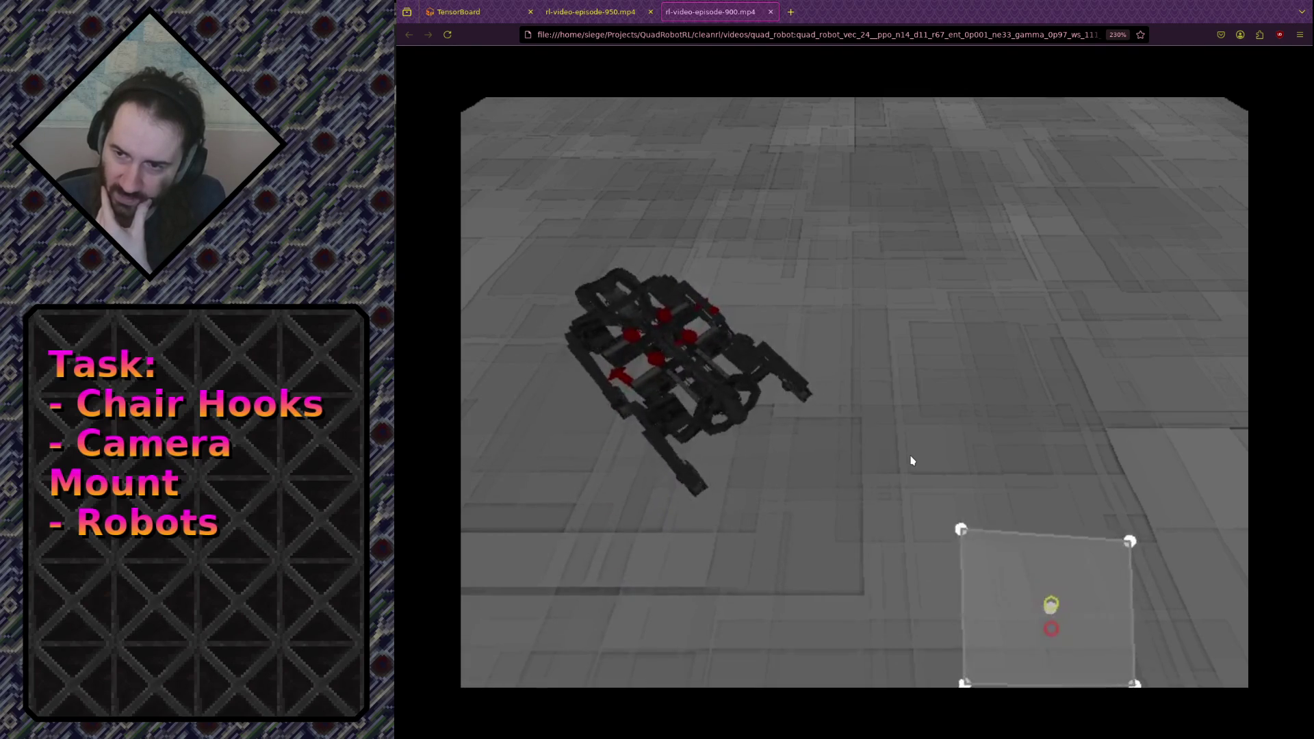
left_click(762, 388)
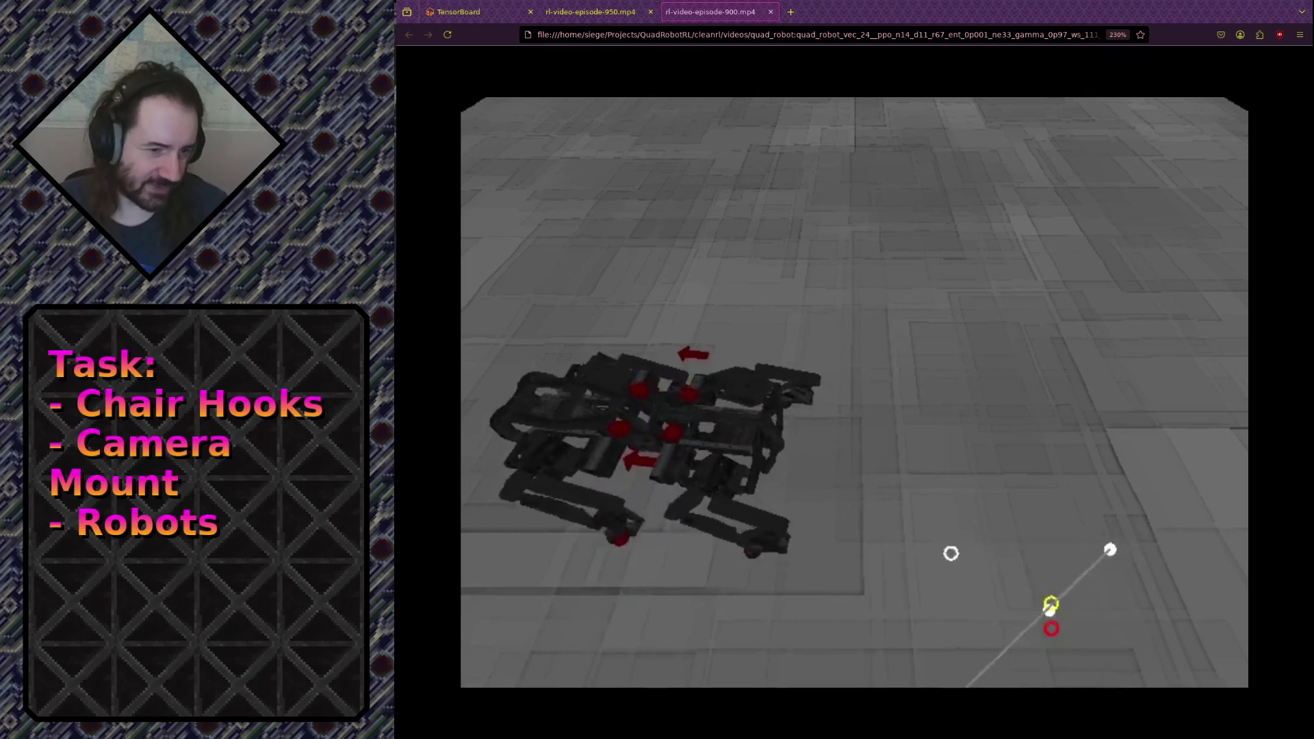
key("alt+Tab")
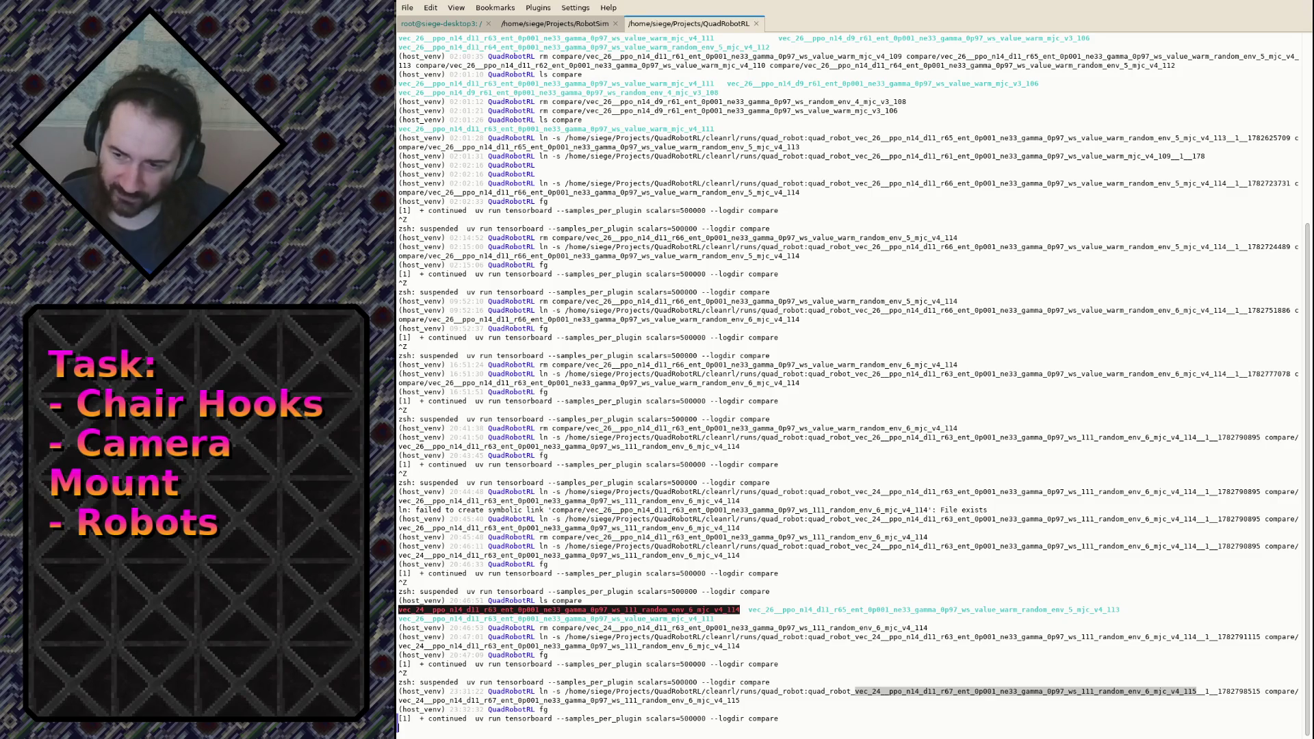
In the experiment notes, add lines '67 on 6 -> worked ?' and '67 is just like 63'.
key("shift+Left")
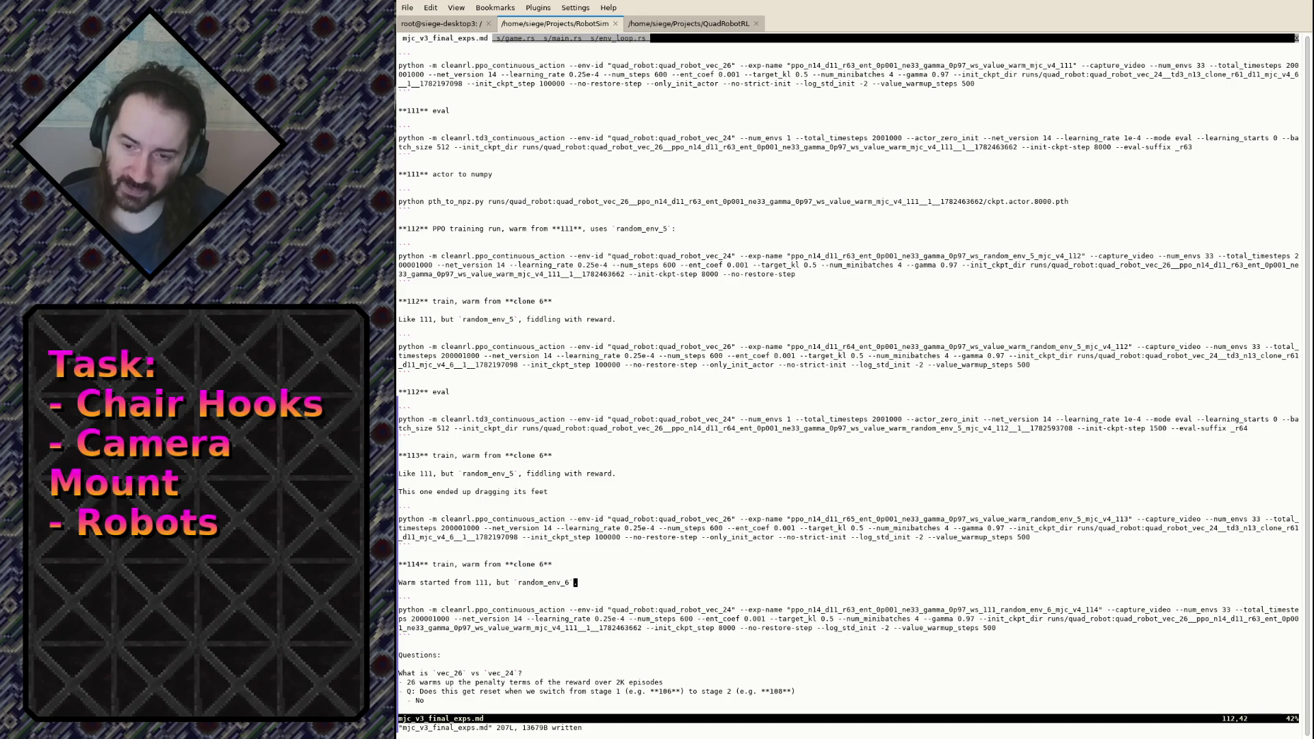
key("j")
key("j")
key("j")
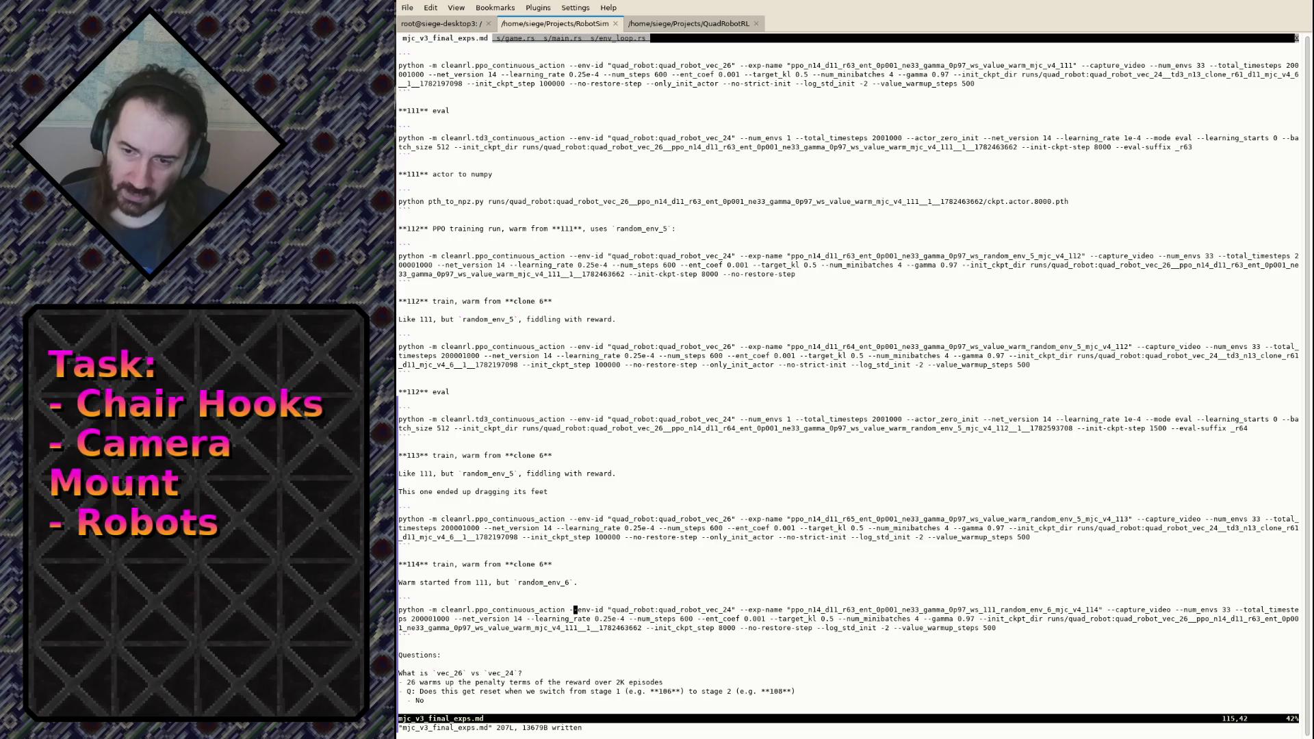
key("g")
key("i")
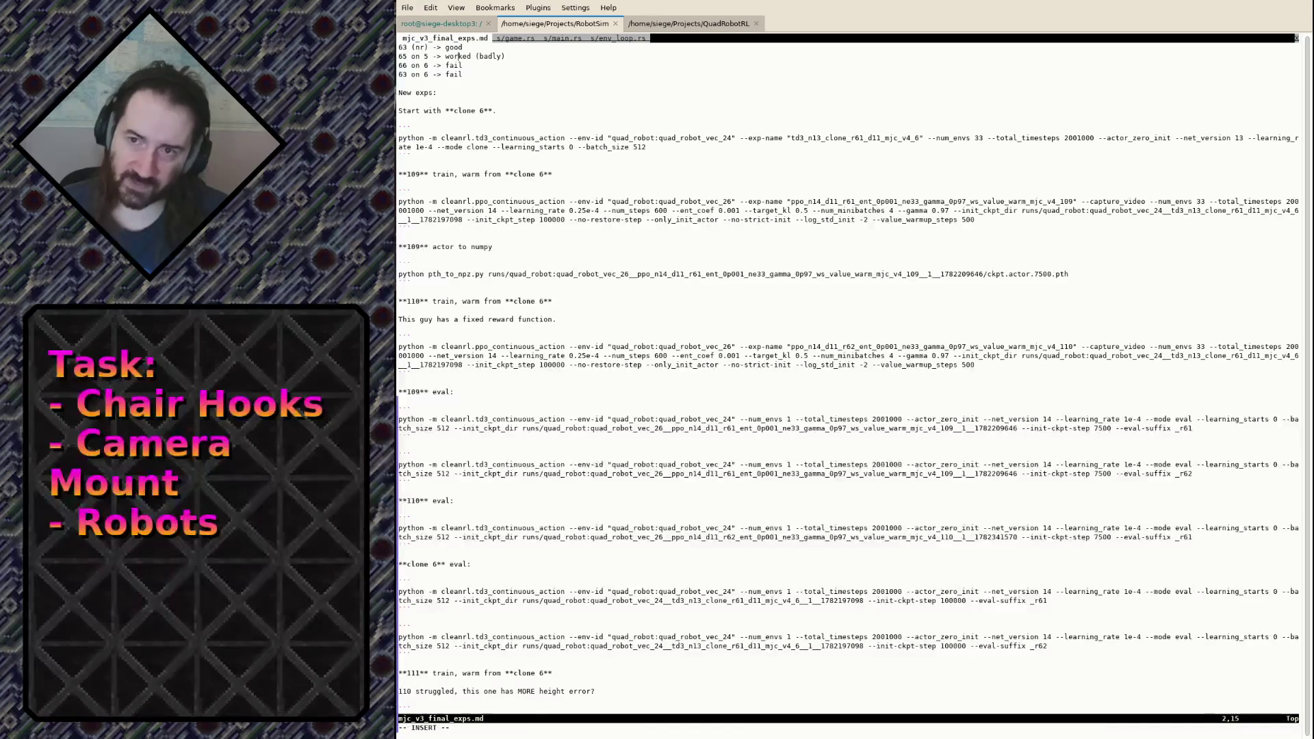
key("Return")
type("67")
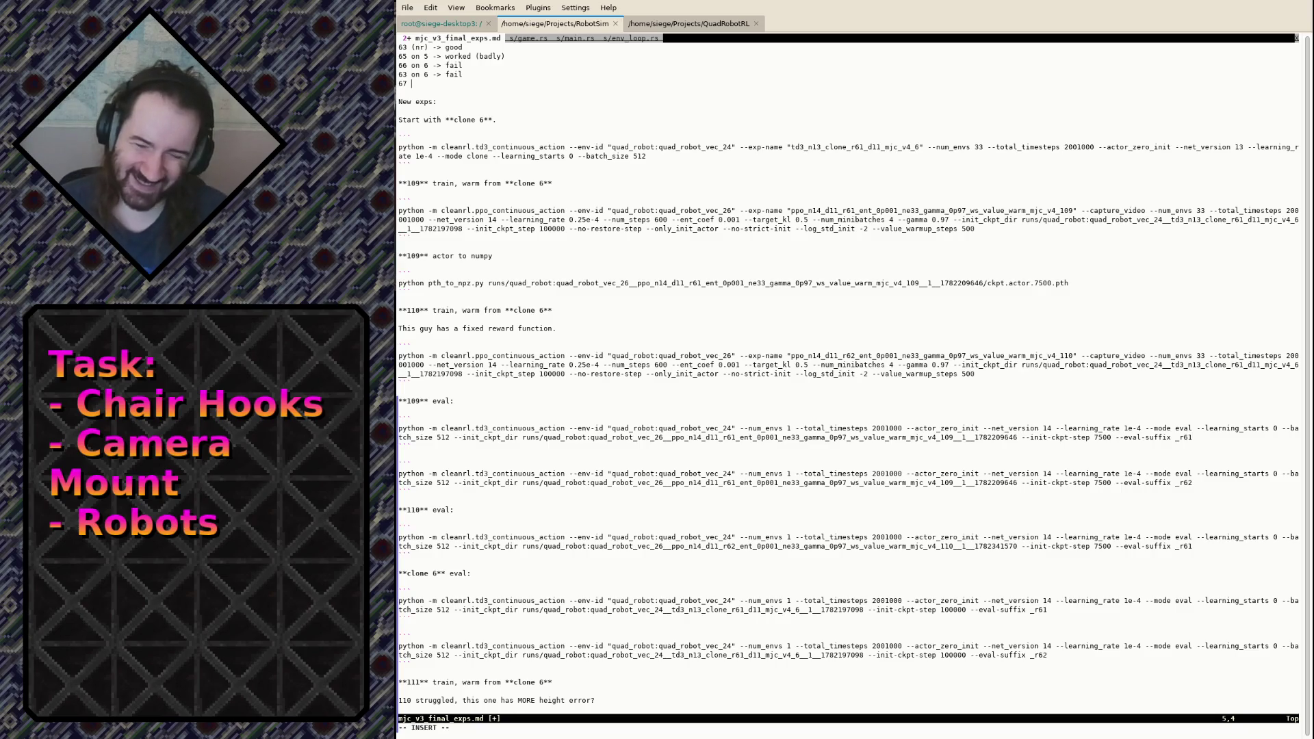
type("on ")
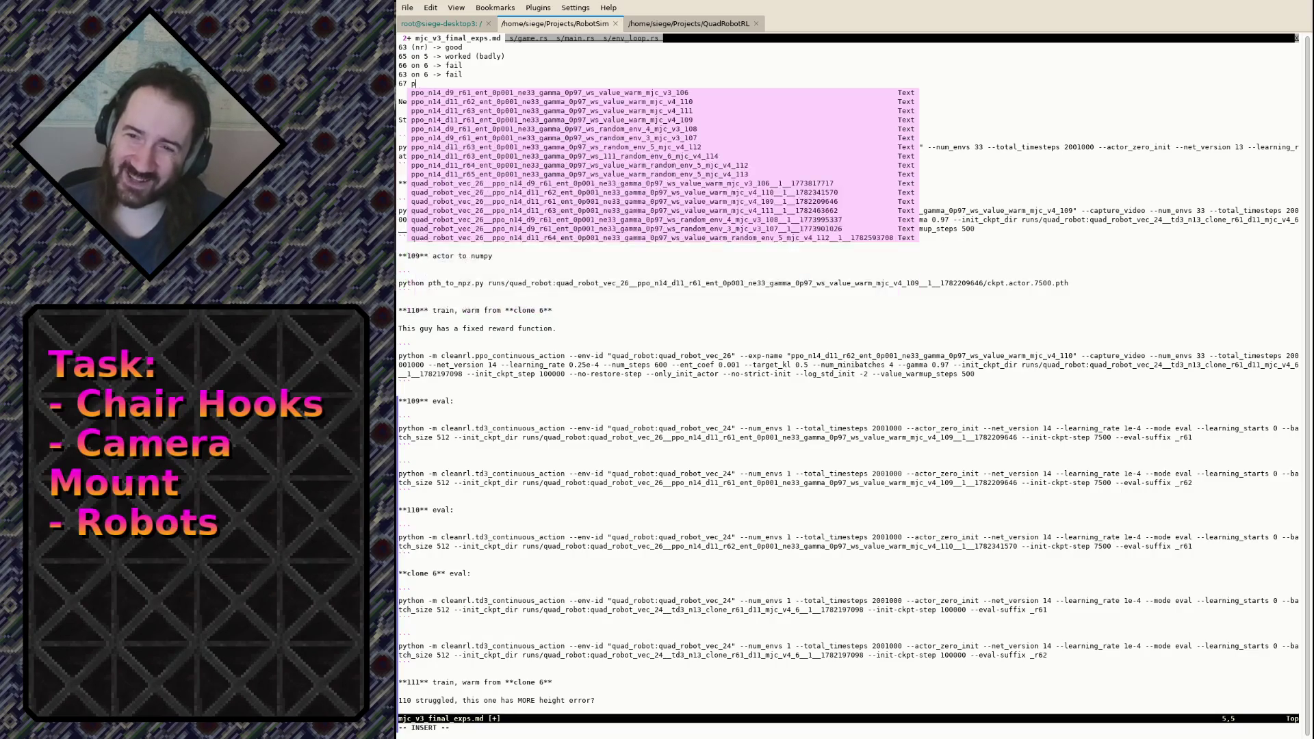
type("6")
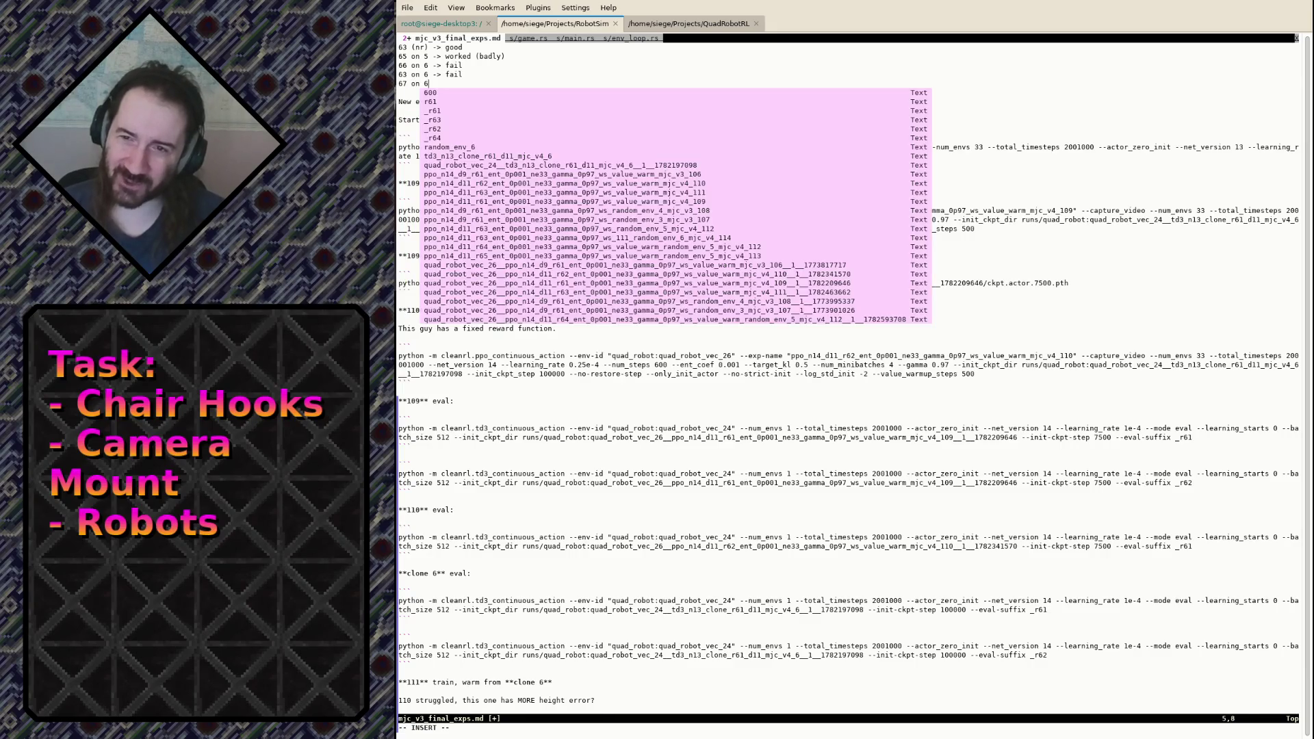
type(" -> ")
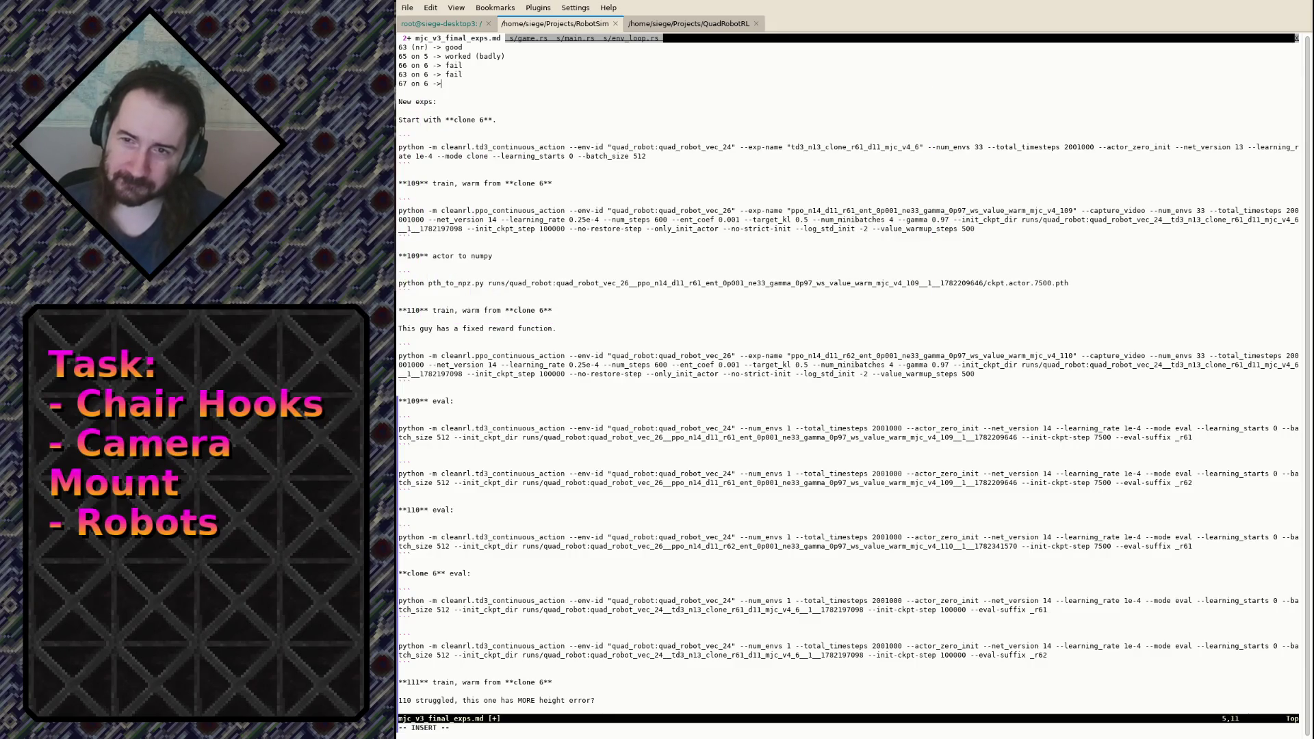
type("worked ?")
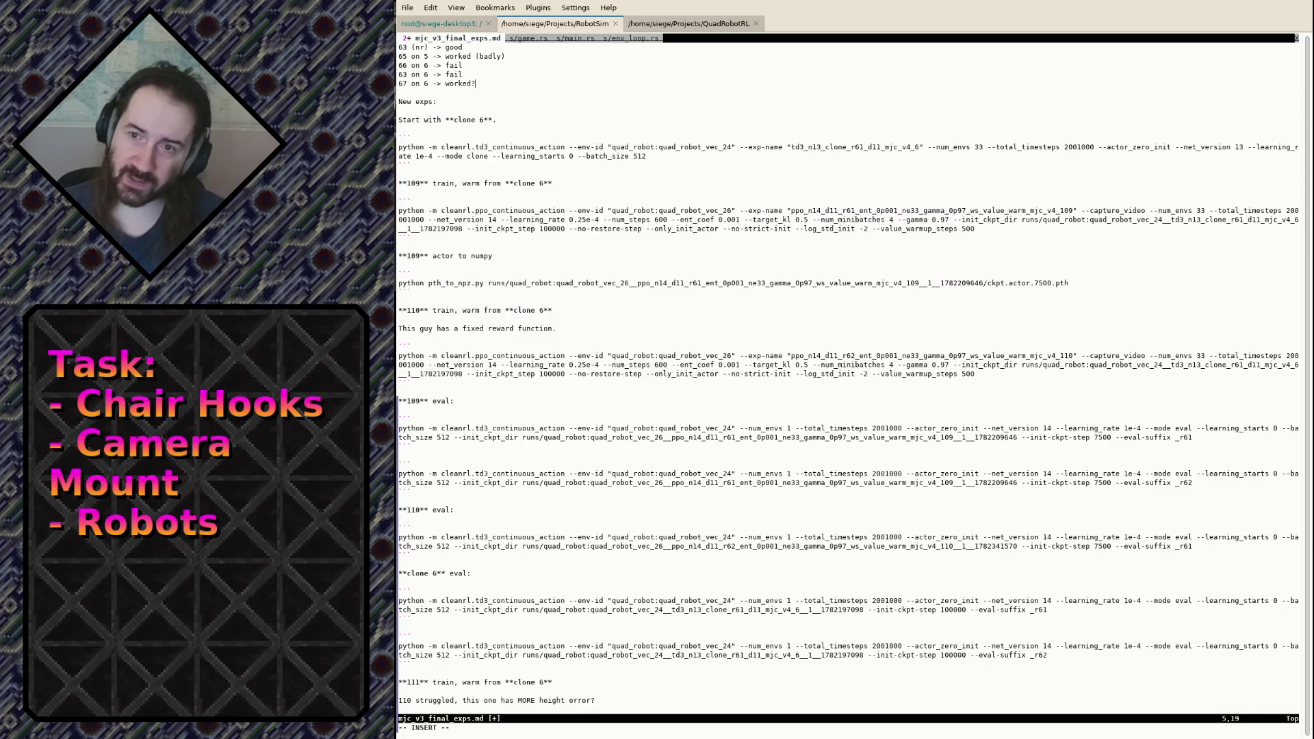
key("Return")
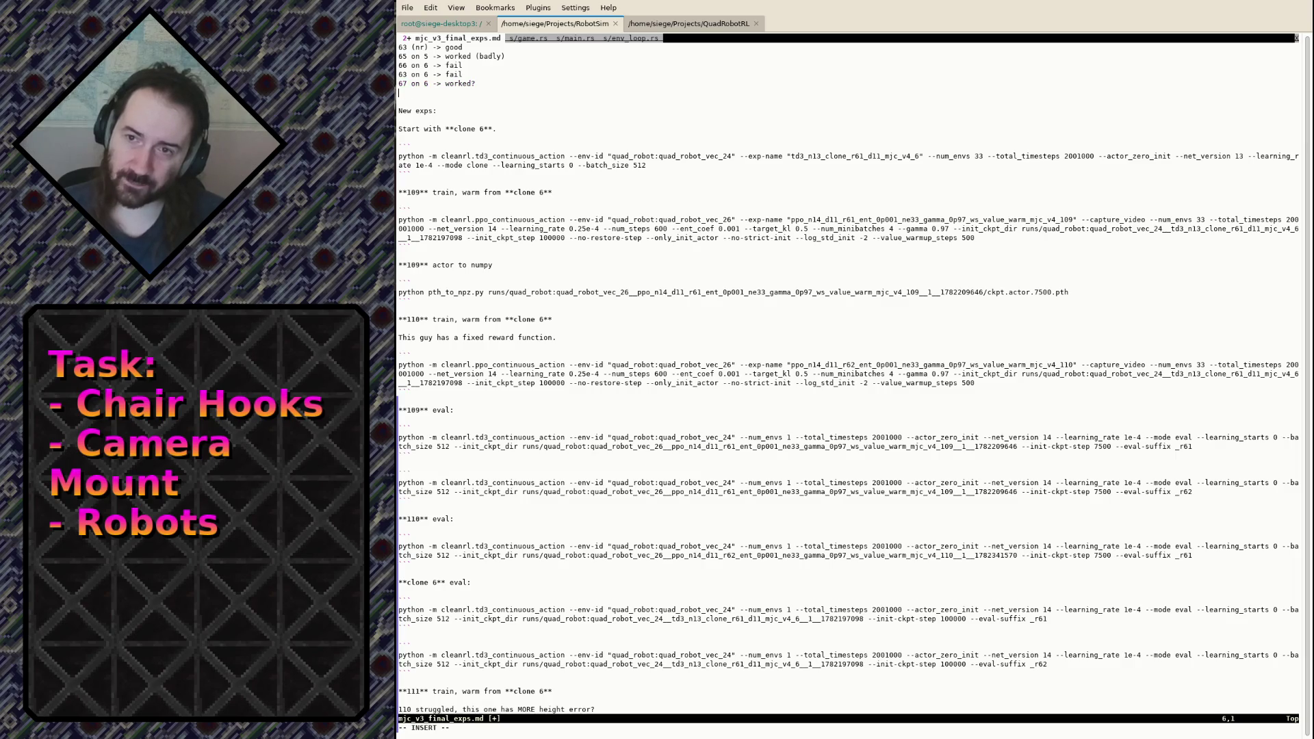
type("-67 ")
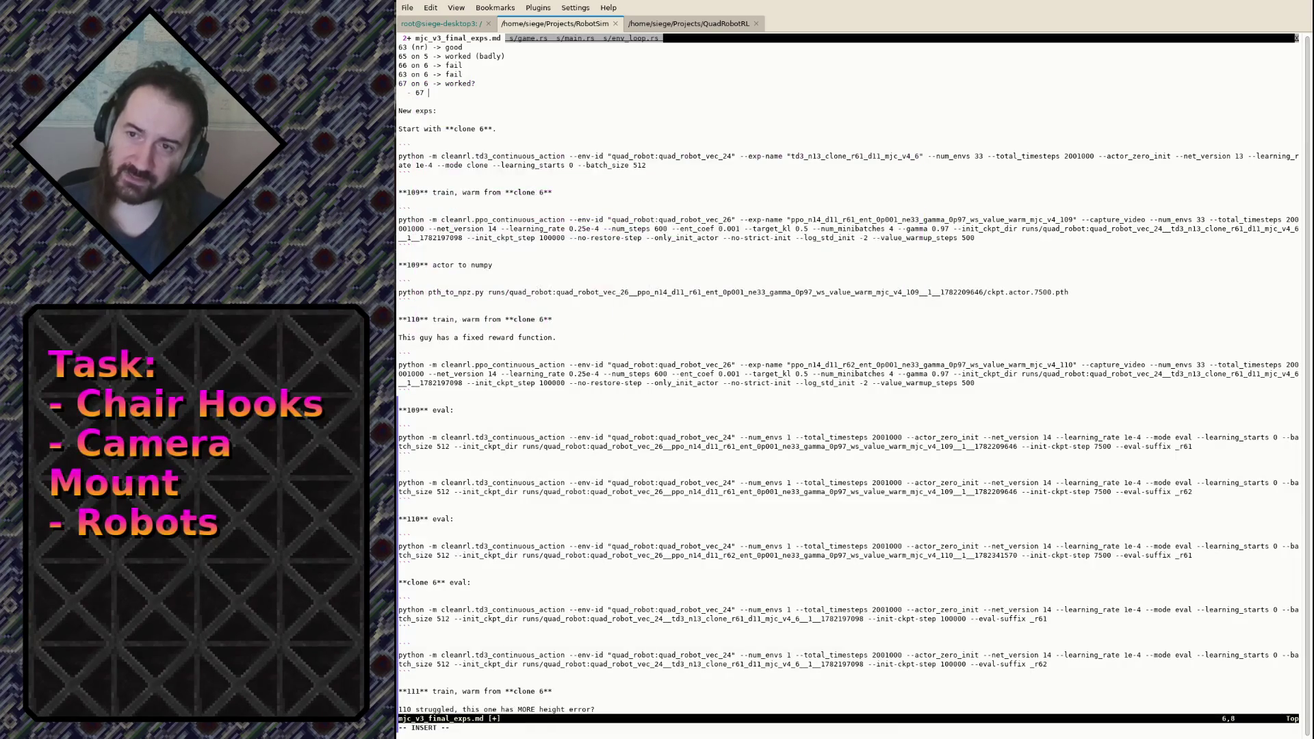
type("is just lik")
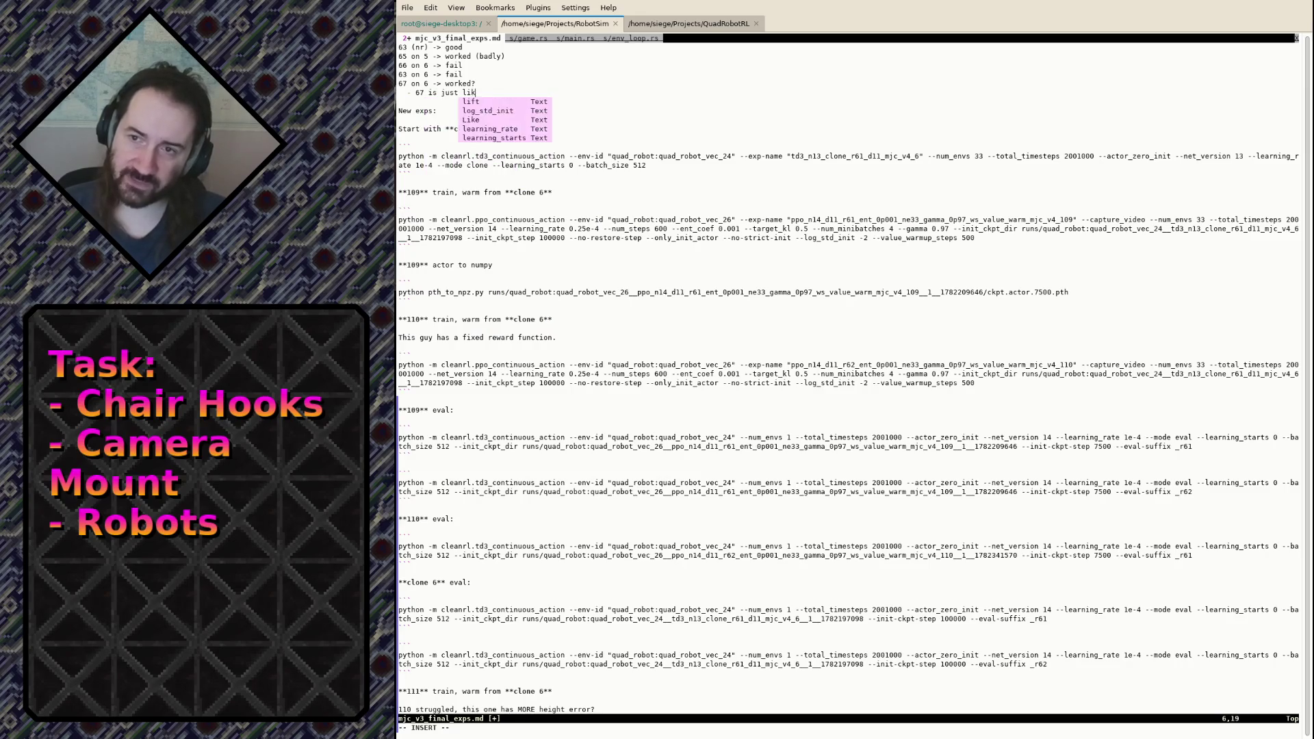
type("e 63")
key("Escape")
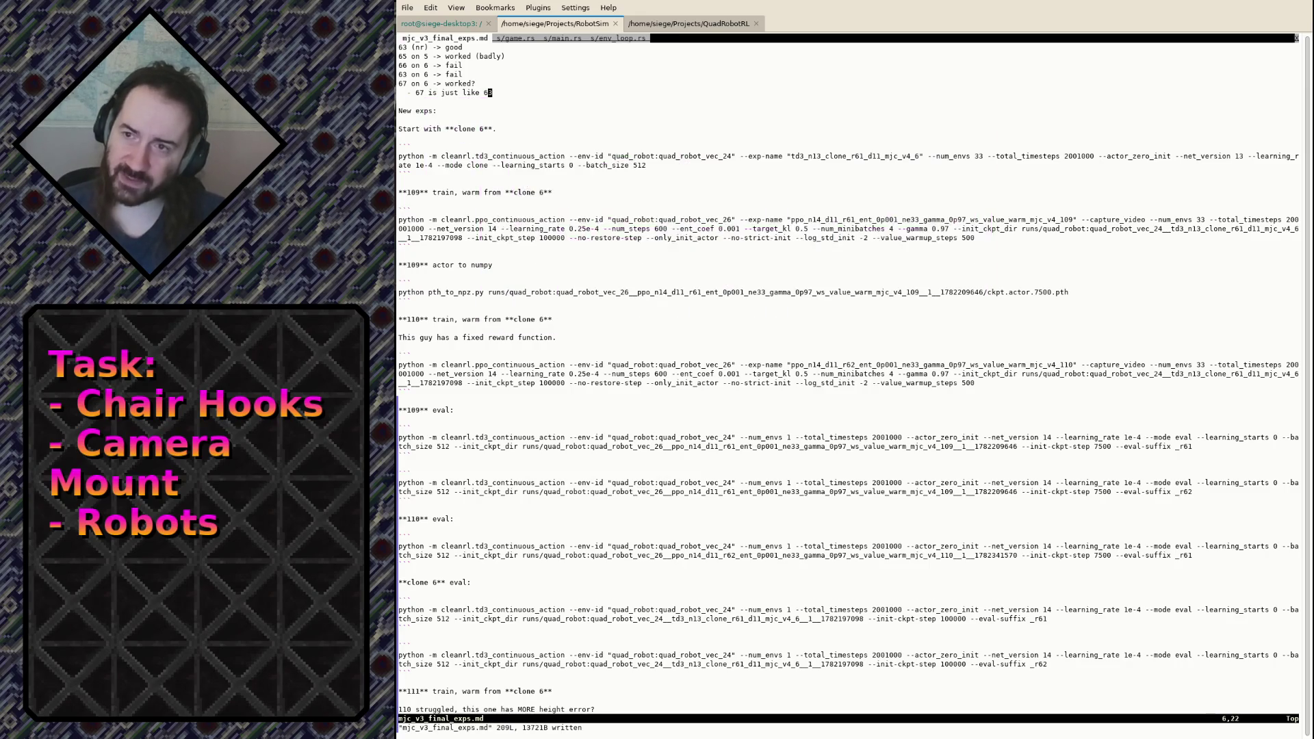
Cycle through the open files to env_loop.rs and scroll up to the fiddle comment.
type(":tabn")
key("Return")
type(":tabn")
key("Return")
type(":tabn")
key("Return")
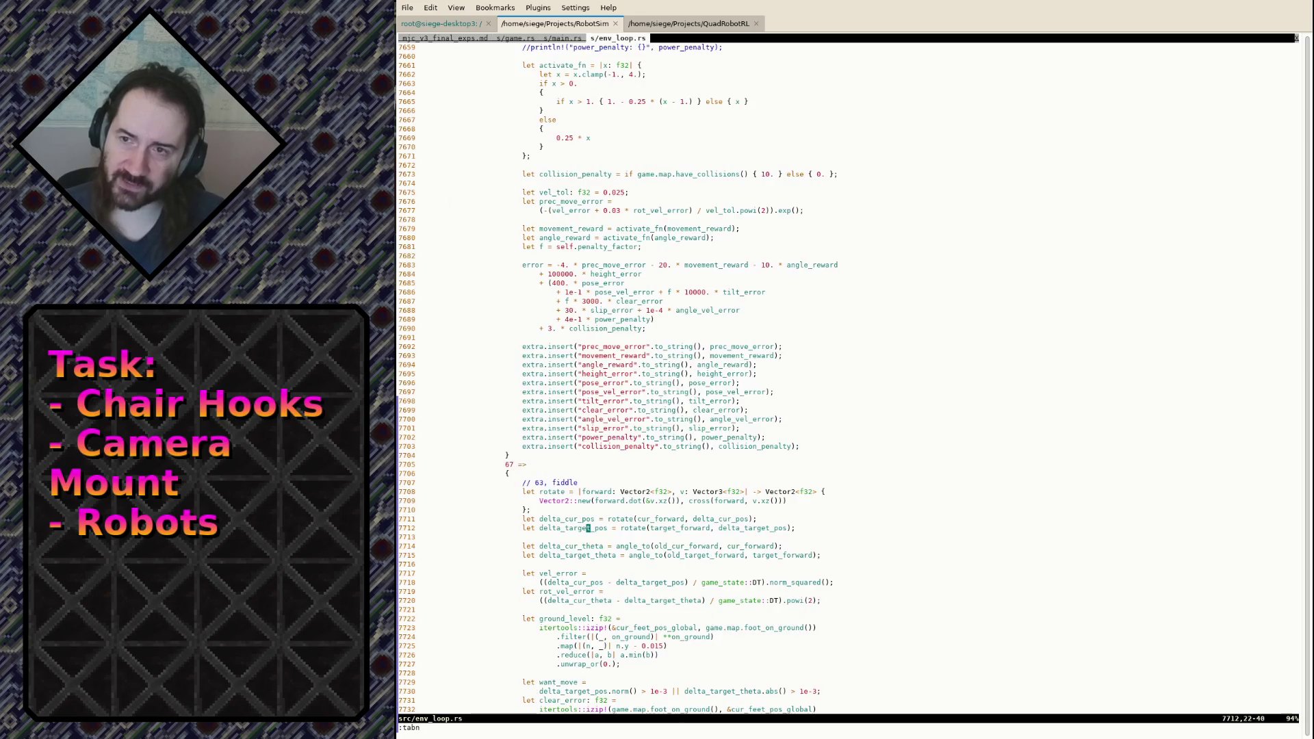
scroll(912, 347, "up", 1, "ctrl")
scroll(907, 363, "up", 1, "ctrl")
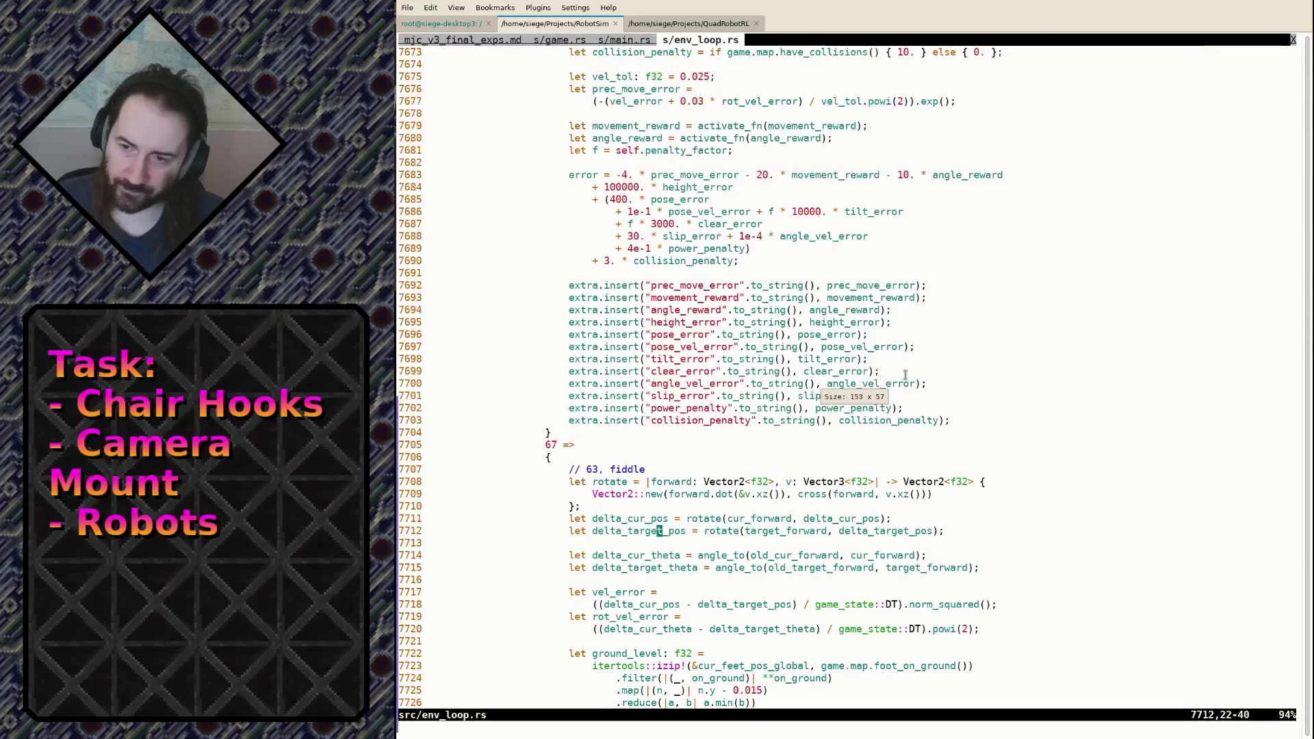
scroll(899, 380, "up", 1, "ctrl")
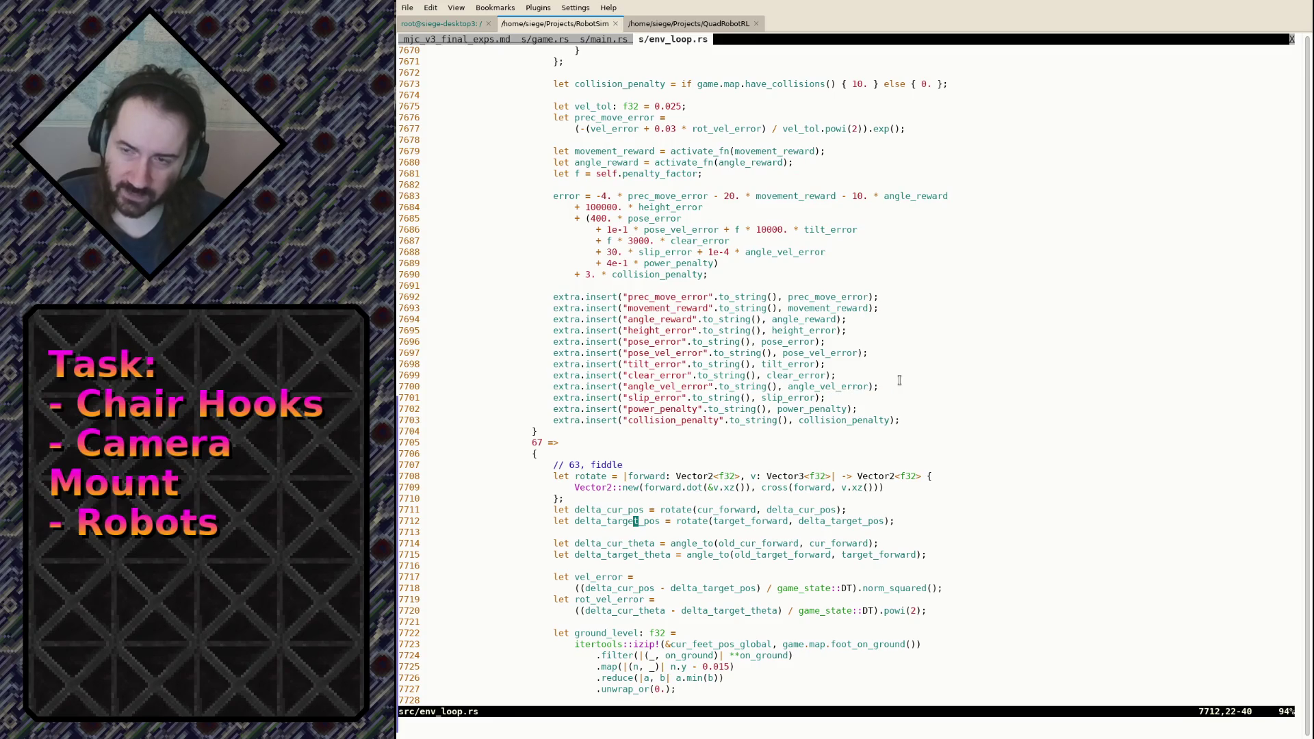
key("k")
key("k")
key("k")
key("k")
key("k")
Append ', but we reduced the pose velocity error by 0.5' to line 6 of the notes and save.
type(":tabn")
key("Return")
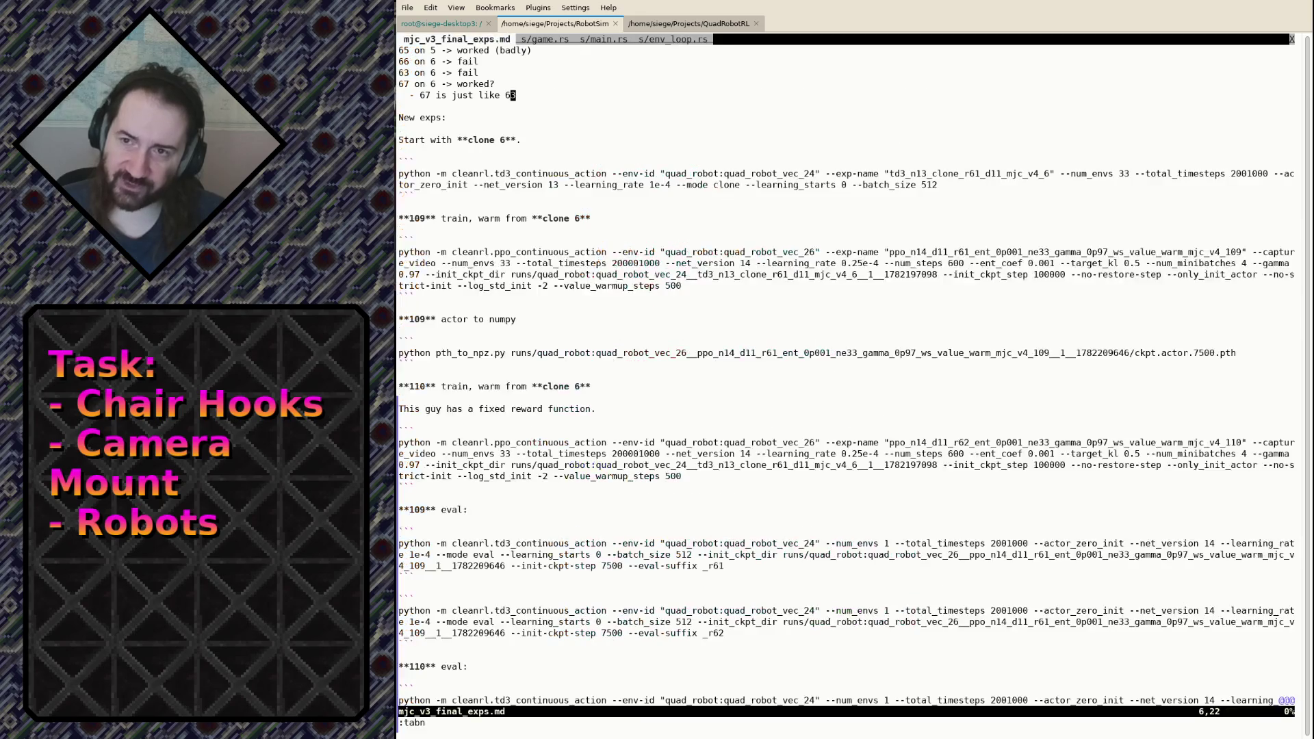
type(":tabn")
key("Return")
key("g")
key("t")
key("g")
key("T")
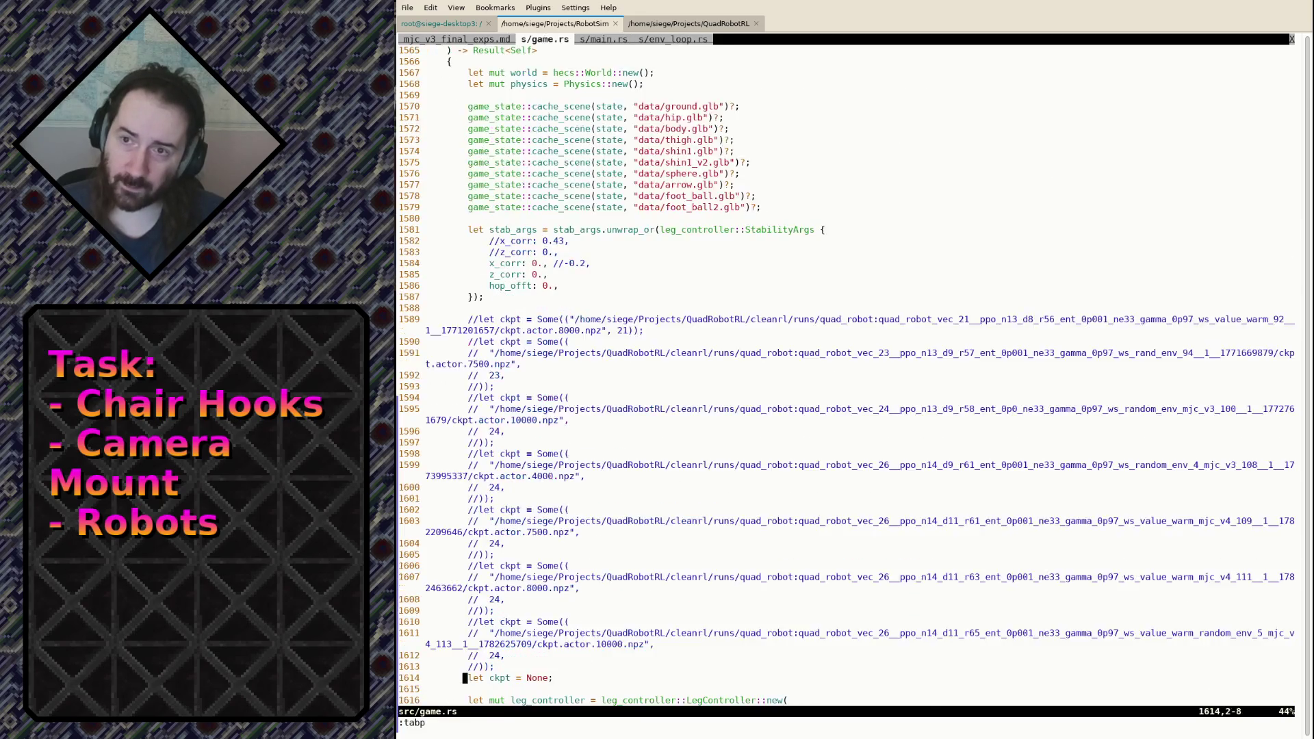
type("gTA")
type(", but")
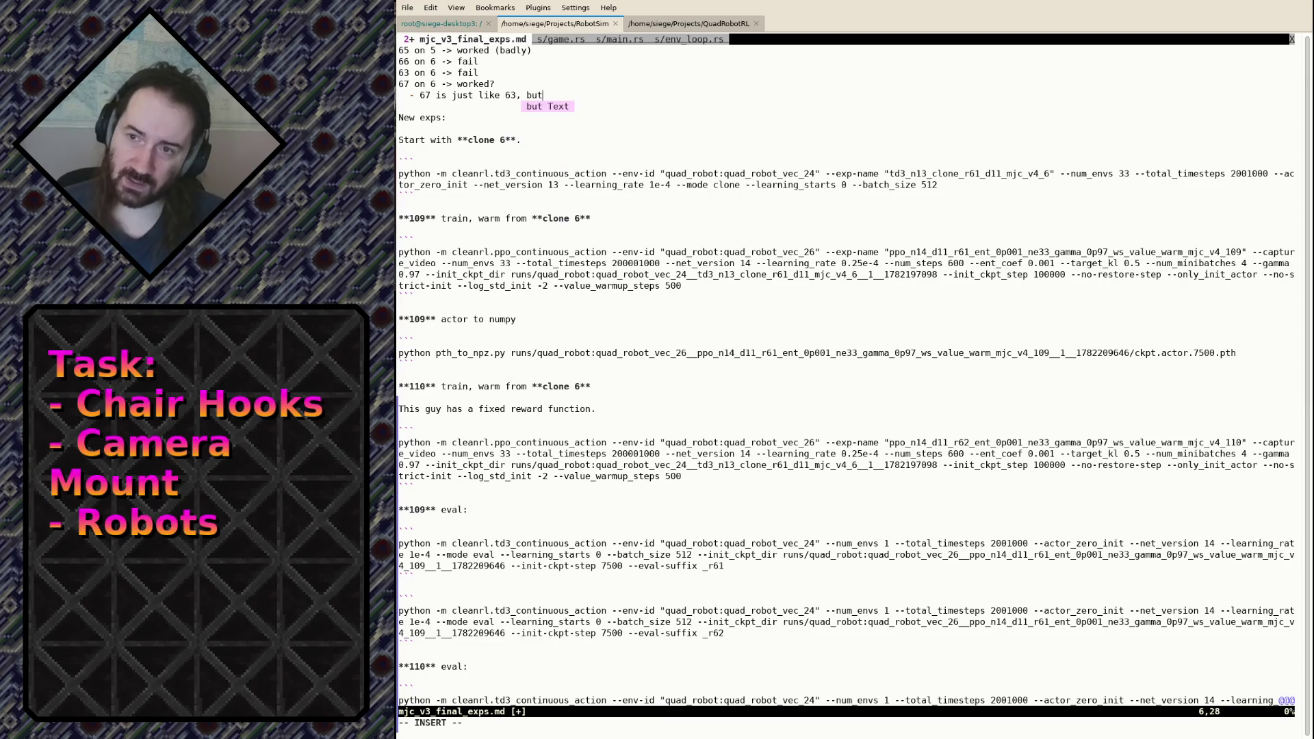
type(" we reducedthe pose velocity error")
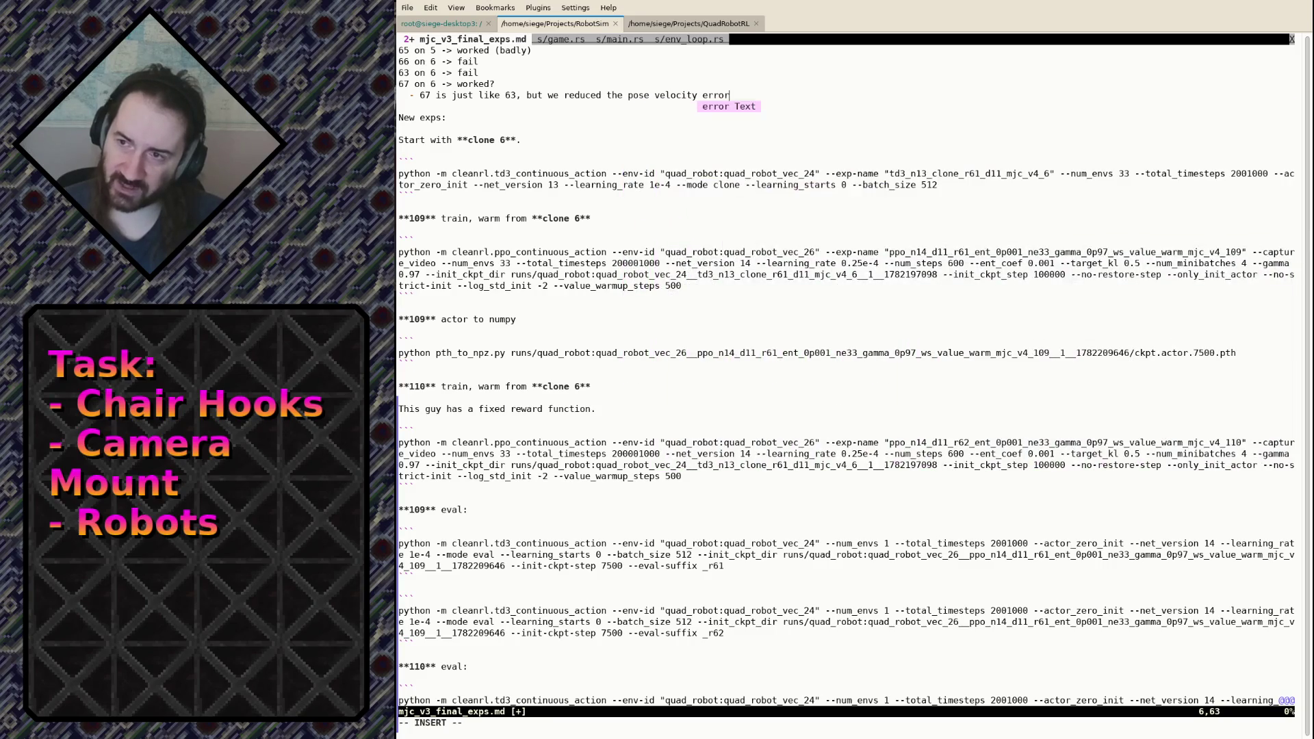
type(" by")
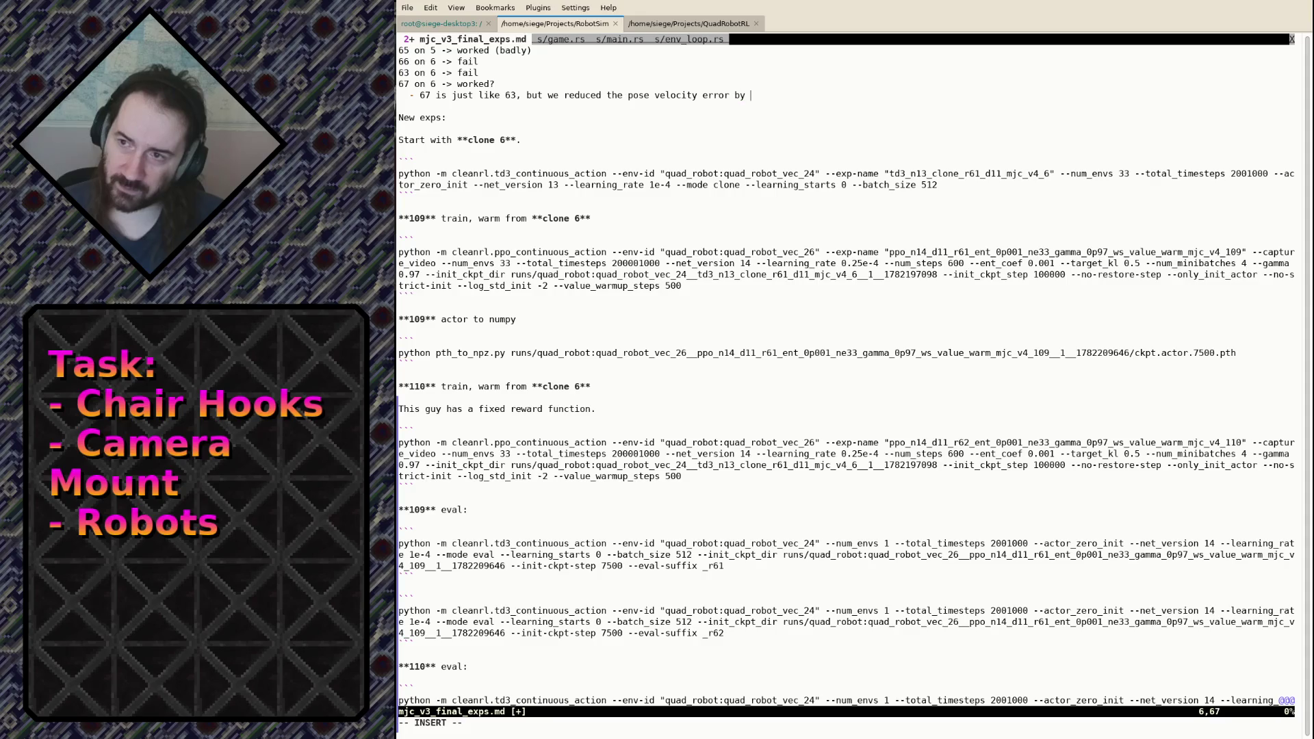
type(" 0.5")
key("Escape")
type(":w")
key("Return")
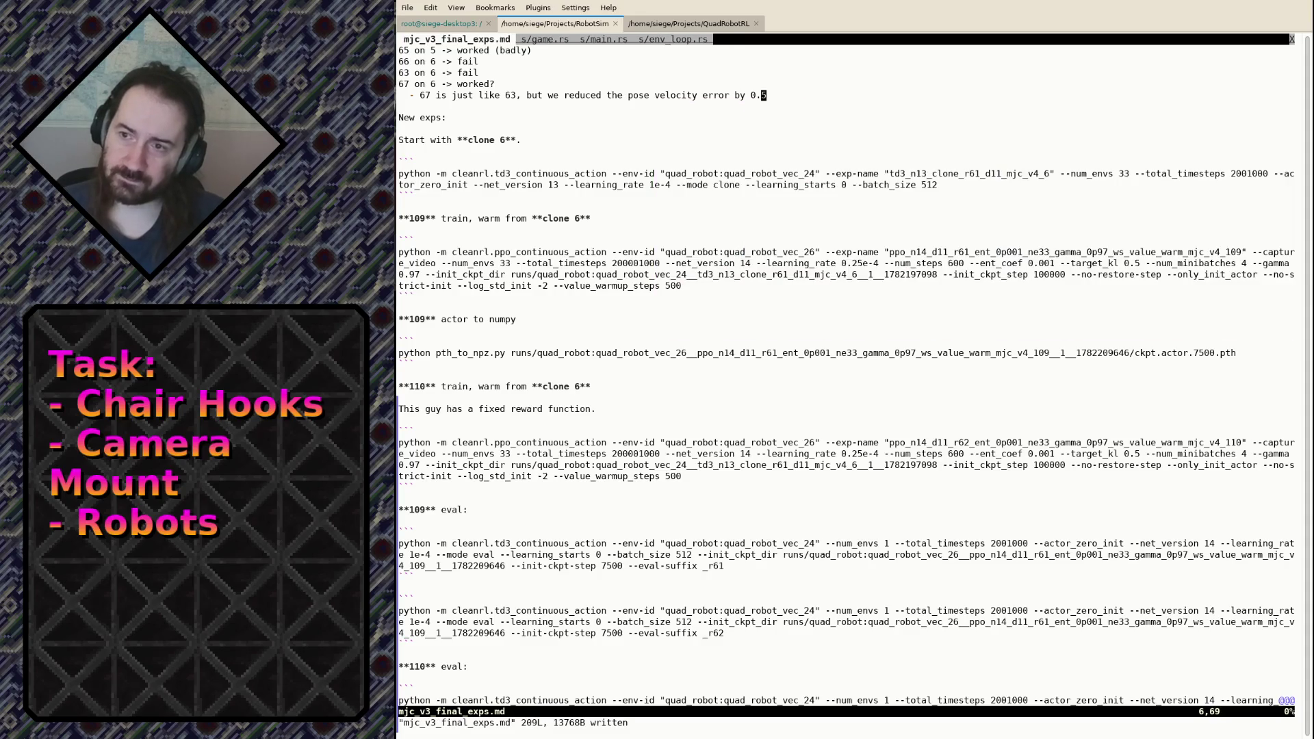
Correct 0.5 to 0.3 in the note and save.
type(":tabp")
key("Return")
type("j")
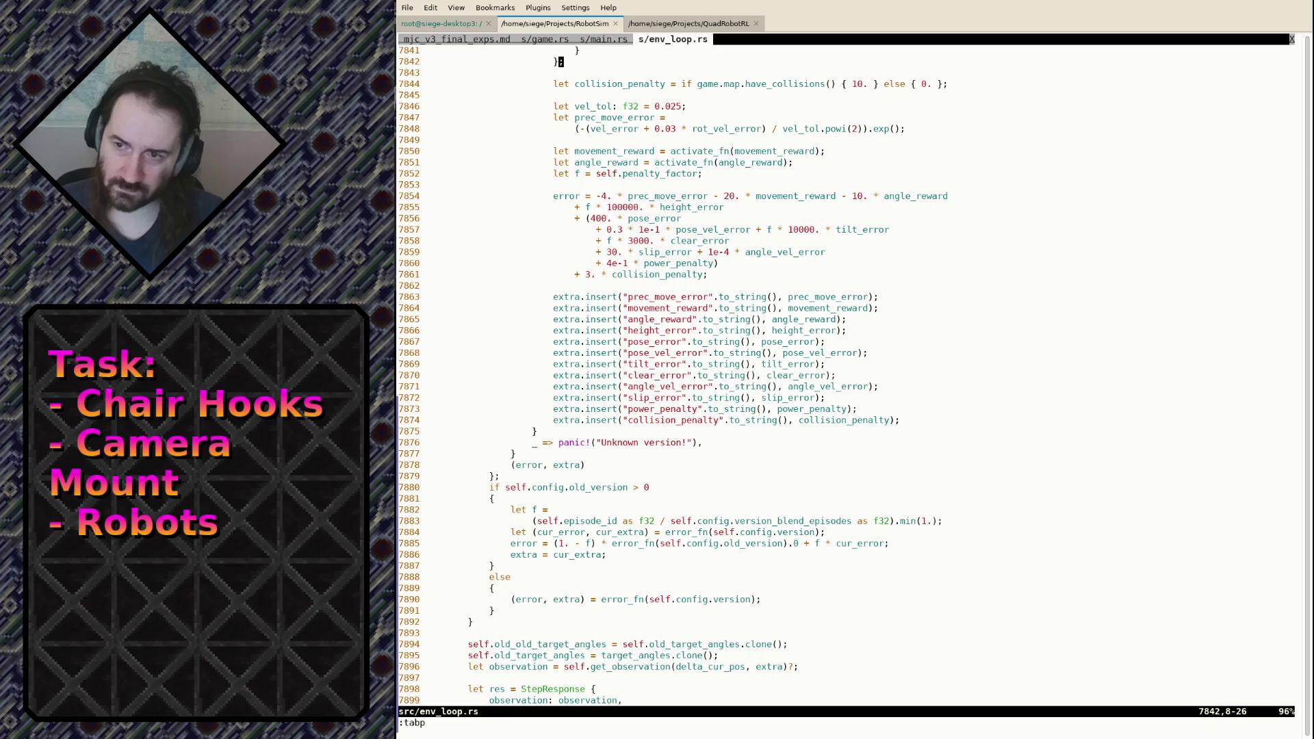
type(":tabp")
key("Return")
type(":tabn")
key("Return")
type(":tabn")
key("Return")
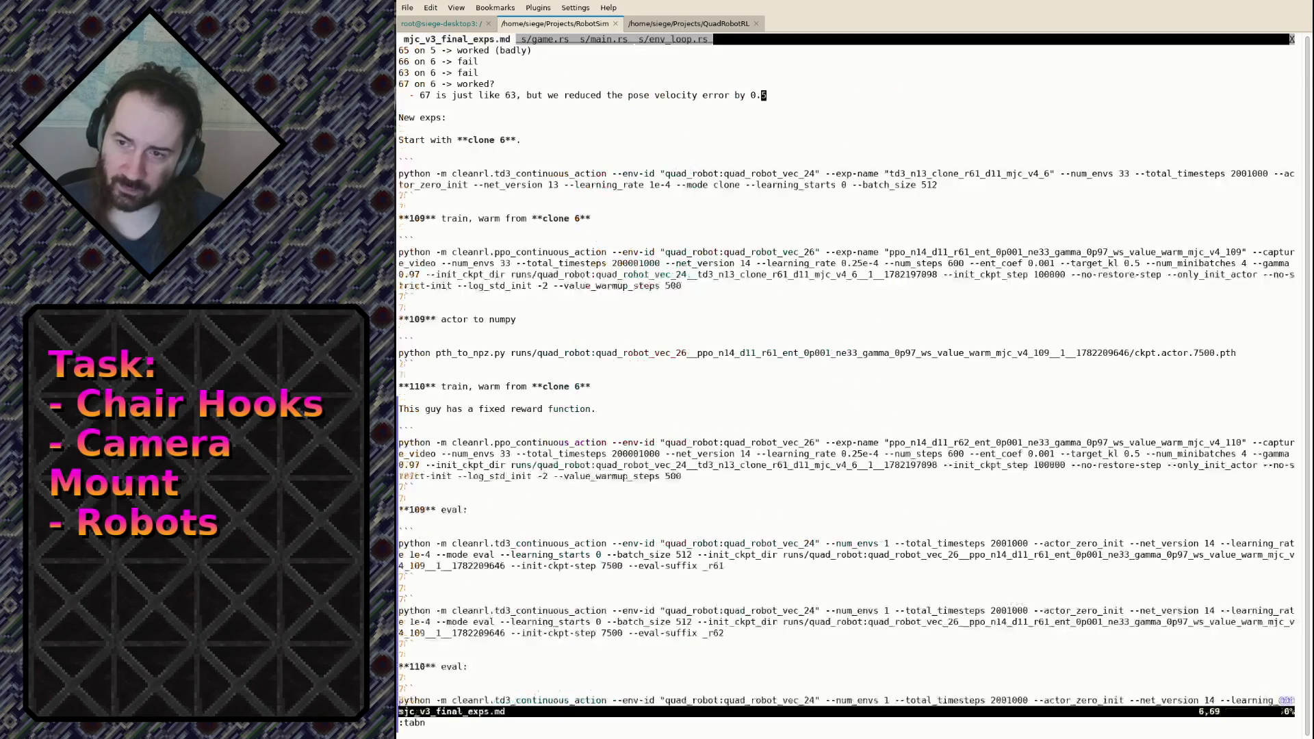
type("r3:w")
key("Return")
Replace 'reduced' with 'multiplied' in the note, save, and return to env_loop.rs.
key("i")
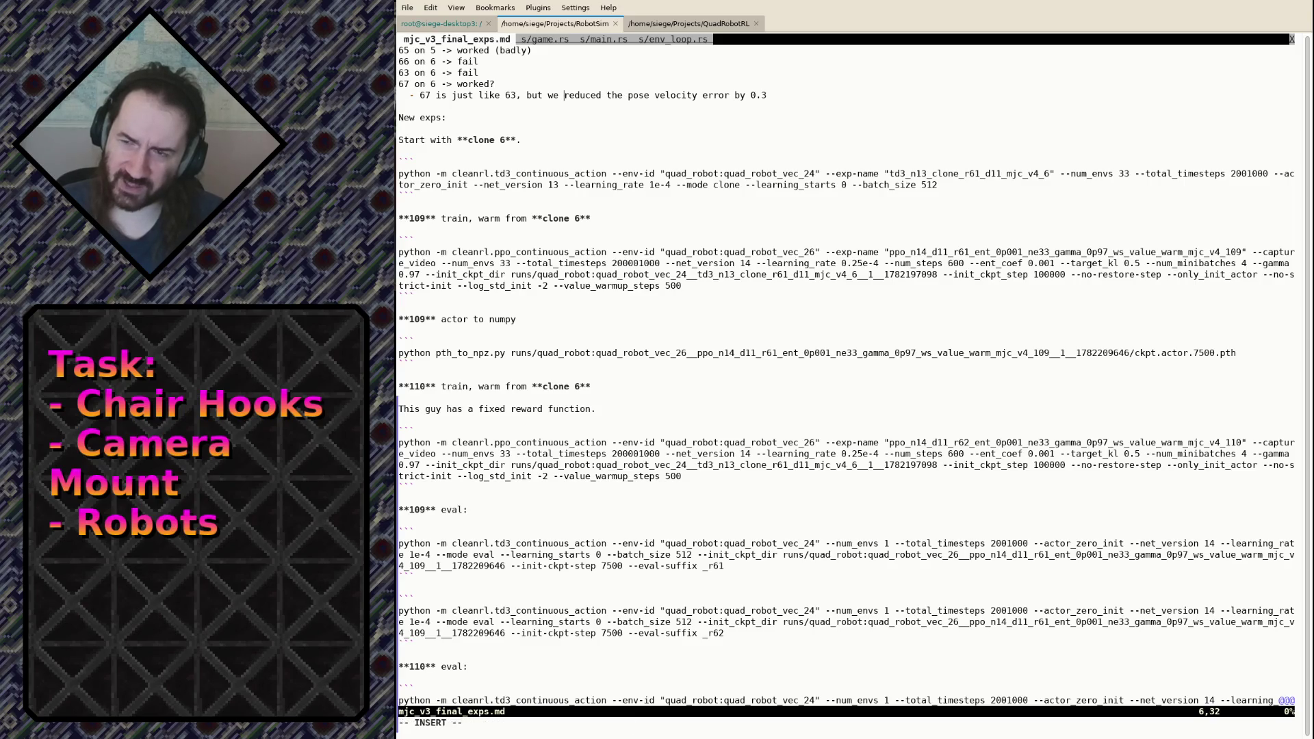
type("multiplied")
key("Delete")
key("Delete")
key("Delete")
key("Delete")
key("Delete")
key("Delete")
key("Escape")
type(":w :tabp")
key("Return")
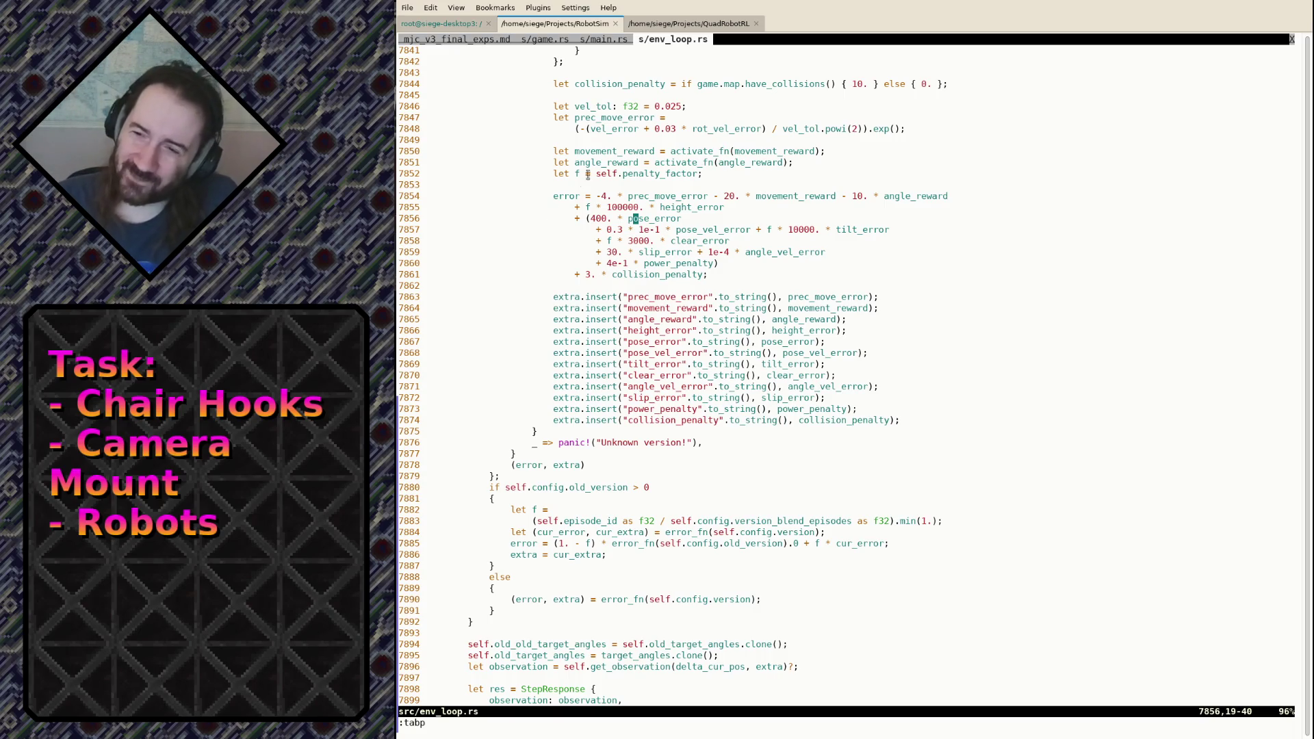
Inspect the pose_vel_error weighting lines in env_loop.rs, including the 0.3 * 1e-1 factor.
left_click_drag(605, 230, 697, 229)
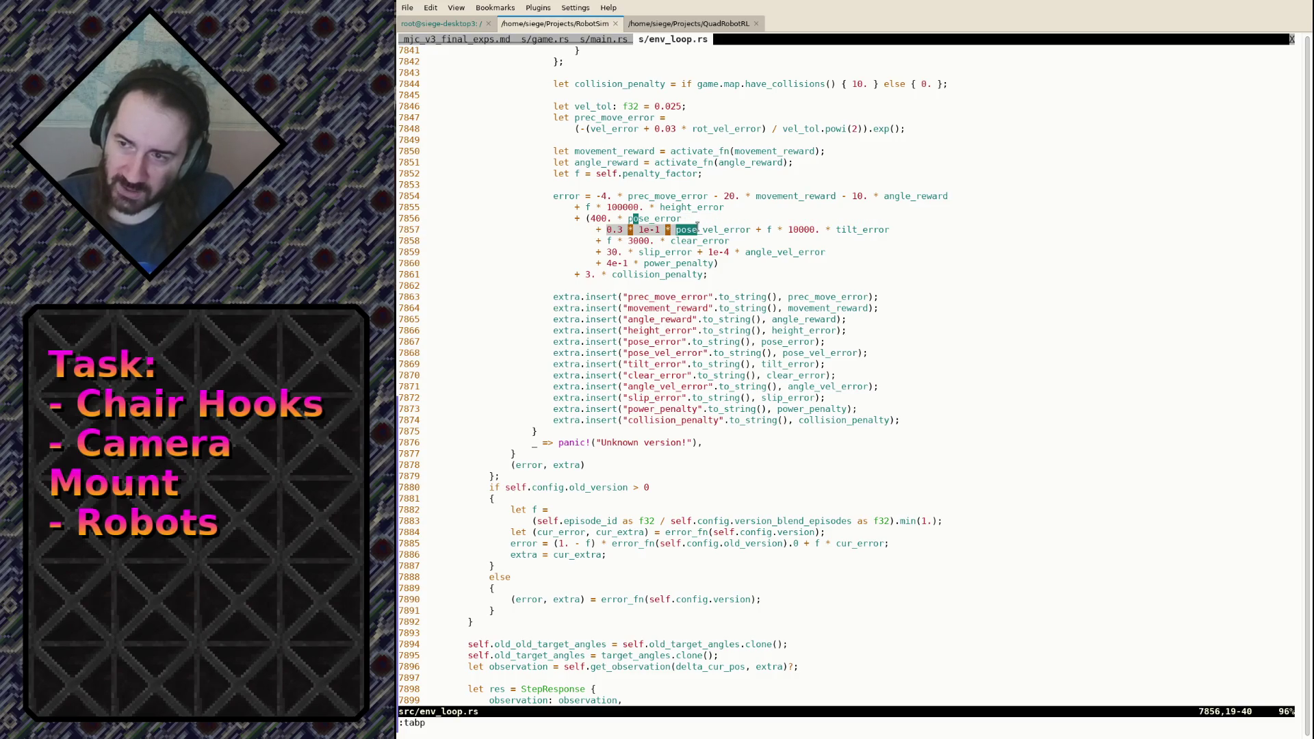
double_click(697, 230)
left_click(697, 227)
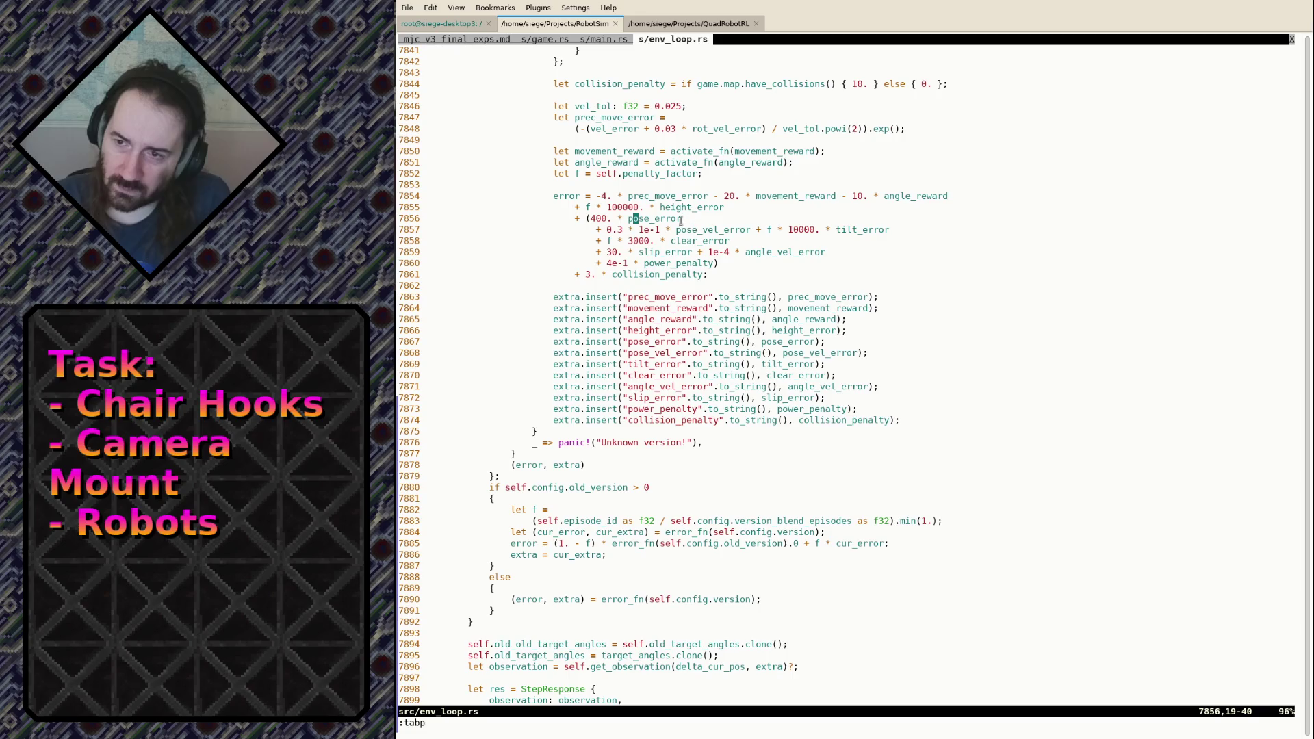
mouse_move(599, 193)
left_mouse_down()
mouse_move(640, 208)
mouse_move(660, 255)
left_mouse_up()
left_click(645, 252)
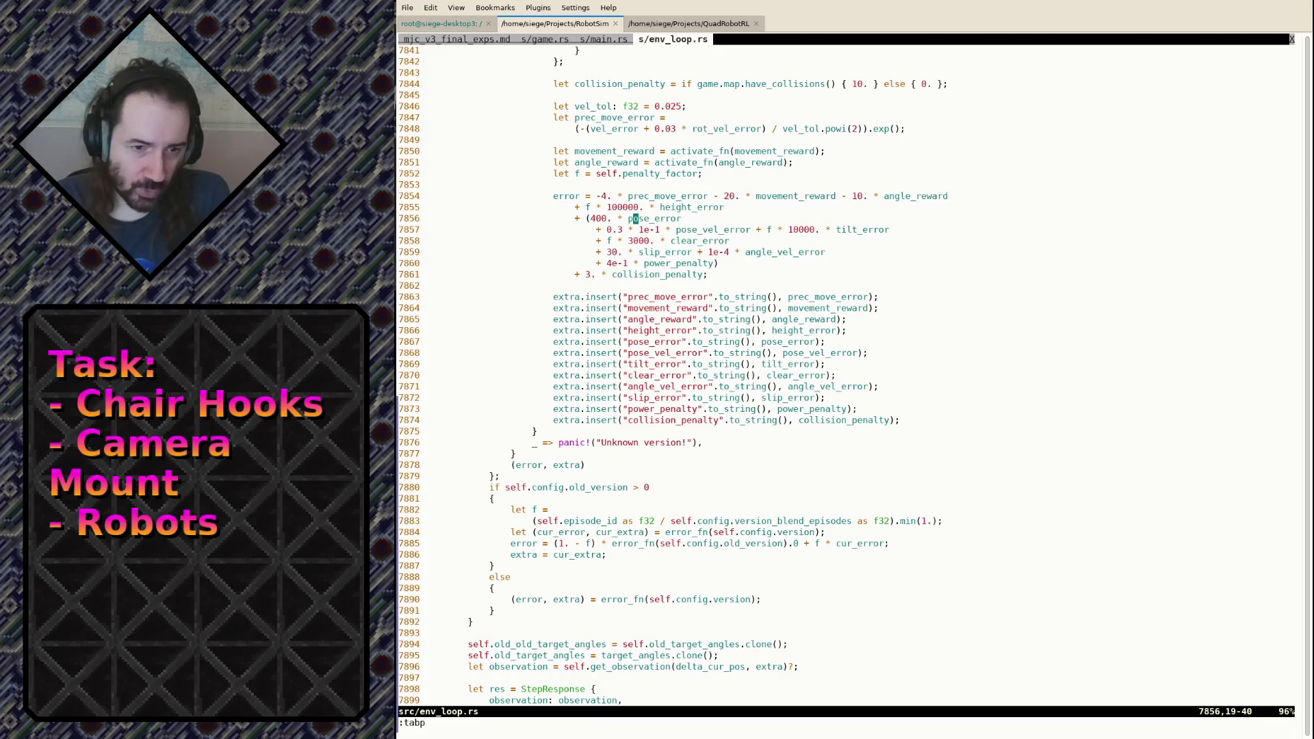
key("alt+Tab")
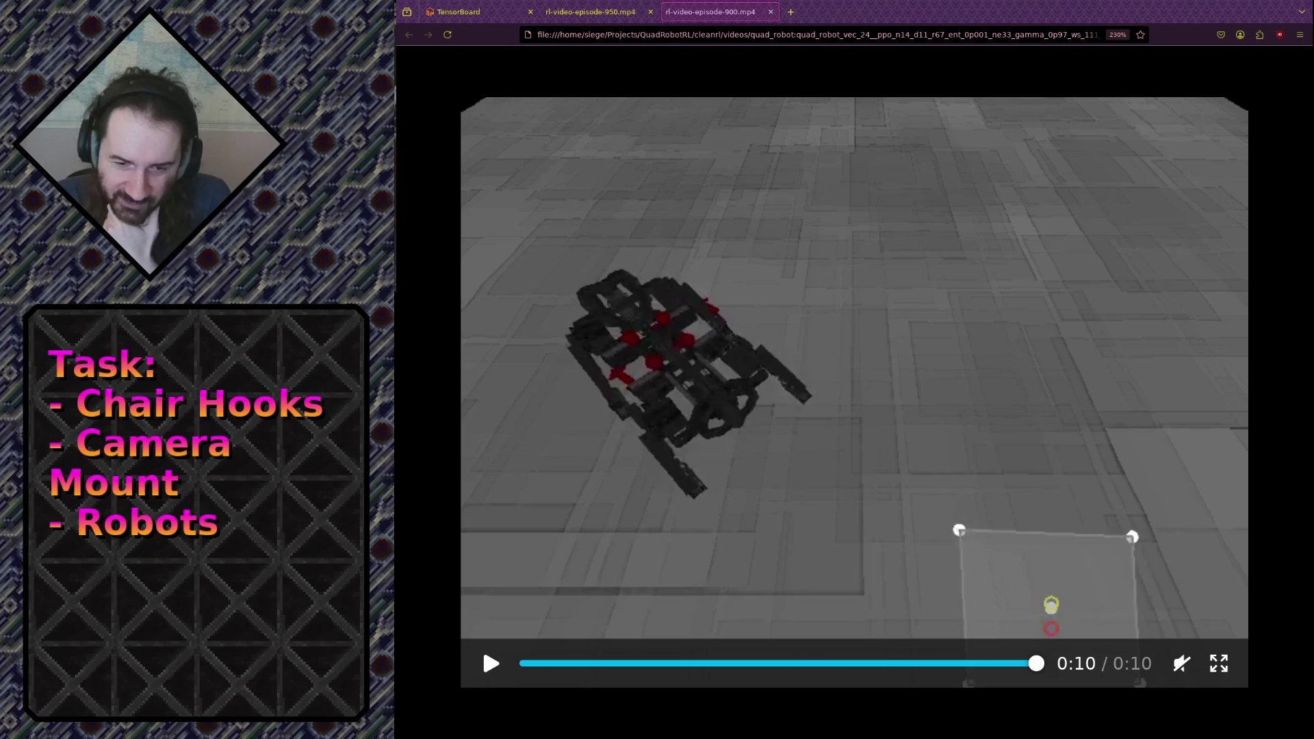
Replay the episode 900 video and step repeatedly between 0:05 and 0:06 where the robot sprawls.
left_click(481, 645)
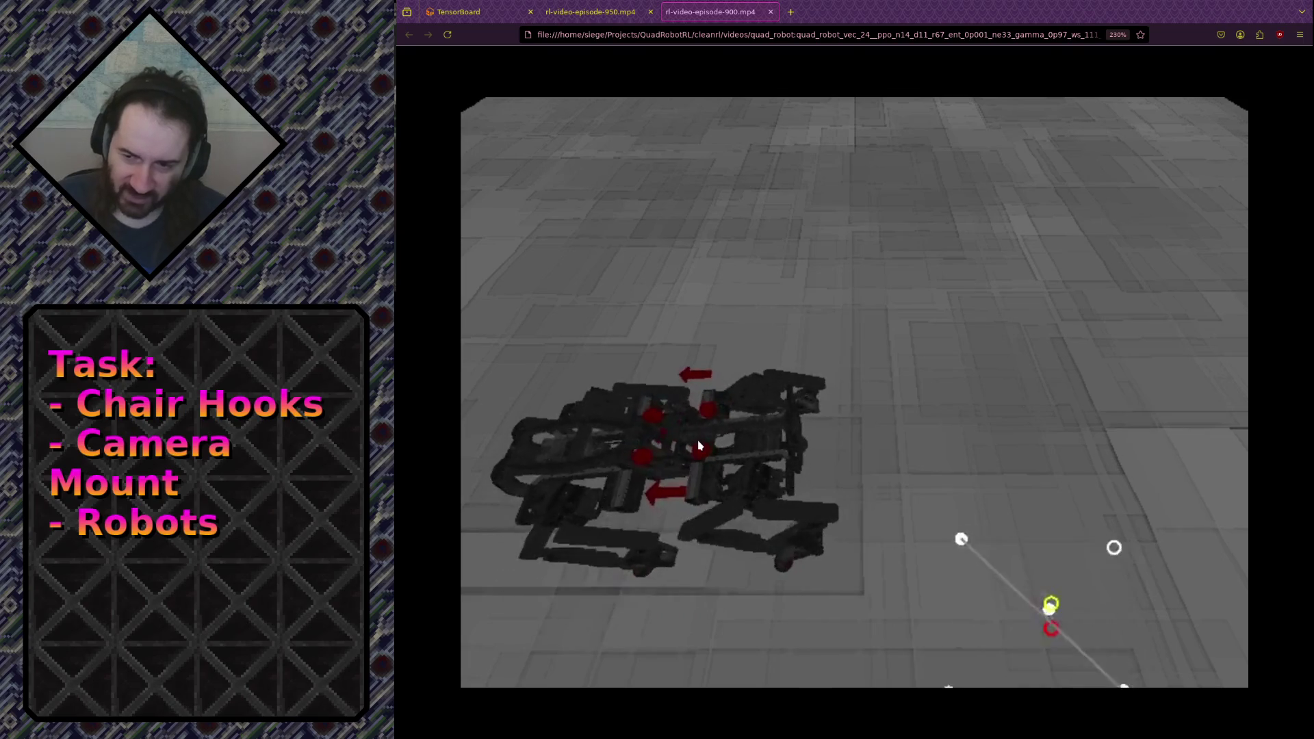
left_click(792, 562)
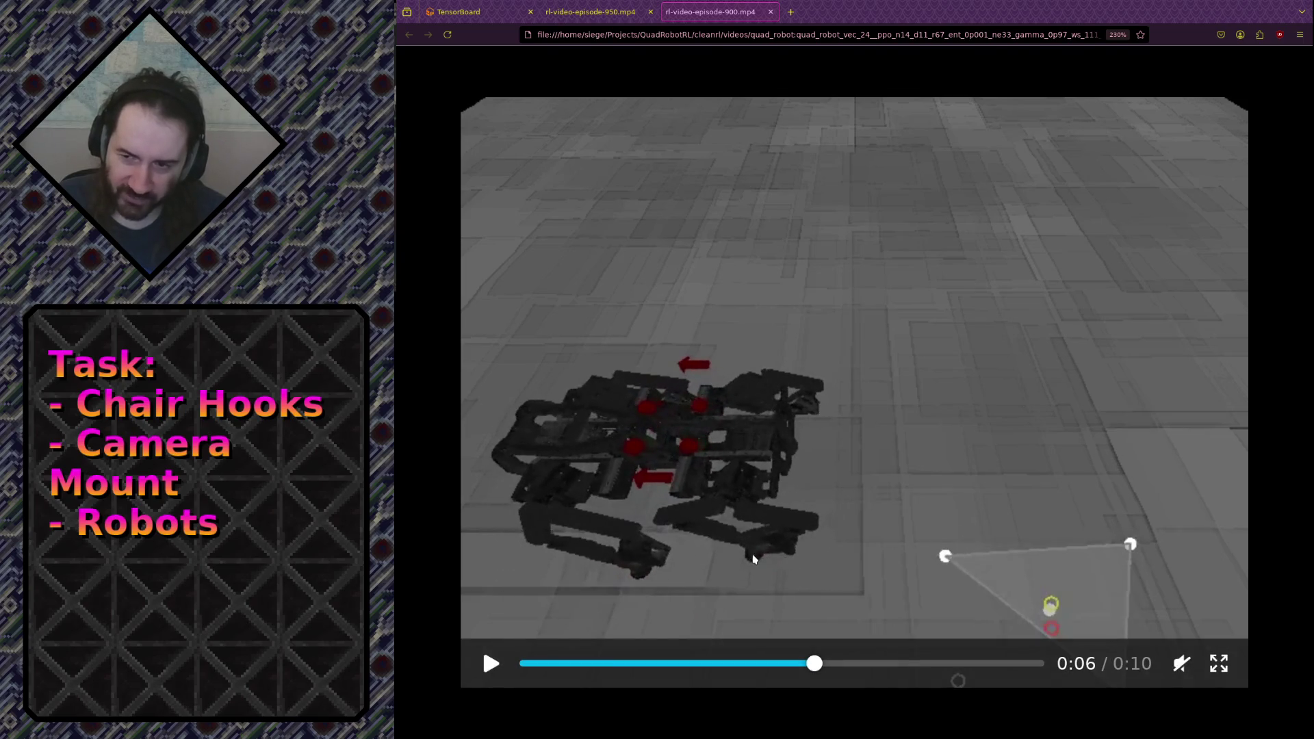
left_click_drag(805, 666, 782, 663)
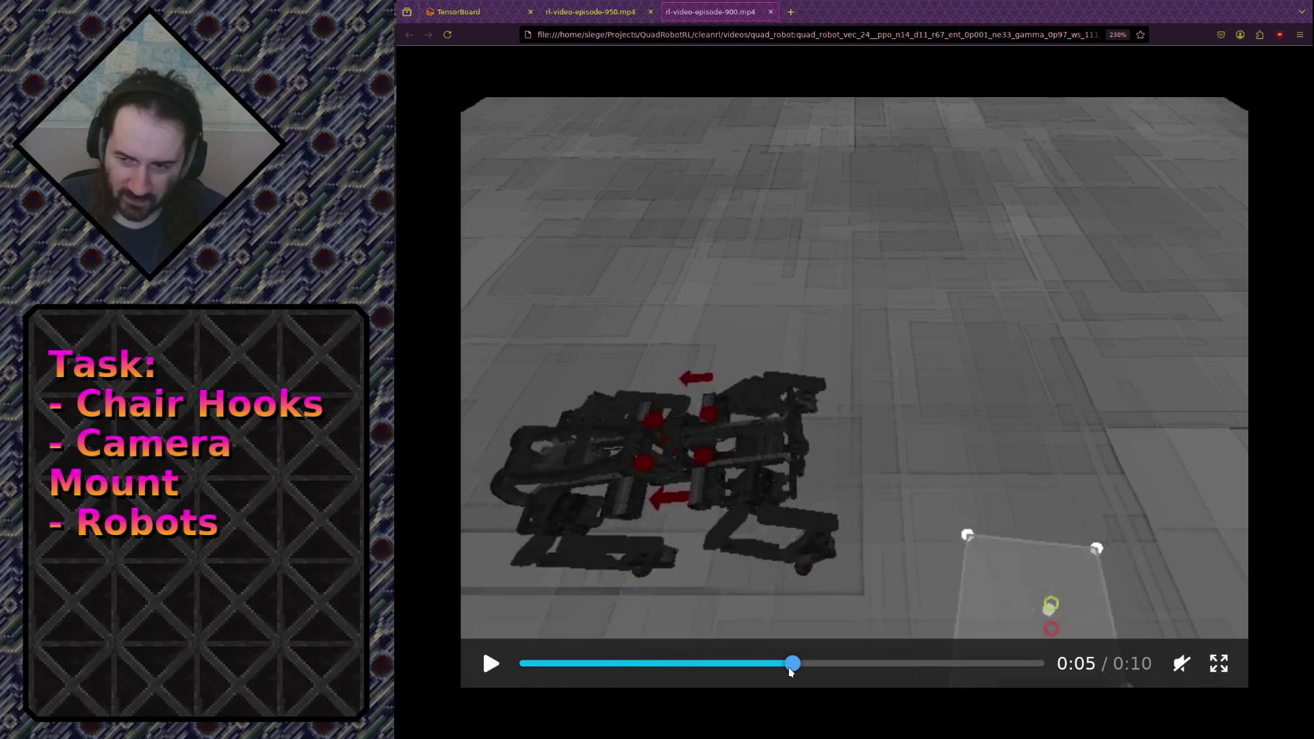
left_click(845, 620)
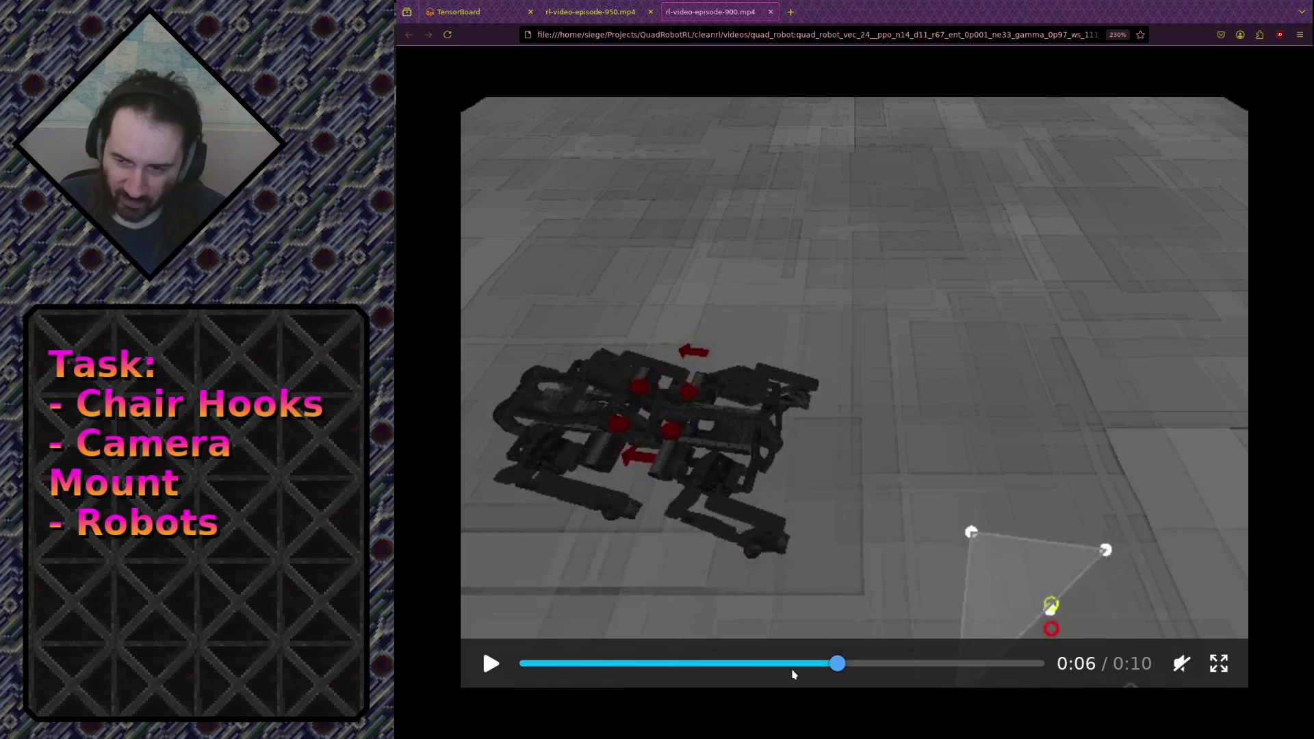
left_click(792, 669)
left_click(824, 634)
left_click(815, 636)
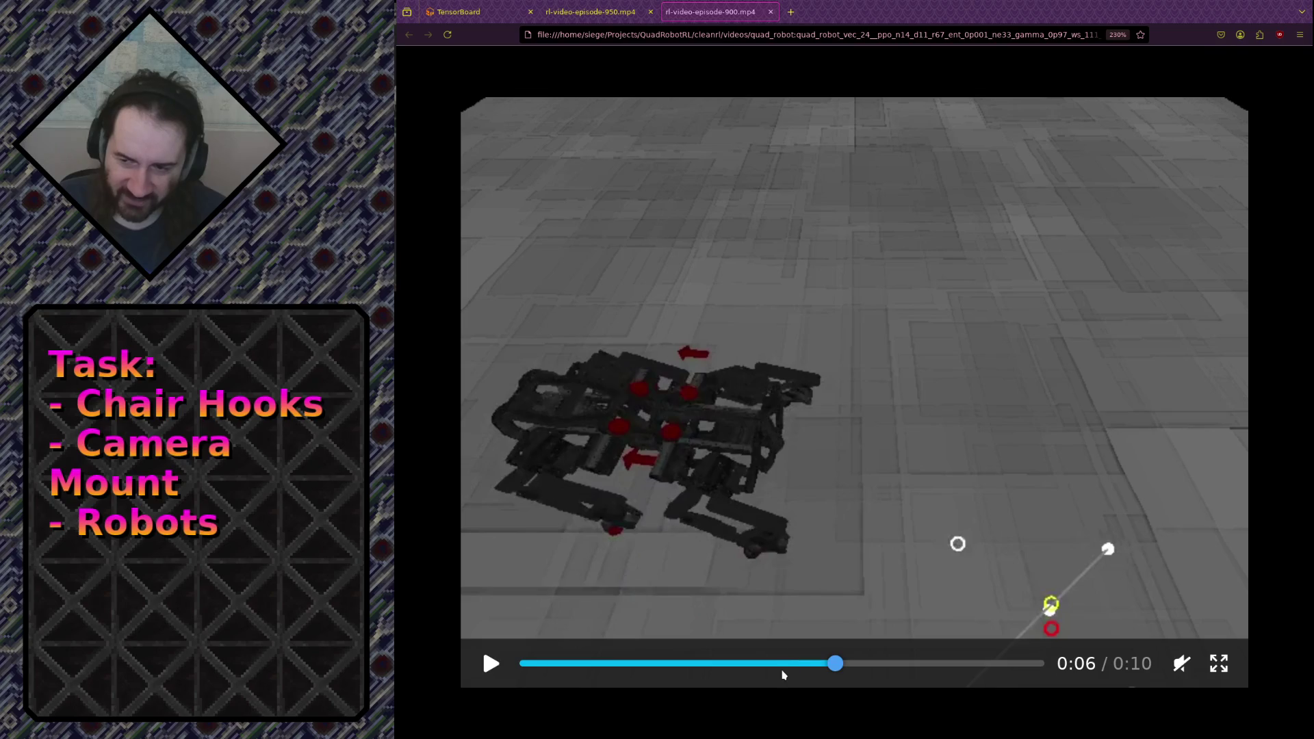
left_click(783, 666)
left_click(778, 556)
left_click(754, 639)
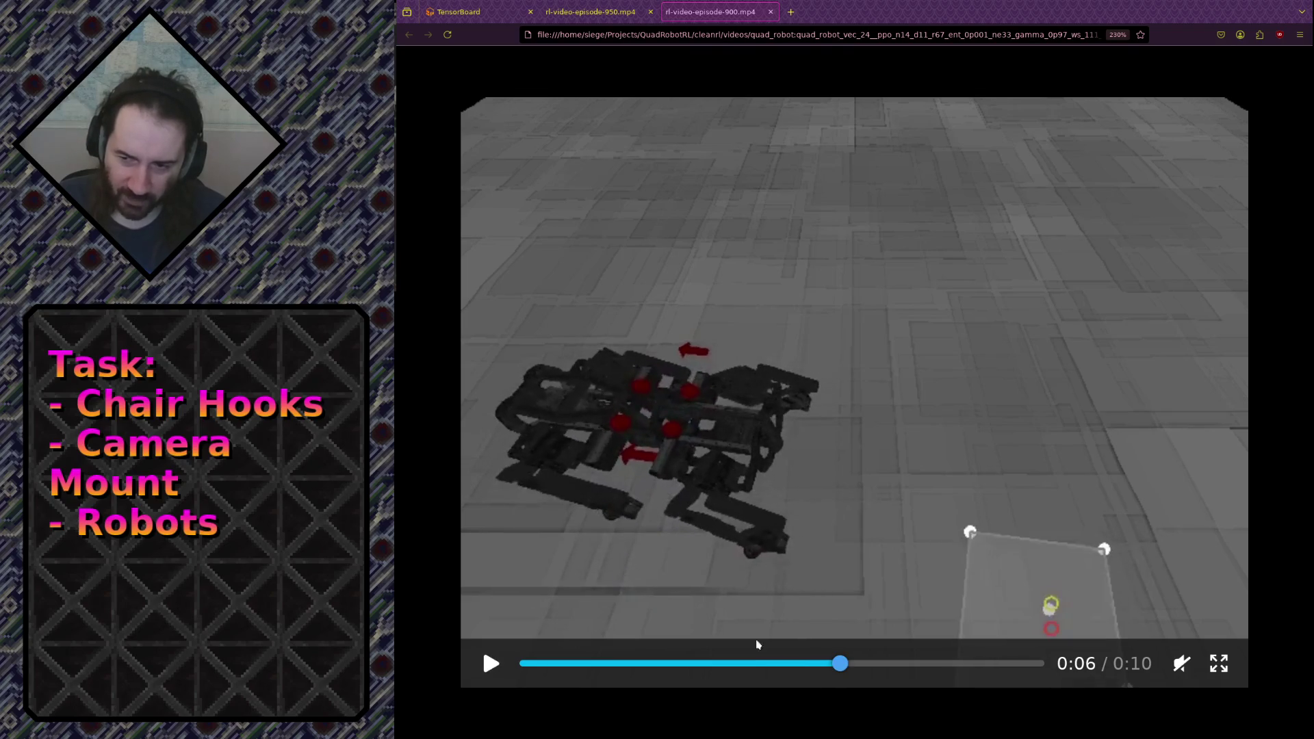
left_click(790, 664)
left_click(770, 577)
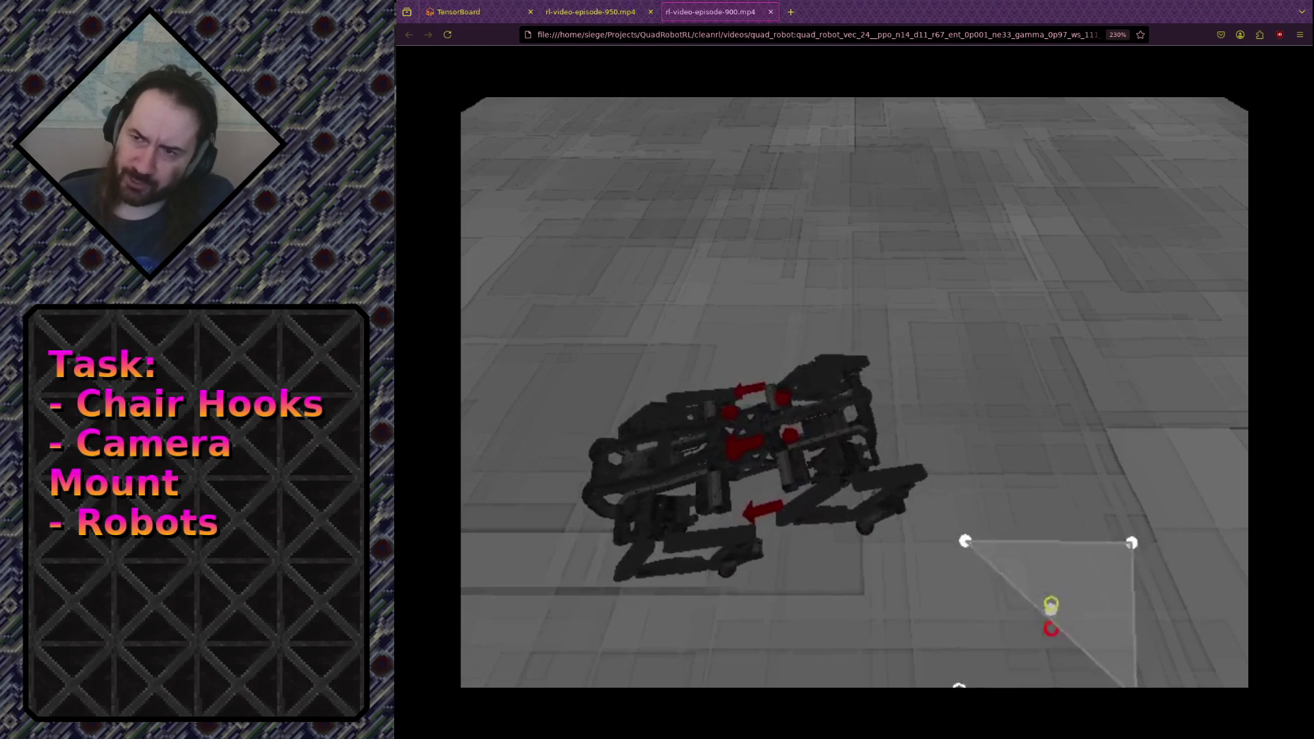
left_click(593, 12)
Restart the episode 950 robot video from the beginning.
left_click(873, 398)
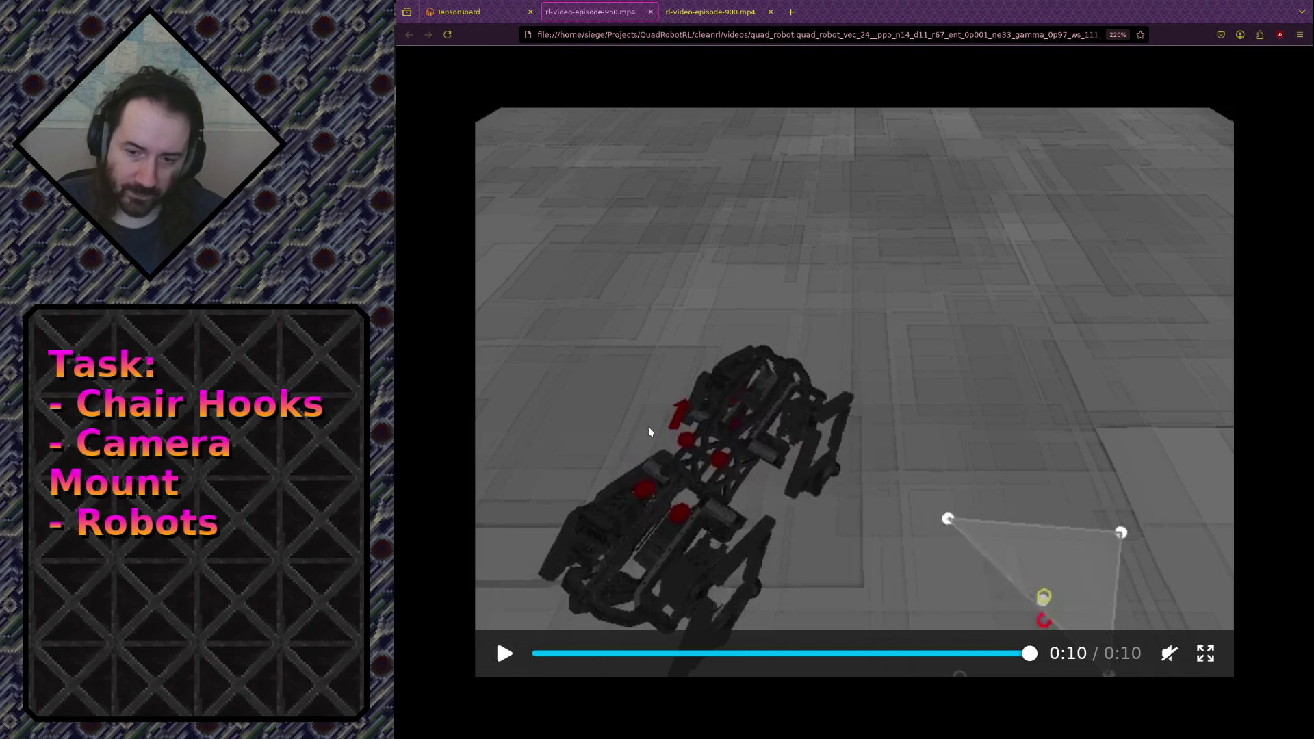
Play the ended episode 950 video once more from the start.
left_click(686, 340)
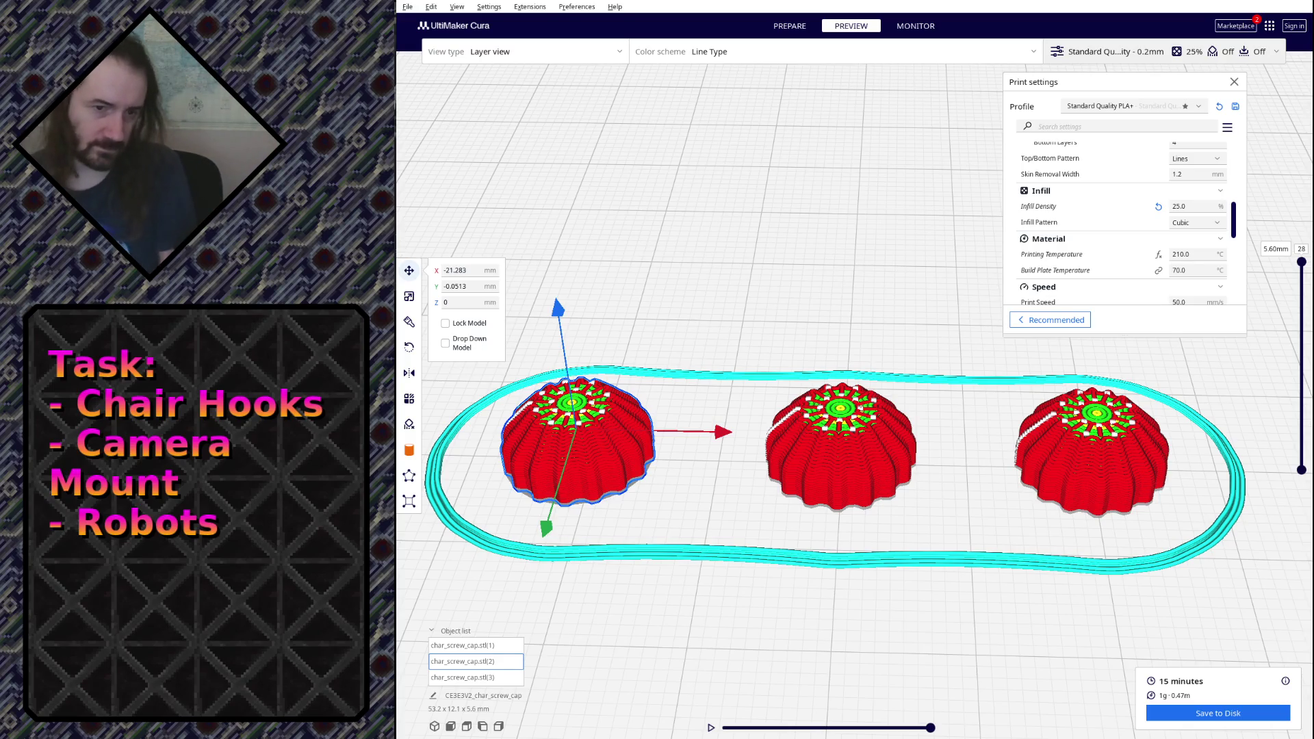
Switch from Cura to Firefox playing the rl-video-episode-950.mp4 robot episode video.
key("alt+Tab")
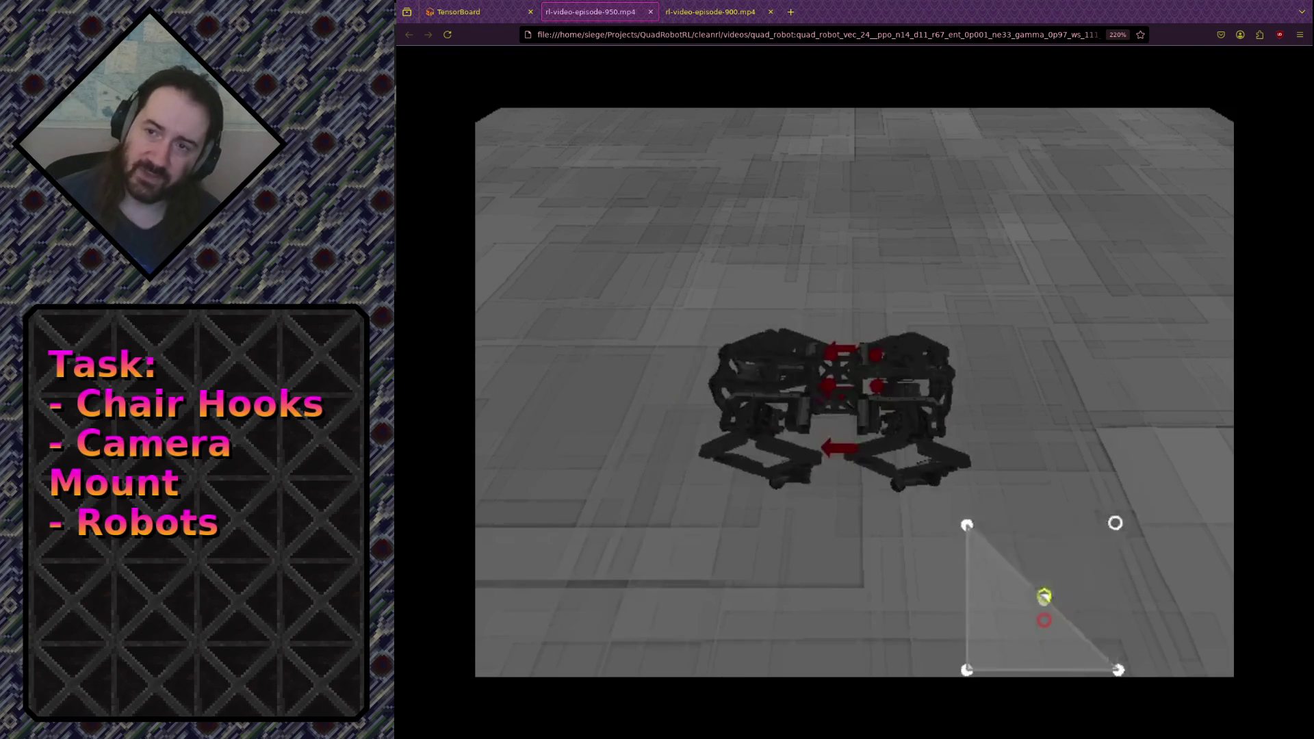
Bring the rl-video-episode-900.mp4 tab to the front to watch that robot clip.
left_click(695, 13)
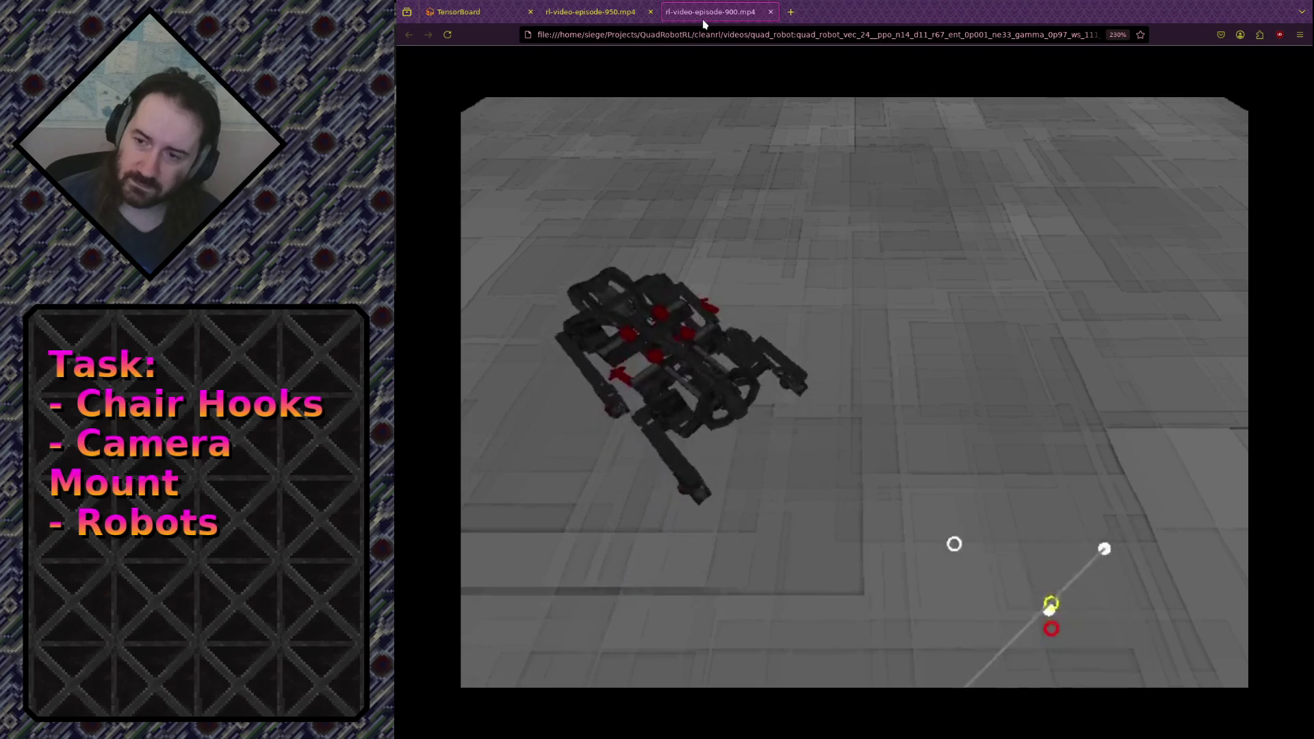